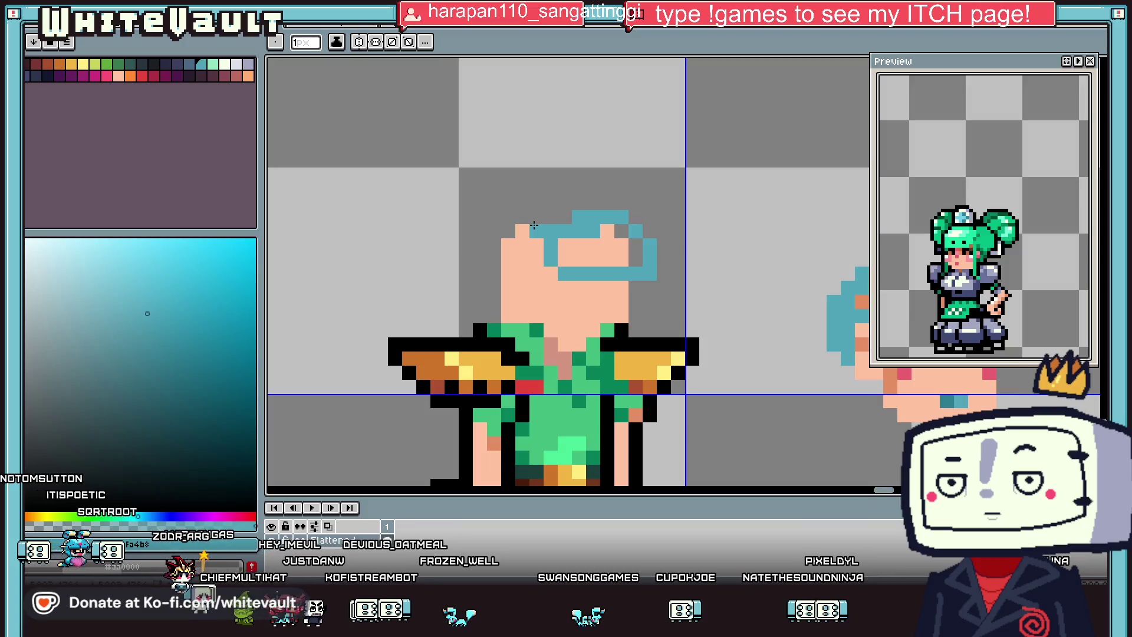
Step: Zoom in on the left character's head and pick black from the sprite outline
{"action": "key", "text": "i"}
{"action": "scroll", "coordinate": [534, 225], "scroll_direction": "down", "scroll_amount": 2}
{"action": "scroll", "coordinate": [584, 251], "scroll_direction": "up", "scroll_amount": 1}
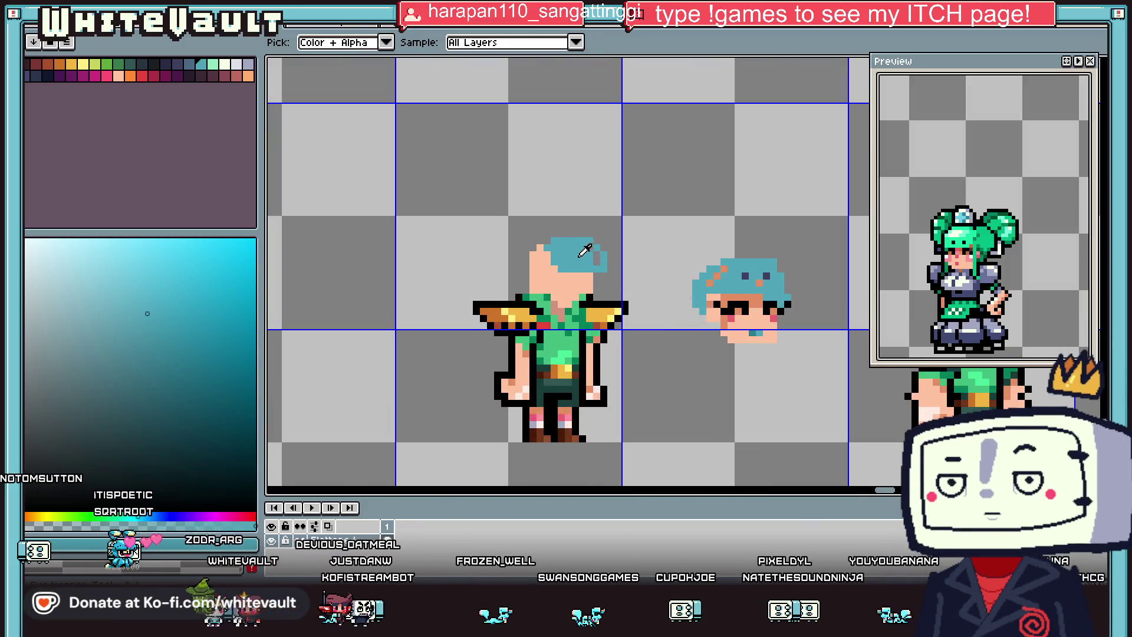
{"action": "key", "text": "b"}
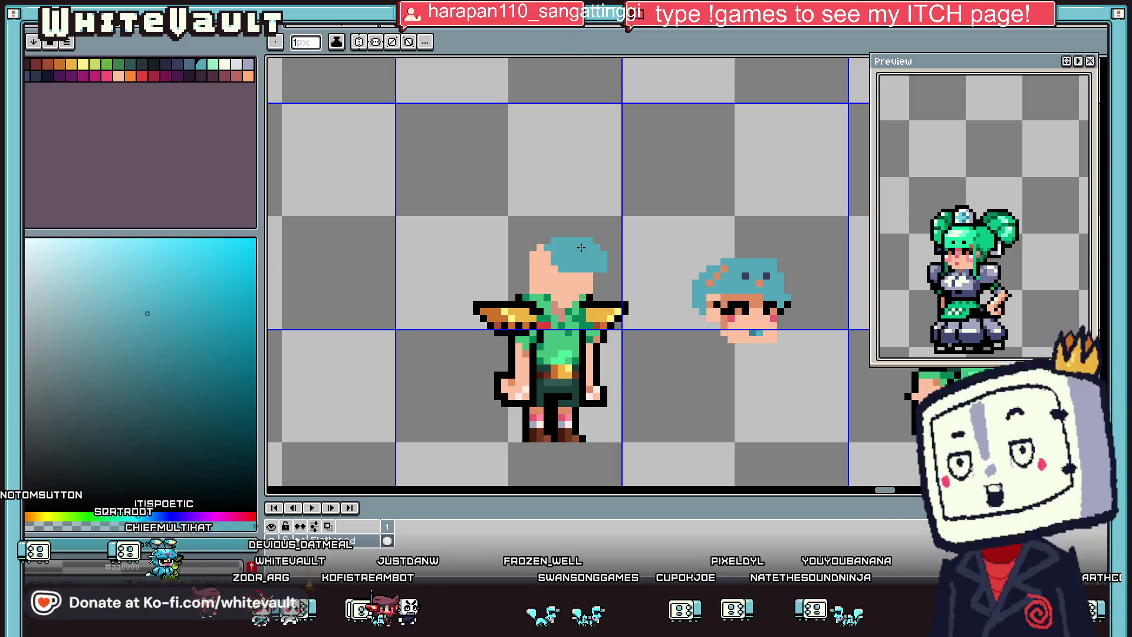
{"action": "key", "text": "i"}
{"action": "scroll", "coordinate": [751, 289], "scroll_direction": "down", "scroll_amount": 1}
{"action": "scroll", "coordinate": [750, 289], "scroll_direction": "down", "scroll_amount": 1}
{"action": "scroll", "coordinate": [750, 289], "scroll_direction": "up", "scroll_amount": 3}
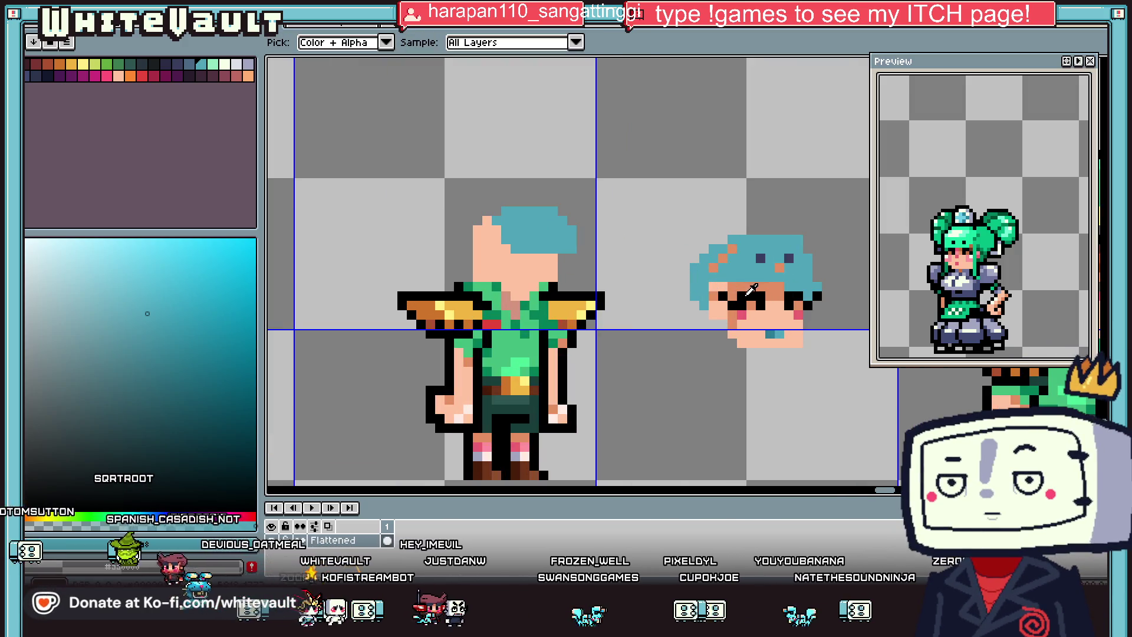
{"action": "left_click", "coordinate": [750, 289]}
{"action": "key", "text": "b"}
Step: Draw black left and right eyes on the face, then sample the skin tone
{"action": "scroll", "coordinate": [508, 260], "scroll_direction": "up", "scroll_amount": 2}
{"action": "left_click", "coordinate": [529, 281]}
{"action": "left_click", "coordinate": [523, 260]}
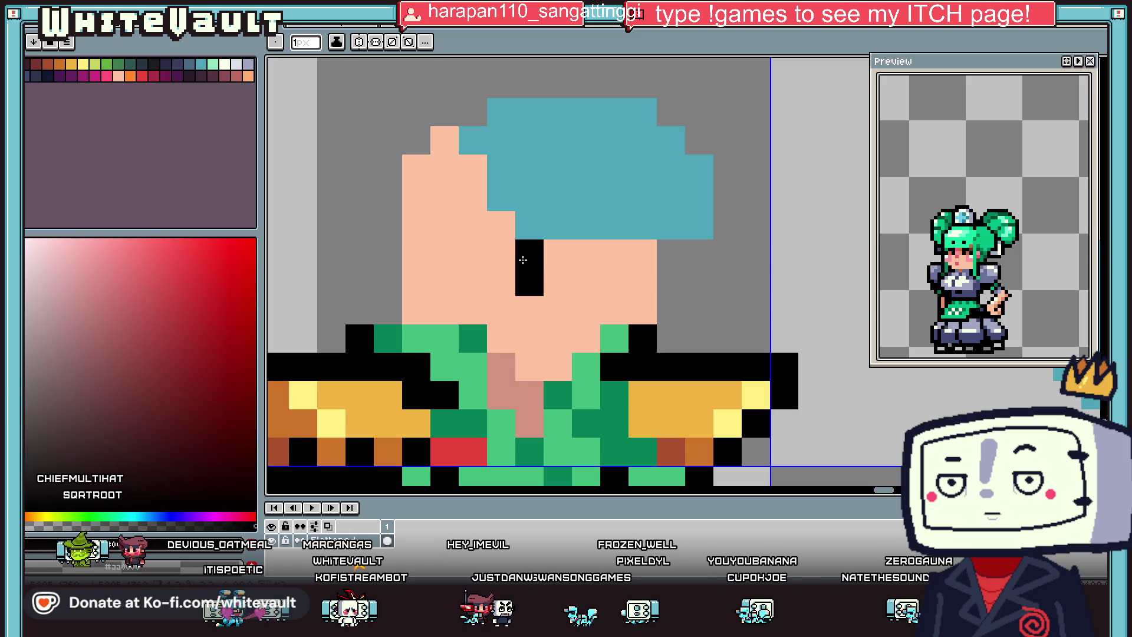
{"action": "left_click", "coordinate": [501, 252]}
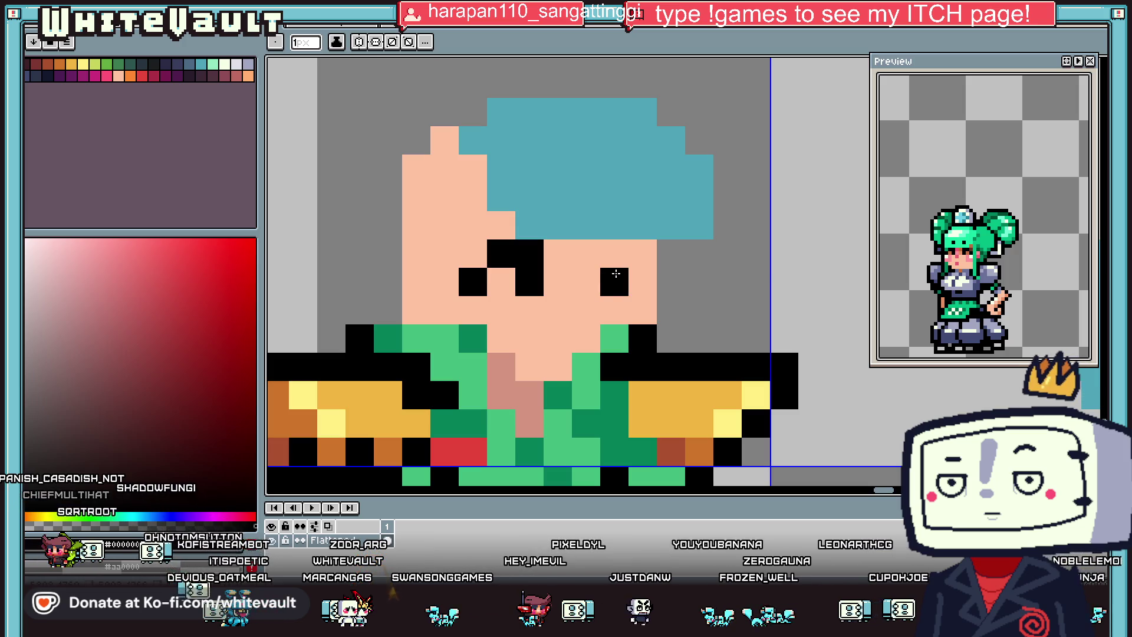
{"action": "left_click", "coordinate": [615, 274]}
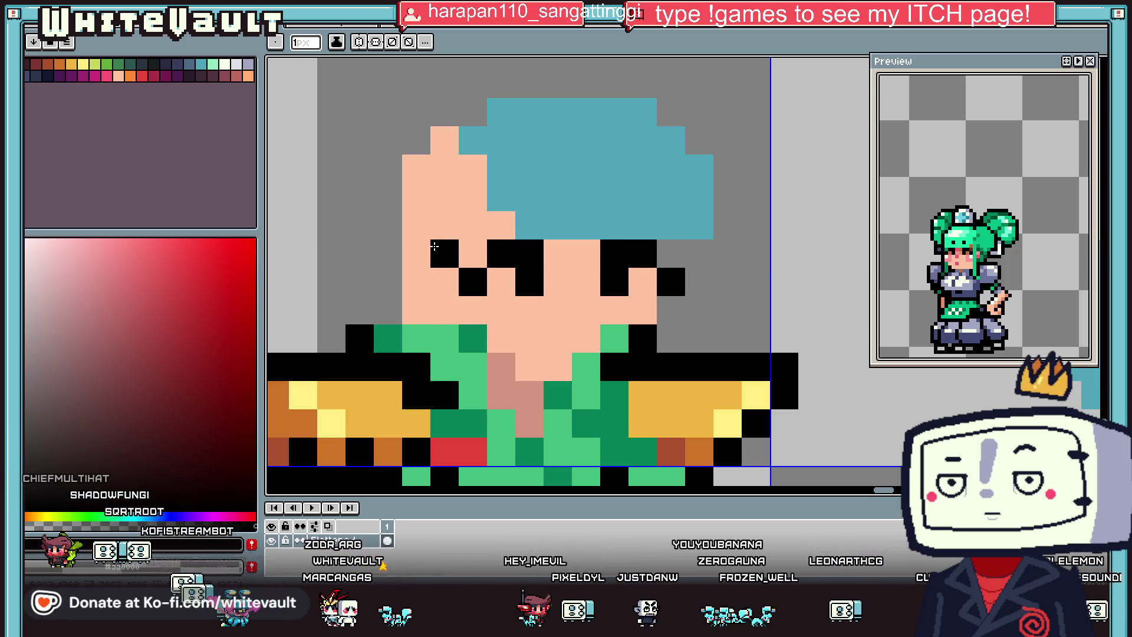
{"action": "scroll", "coordinate": [696, 263], "scroll_direction": "down", "scroll_amount": 3}
{"action": "scroll", "coordinate": [708, 265], "scroll_direction": "down", "scroll_amount": 1}
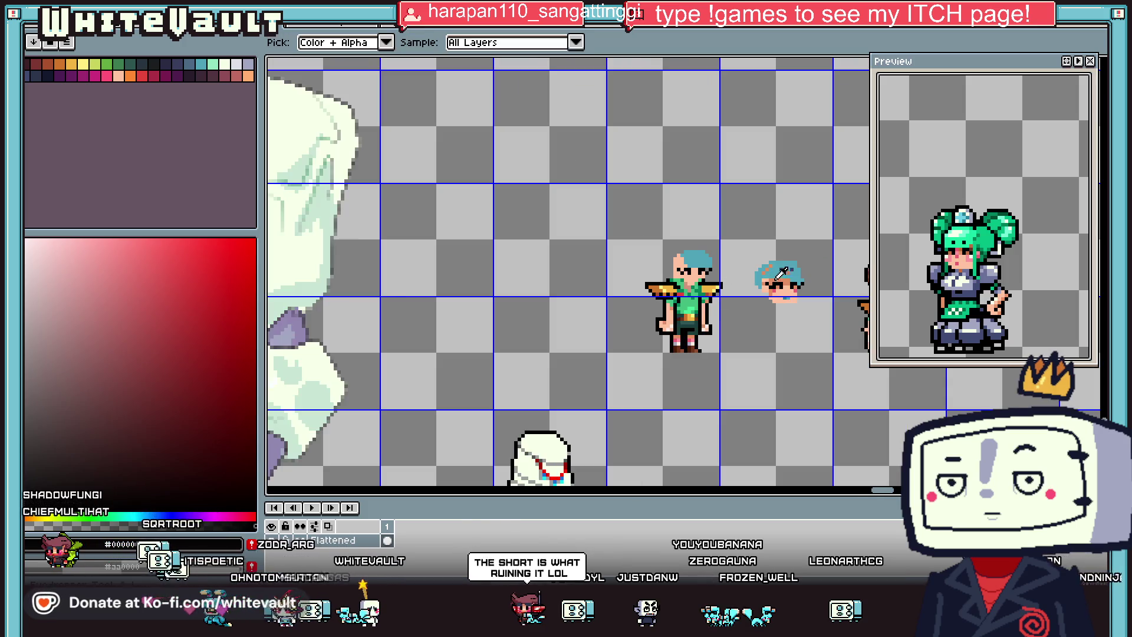
{"action": "scroll", "coordinate": [766, 277], "scroll_direction": "up", "scroll_amount": 1}
{"action": "left_click", "coordinate": [787, 284], "text": "alt"}
Step: Shade part of the forehead with a darker skin tone
{"action": "scroll", "coordinate": [564, 245], "scroll_direction": "up", "scroll_amount": 3}
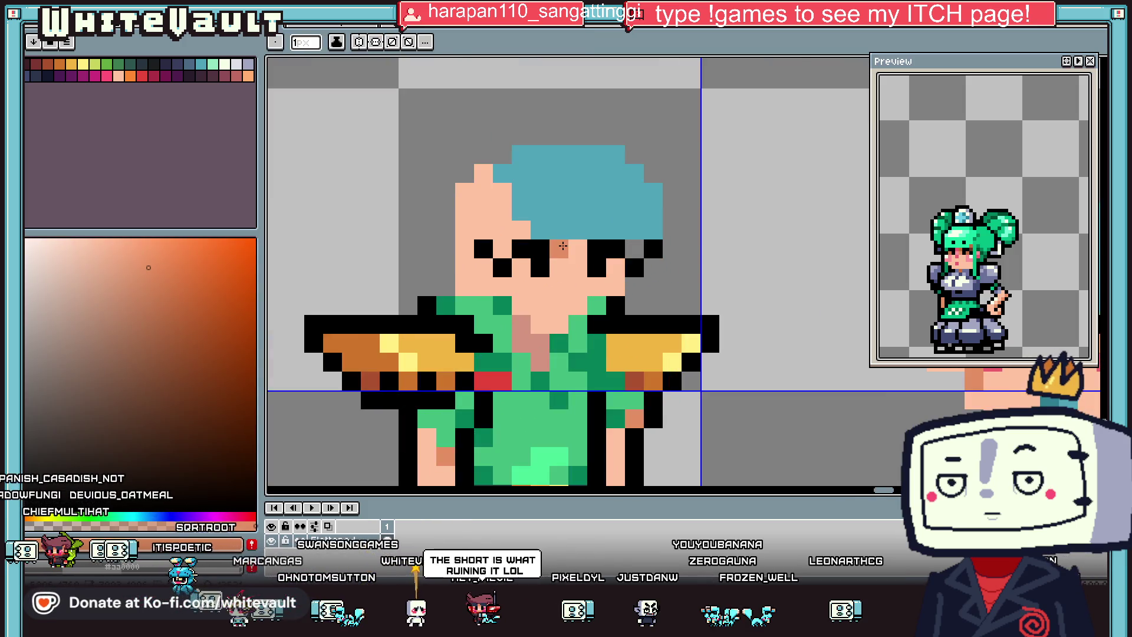
{"action": "left_click", "coordinate": [517, 248]}
{"action": "key", "text": "g"}
{"action": "left_click", "coordinate": [493, 215]}
Step: Draw a pink nose between the eyes, undoing the extra bottom pixel
{"action": "key", "text": "i"}
{"action": "left_click", "coordinate": [106, 75]}
{"action": "key", "text": "b"}
{"action": "left_click", "coordinate": [507, 229]}
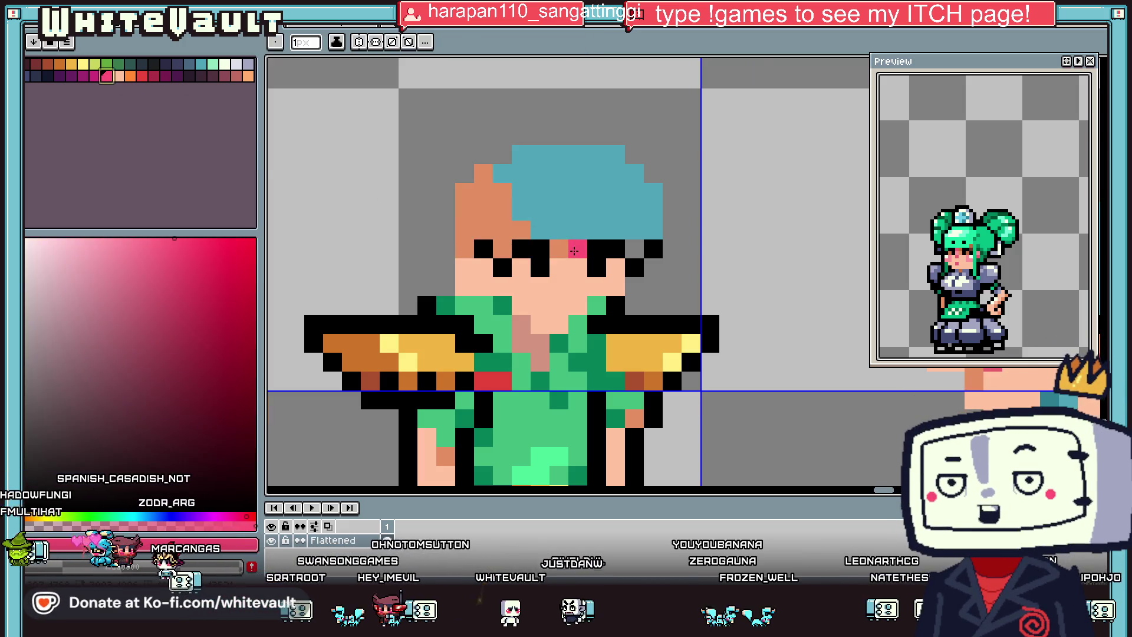
{"action": "scroll", "coordinate": [574, 251], "scroll_direction": "up", "scroll_amount": 1}
{"action": "left_click", "coordinate": [580, 285]}
{"action": "left_click", "coordinate": [583, 309]}
{"action": "key", "text": "ctrl+z"}
Step: Reselect the pink swatch and undo one more nose stroke
{"action": "scroll", "coordinate": [581, 308], "scroll_direction": "down", "scroll_amount": 5}
{"action": "scroll", "coordinate": [576, 311], "scroll_direction": "up", "scroll_amount": 4}
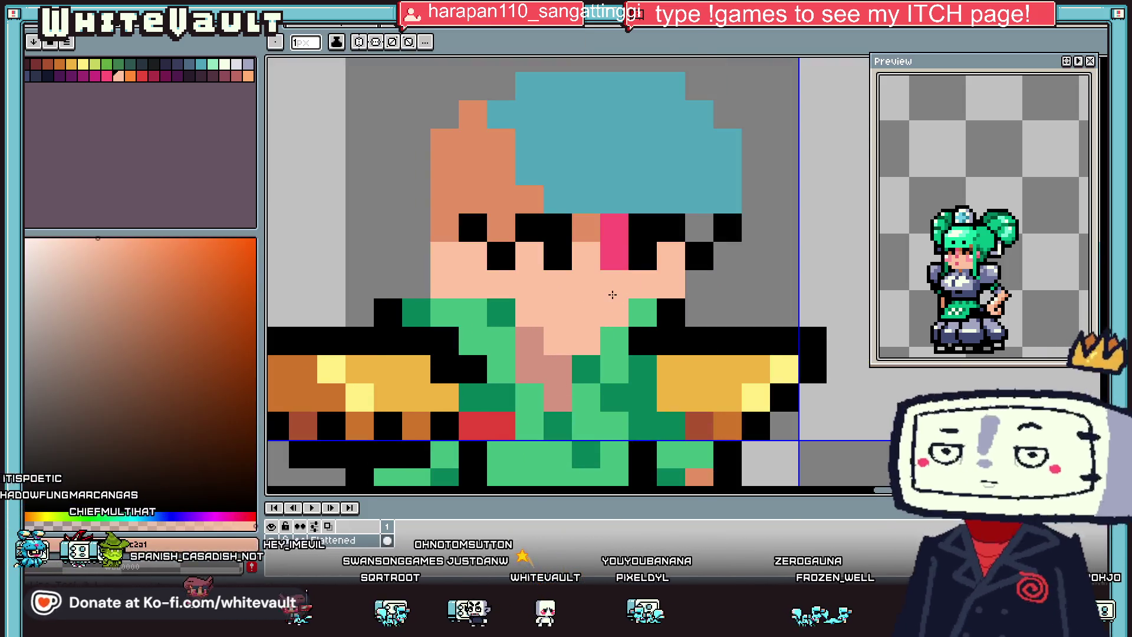
{"action": "left_click", "coordinate": [107, 75]}
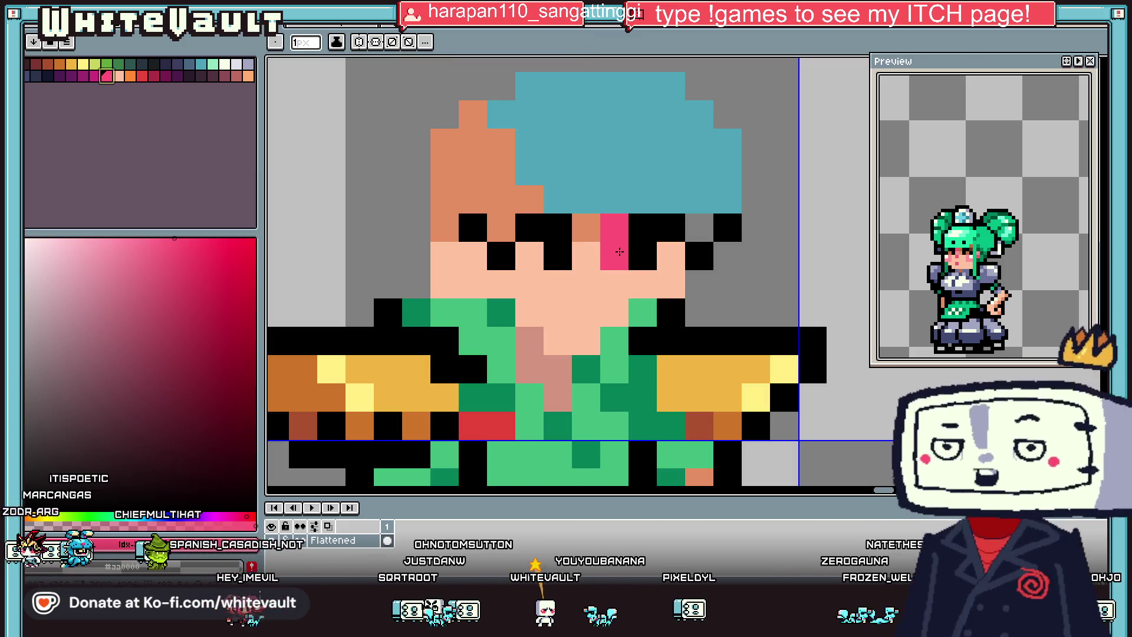
{"action": "key", "text": "i"}
{"action": "key", "text": "b"}
{"action": "key", "text": "ctrl+z"}
{"action": "scroll", "coordinate": [730, 259], "scroll_direction": "down", "scroll_amount": 3}
{"action": "key", "text": "i"}
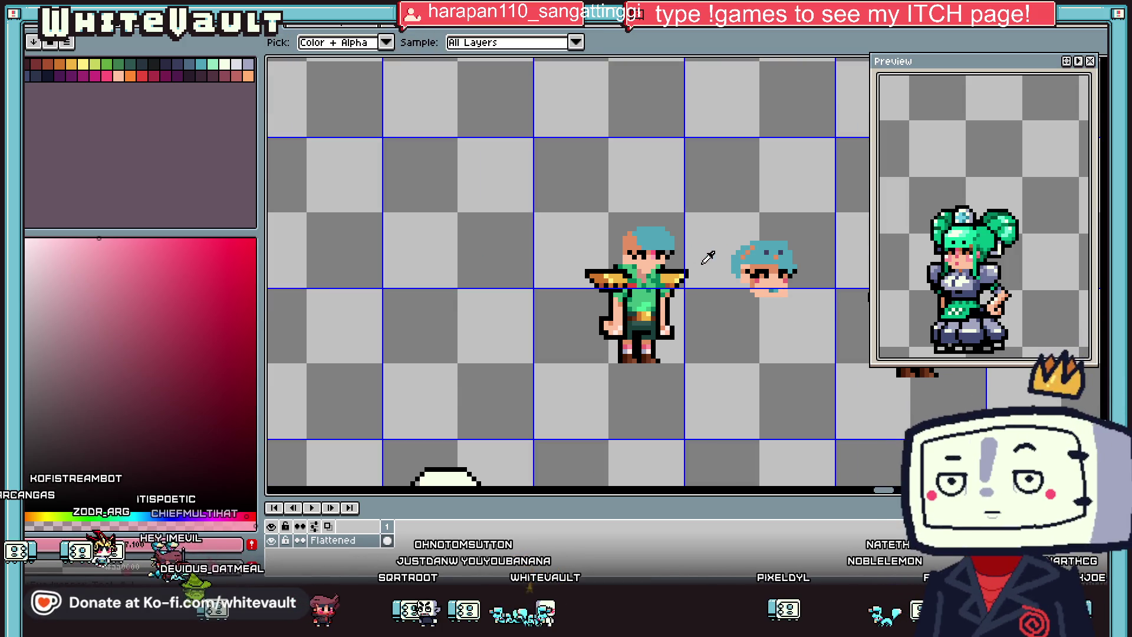
{"action": "scroll", "coordinate": [702, 265], "scroll_direction": "up", "scroll_amount": 3}
{"action": "key", "text": "b"}
Step: Select a rectangular area around the character's head, then deselect it
{"action": "key", "text": "i"}
{"action": "scroll", "coordinate": [561, 259], "scroll_direction": "down", "scroll_amount": 3}
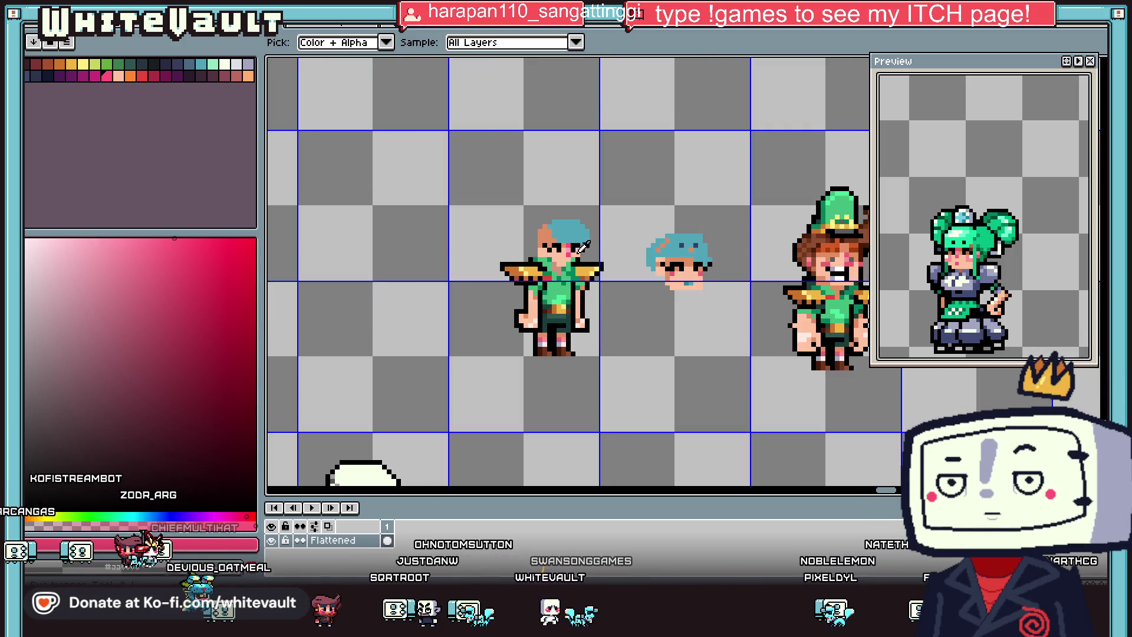
{"action": "scroll", "coordinate": [561, 241], "scroll_direction": "up", "scroll_amount": 3}
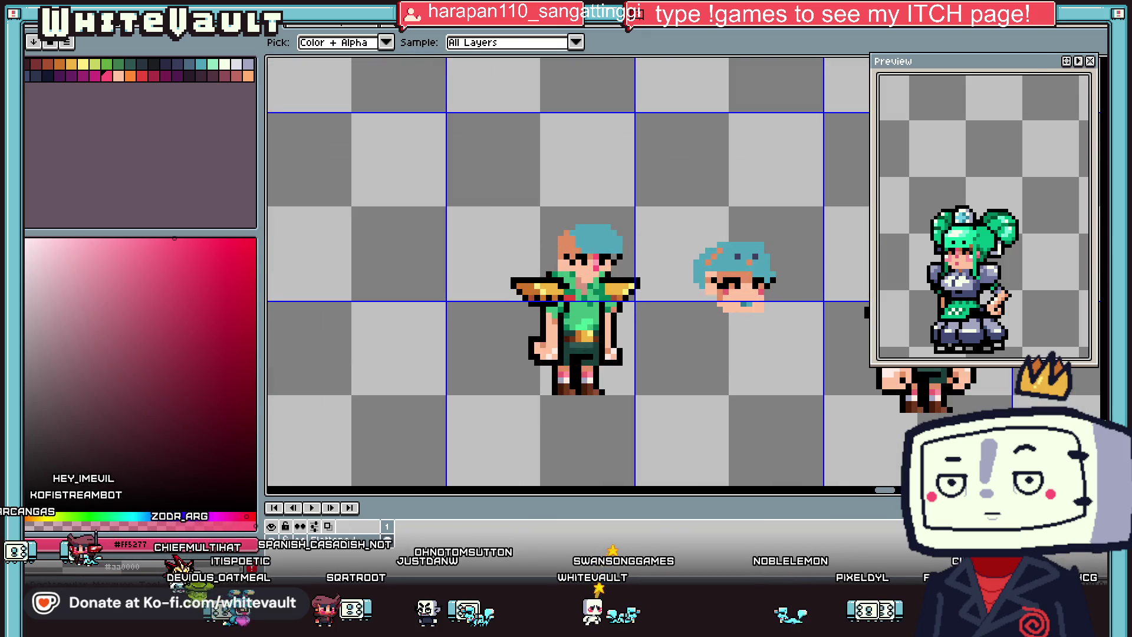
{"action": "key", "text": "m"}
{"action": "mouse_move", "coordinate": [508, 180]}
{"action": "left_mouse_down"}
{"action": "mouse_move", "coordinate": [673, 274]}
{"action": "mouse_move", "coordinate": [658, 257]}
{"action": "left_mouse_up"}
{"action": "key", "text": "ctrl+d"}
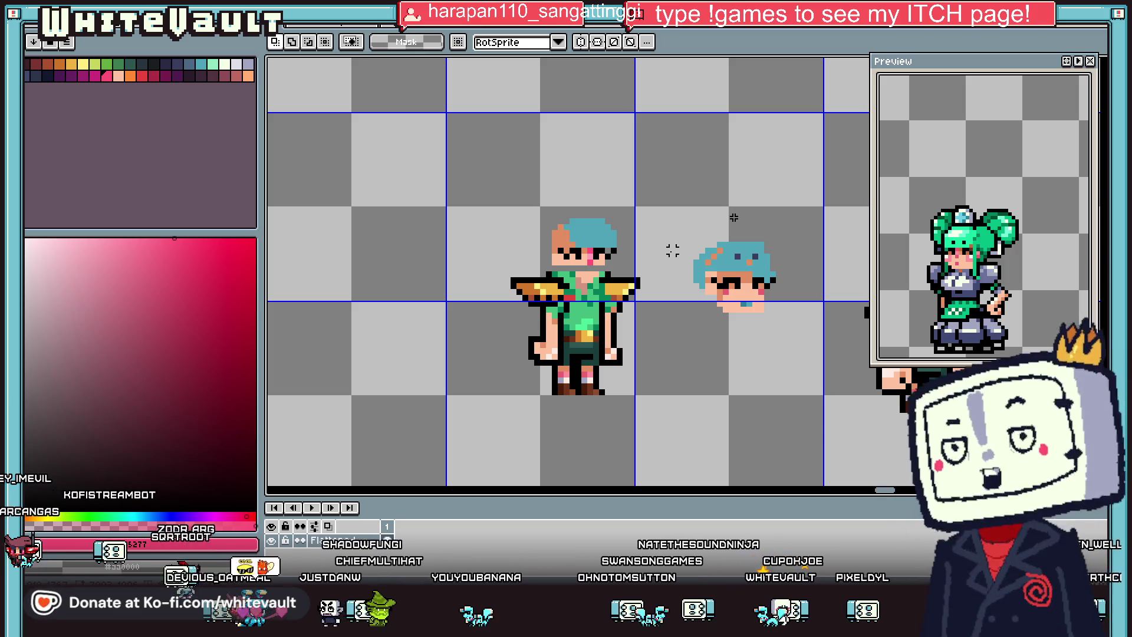
Step: Sample the skin, lighter peach, redder orange and teal hair colours from the sprite
{"action": "key", "text": "i"}
{"action": "scroll", "coordinate": [612, 254], "scroll_direction": "up", "scroll_amount": 2}
{"action": "left_click", "coordinate": [612, 253]}
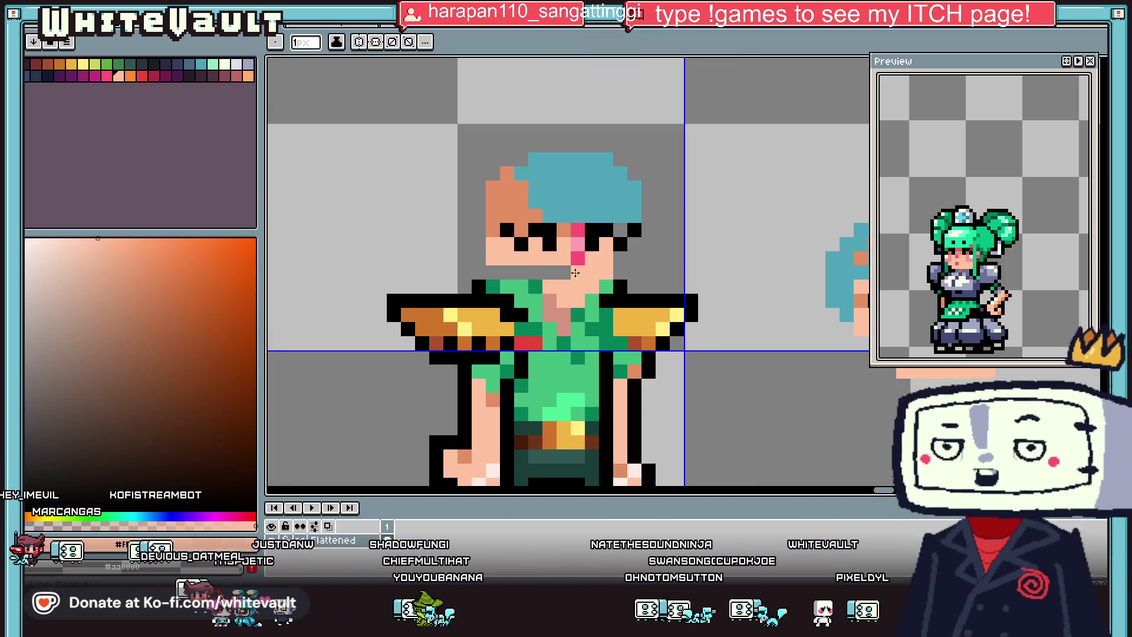
{"action": "key", "text": "b"}
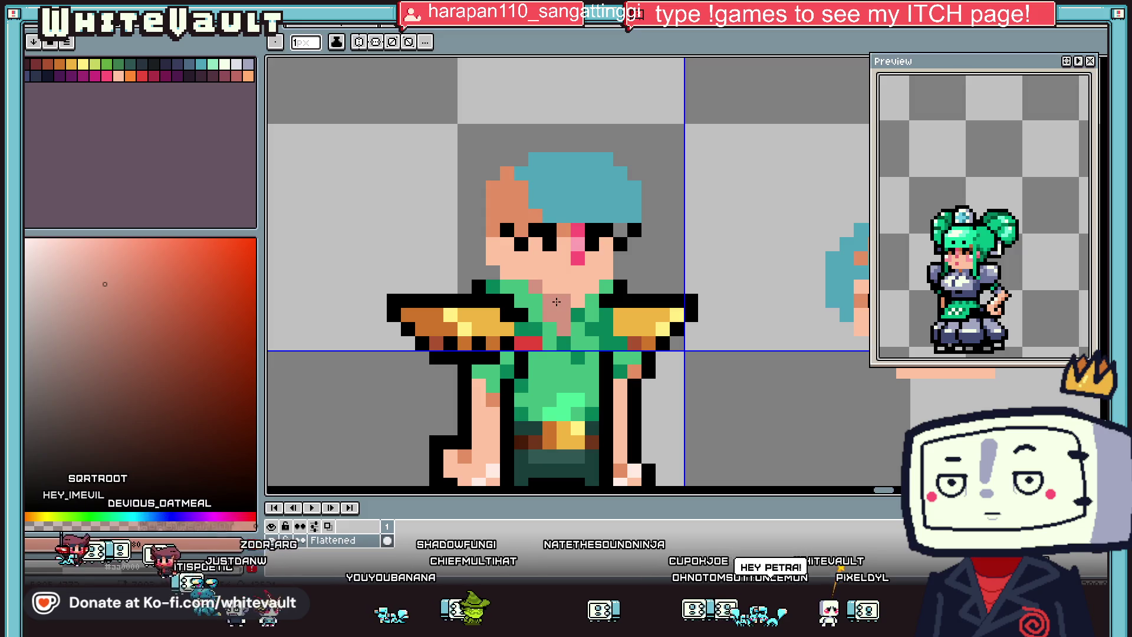
{"action": "left_click", "coordinate": [536, 287], "text": "alt"}
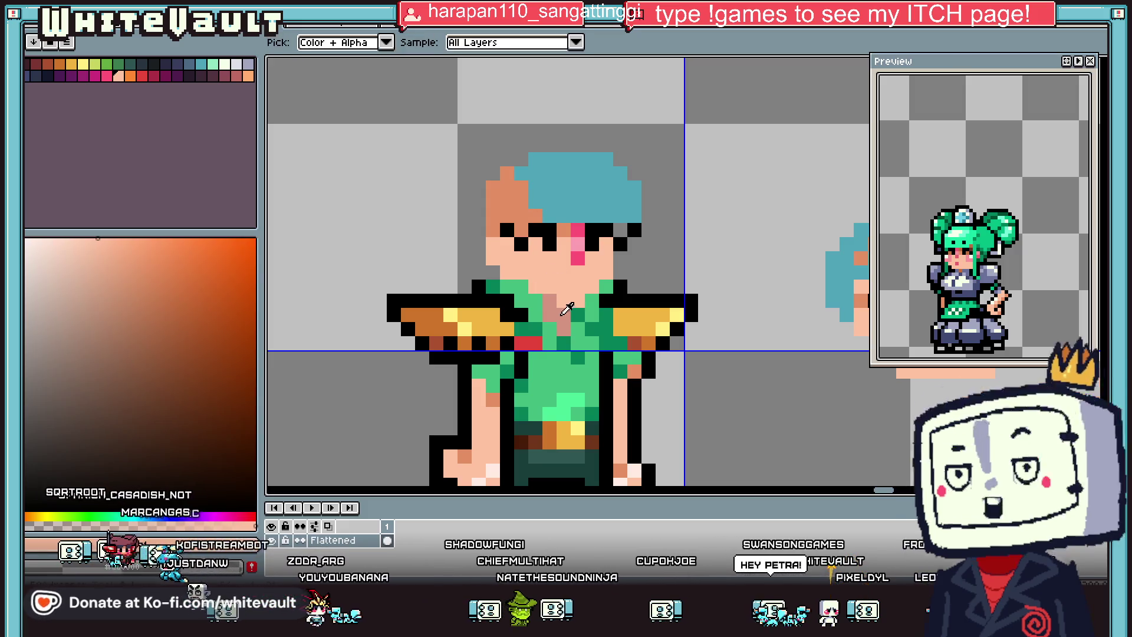
{"action": "left_click", "coordinate": [598, 279], "text": "alt"}
{"action": "scroll", "coordinate": [598, 278], "scroll_direction": "down", "scroll_amount": 3}
{"action": "scroll", "coordinate": [598, 278], "scroll_direction": "down", "scroll_amount": 2}
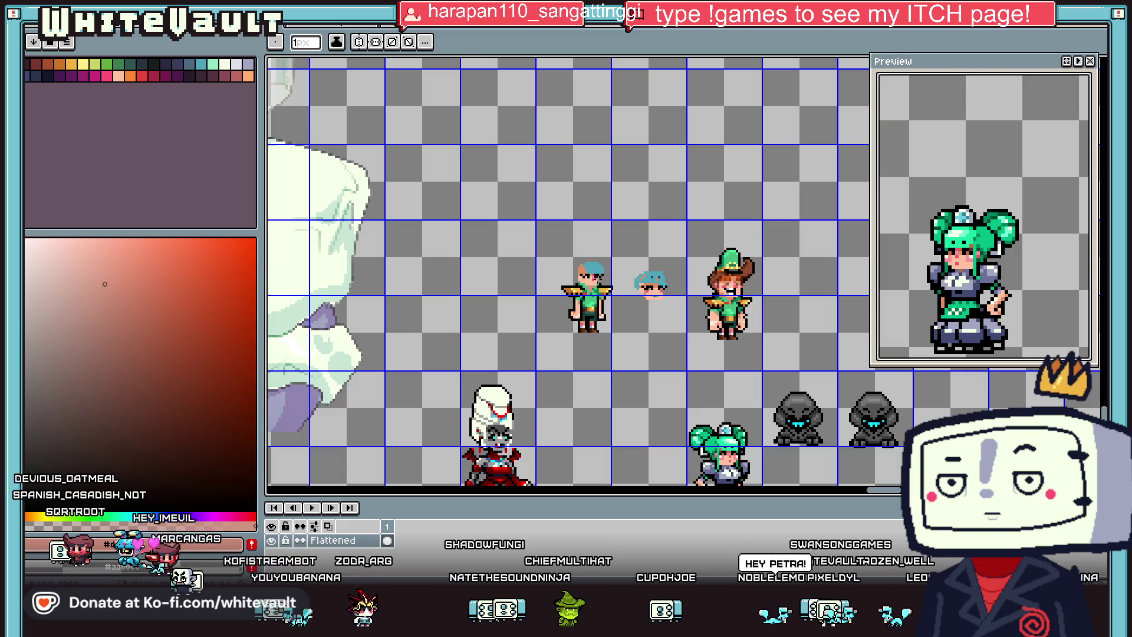
{"action": "scroll", "coordinate": [601, 276], "scroll_direction": "up", "scroll_amount": 3}
{"action": "key", "text": "alt"}
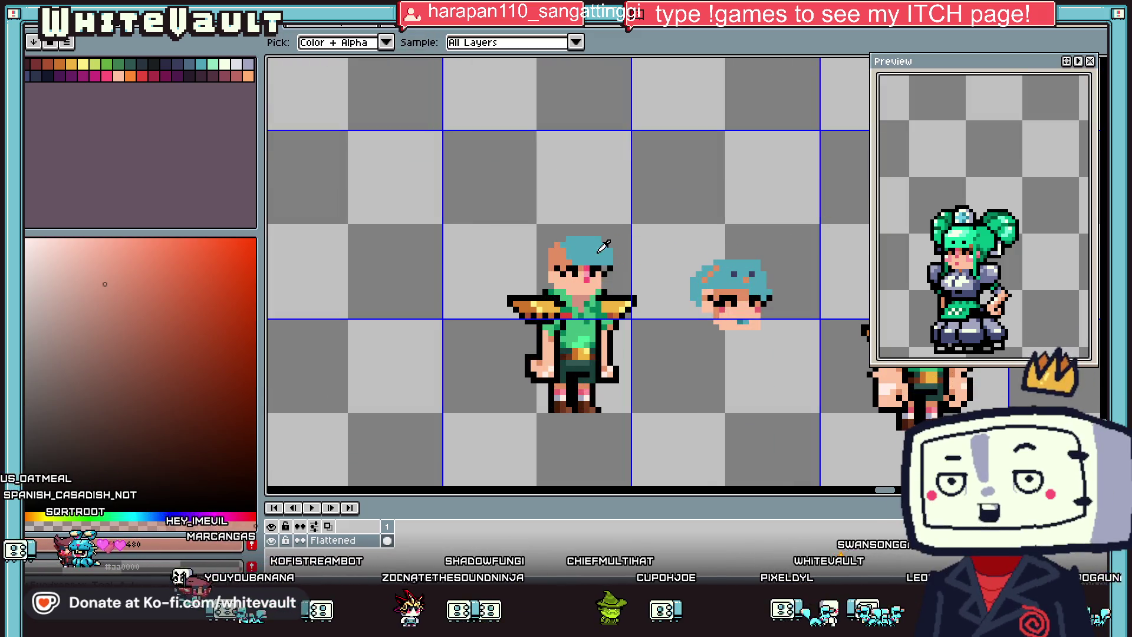
{"action": "scroll", "coordinate": [585, 254], "scroll_direction": "up", "scroll_amount": 1}
{"action": "left_click", "coordinate": [588, 250], "text": "alt"}
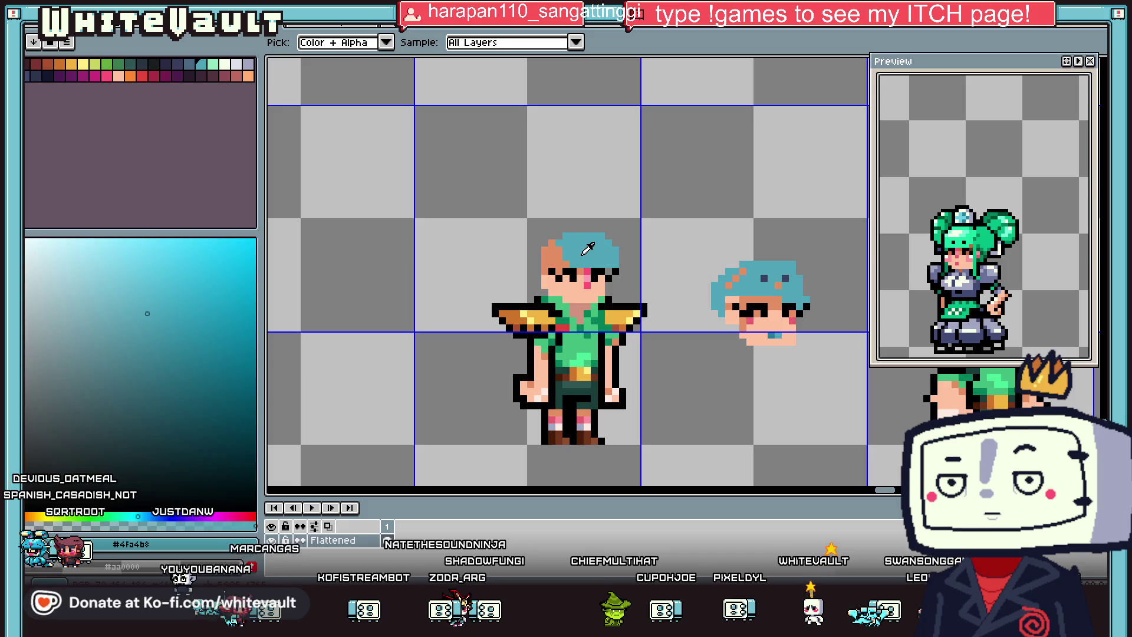
{"action": "scroll", "coordinate": [570, 243], "scroll_direction": "up", "scroll_amount": 1}
{"action": "key", "text": "x"}
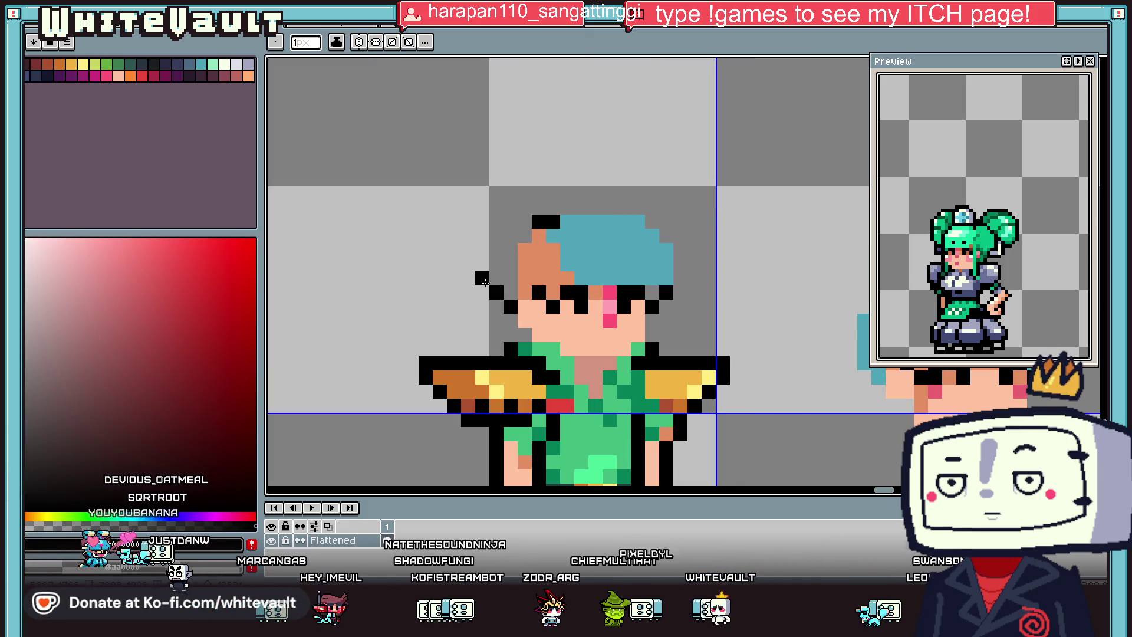
Step: Draw a black line across the top of the hair and fix a stray pixel with teal
{"action": "left_click_drag", "start_coordinate": [499, 220], "coordinate": [652, 221]}
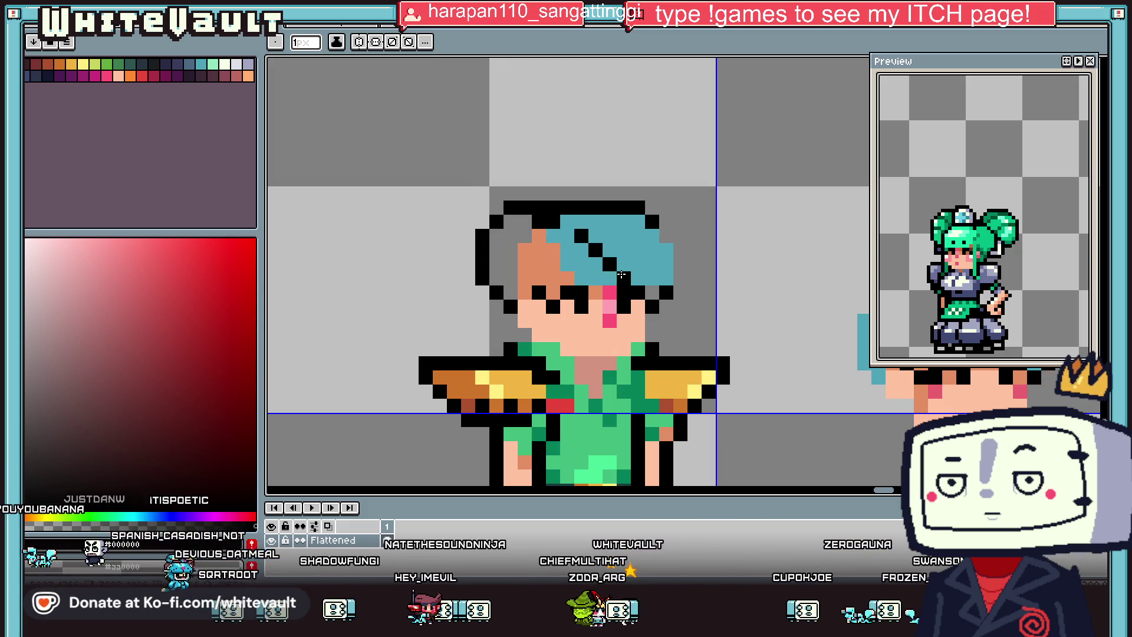
{"action": "left_click", "coordinate": [640, 277], "text": "alt"}
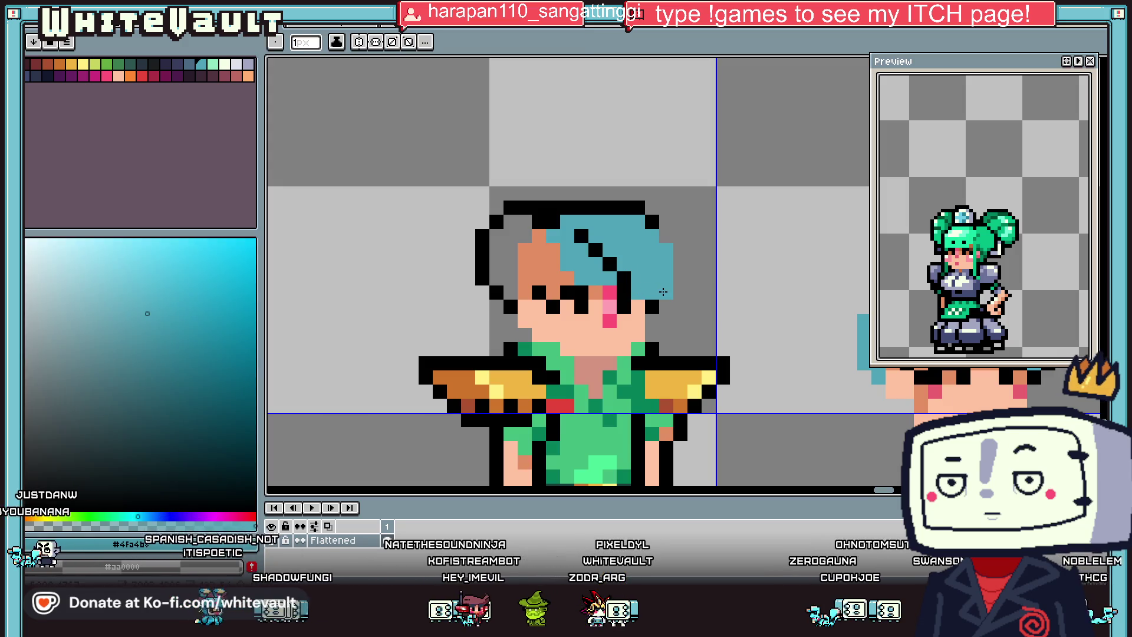
{"action": "left_click", "coordinate": [596, 250]}
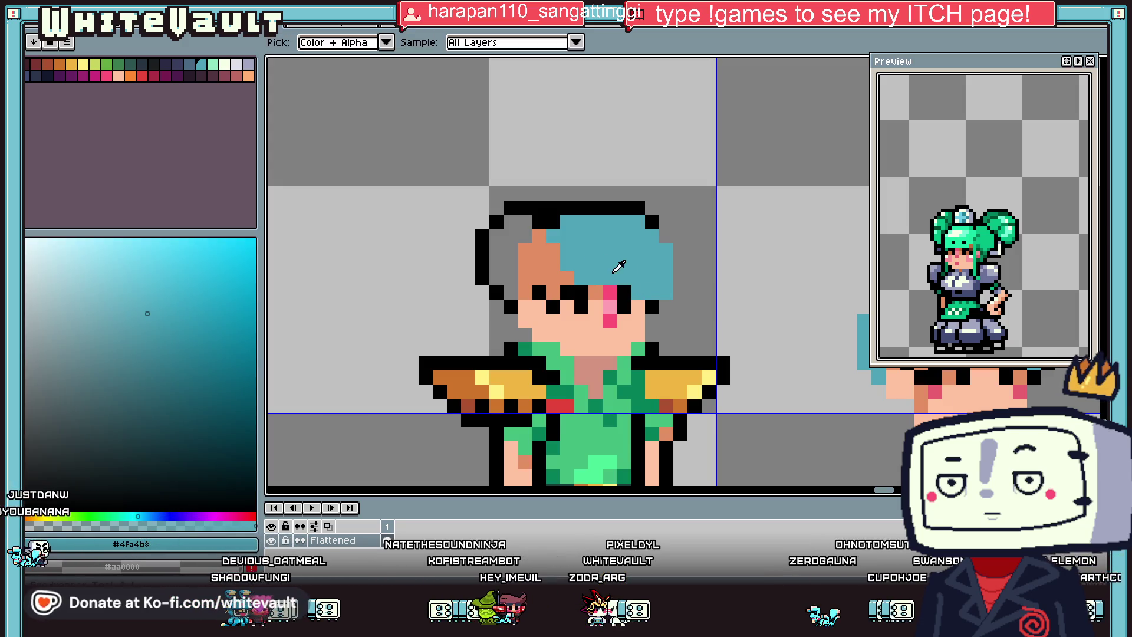
Step: Outline the hair's right edge in black and add dark strand pixels inside it
{"action": "left_click", "coordinate": [648, 304], "text": "alt"}
{"action": "mouse_move", "coordinate": [666, 235]}
{"action": "left_mouse_down"}
{"action": "mouse_move", "coordinate": [667, 292]}
{"action": "mouse_move", "coordinate": [637, 263]}
{"action": "left_mouse_up"}
{"action": "left_click", "coordinate": [575, 262]}
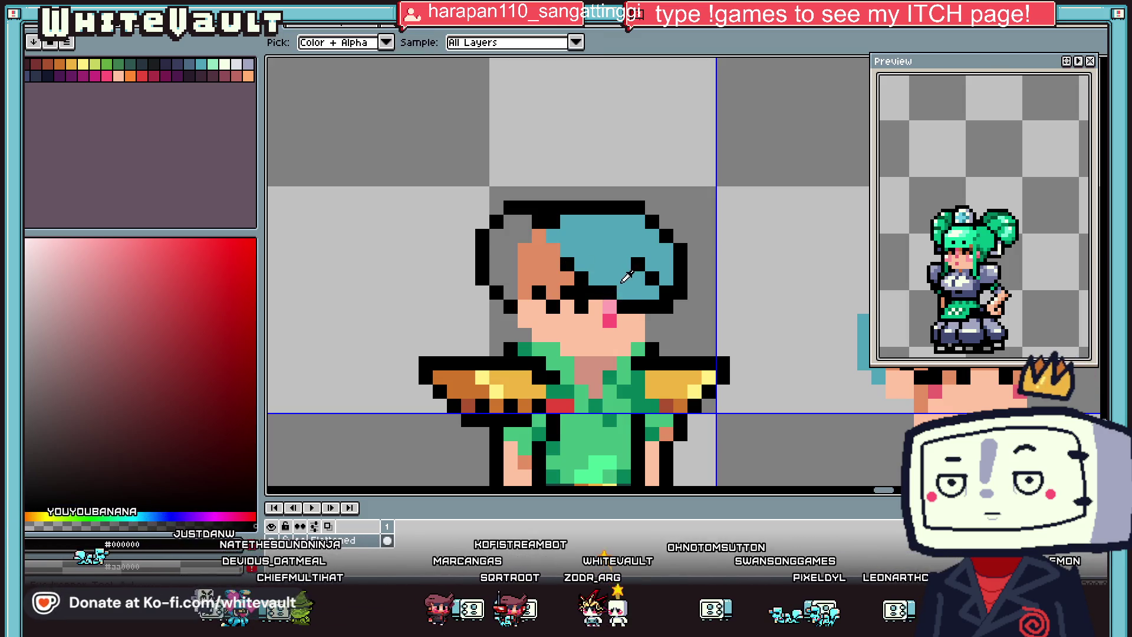
{"action": "scroll", "coordinate": [640, 292], "scroll_direction": "down", "scroll_amount": 5}
{"action": "scroll", "coordinate": [940, 304], "scroll_direction": "down", "scroll_amount": 2}
{"action": "scroll", "coordinate": [940, 304], "scroll_direction": "down", "scroll_amount": 1}
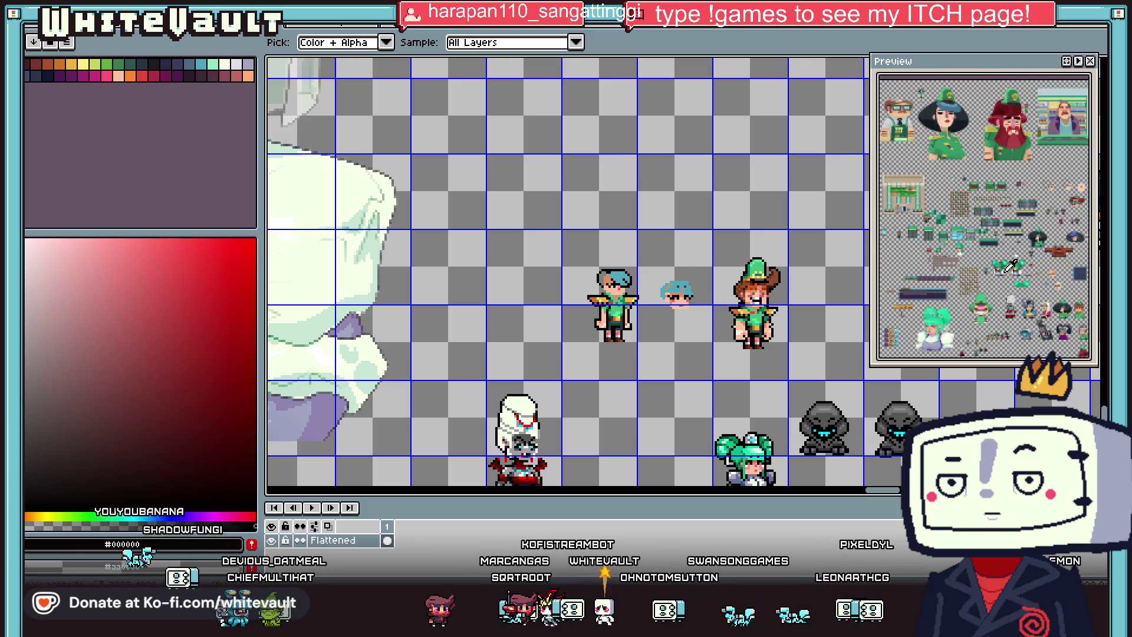
{"action": "scroll", "coordinate": [940, 304], "scroll_direction": "down", "scroll_amount": 1}
{"action": "scroll", "coordinate": [939, 303], "scroll_direction": "down", "scroll_amount": 1}
{"action": "scroll", "coordinate": [940, 304], "scroll_direction": "up", "scroll_amount": 2}
{"action": "scroll", "coordinate": [940, 303], "scroll_direction": "up", "scroll_amount": 2}
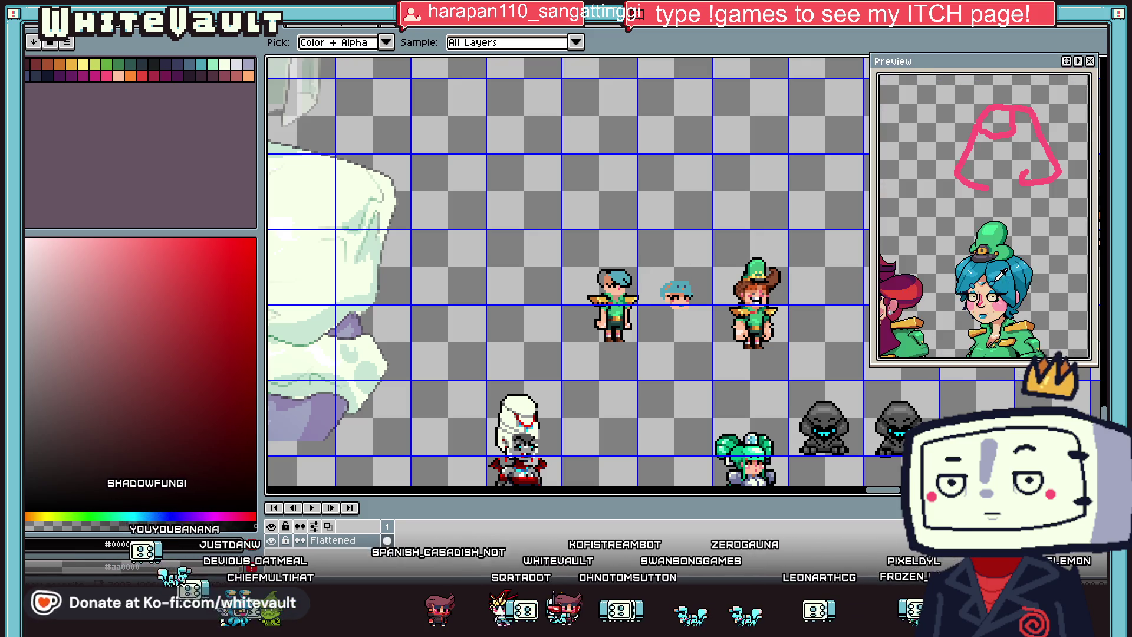
Step: Paint over the black eye pixels with the face's skin tone
{"action": "scroll", "coordinate": [940, 304], "scroll_direction": "up", "scroll_amount": 1}
{"action": "scroll", "coordinate": [616, 287], "scroll_direction": "up", "scroll_amount": 3}
{"action": "scroll", "coordinate": [616, 286], "scroll_direction": "up", "scroll_amount": 2}
{"action": "left_click", "coordinate": [615, 297]}
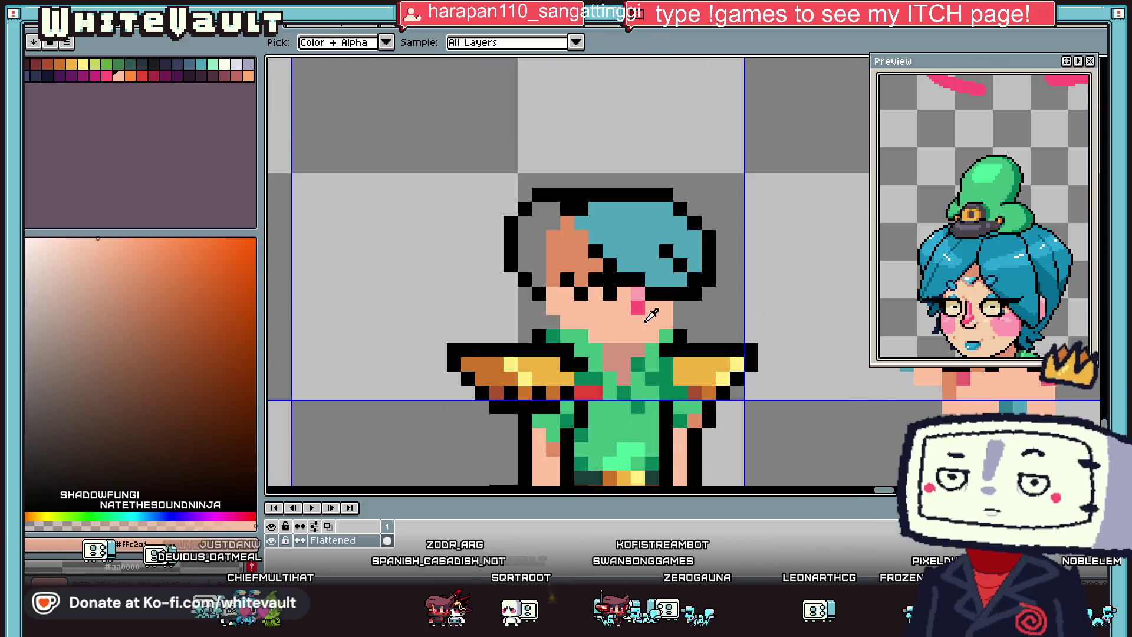
{"action": "left_click_drag", "start_coordinate": [566, 278], "coordinate": [647, 266]}
{"action": "key", "text": "alt"}
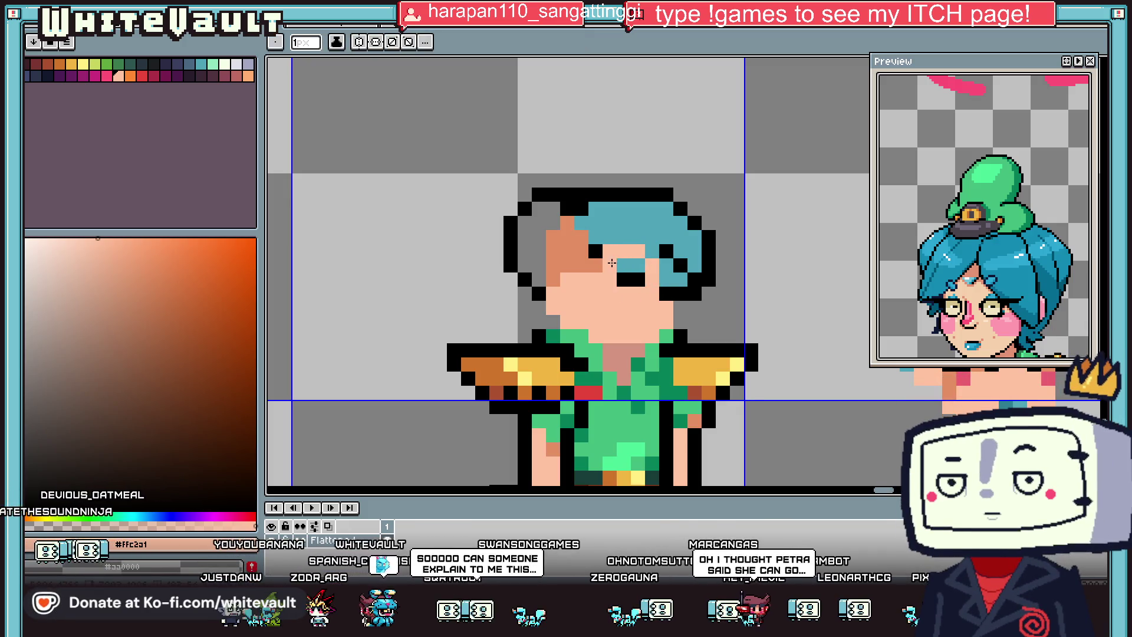
Step: Extend the teal hair down the face's right edge and along the bottom
{"action": "scroll", "coordinate": [617, 276], "scroll_direction": "down", "scroll_amount": 3}
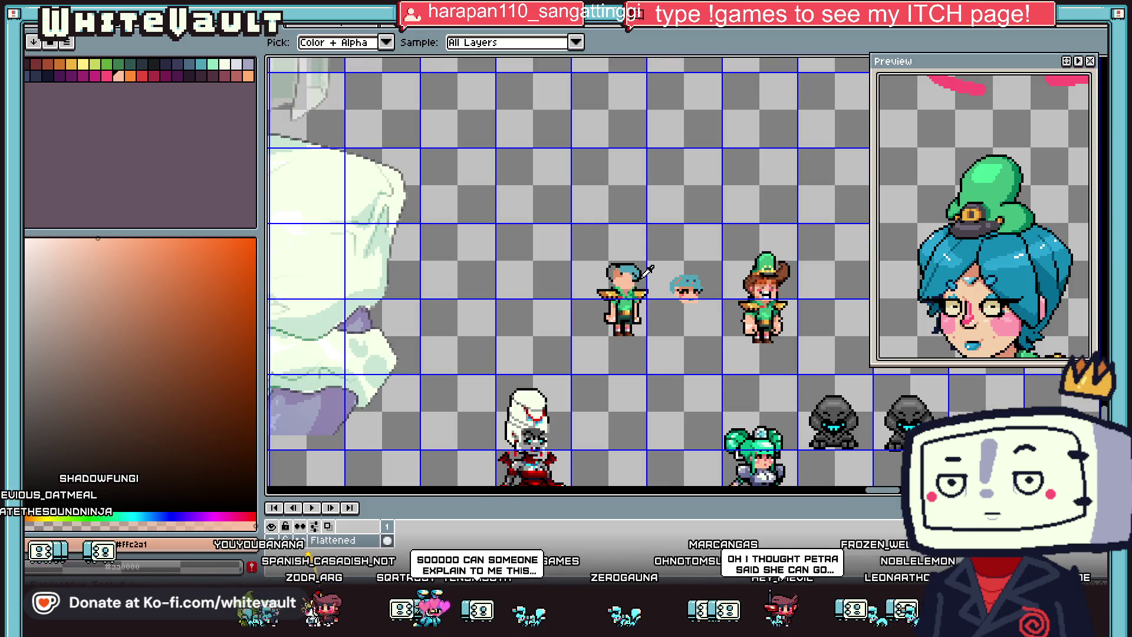
{"action": "scroll", "coordinate": [639, 262], "scroll_direction": "up", "scroll_amount": 3}
{"action": "left_click", "coordinate": [638, 262], "text": "alt"}
{"action": "scroll", "coordinate": [638, 262], "scroll_direction": "up", "scroll_amount": 1}
{"action": "mouse_move", "coordinate": [630, 260]}
{"action": "left_mouse_down"}
{"action": "mouse_move", "coordinate": [630, 345]}
{"action": "mouse_move", "coordinate": [584, 345]}
{"action": "mouse_move", "coordinate": [604, 318]}
{"action": "left_mouse_up"}
{"action": "key", "text": "alt"}
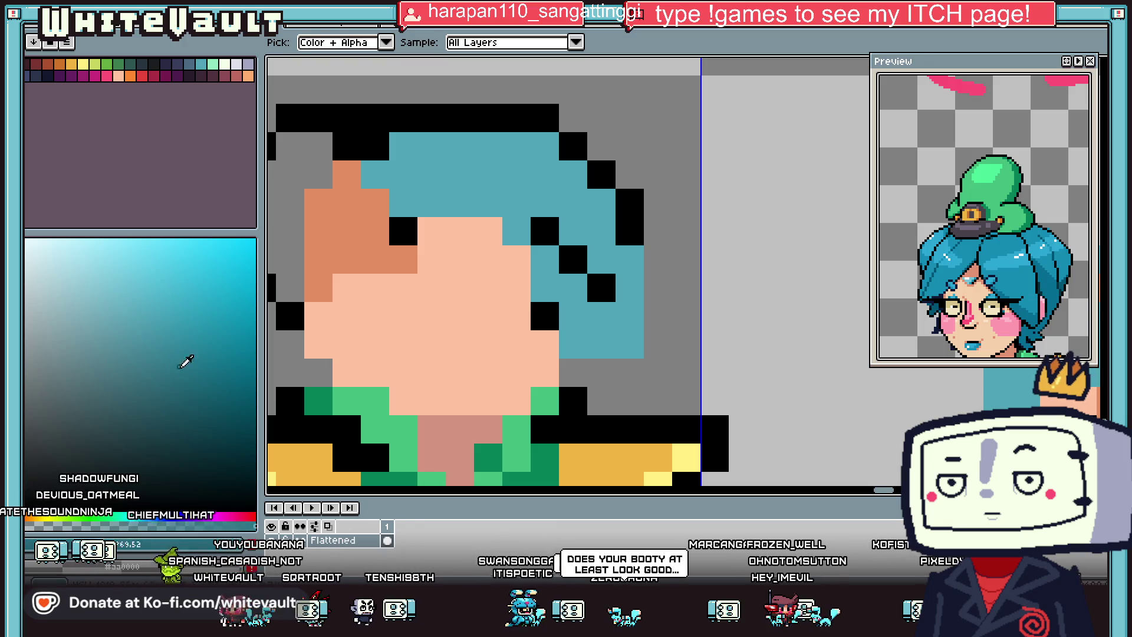
Step: Pick a darker teal and add a shading pixel to the hair
{"action": "left_click", "coordinate": [192, 372]}
{"action": "left_click", "coordinate": [560, 268]}
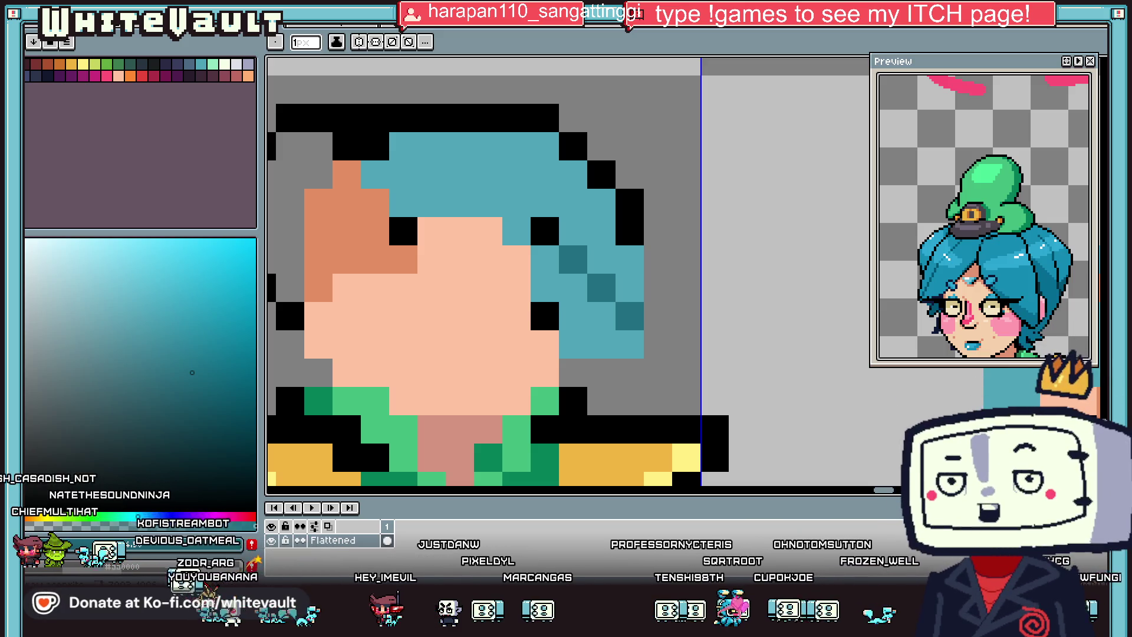
Step: Add one more dark teal hair pixel, then select and transform the head region
{"action": "left_click", "coordinate": [658, 316]}
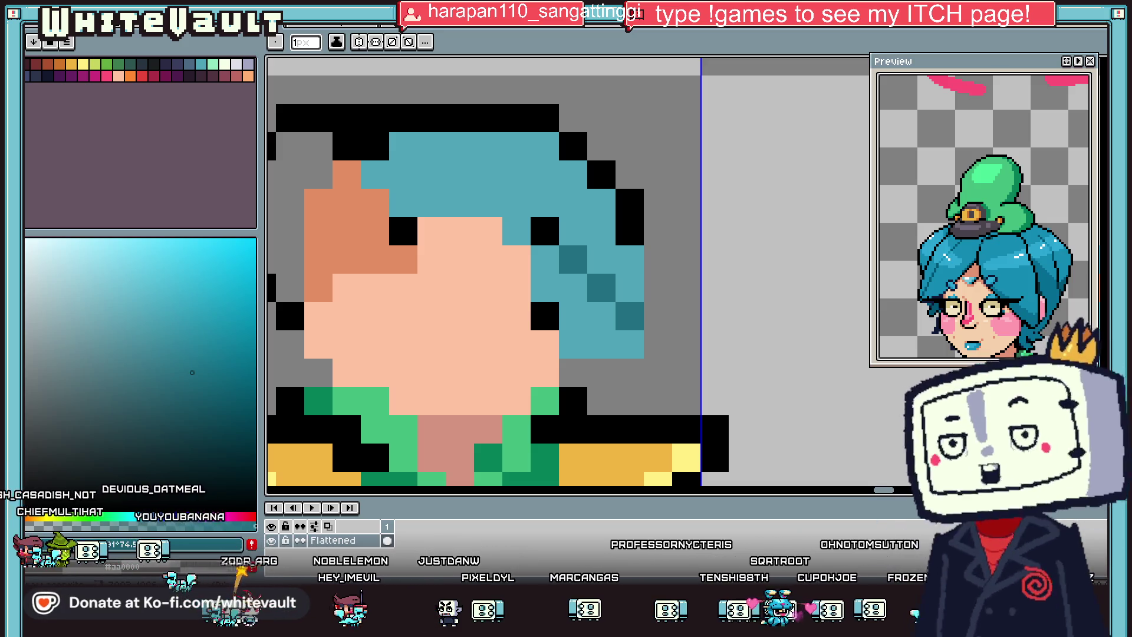
{"action": "scroll", "coordinate": [566, 272], "scroll_direction": "down", "scroll_amount": 7}
{"action": "scroll", "coordinate": [566, 271], "scroll_direction": "up", "scroll_amount": 1}
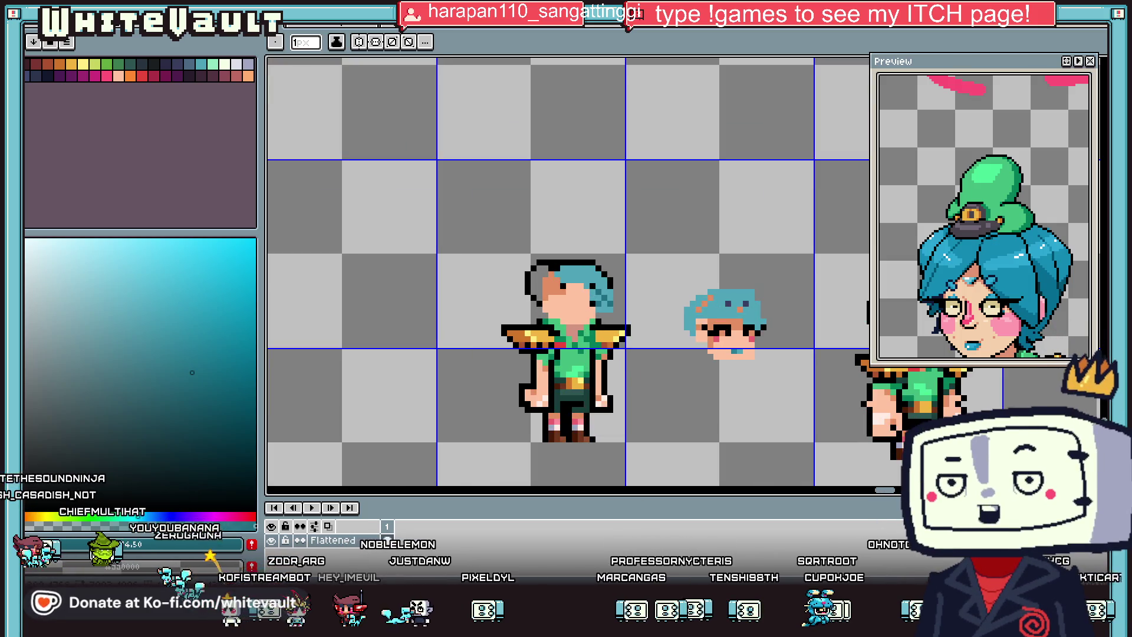
{"action": "key", "text": "m"}
{"action": "scroll", "coordinate": [550, 284], "scroll_direction": "up", "scroll_amount": 1}
{"action": "mouse_move", "coordinate": [423, 194]}
{"action": "left_mouse_down"}
{"action": "mouse_move", "coordinate": [700, 322]}
{"action": "mouse_move", "coordinate": [694, 307]}
{"action": "left_mouse_up"}
{"action": "key", "text": "Return"}
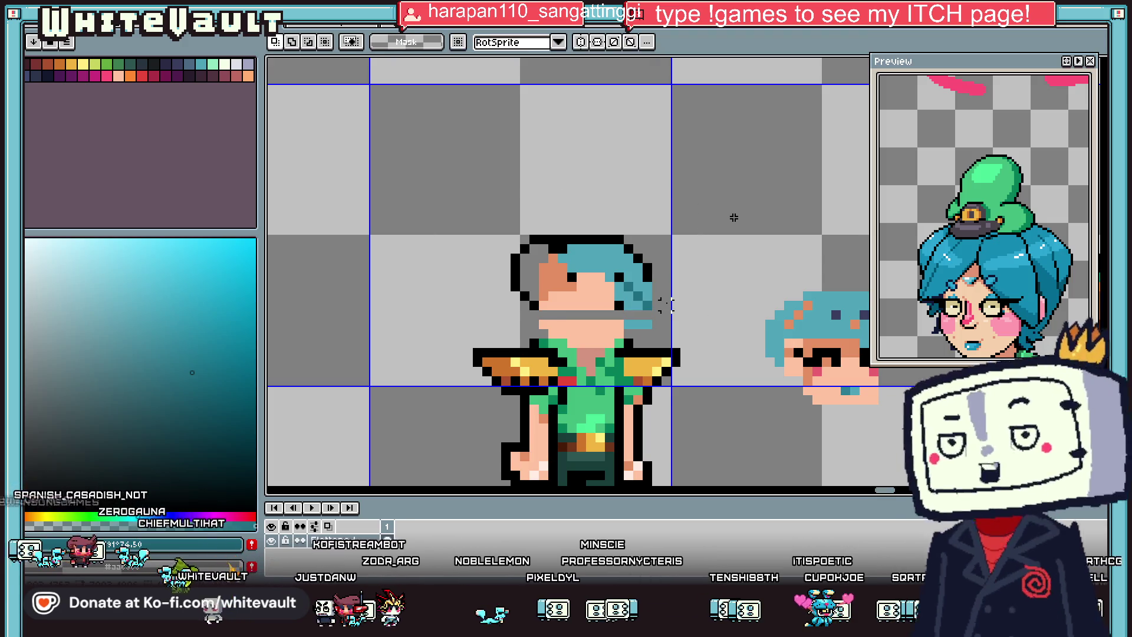
{"action": "key", "text": "b"}
Step: Paint skin colour over the grey line left across the face
{"action": "left_click", "coordinate": [543, 315], "text": "alt"}
{"action": "left_click_drag", "start_coordinate": [540, 315], "coordinate": [622, 315]}
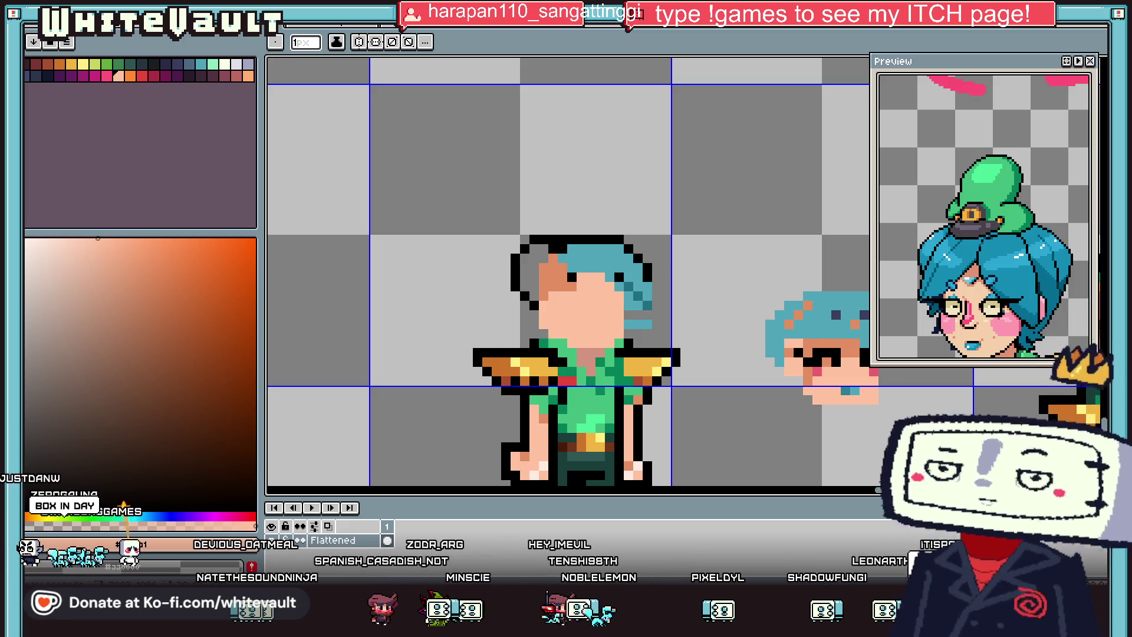
{"action": "scroll", "coordinate": [994, 247], "scroll_direction": "up", "scroll_amount": 3}
{"action": "scroll", "coordinate": [997, 249], "scroll_direction": "up", "scroll_amount": 3}
{"action": "scroll", "coordinate": [988, 246], "scroll_direction": "down", "scroll_amount": 2}
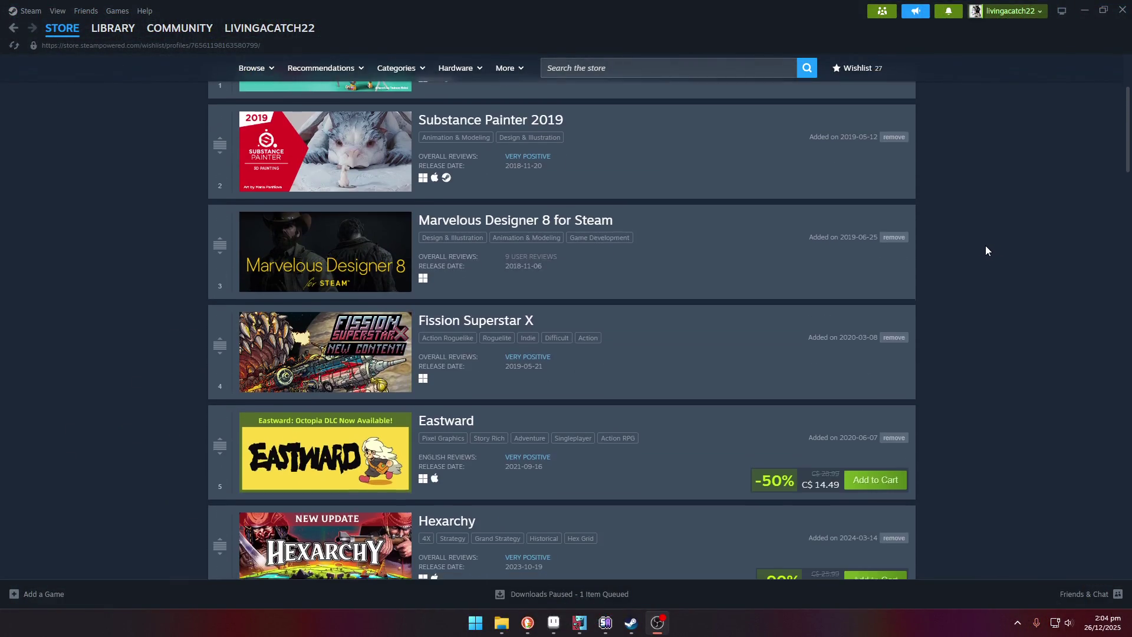
{"action": "scroll", "coordinate": [985, 245], "scroll_direction": "down", "scroll_amount": 2}
{"action": "scroll", "coordinate": [986, 245], "scroll_direction": "down", "scroll_amount": 1}
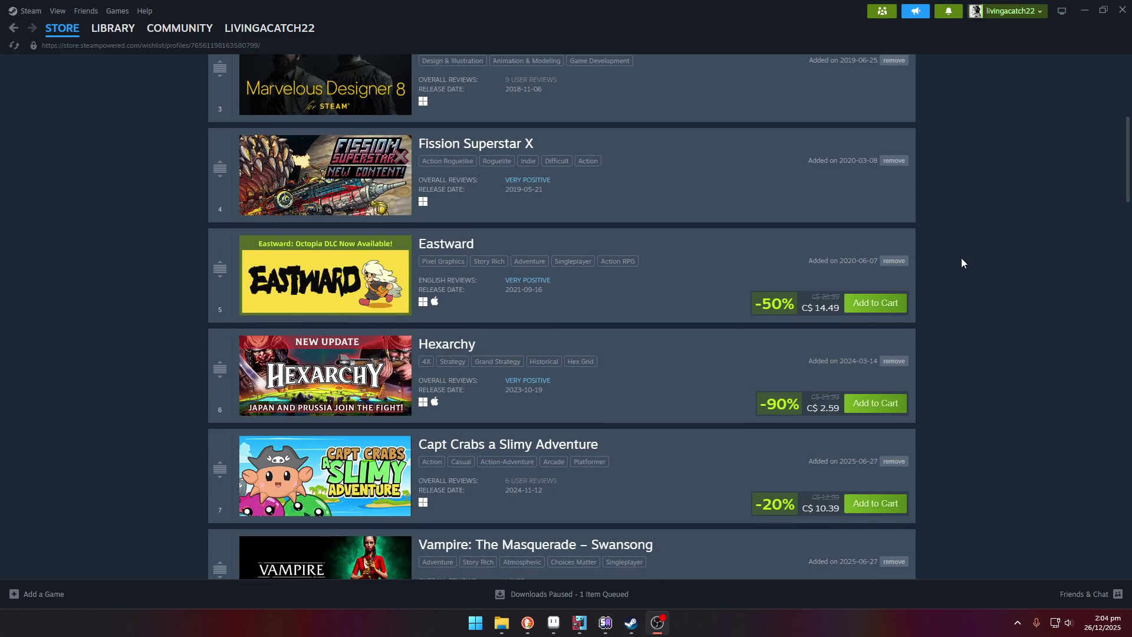
{"action": "scroll", "coordinate": [962, 253], "scroll_direction": "down", "scroll_amount": 2}
{"action": "scroll", "coordinate": [964, 252], "scroll_direction": "down", "scroll_amount": 2}
{"action": "scroll", "coordinate": [962, 257], "scroll_direction": "down", "scroll_amount": 1}
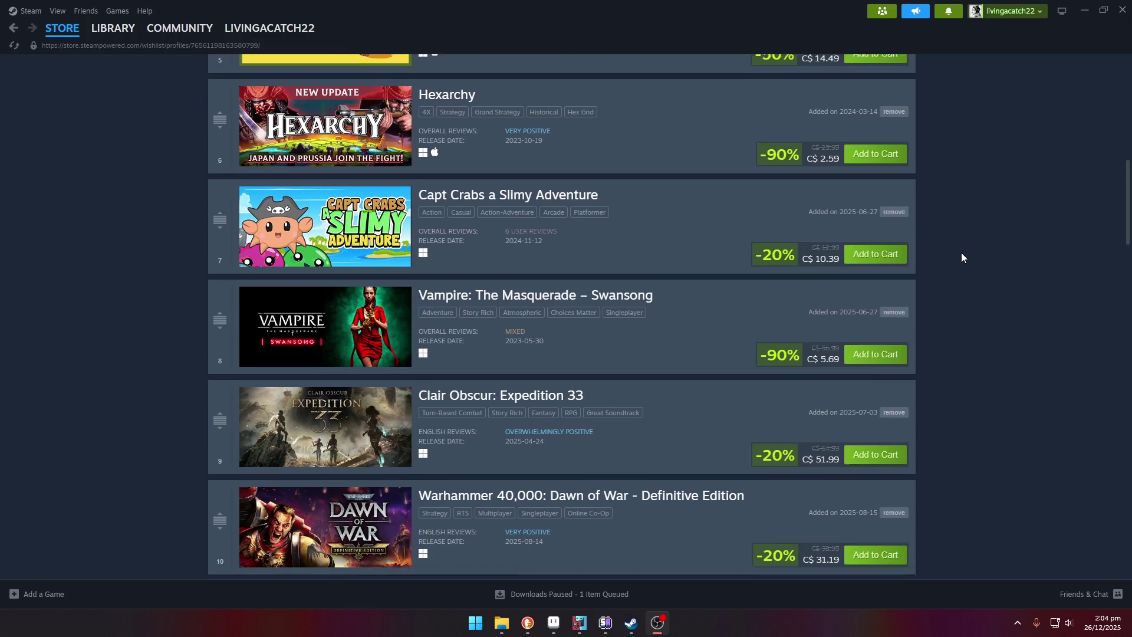
{"action": "scroll", "coordinate": [949, 256], "scroll_direction": "down", "scroll_amount": 1}
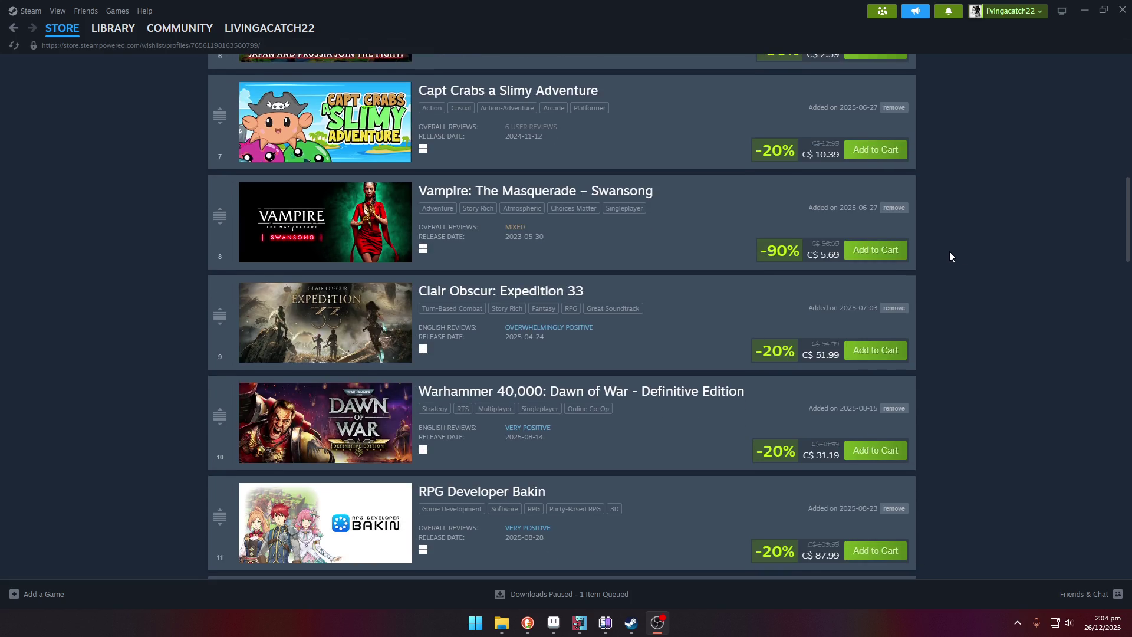
{"action": "scroll", "coordinate": [950, 256], "scroll_direction": "down", "scroll_amount": 1}
{"action": "scroll", "coordinate": [953, 257], "scroll_direction": "down", "scroll_amount": 2}
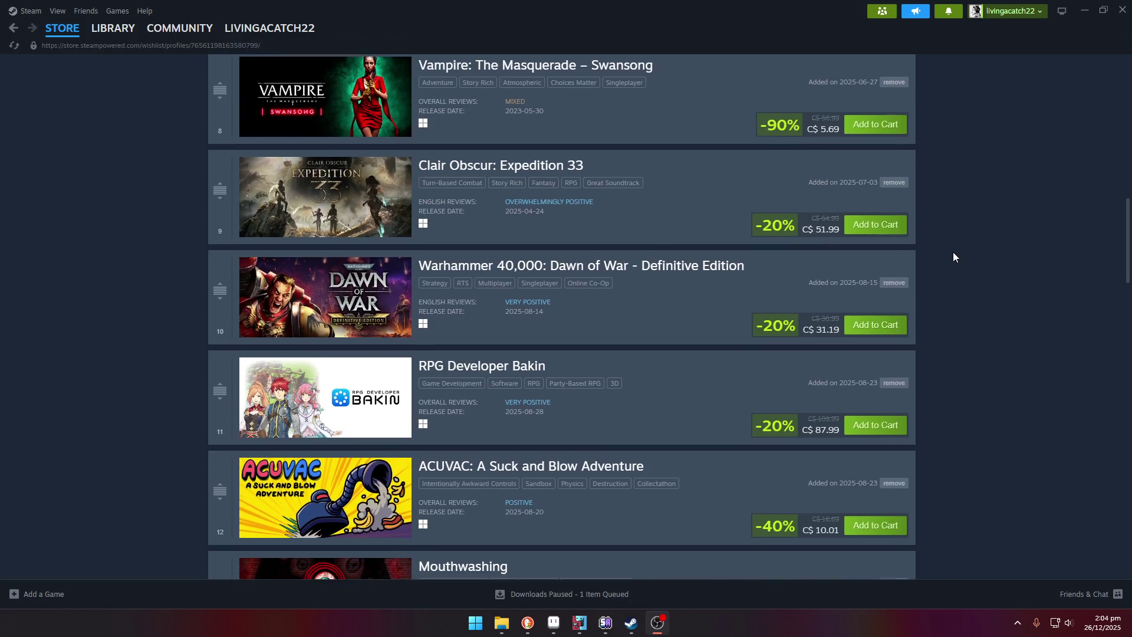
{"action": "scroll", "coordinate": [953, 256], "scroll_direction": "down", "scroll_amount": 2}
{"action": "scroll", "coordinate": [953, 257], "scroll_direction": "down", "scroll_amount": 1}
{"action": "scroll", "coordinate": [953, 256], "scroll_direction": "down", "scroll_amount": 1}
{"action": "scroll", "coordinate": [953, 257], "scroll_direction": "down", "scroll_amount": 1}
{"action": "scroll", "coordinate": [953, 253], "scroll_direction": "down", "scroll_amount": 1}
{"action": "scroll", "coordinate": [953, 255], "scroll_direction": "down", "scroll_amount": 1}
{"action": "scroll", "coordinate": [952, 256], "scroll_direction": "down", "scroll_amount": 2}
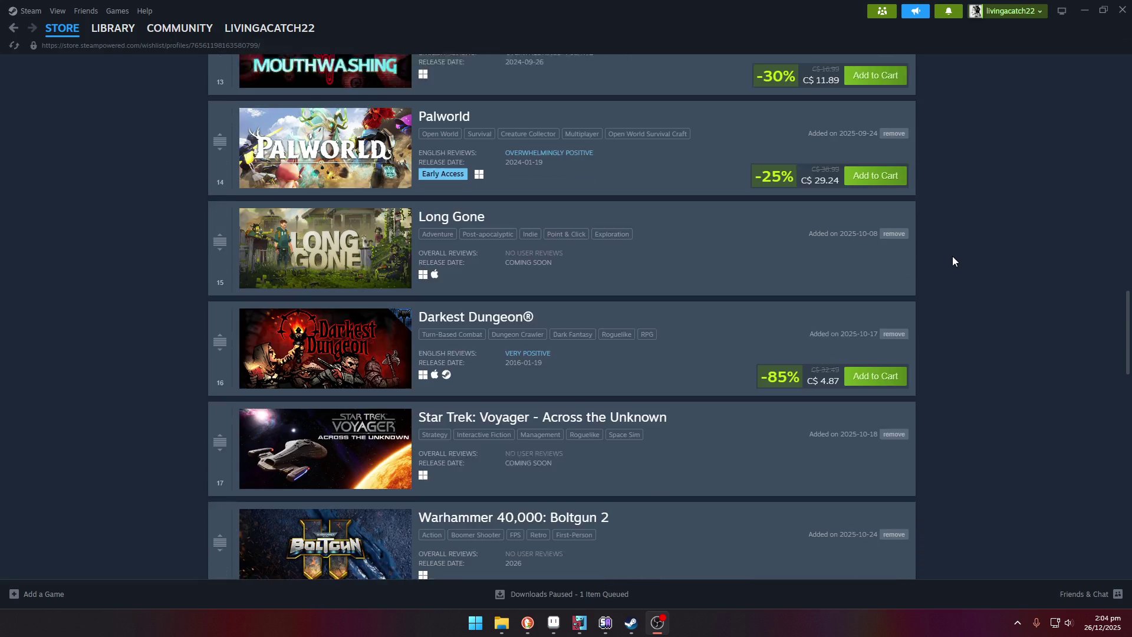
{"action": "scroll", "coordinate": [952, 257], "scroll_direction": "down", "scroll_amount": 1}
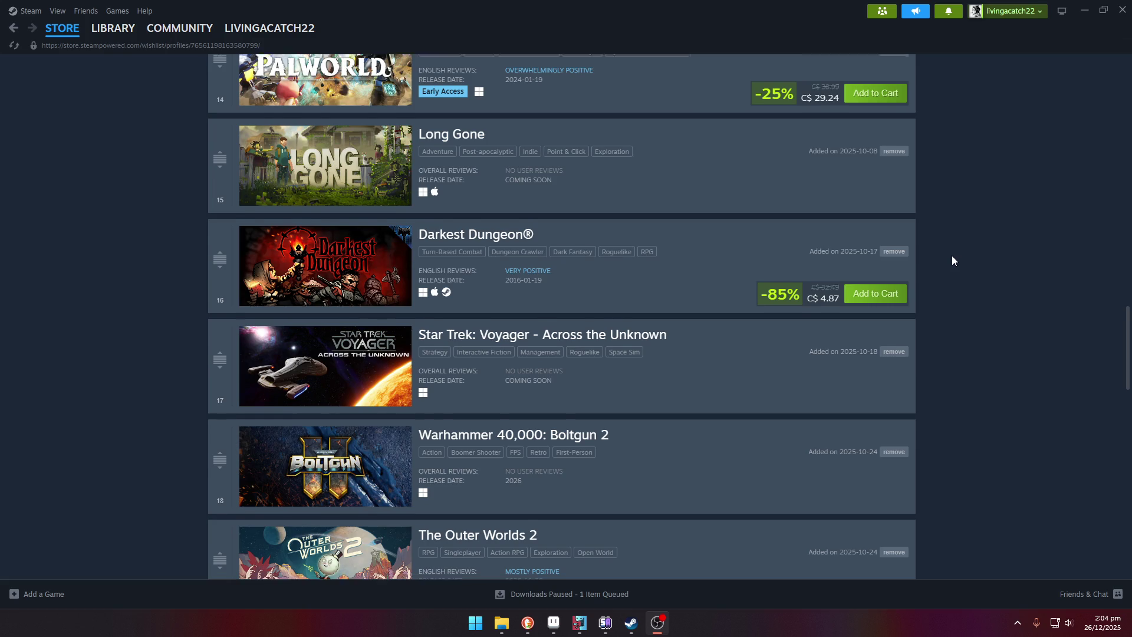
{"action": "scroll", "coordinate": [952, 256], "scroll_direction": "down", "scroll_amount": 2}
{"action": "scroll", "coordinate": [947, 259], "scroll_direction": "down", "scroll_amount": 1}
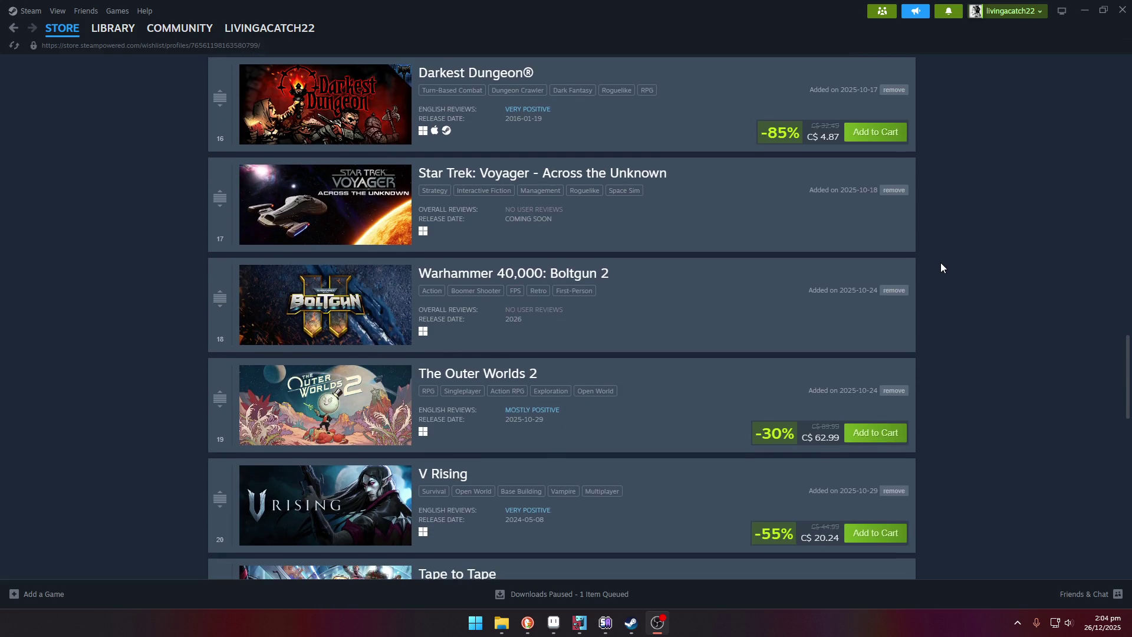
{"action": "scroll", "coordinate": [941, 267], "scroll_direction": "down", "scroll_amount": 2}
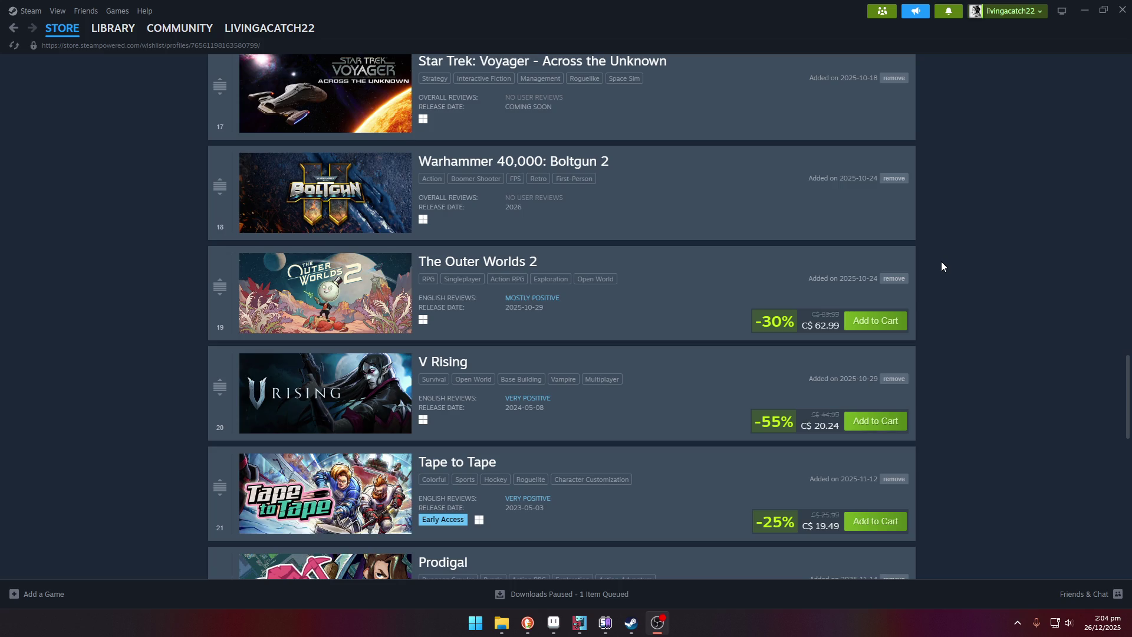
{"action": "scroll", "coordinate": [946, 268], "scroll_direction": "down", "scroll_amount": 2}
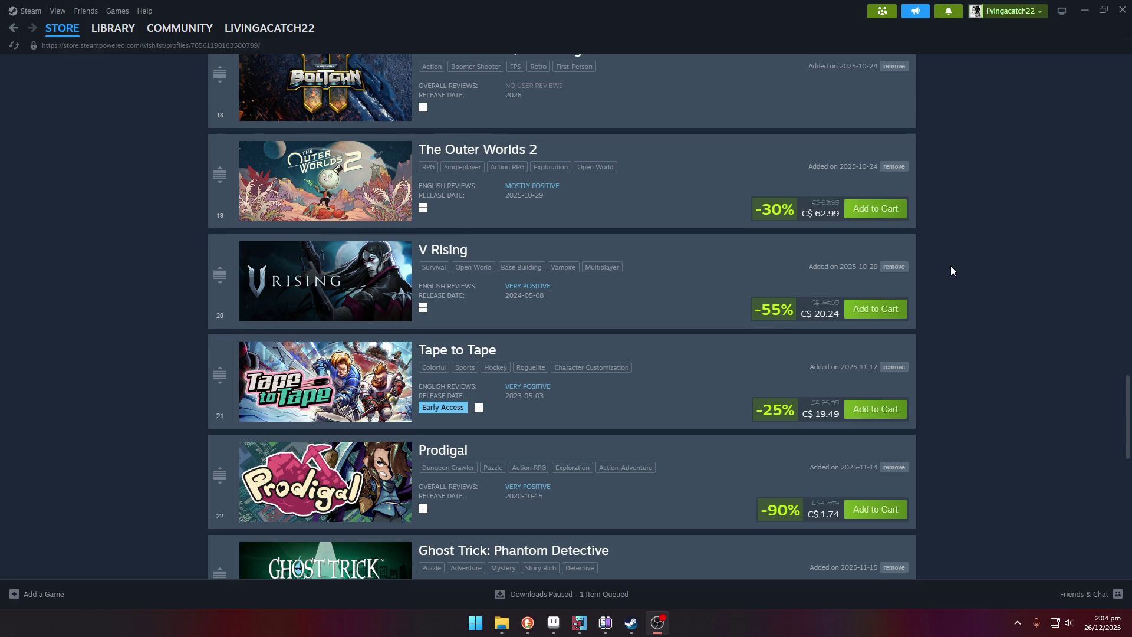
{"action": "scroll", "coordinate": [951, 271], "scroll_direction": "down", "scroll_amount": 1}
{"action": "scroll", "coordinate": [951, 271], "scroll_direction": "down", "scroll_amount": 1}
{"action": "mouse_move", "coordinate": [325, 481]}
{"action": "scroll", "coordinate": [1094, 322], "scroll_direction": "down", "scroll_amount": 4}
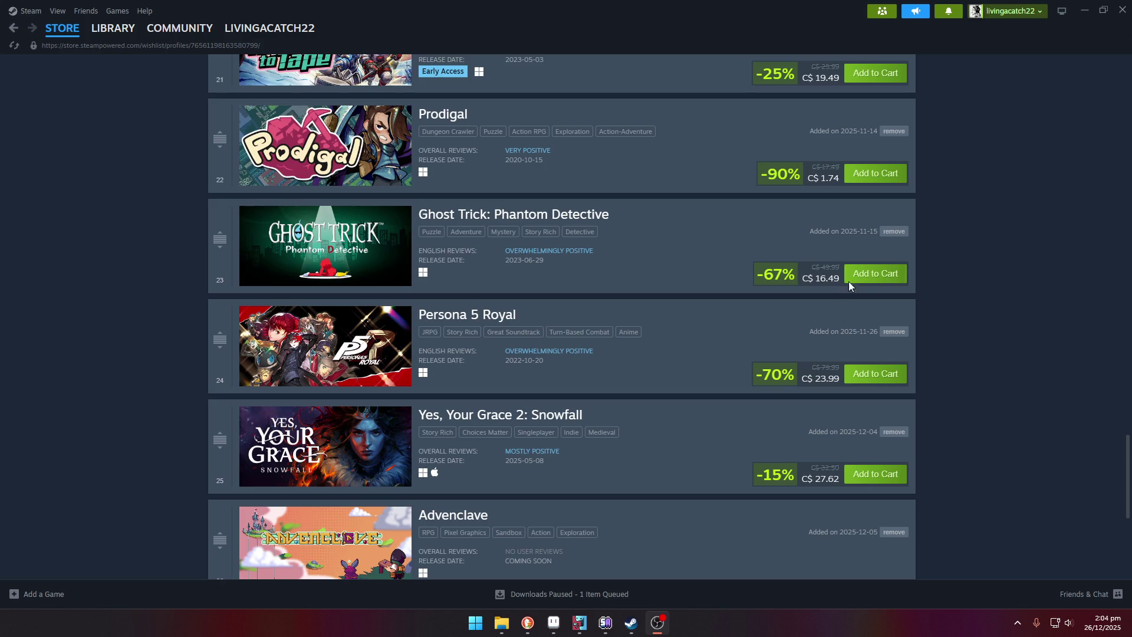
{"action": "scroll", "coordinate": [949, 283], "scroll_direction": "up", "scroll_amount": 3}
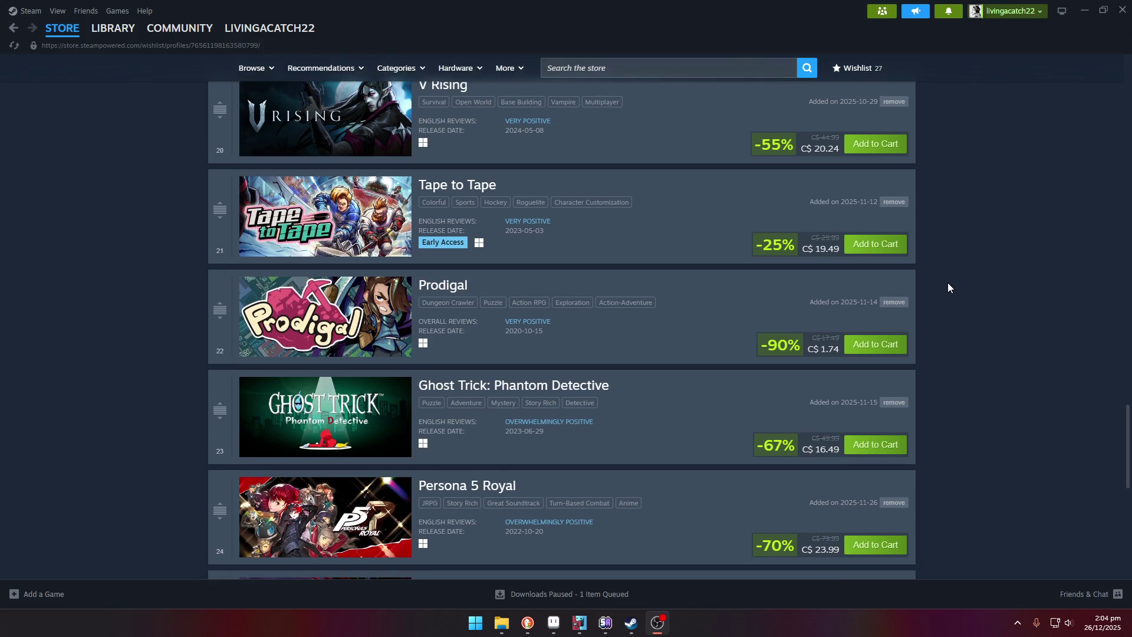
{"action": "scroll", "coordinate": [947, 282], "scroll_direction": "up", "scroll_amount": 3}
{"action": "scroll", "coordinate": [947, 283], "scroll_direction": "up", "scroll_amount": 6}
{"action": "scroll", "coordinate": [947, 284], "scroll_direction": "up", "scroll_amount": 9}
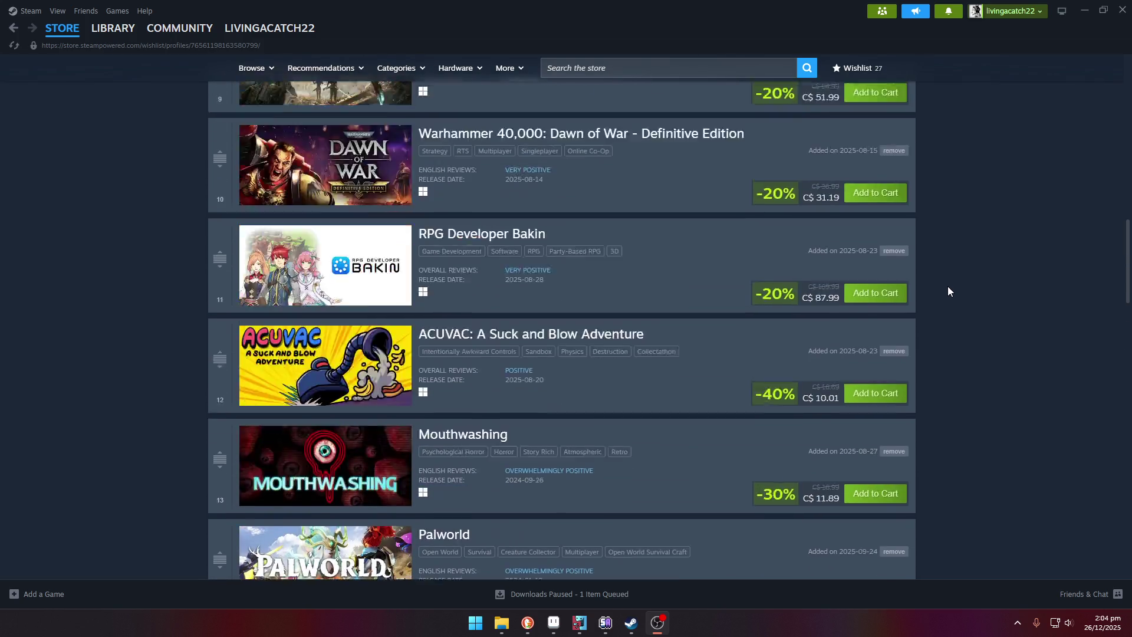
{"action": "scroll", "coordinate": [947, 292], "scroll_direction": "up", "scroll_amount": 5}
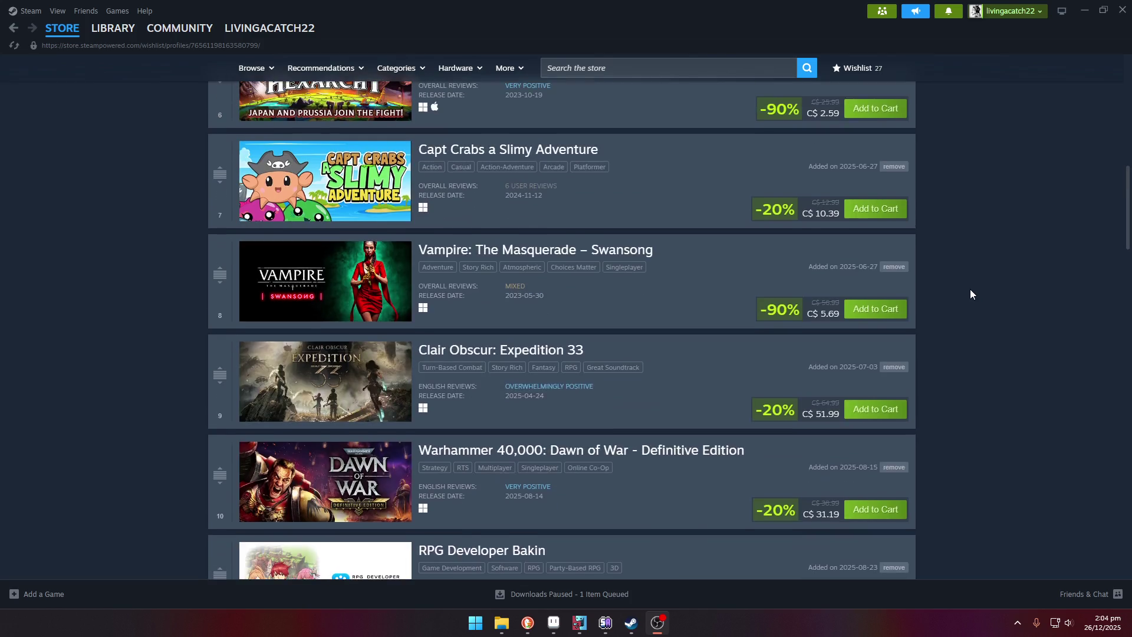
{"action": "scroll", "coordinate": [968, 295], "scroll_direction": "up", "scroll_amount": 4}
{"action": "scroll", "coordinate": [968, 293], "scroll_direction": "up", "scroll_amount": 3}
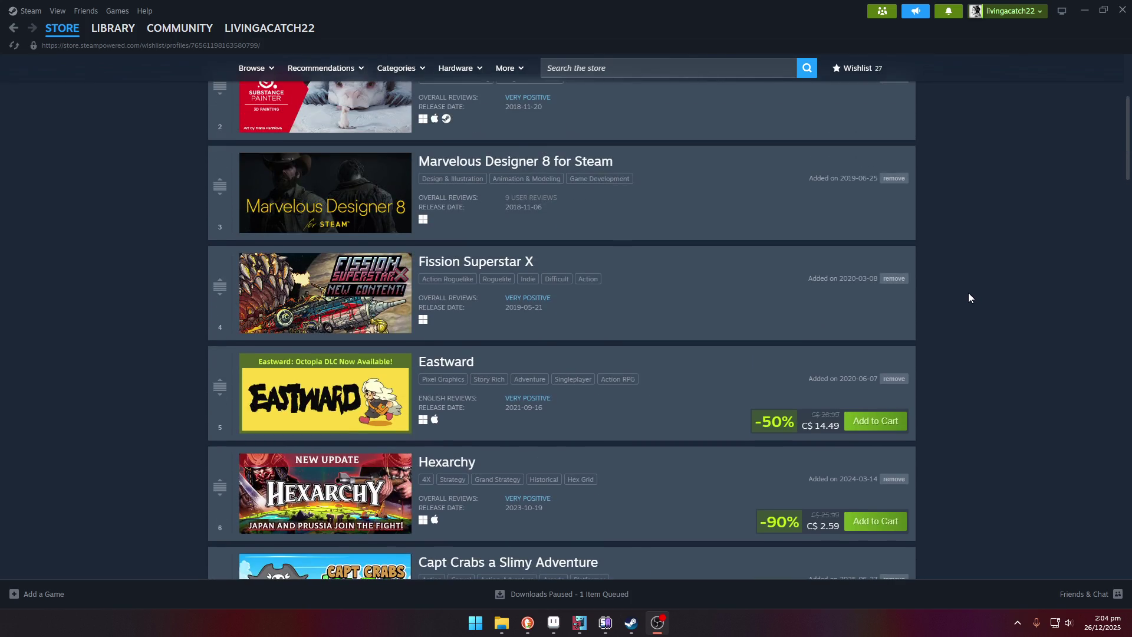
{"action": "scroll", "coordinate": [968, 293], "scroll_direction": "up", "scroll_amount": 3}
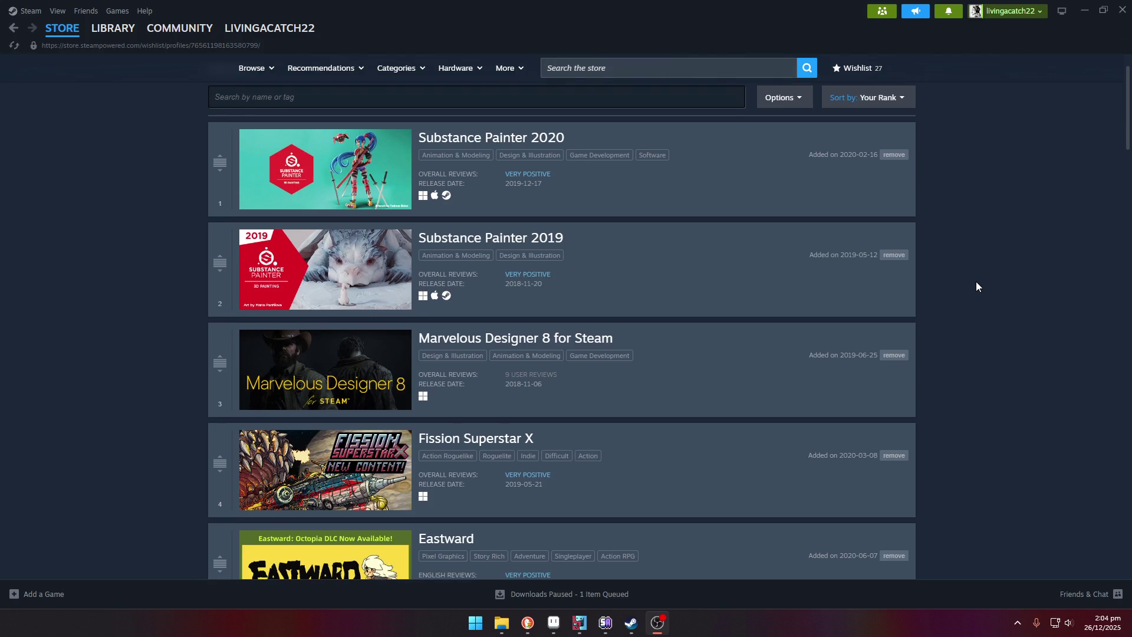
{"action": "scroll", "coordinate": [977, 287], "scroll_direction": "down", "scroll_amount": 2}
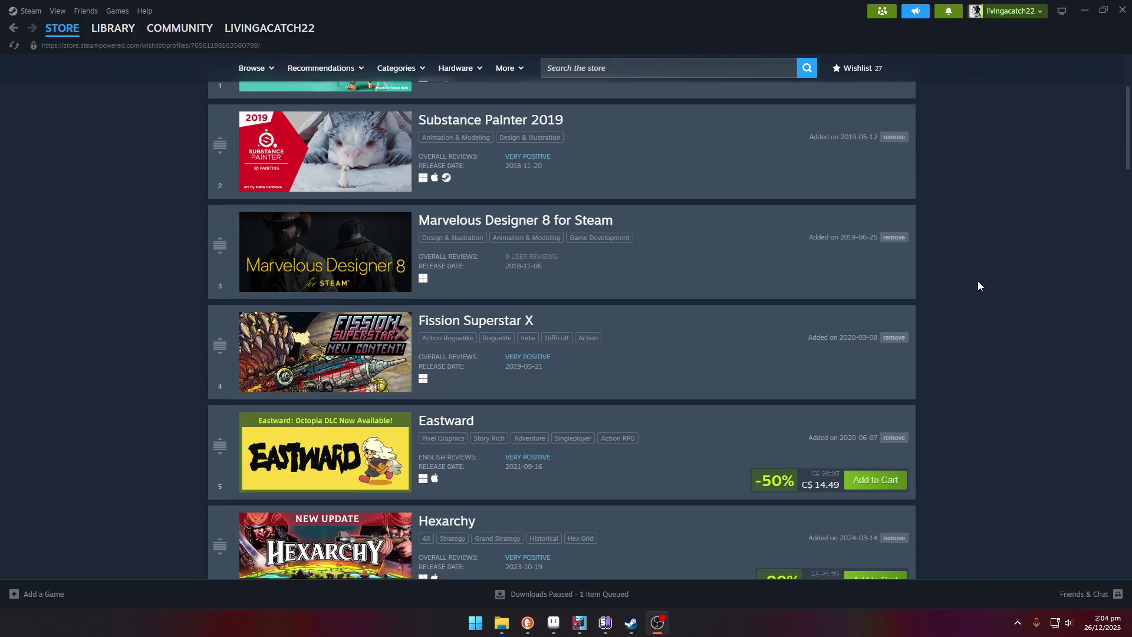
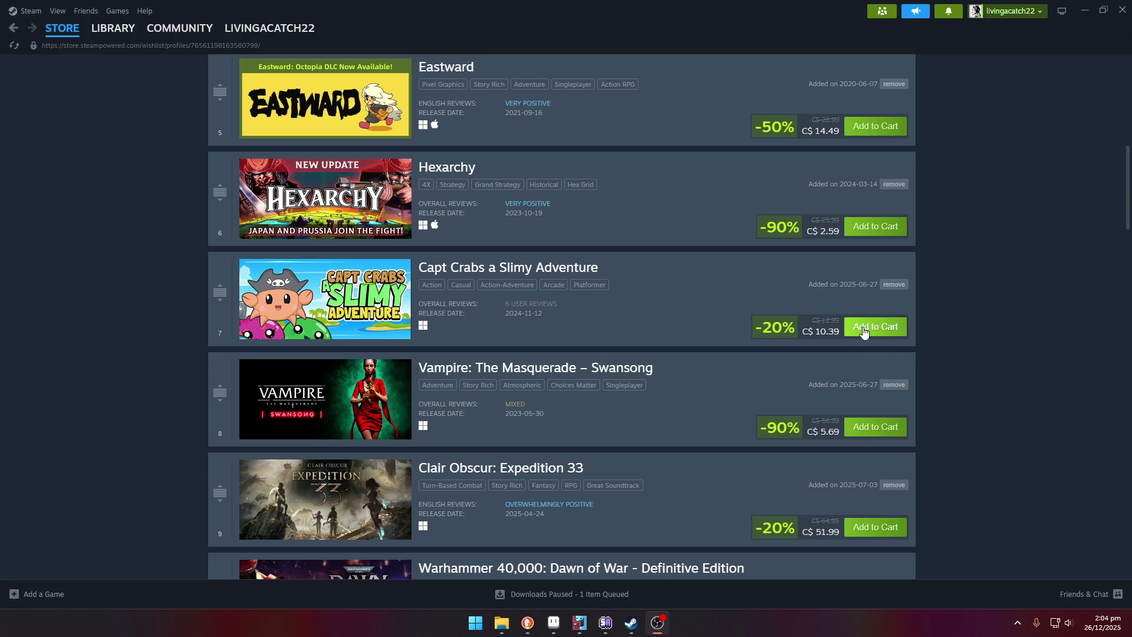
Step: Scroll down the wishlist and browse the Mouthwashing store page screenshots before returning
{"action": "scroll", "coordinate": [903, 371], "scroll_direction": "down", "scroll_amount": 1}
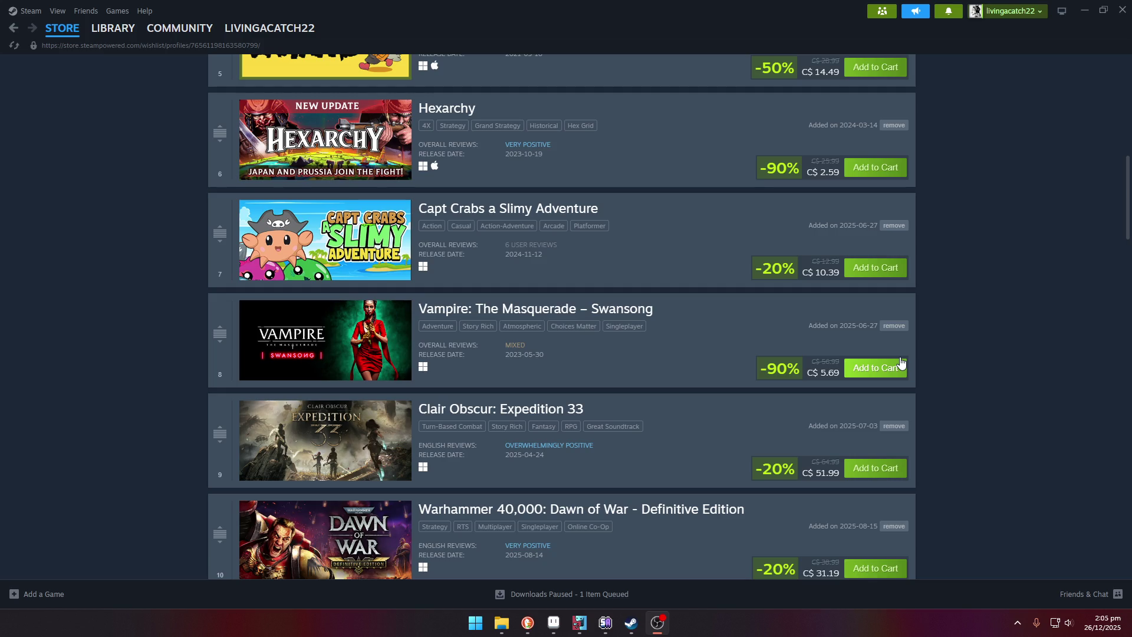
{"action": "scroll", "coordinate": [901, 363], "scroll_direction": "down", "scroll_amount": 2}
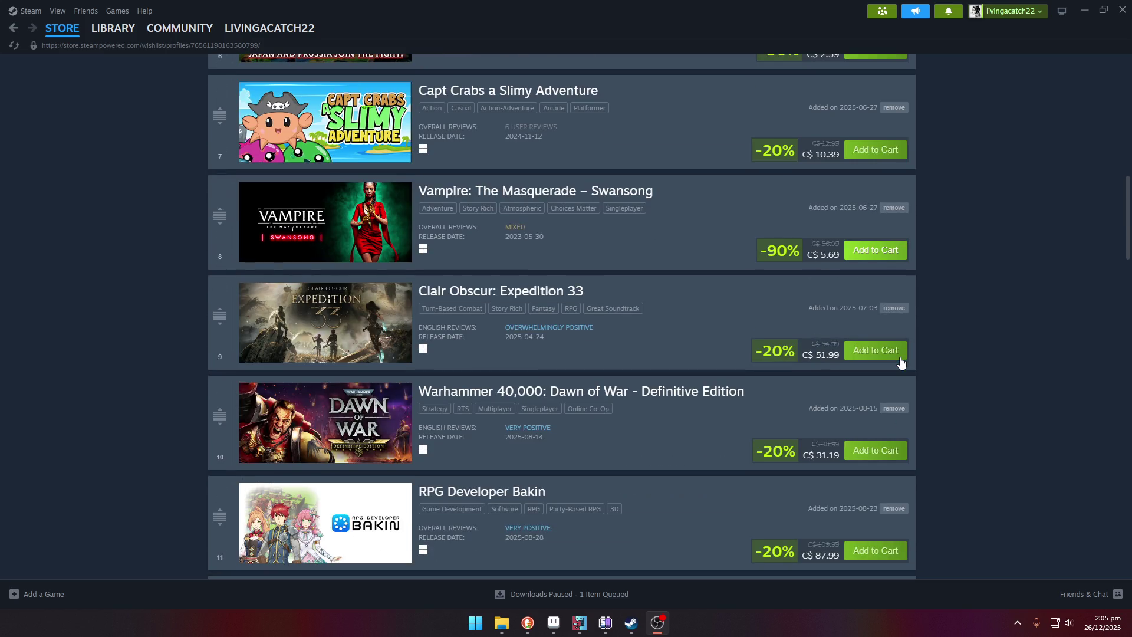
{"action": "scroll", "coordinate": [901, 362], "scroll_direction": "down", "scroll_amount": 3}
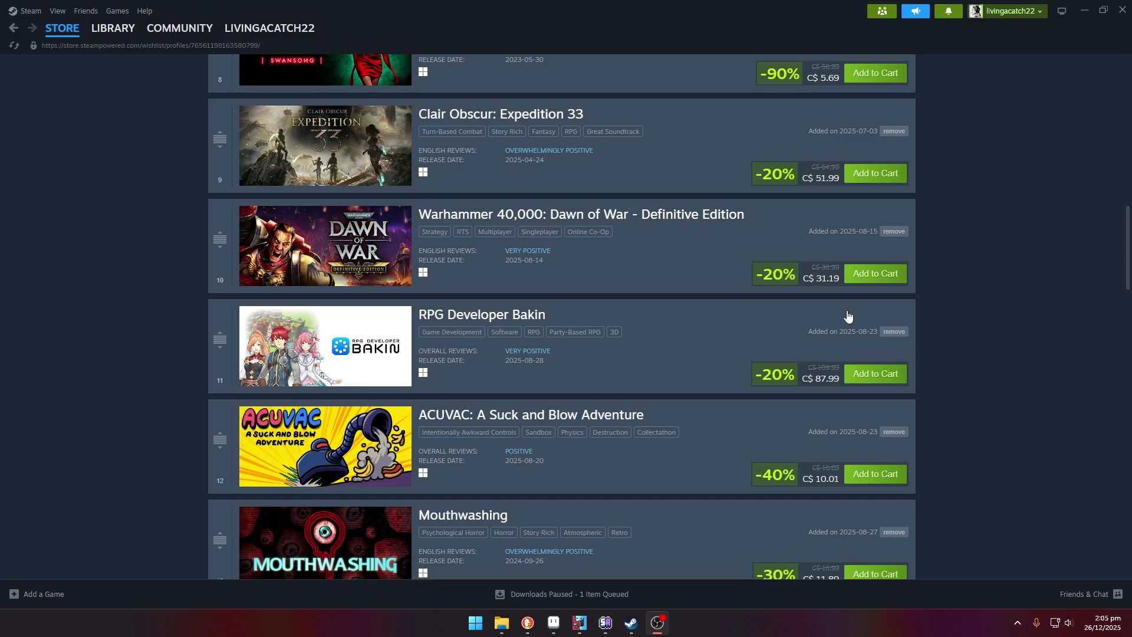
{"action": "scroll", "coordinate": [962, 331], "scroll_direction": "down", "scroll_amount": 2}
{"action": "scroll", "coordinate": [961, 331], "scroll_direction": "down", "scroll_amount": 2}
{"action": "mouse_move", "coordinate": [325, 541]}
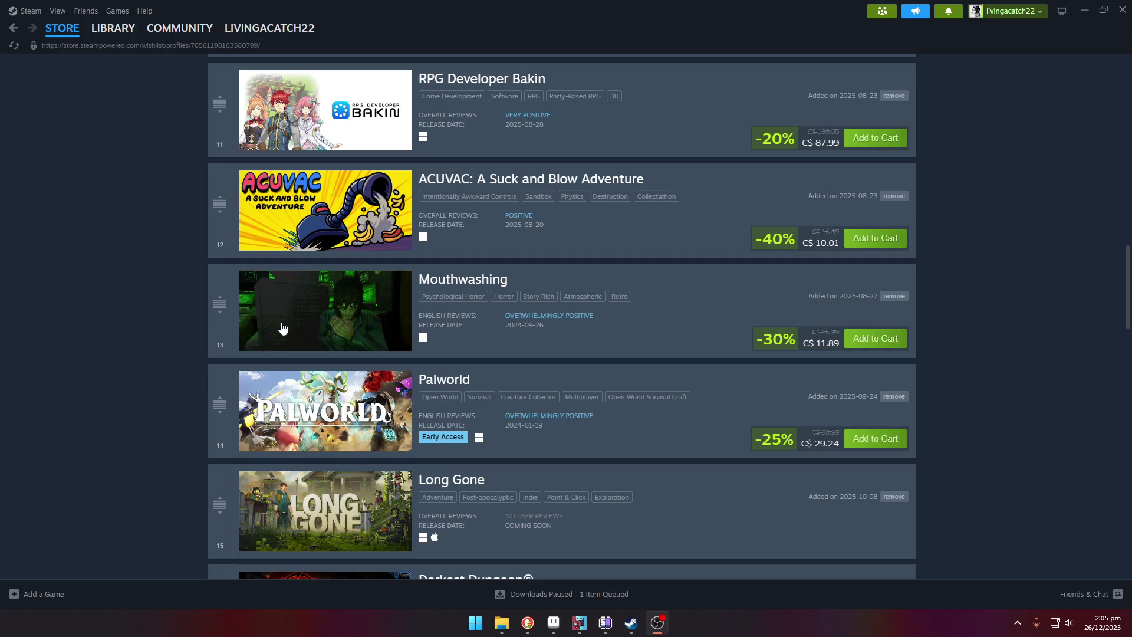
{"action": "left_click", "coordinate": [282, 326]}
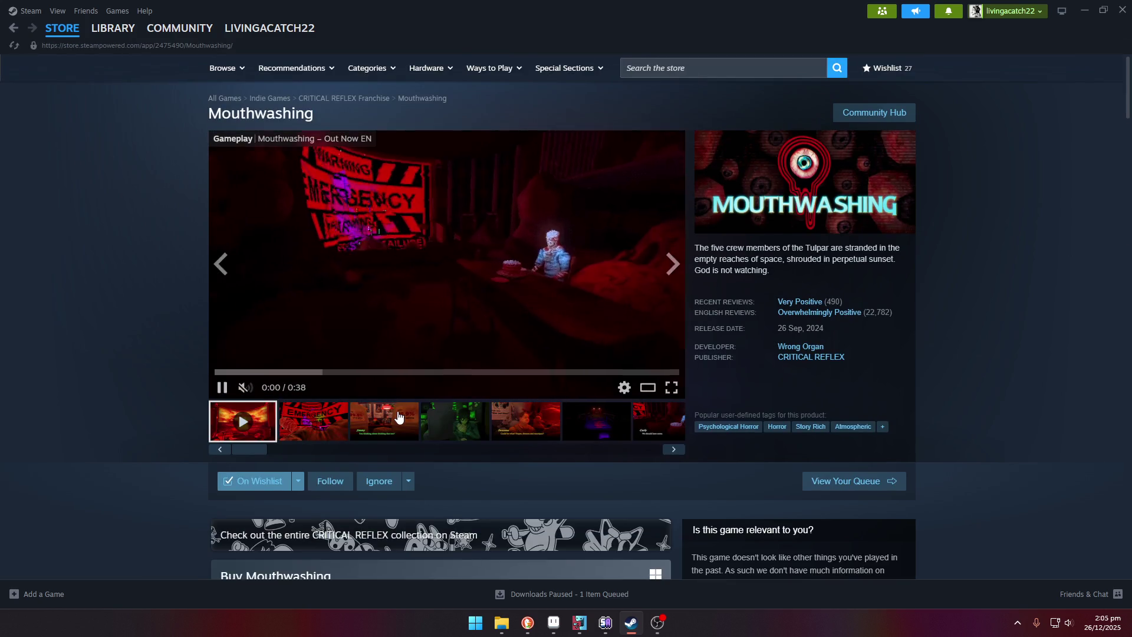
{"action": "left_click", "coordinate": [389, 422]}
{"action": "left_click", "coordinate": [481, 424]}
{"action": "left_click", "coordinate": [509, 423]}
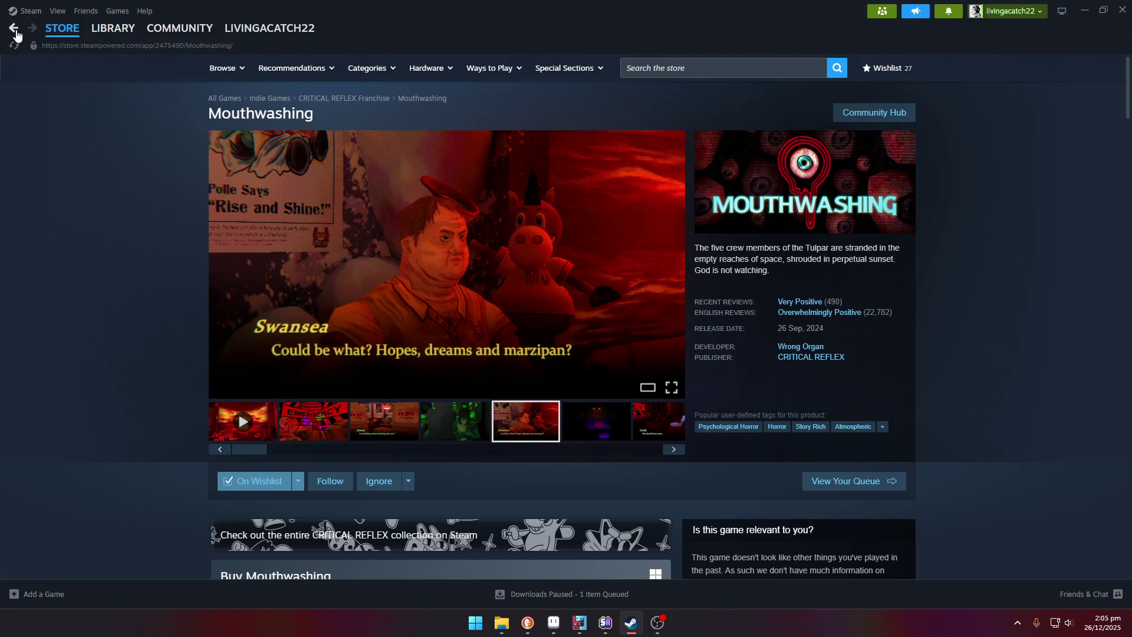
{"action": "left_click", "coordinate": [14, 30]}
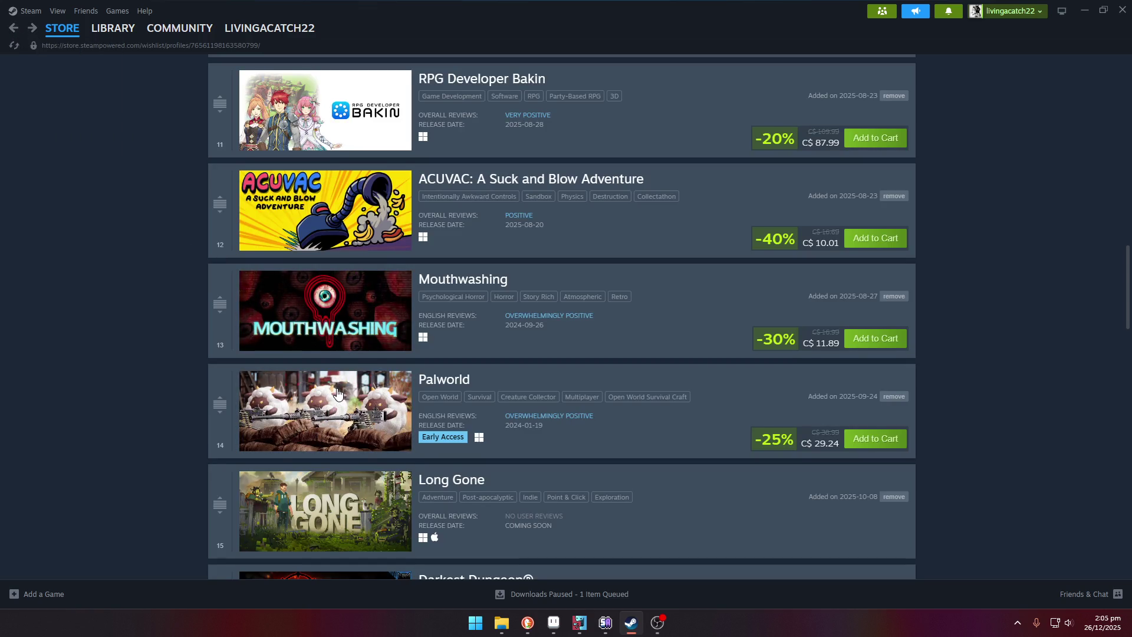
Step: Scroll the rest of the wishlist past My Tiny Park to the footer, then back up
{"action": "scroll", "coordinate": [337, 394], "scroll_direction": "down", "scroll_amount": 1}
{"action": "scroll", "coordinate": [337, 393], "scroll_direction": "down", "scroll_amount": 2}
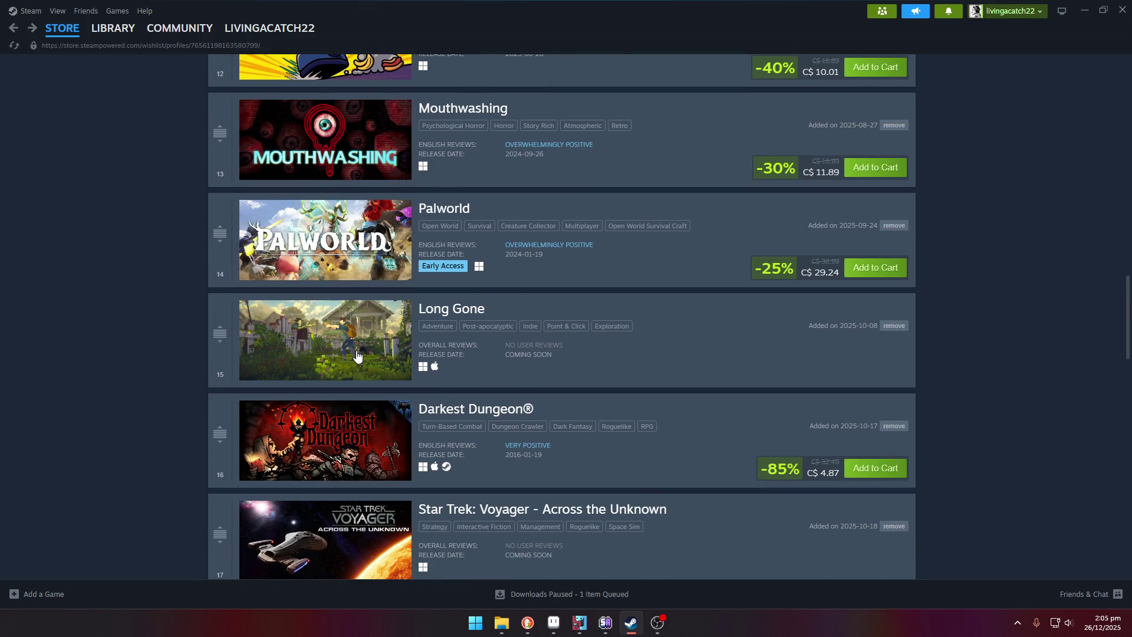
{"action": "scroll", "coordinate": [362, 372], "scroll_direction": "down", "scroll_amount": 1}
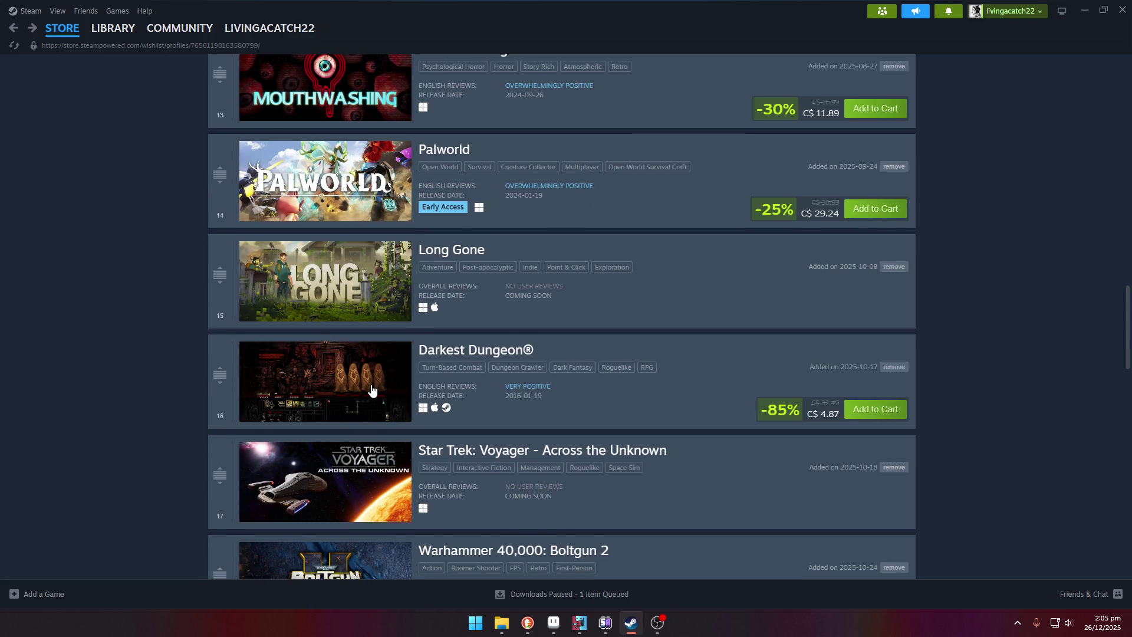
{"action": "scroll", "coordinate": [376, 401], "scroll_direction": "down", "scroll_amount": 1}
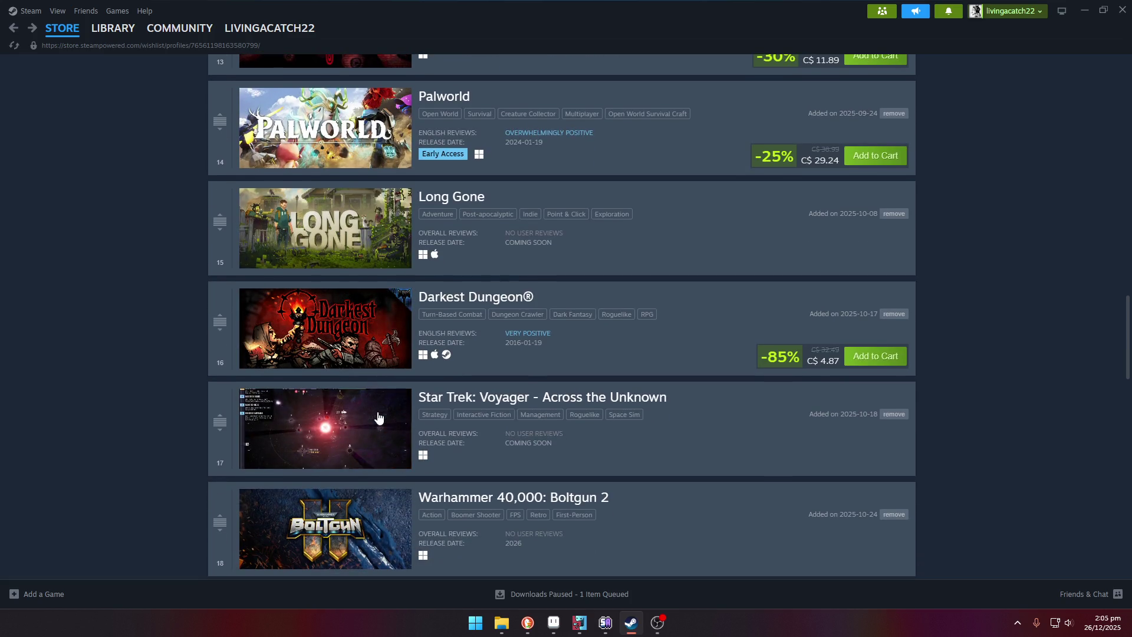
{"action": "scroll", "coordinate": [378, 417], "scroll_direction": "down", "scroll_amount": 1}
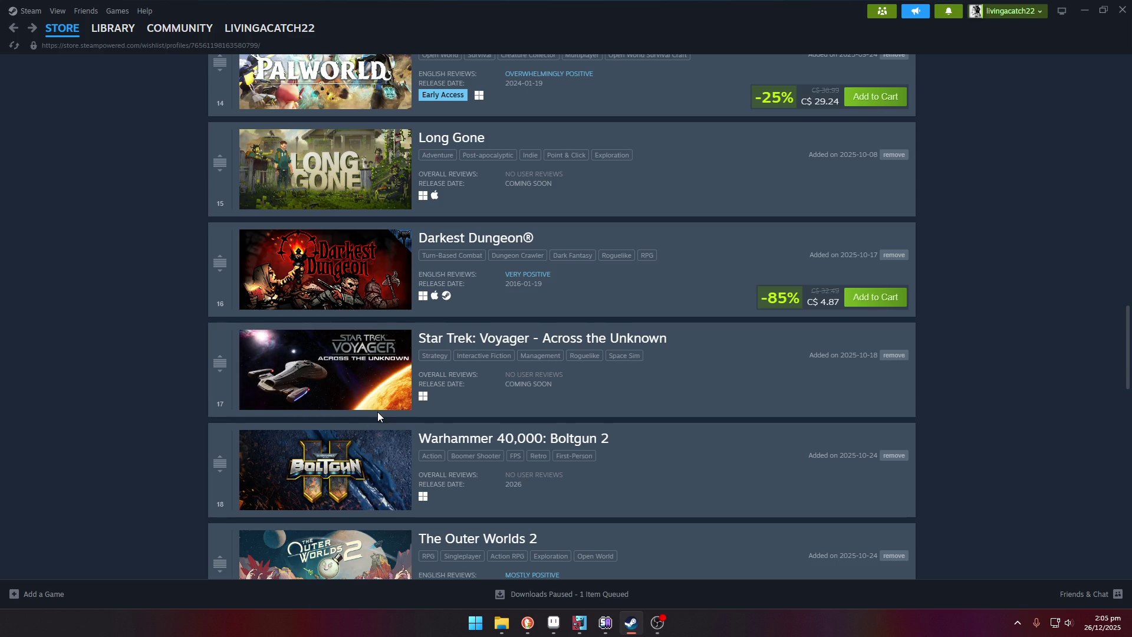
{"action": "scroll", "coordinate": [377, 411], "scroll_direction": "down", "scroll_amount": 2}
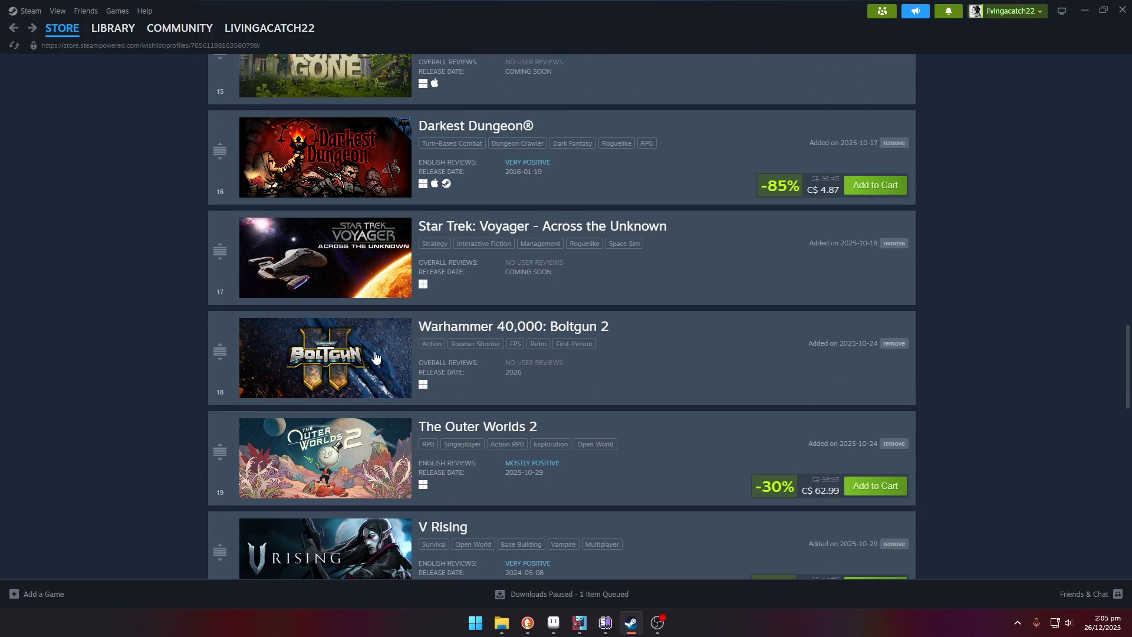
{"action": "scroll", "coordinate": [371, 413], "scroll_direction": "down", "scroll_amount": 1}
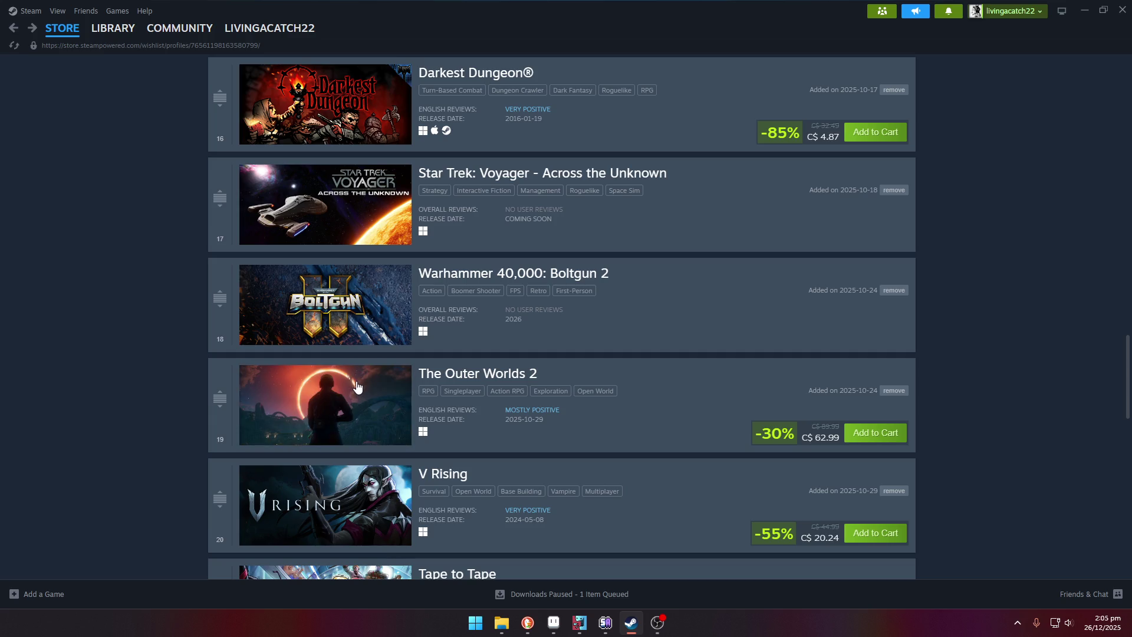
{"action": "scroll", "coordinate": [360, 395], "scroll_direction": "down", "scroll_amount": 1}
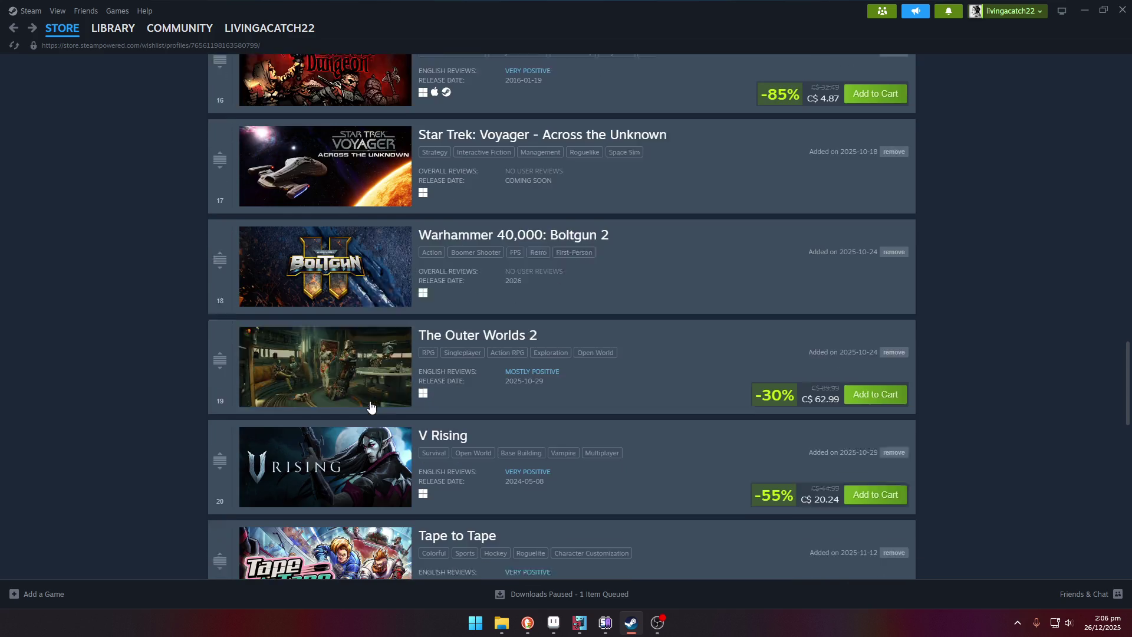
{"action": "scroll", "coordinate": [364, 430], "scroll_direction": "down", "scroll_amount": 1}
{"action": "scroll", "coordinate": [364, 436], "scroll_direction": "down", "scroll_amount": 1}
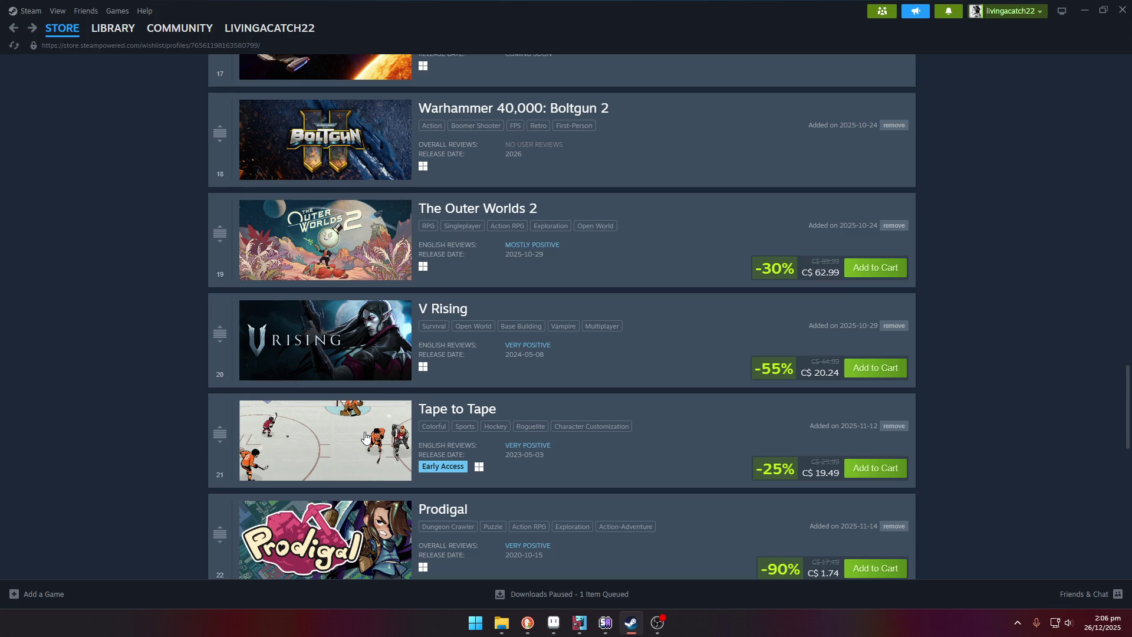
{"action": "scroll", "coordinate": [365, 436], "scroll_direction": "down", "scroll_amount": 2}
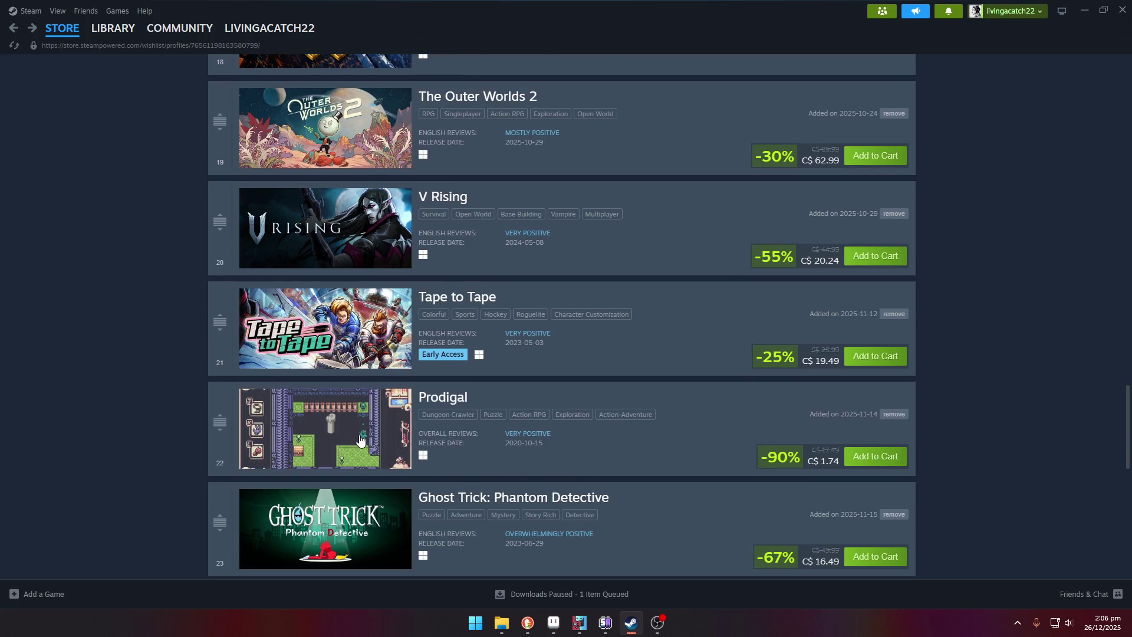
{"action": "scroll", "coordinate": [360, 502], "scroll_direction": "down", "scroll_amount": 2}
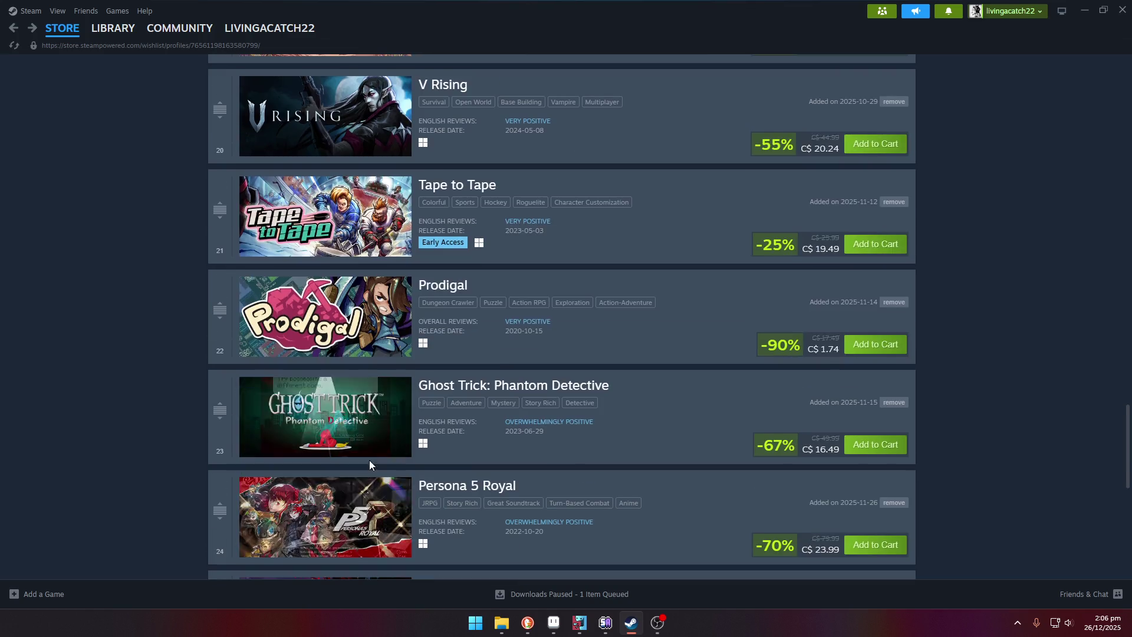
{"action": "scroll", "coordinate": [369, 434], "scroll_direction": "down", "scroll_amount": 1}
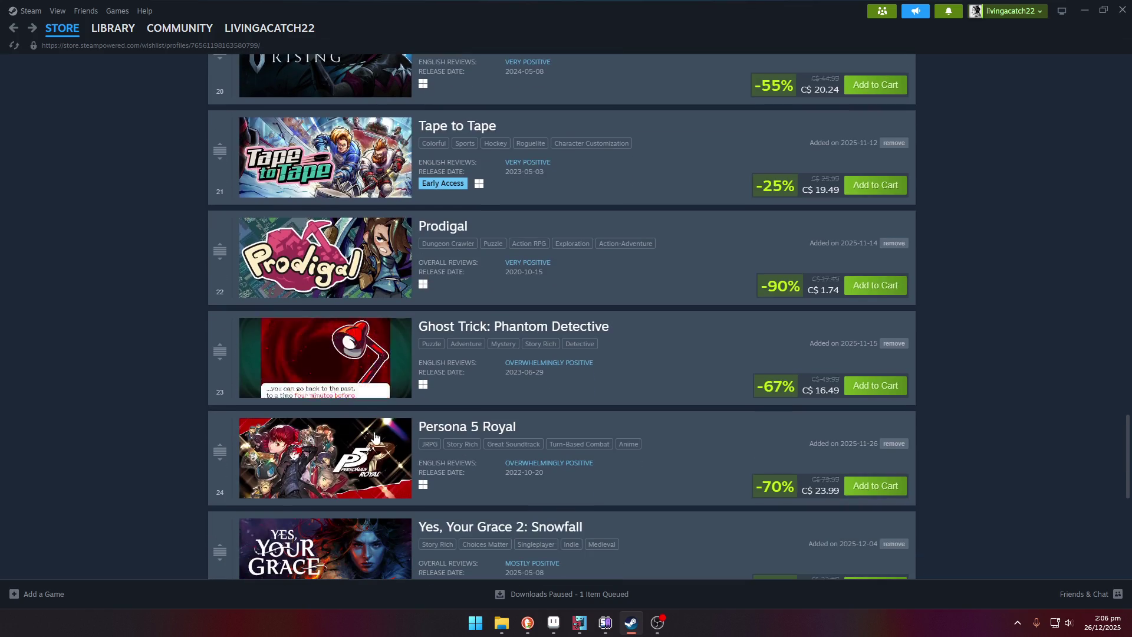
{"action": "scroll", "coordinate": [377, 448], "scroll_direction": "down", "scroll_amount": 2}
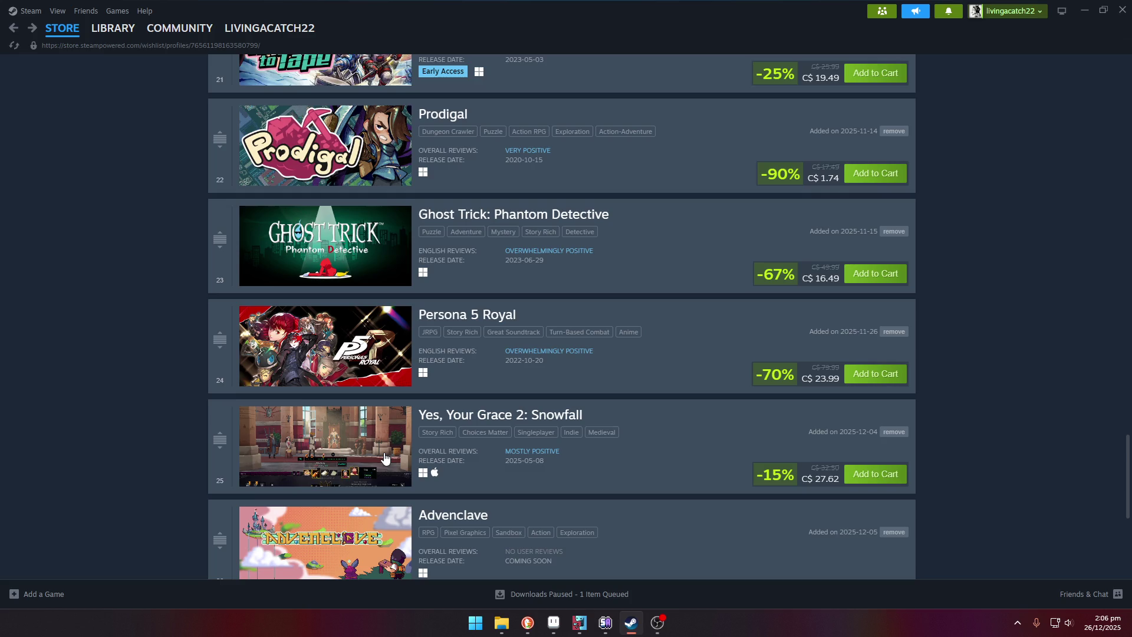
{"action": "scroll", "coordinate": [385, 458], "scroll_direction": "down", "scroll_amount": 2}
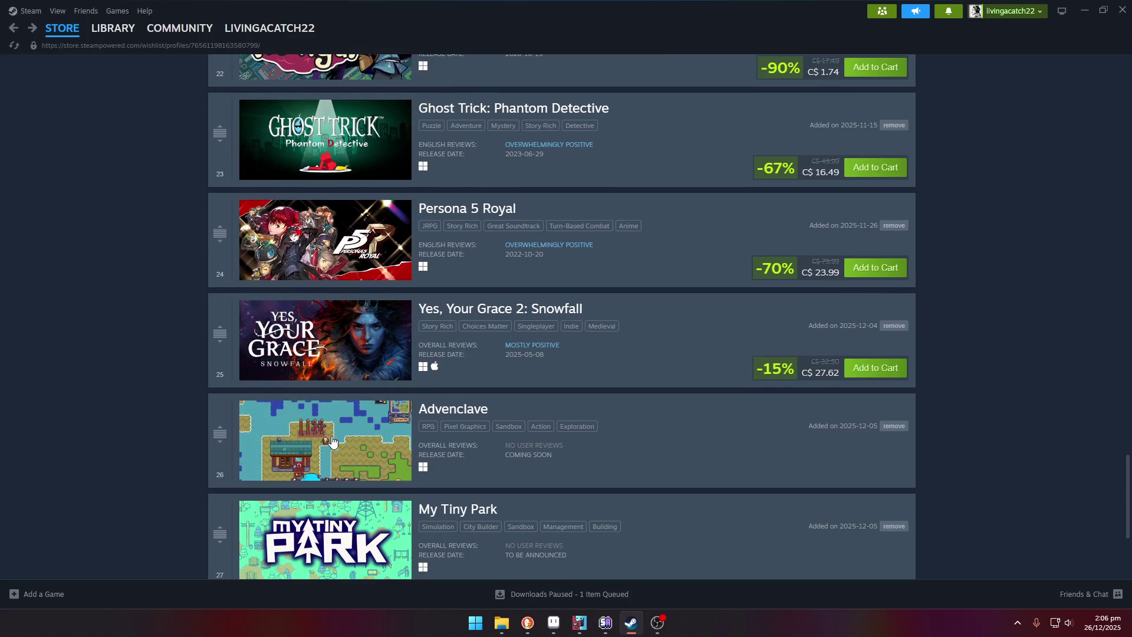
{"action": "scroll", "coordinate": [353, 436], "scroll_direction": "down", "scroll_amount": 3}
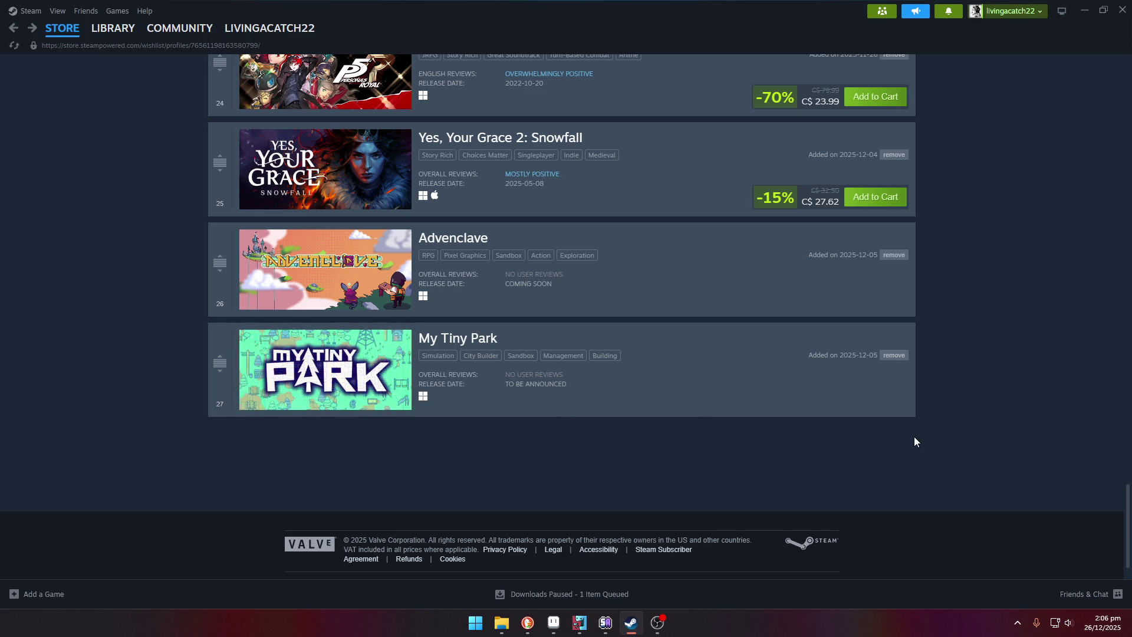
{"action": "scroll", "coordinate": [910, 436], "scroll_direction": "up", "scroll_amount": 7}
{"action": "scroll", "coordinate": [909, 436], "scroll_direction": "up", "scroll_amount": 5}
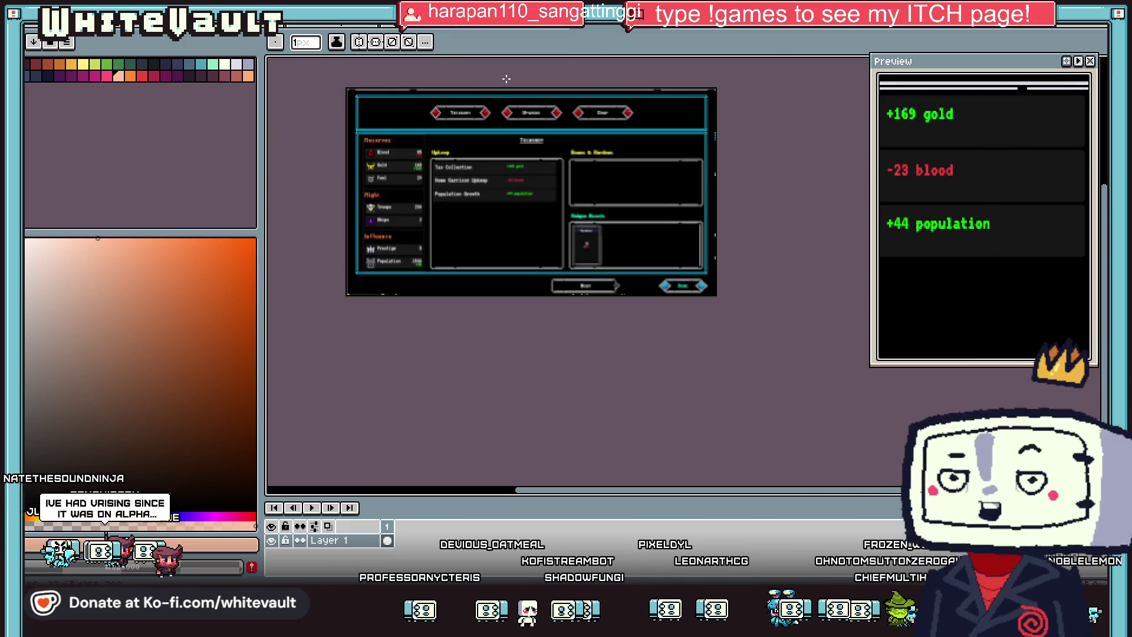
Step: Zoom the treasury mockup and widen the canvas beside the palette, then switch to the sprite sheet
{"action": "scroll", "coordinate": [506, 78], "scroll_direction": "up", "scroll_amount": 1}
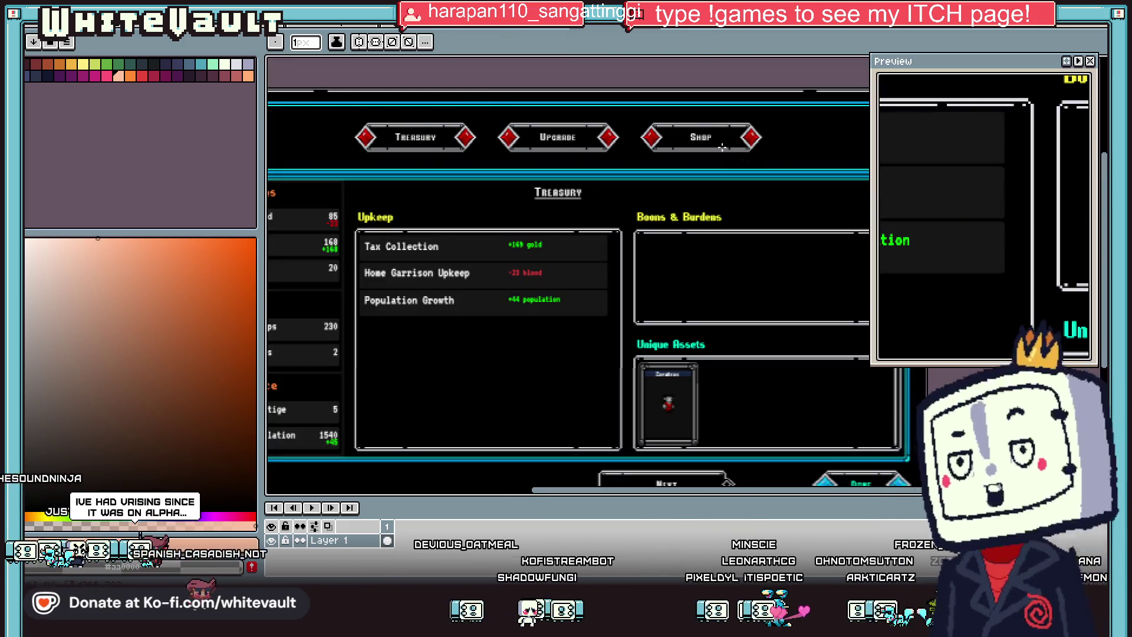
{"action": "scroll", "coordinate": [533, 242], "scroll_direction": "down", "scroll_amount": 1}
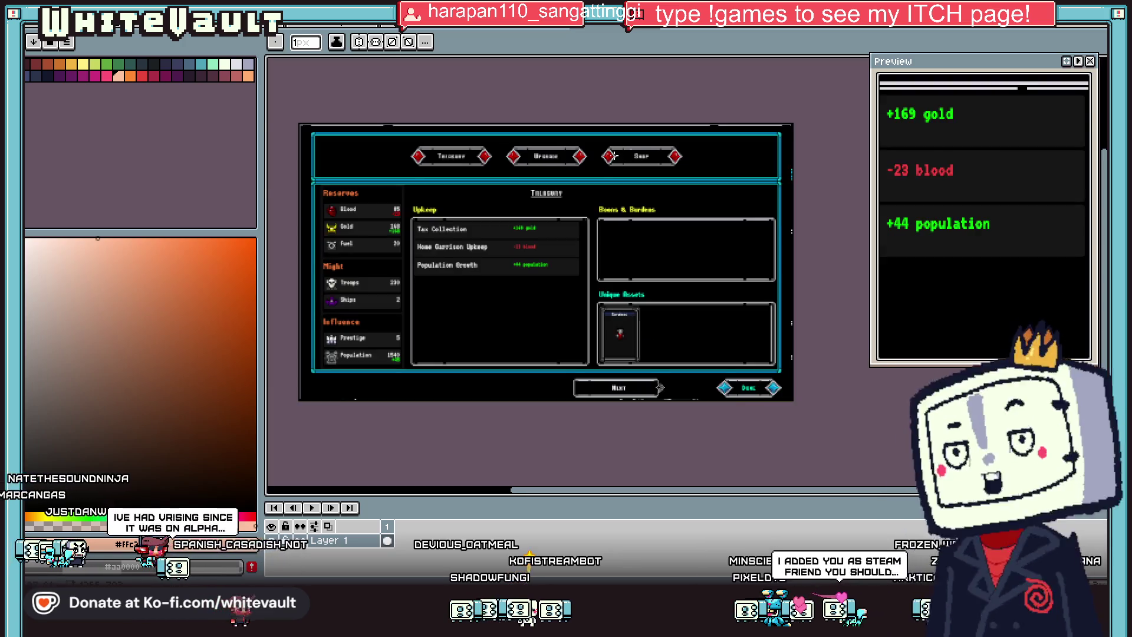
{"action": "scroll", "coordinate": [614, 208], "scroll_direction": "up", "scroll_amount": 1}
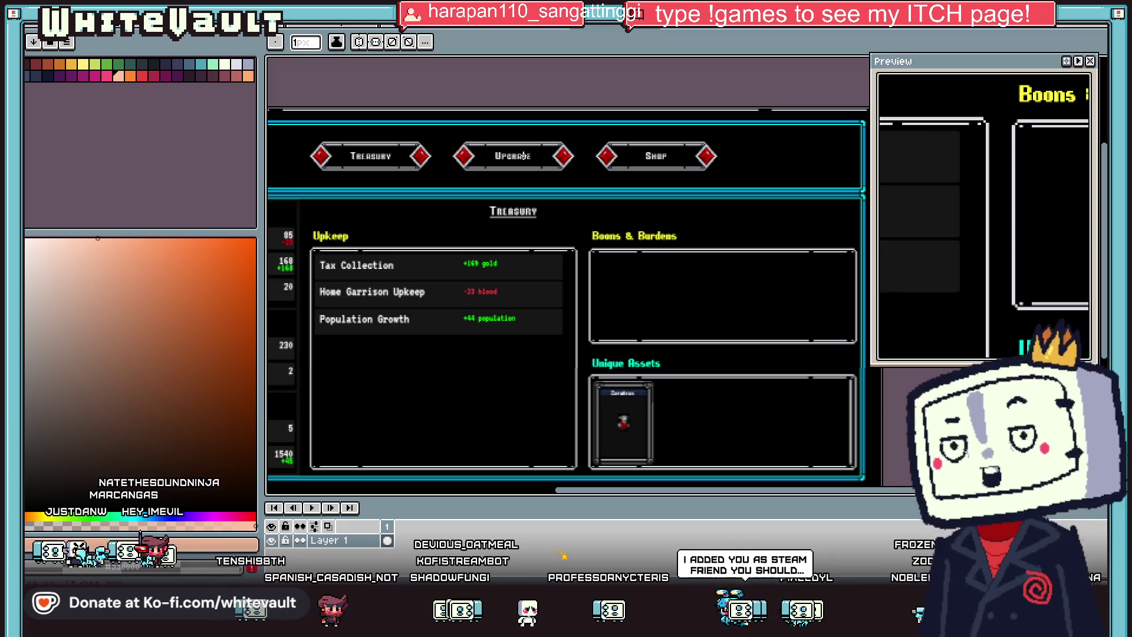
{"action": "scroll", "coordinate": [446, 131], "scroll_direction": "down", "scroll_amount": 1}
{"action": "scroll", "coordinate": [344, 142], "scroll_direction": "up", "scroll_amount": 1}
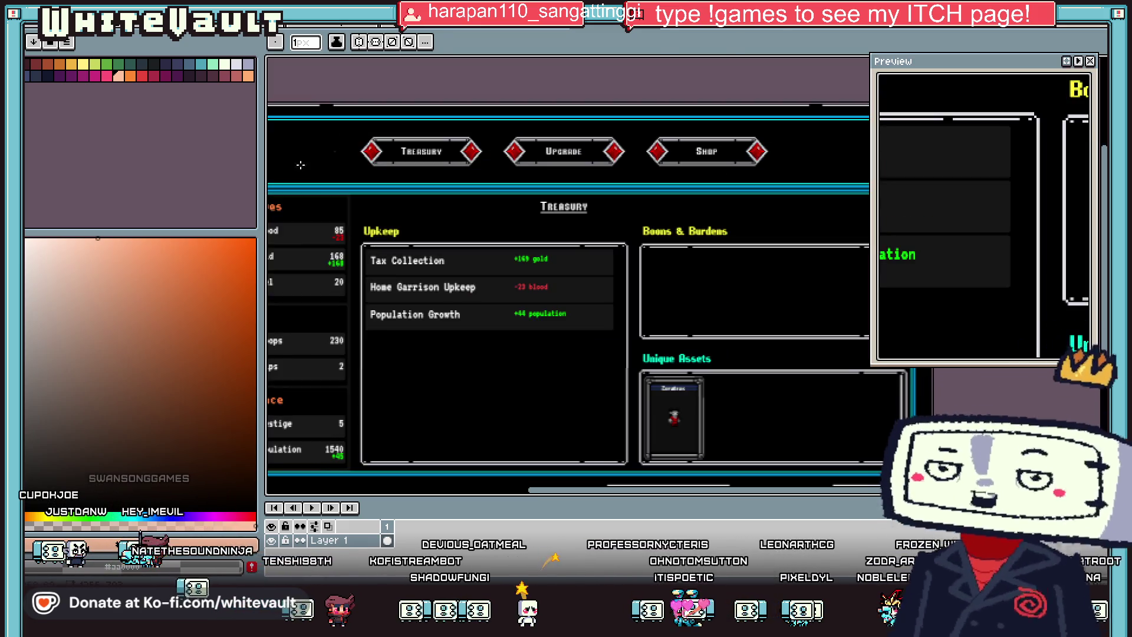
{"action": "left_click_drag", "start_coordinate": [261, 166], "coordinate": [147, 166]}
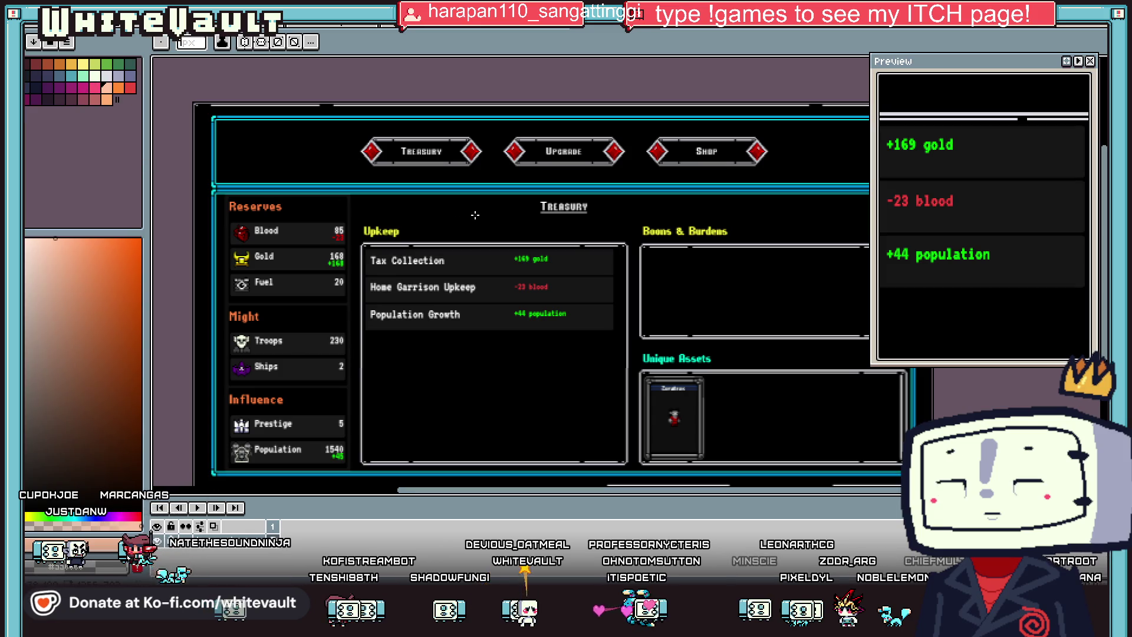
{"action": "scroll", "coordinate": [538, 204], "scroll_direction": "down", "scroll_amount": 1}
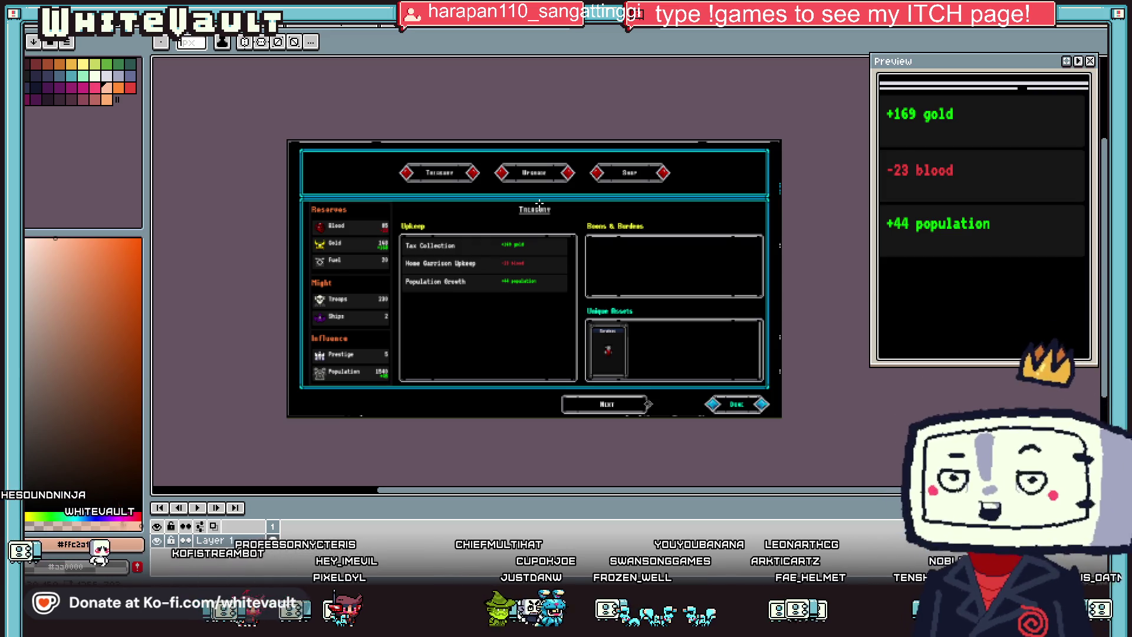
{"action": "left_click", "coordinate": [373, 46]}
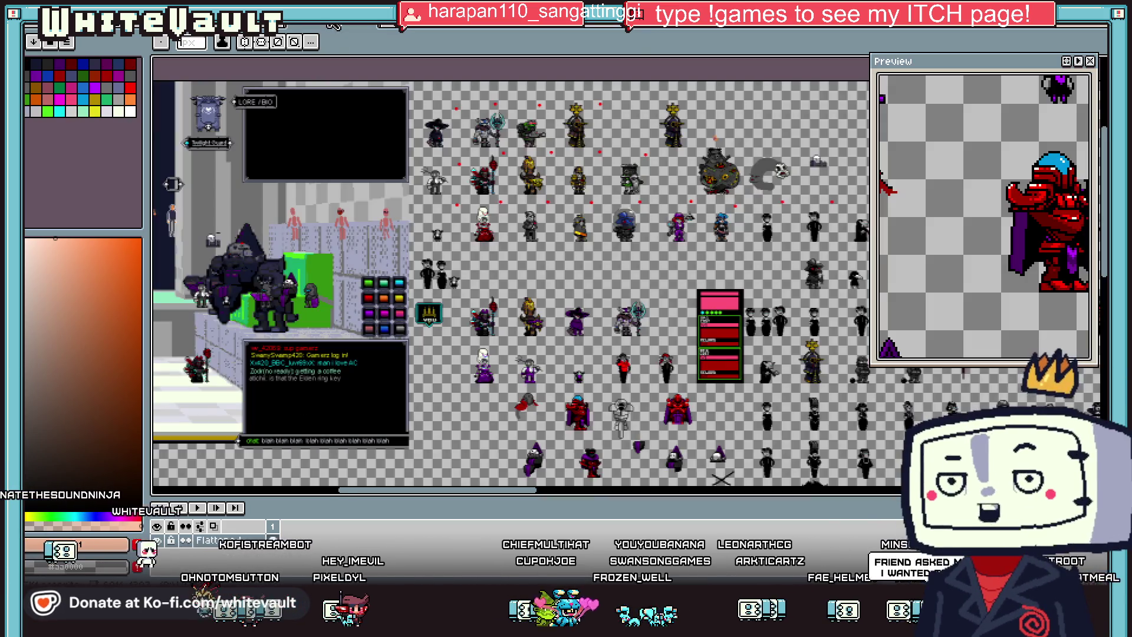
Step: Cycle through the open documents to reach the blue-haired character sprite
{"action": "left_click", "coordinate": [373, 46]}
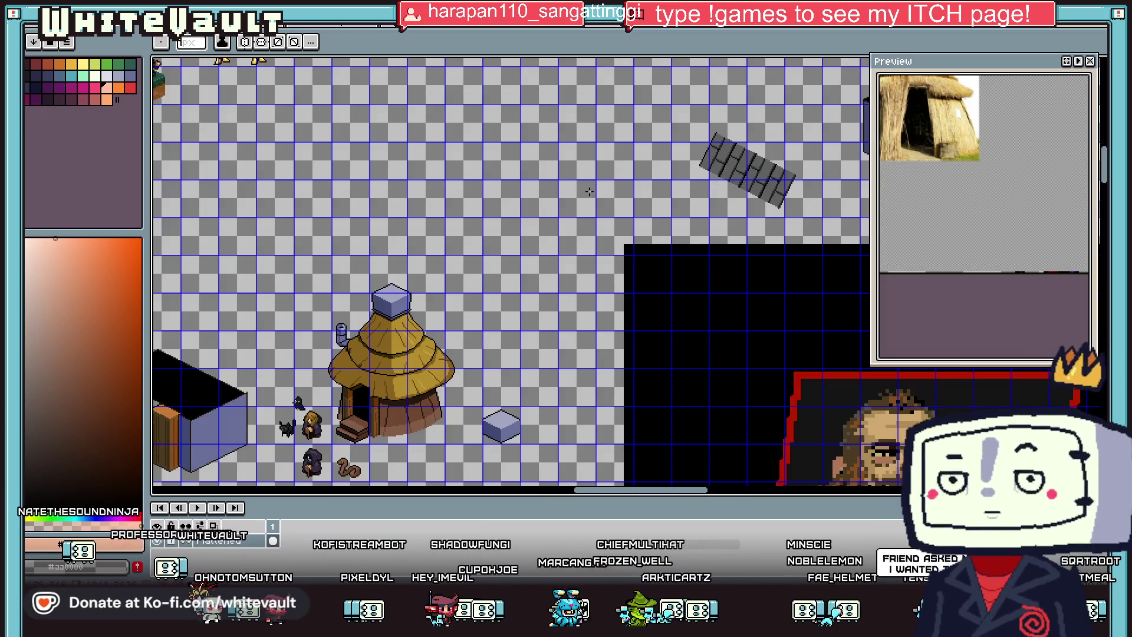
{"action": "key", "text": "ctrl+Tab"}
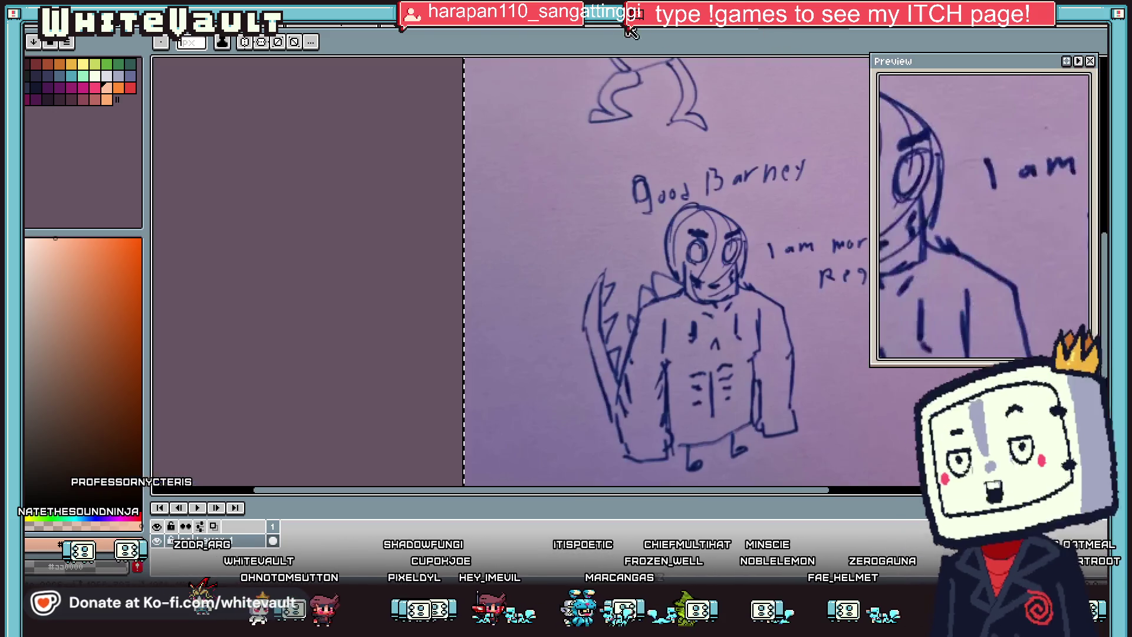
{"action": "key", "text": "ctrl+Tab"}
{"action": "key", "text": "ctrl+Tab"}
{"action": "scroll", "coordinate": [718, 301], "scroll_direction": "down", "scroll_amount": 4}
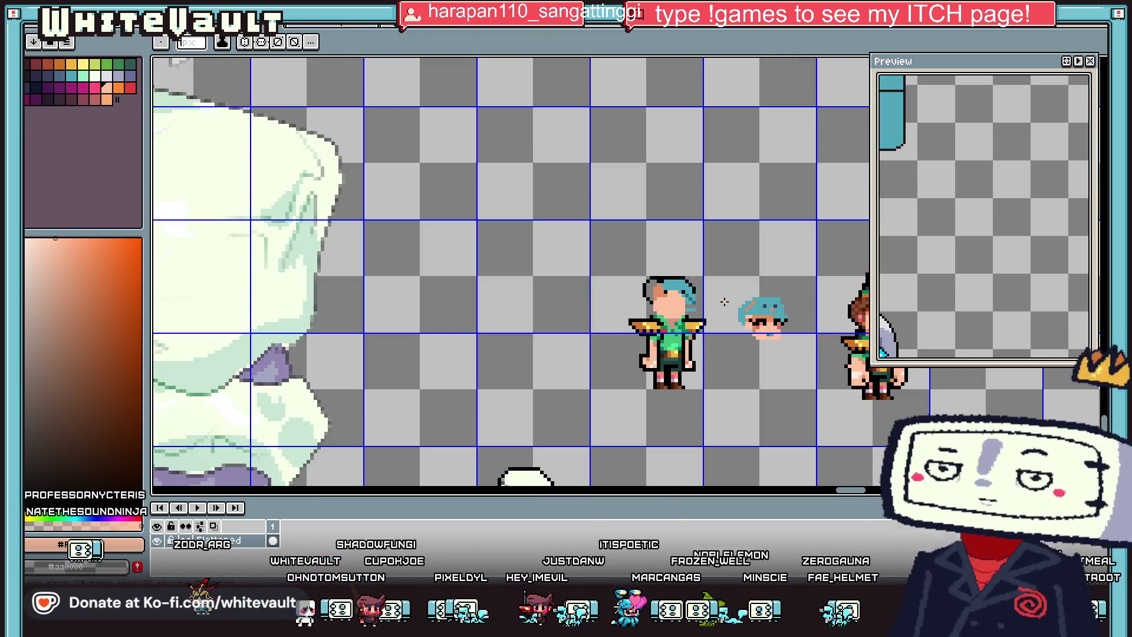
{"action": "scroll", "coordinate": [719, 301], "scroll_direction": "up", "scroll_amount": 1}
{"action": "scroll", "coordinate": [718, 301], "scroll_direction": "up", "scroll_amount": 2}
{"action": "scroll", "coordinate": [718, 302], "scroll_direction": "up", "scroll_amount": 1}
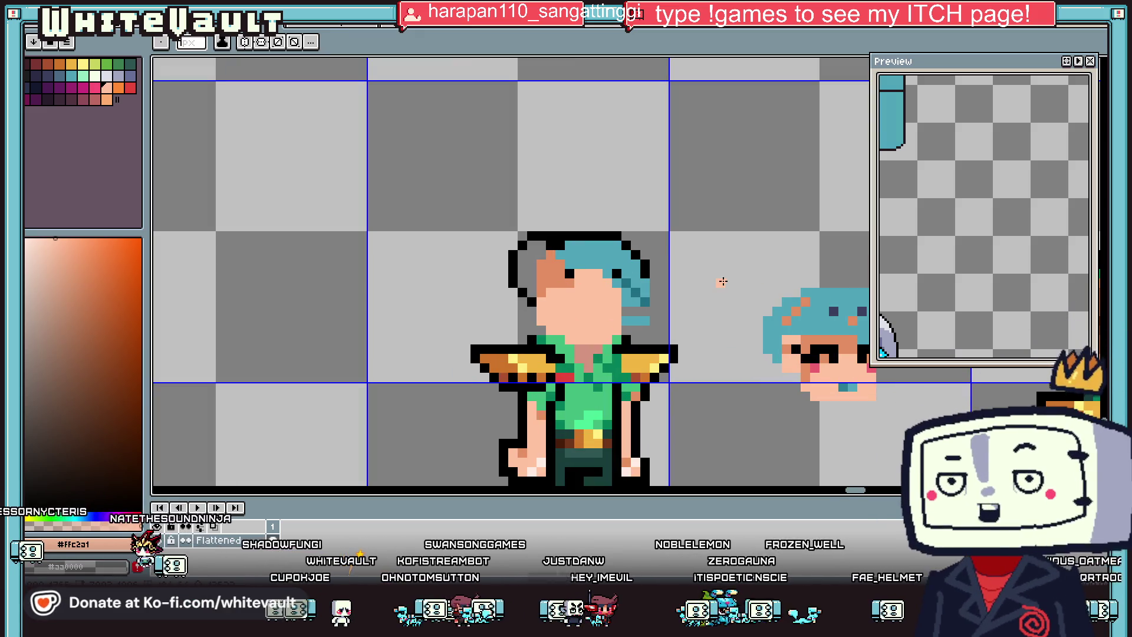
Step: Sample the teal hair colour with the eyedropper and return to the pencil
{"action": "key", "text": "i"}
{"action": "scroll", "coordinate": [672, 264], "scroll_direction": "down", "scroll_amount": 2}
{"action": "scroll", "coordinate": [634, 263], "scroll_direction": "up", "scroll_amount": 3}
{"action": "left_click", "coordinate": [583, 273]}
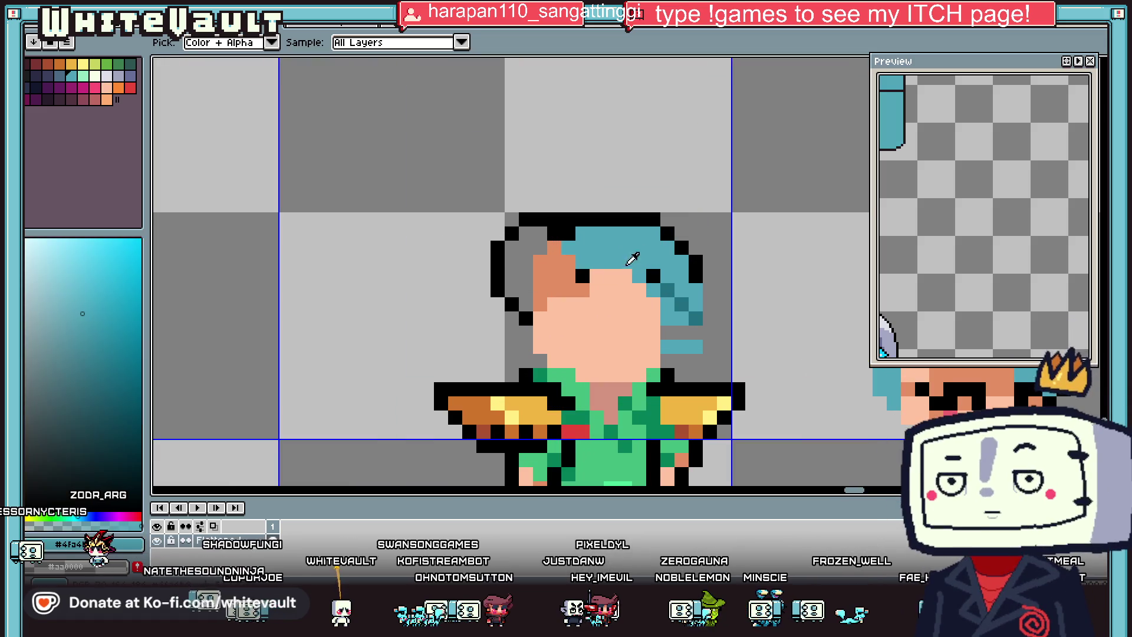
{"action": "key", "text": "b"}
{"action": "scroll", "coordinate": [960, 205], "scroll_direction": "down", "scroll_amount": 3}
{"action": "scroll", "coordinate": [967, 213], "scroll_direction": "down", "scroll_amount": 2}
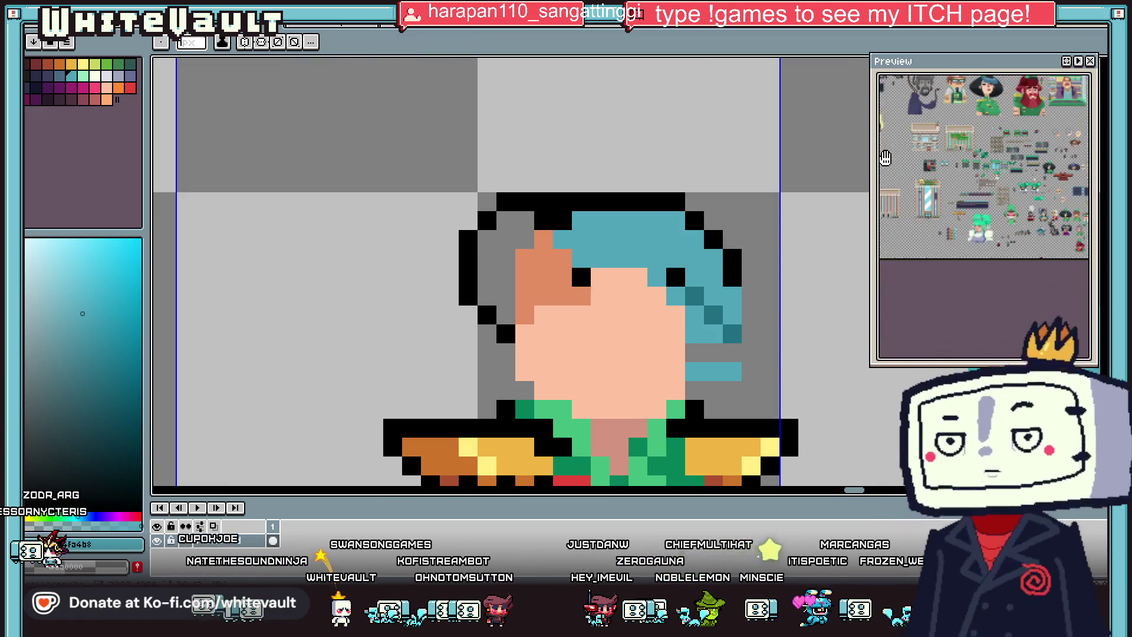
{"action": "scroll", "coordinate": [973, 217], "scroll_direction": "down", "scroll_amount": 2}
{"action": "scroll", "coordinate": [976, 218], "scroll_direction": "up", "scroll_amount": 2}
{"action": "scroll", "coordinate": [964, 188], "scroll_direction": "up", "scroll_amount": 2}
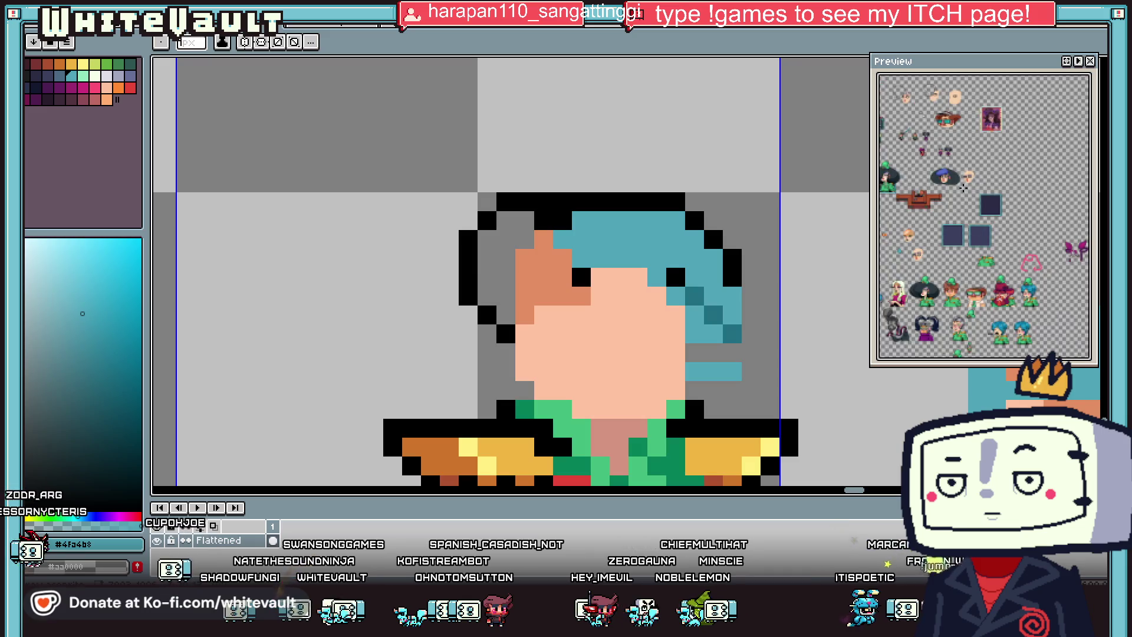
{"action": "scroll", "coordinate": [993, 273], "scroll_direction": "up", "scroll_amount": 1}
{"action": "scroll", "coordinate": [993, 272], "scroll_direction": "up", "scroll_amount": 1}
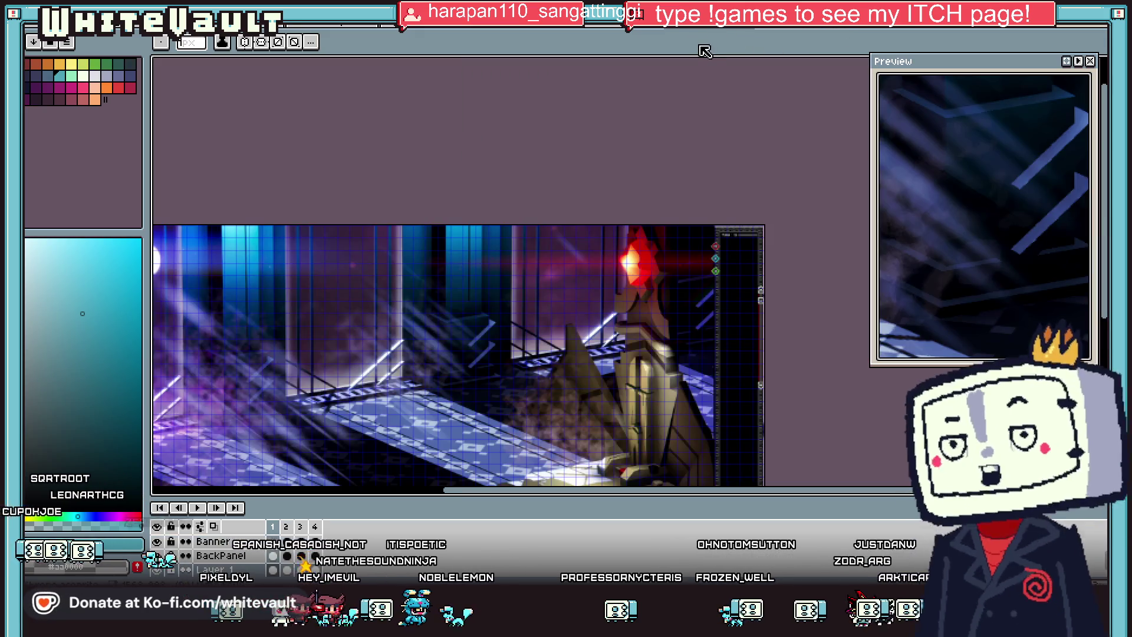
Step: Zoom the treasury mockup view showing the Upkeep list and reserves
{"action": "scroll", "coordinate": [406, 169], "scroll_direction": "up", "scroll_amount": 1}
{"action": "scroll", "coordinate": [405, 170], "scroll_direction": "up", "scroll_amount": 1}
{"action": "scroll", "coordinate": [406, 169], "scroll_direction": "down", "scroll_amount": 1}
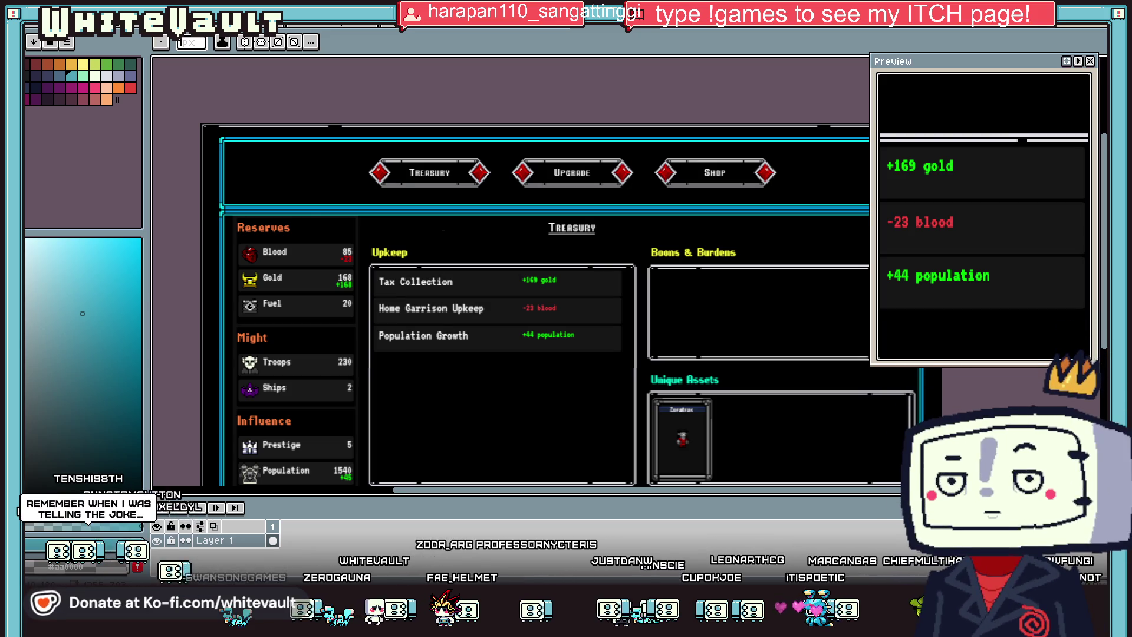
Step: Zoom around the treasury mockup, then switch to the creature sprite sheet tab
{"action": "scroll", "coordinate": [460, 230], "scroll_direction": "down", "scroll_amount": 2}
{"action": "scroll", "coordinate": [455, 205], "scroll_direction": "up", "scroll_amount": 1}
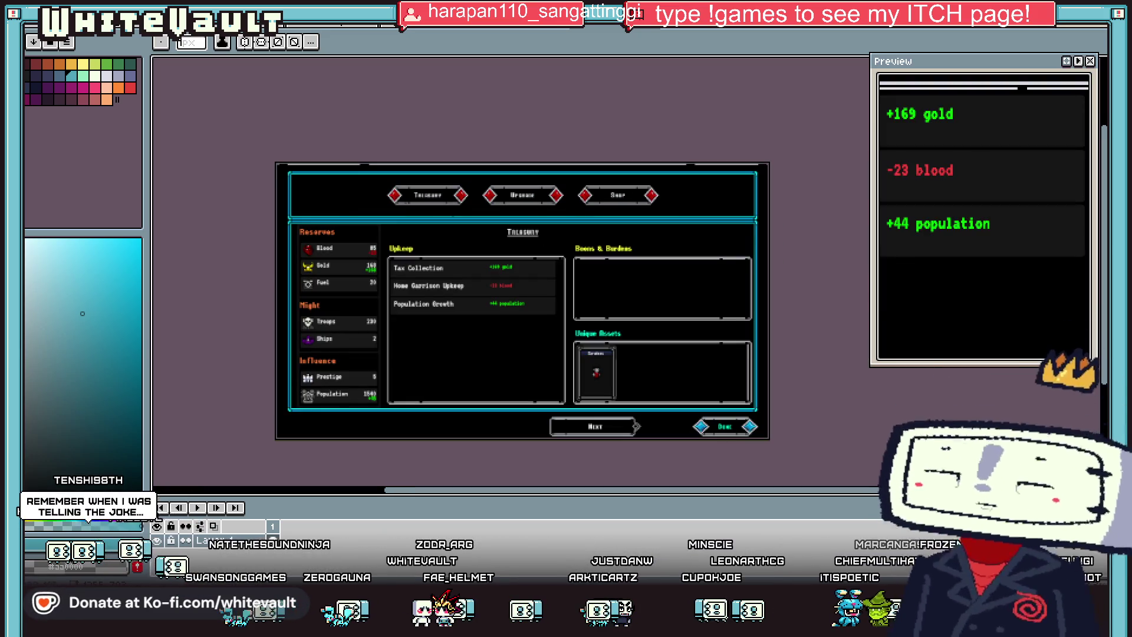
{"action": "scroll", "coordinate": [455, 205], "scroll_direction": "up", "scroll_amount": 1}
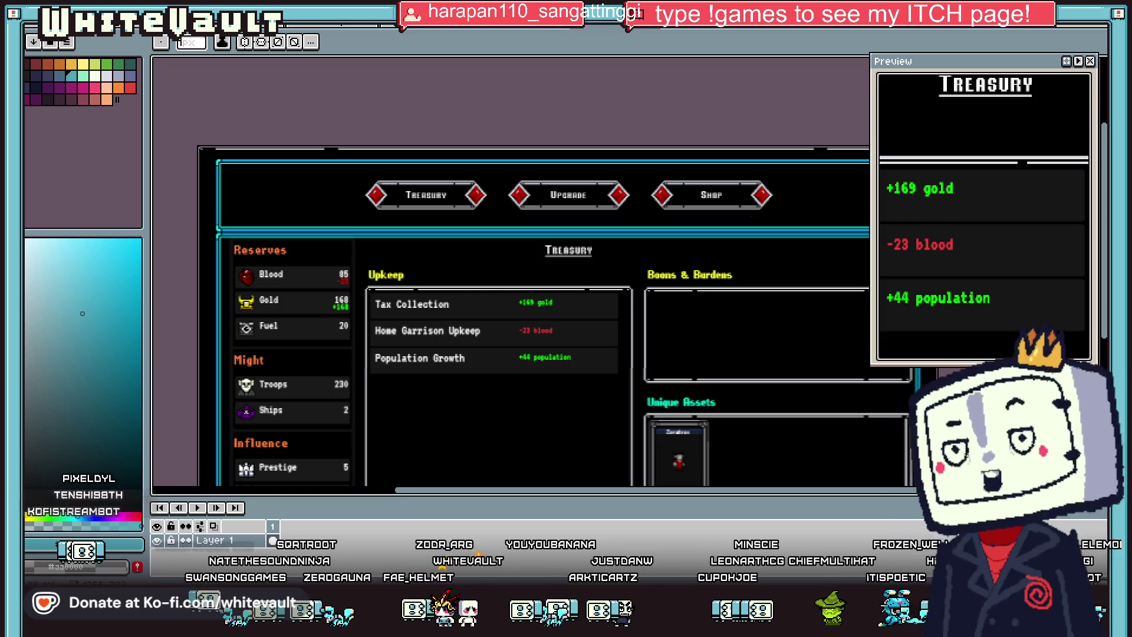
{"action": "scroll", "coordinate": [747, 218], "scroll_direction": "down", "scroll_amount": 1}
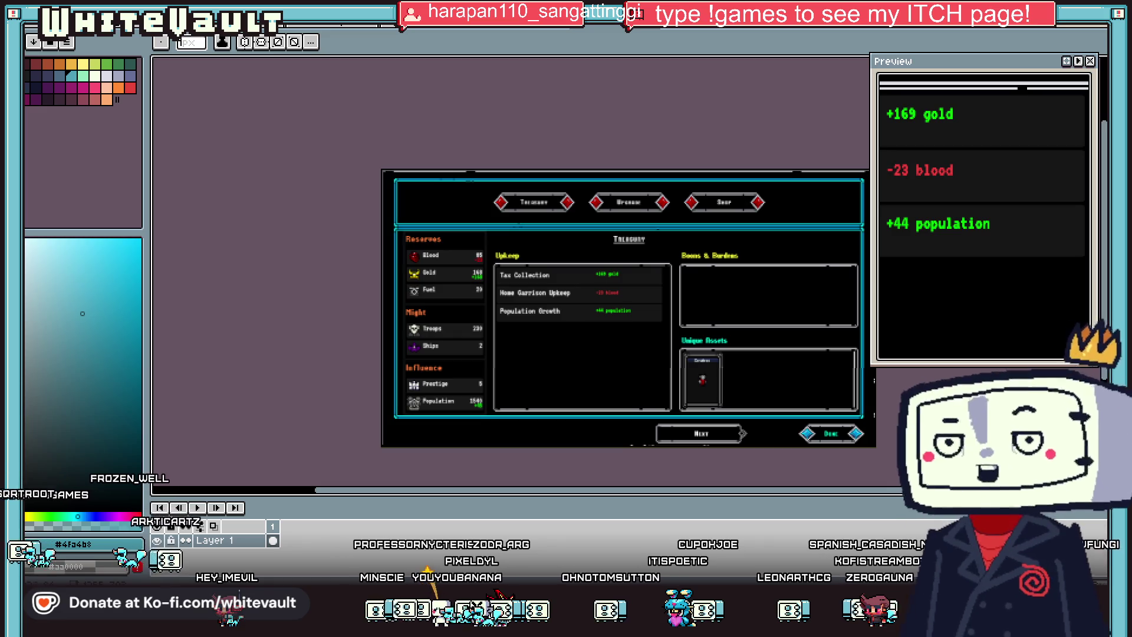
{"action": "left_click", "coordinate": [413, 29]}
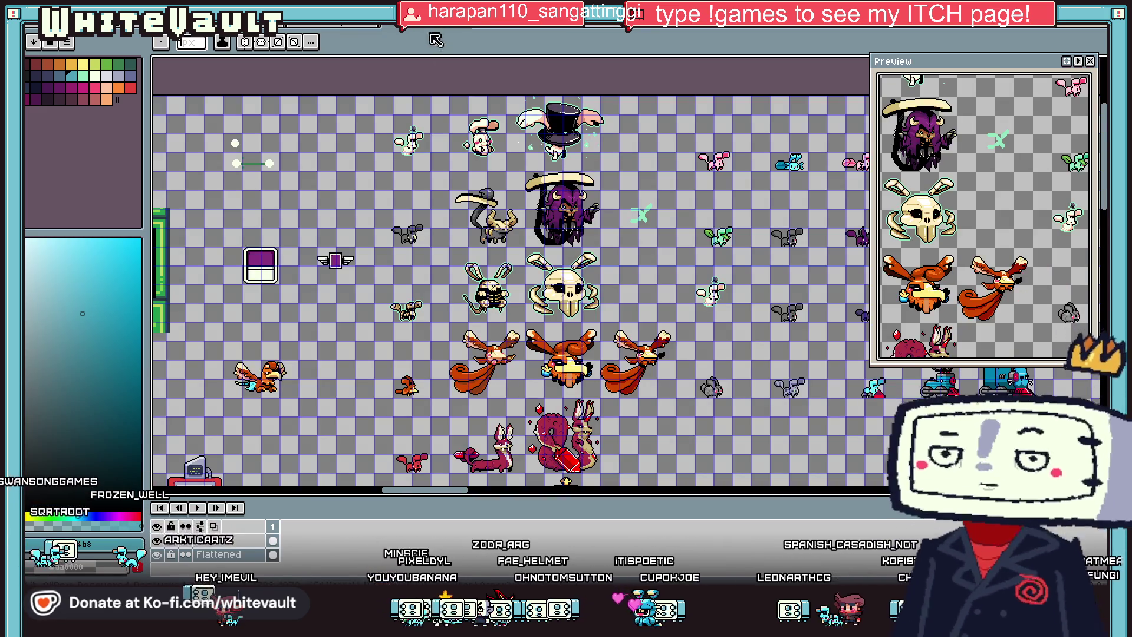
Step: Open the blue-haired character sheet and zoom in on the head
{"action": "left_click", "coordinate": [466, 31]}
{"action": "scroll", "coordinate": [523, 223], "scroll_direction": "down", "scroll_amount": 5}
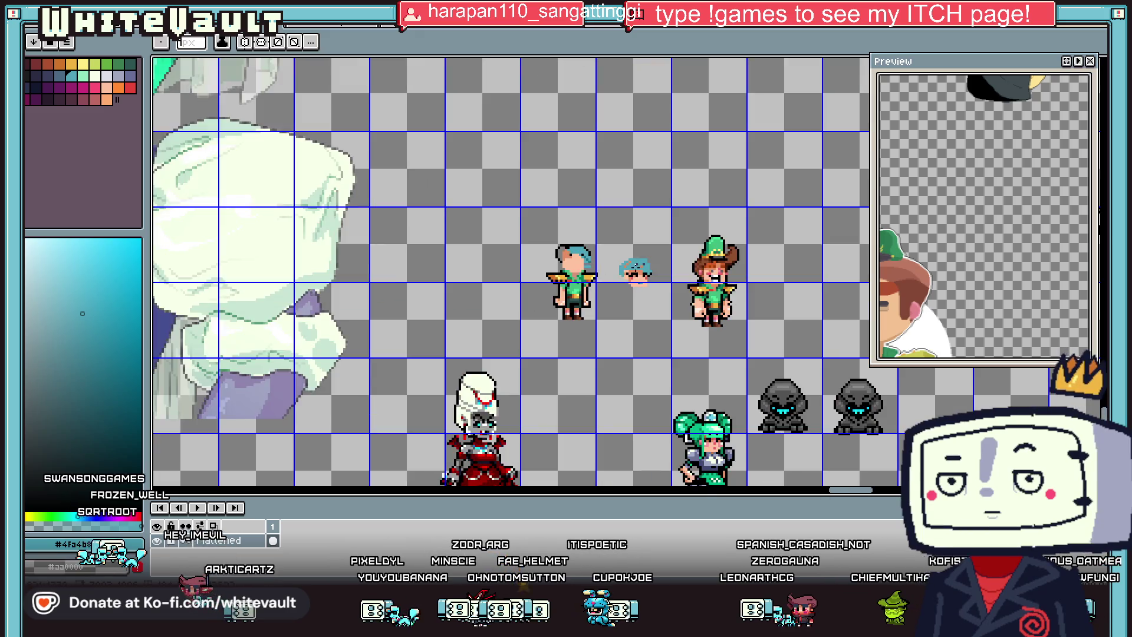
{"action": "scroll", "coordinate": [570, 240], "scroll_direction": "up", "scroll_amount": 1}
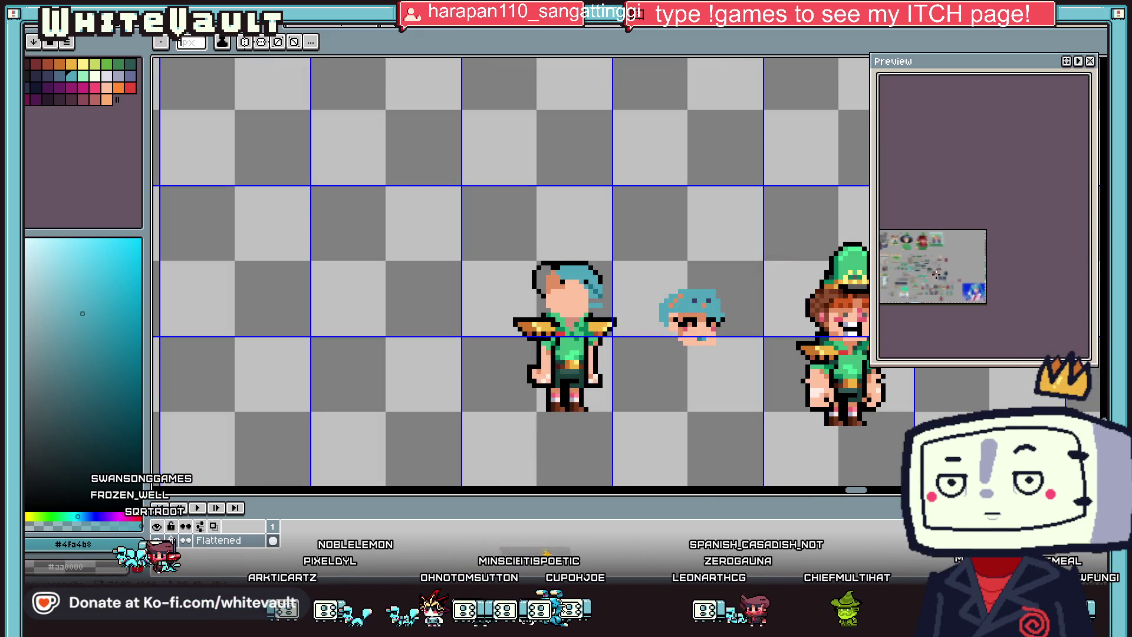
{"action": "scroll", "coordinate": [968, 299], "scroll_direction": "up", "scroll_amount": 2}
{"action": "scroll", "coordinate": [968, 299], "scroll_direction": "up", "scroll_amount": 2}
{"action": "scroll", "coordinate": [969, 299], "scroll_direction": "up", "scroll_amount": 2}
{"action": "scroll", "coordinate": [969, 299], "scroll_direction": "up", "scroll_amount": 2}
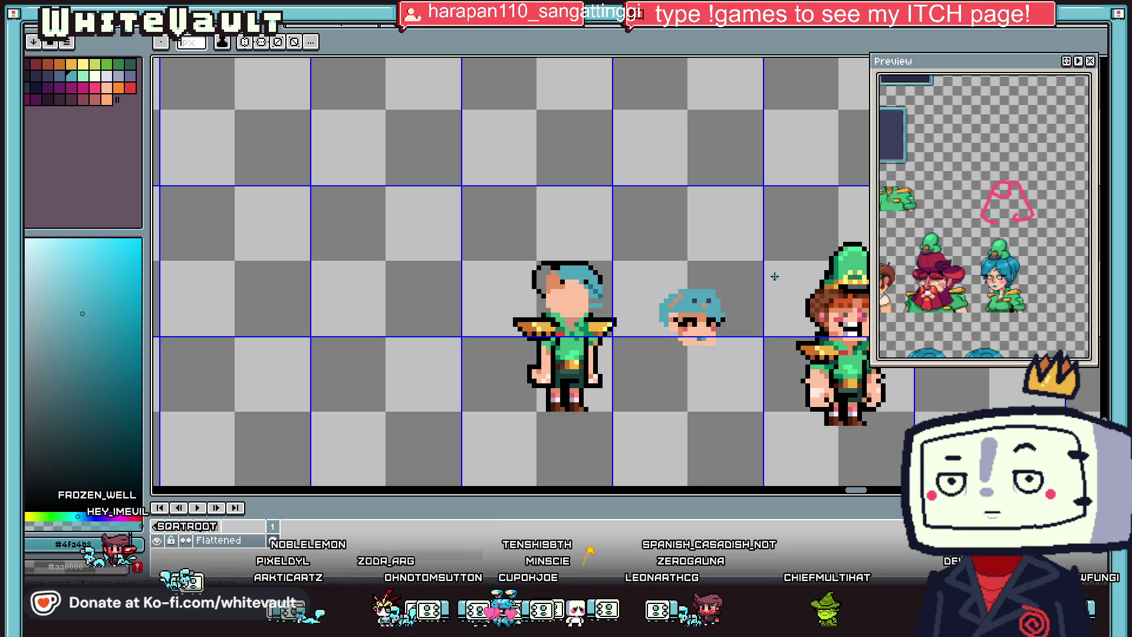
{"action": "scroll", "coordinate": [554, 268], "scroll_direction": "up", "scroll_amount": 1}
Step: Fill the left hair area blue and draw blue rows along the hair's top
{"action": "left_click", "coordinate": [552, 265], "text": "alt"}
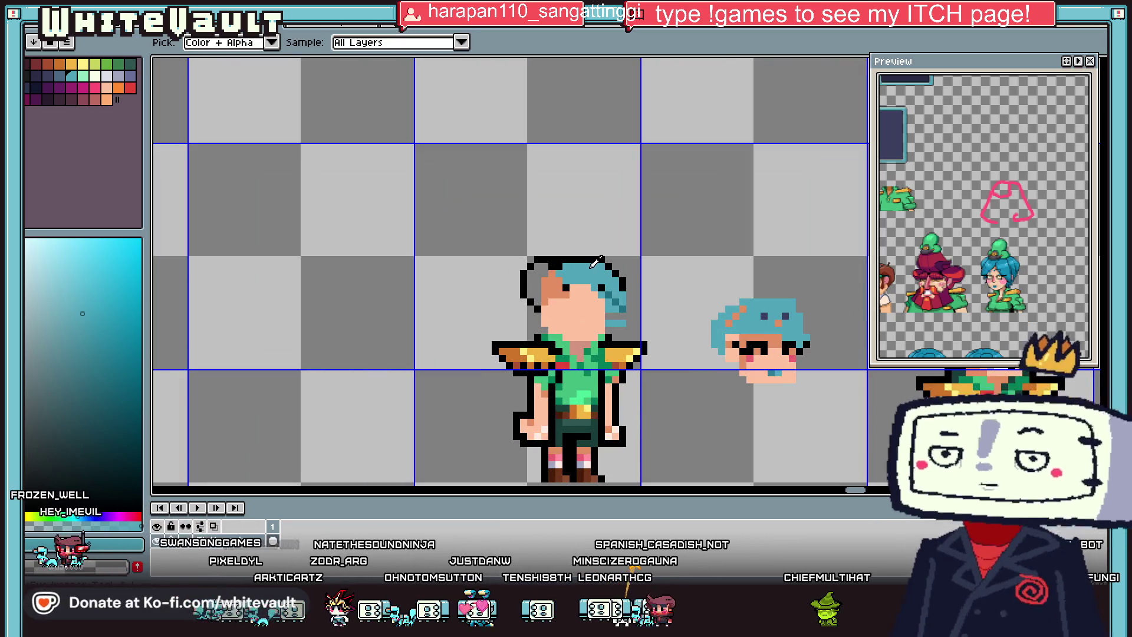
{"action": "scroll", "coordinate": [543, 253], "scroll_direction": "up", "scroll_amount": 2}
{"action": "key", "text": "g"}
{"action": "left_click", "coordinate": [535, 245]}
{"action": "key", "text": "l"}
{"action": "left_click", "coordinate": [564, 220]}
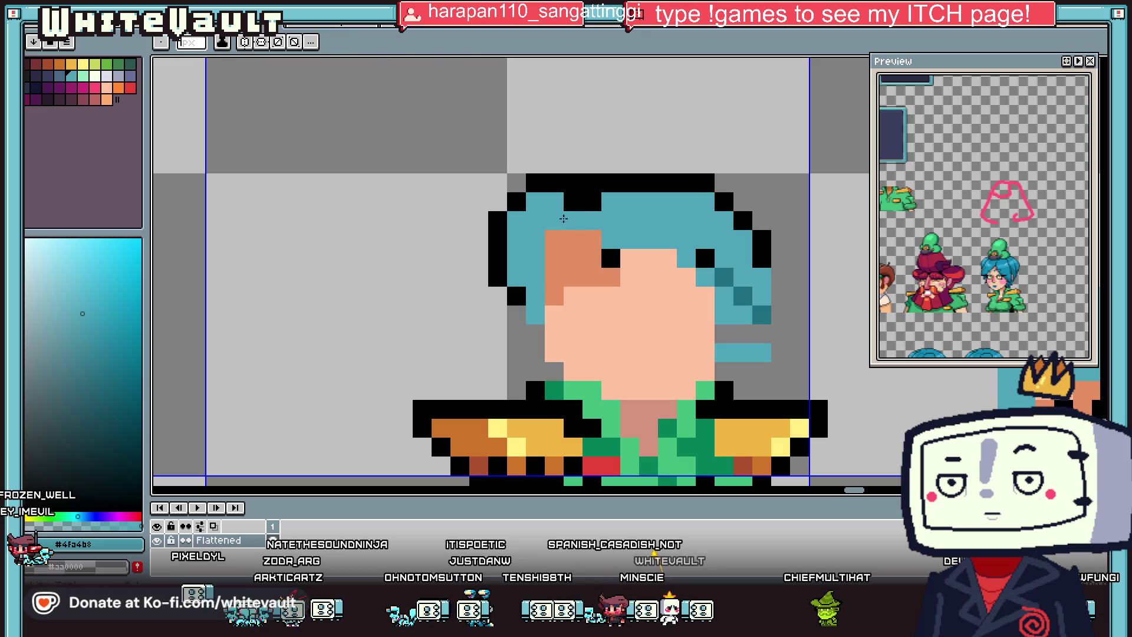
{"action": "mouse_move", "coordinate": [548, 163]}
{"action": "left_mouse_down"}
{"action": "mouse_move", "coordinate": [705, 164]}
{"action": "mouse_move", "coordinate": [528, 183]}
{"action": "left_mouse_up"}
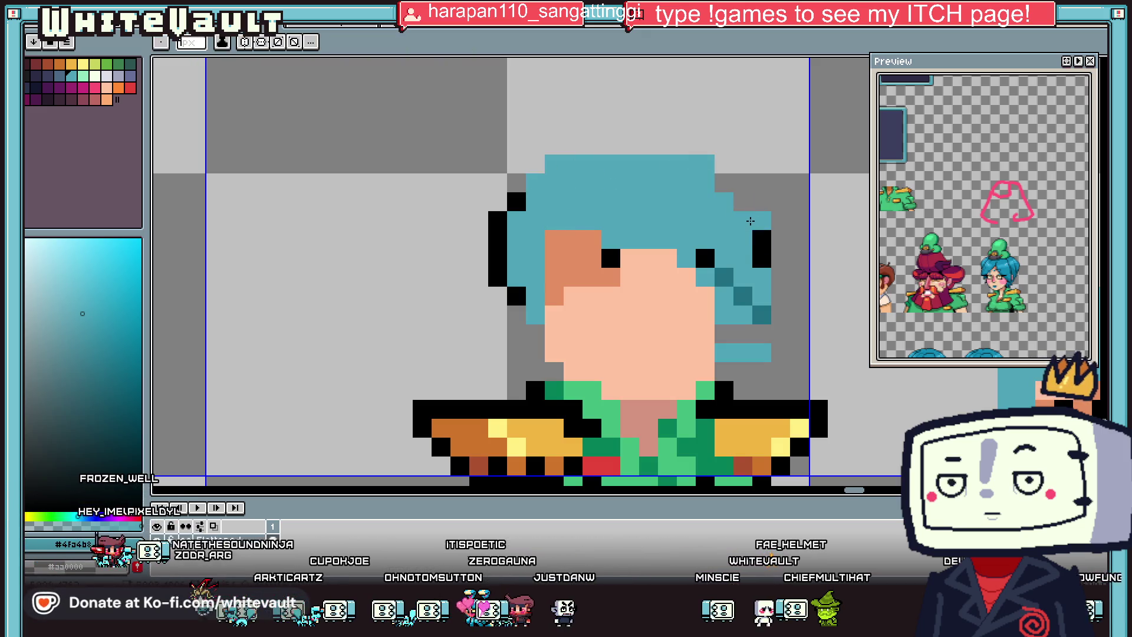
Step: Paint a blue hair strand across the face and over the cheek
{"action": "key", "text": "i"}
{"action": "left_click", "coordinate": [707, 260]}
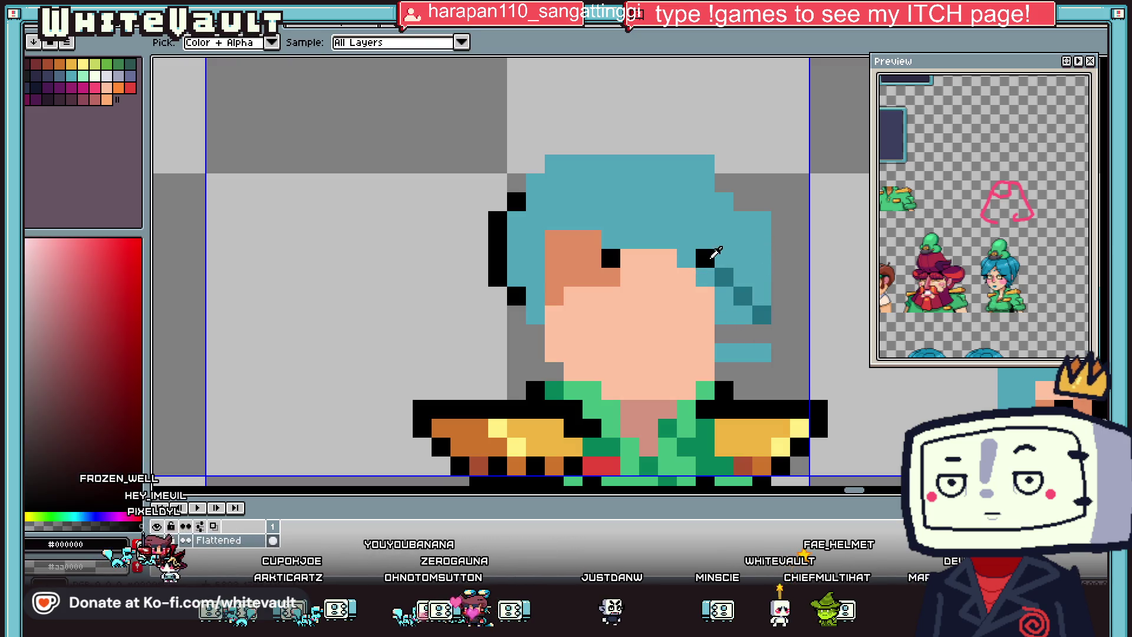
{"action": "key", "text": "b"}
{"action": "key", "text": "i"}
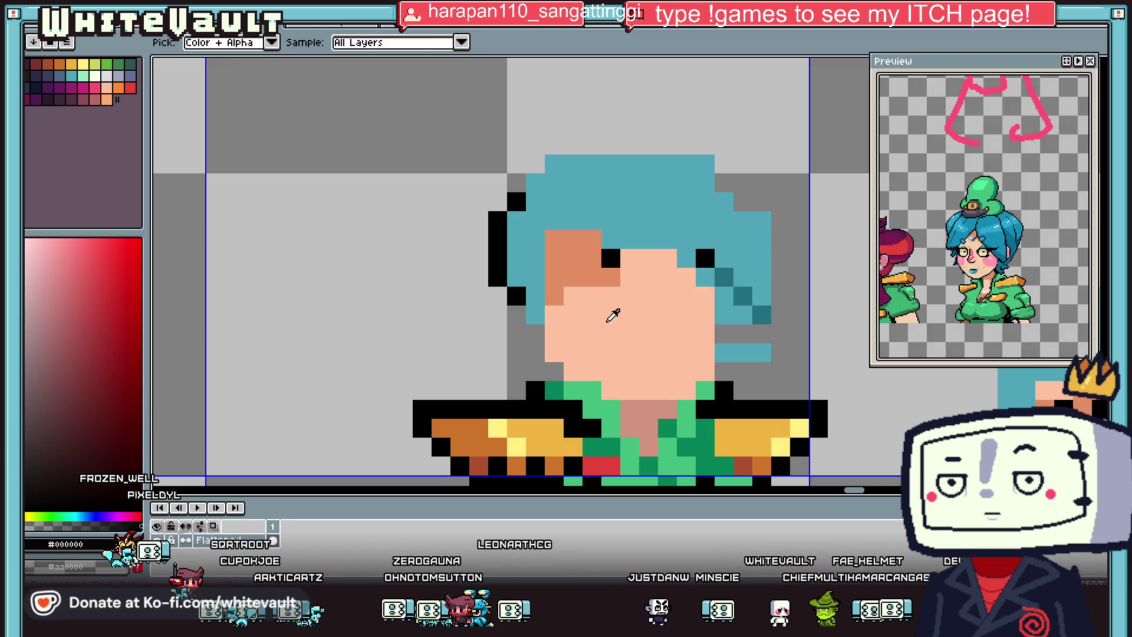
{"action": "left_click", "coordinate": [624, 230]}
{"action": "key", "text": "b"}
{"action": "left_click", "coordinate": [579, 273]}
{"action": "left_click_drag", "start_coordinate": [621, 255], "coordinate": [585, 316]}
{"action": "left_click", "coordinate": [563, 294]}
{"action": "mouse_move", "coordinate": [554, 236]}
{"action": "left_mouse_down"}
{"action": "mouse_move", "coordinate": [554, 260]}
{"action": "mouse_move", "coordinate": [586, 260]}
{"action": "left_mouse_up"}
Step: Sample the reference pink and paint a two-pixel blush on the cheek
{"action": "key", "text": "i"}
{"action": "scroll", "coordinate": [676, 297], "scroll_direction": "down", "scroll_amount": 3}
{"action": "scroll", "coordinate": [677, 296], "scroll_direction": "down", "scroll_amount": 2}
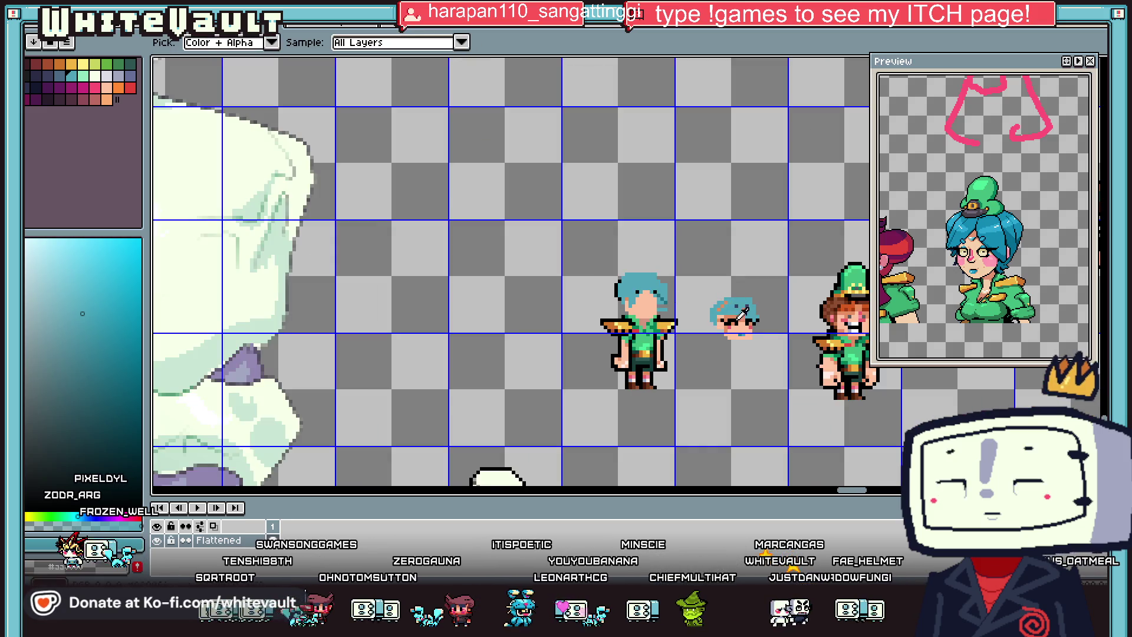
{"action": "scroll", "coordinate": [648, 295], "scroll_direction": "up", "scroll_amount": 2}
{"action": "left_click", "coordinate": [737, 331]}
{"action": "key", "text": "b"}
{"action": "scroll", "coordinate": [602, 283], "scroll_direction": "up", "scroll_amount": 3}
{"action": "left_click", "coordinate": [548, 279]}
{"action": "left_click_drag", "start_coordinate": [546, 278], "coordinate": [547, 292]}
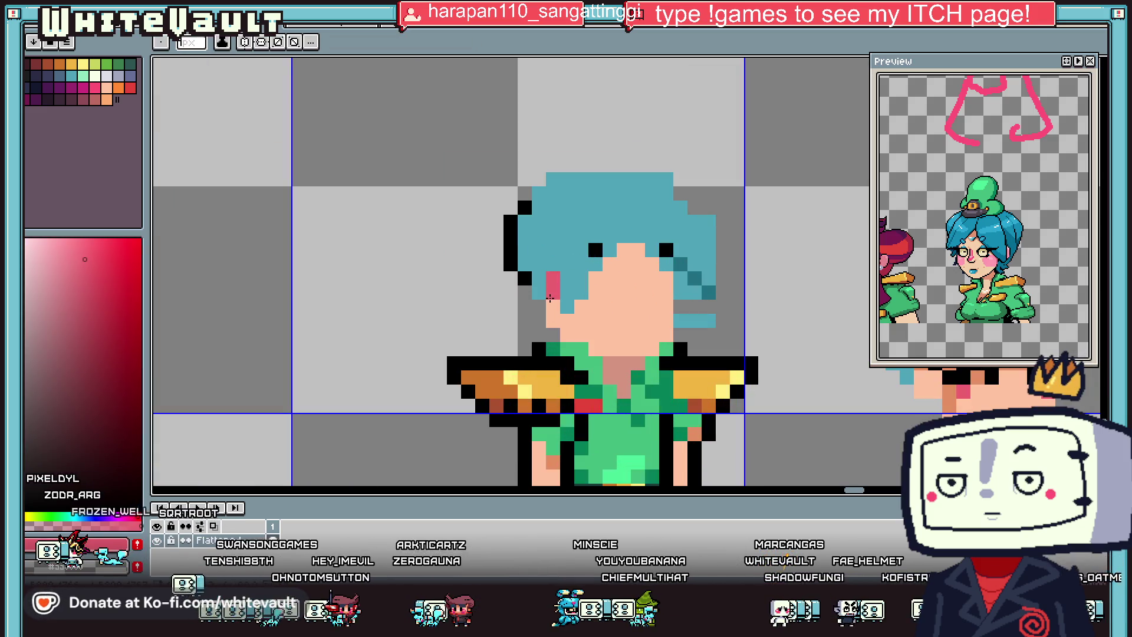
Step: Select the hair and face and nudge the head down one pixel
{"action": "key", "text": "i"}
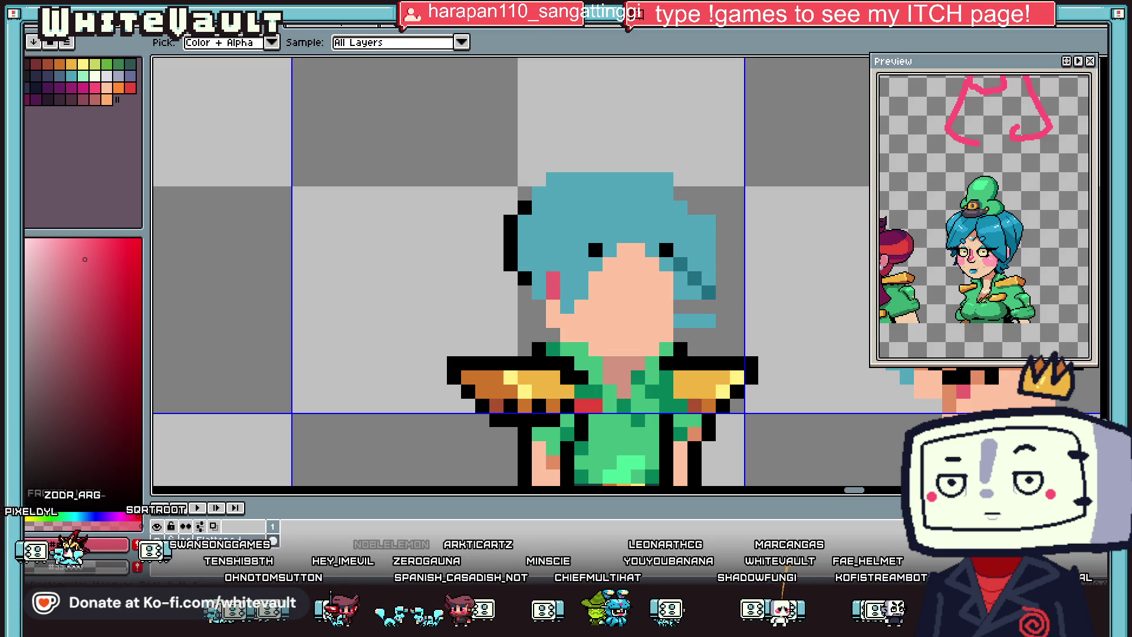
{"action": "key", "text": "m"}
{"action": "mouse_move", "coordinate": [437, 147]}
{"action": "left_mouse_down"}
{"action": "mouse_move", "coordinate": [779, 307]}
{"action": "mouse_move", "coordinate": [771, 299]}
{"action": "mouse_move", "coordinate": [766, 316]}
{"action": "left_mouse_up"}
{"action": "key", "text": "ctrl+d"}
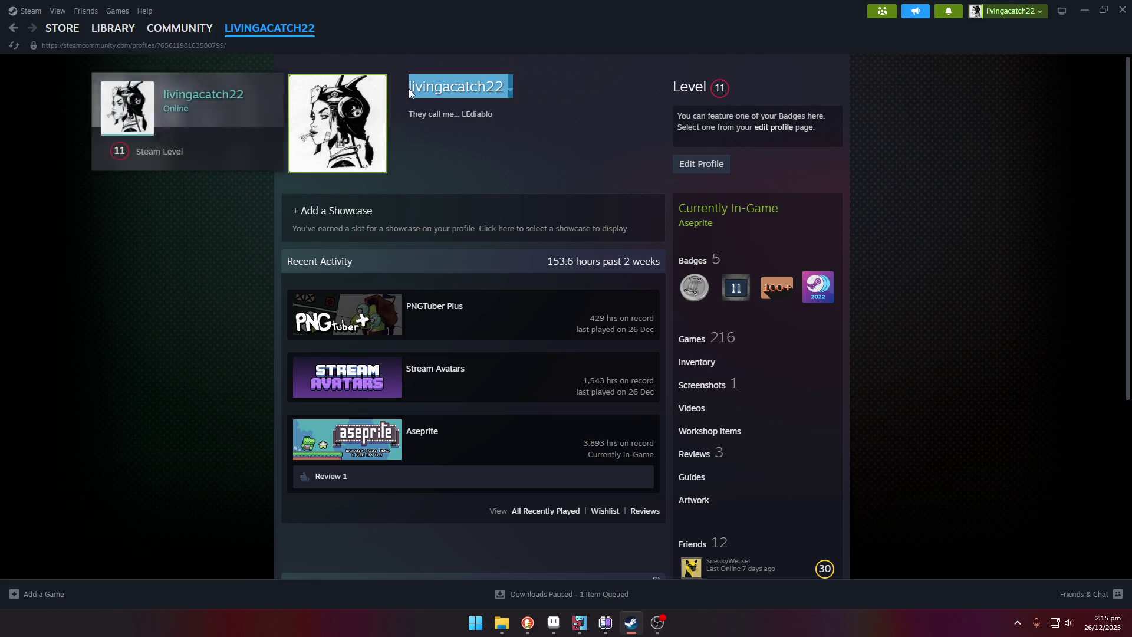
Step: Deselect the profile name and minimize Steam to reveal Aseprite
{"action": "left_click", "coordinate": [478, 135]}
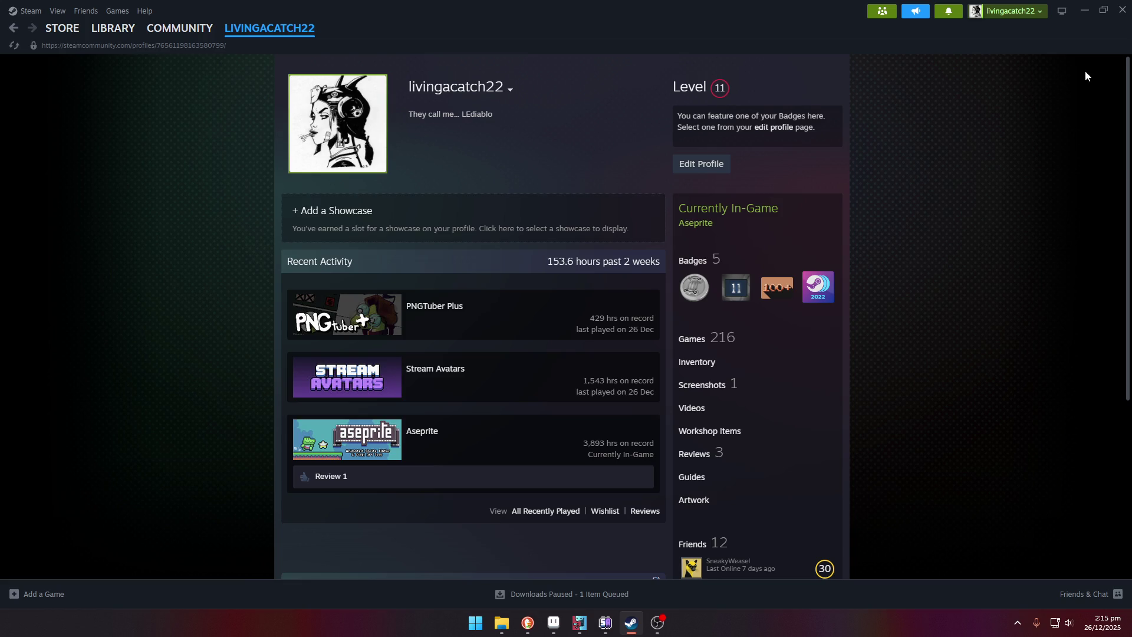
{"action": "left_click", "coordinate": [1084, 11]}
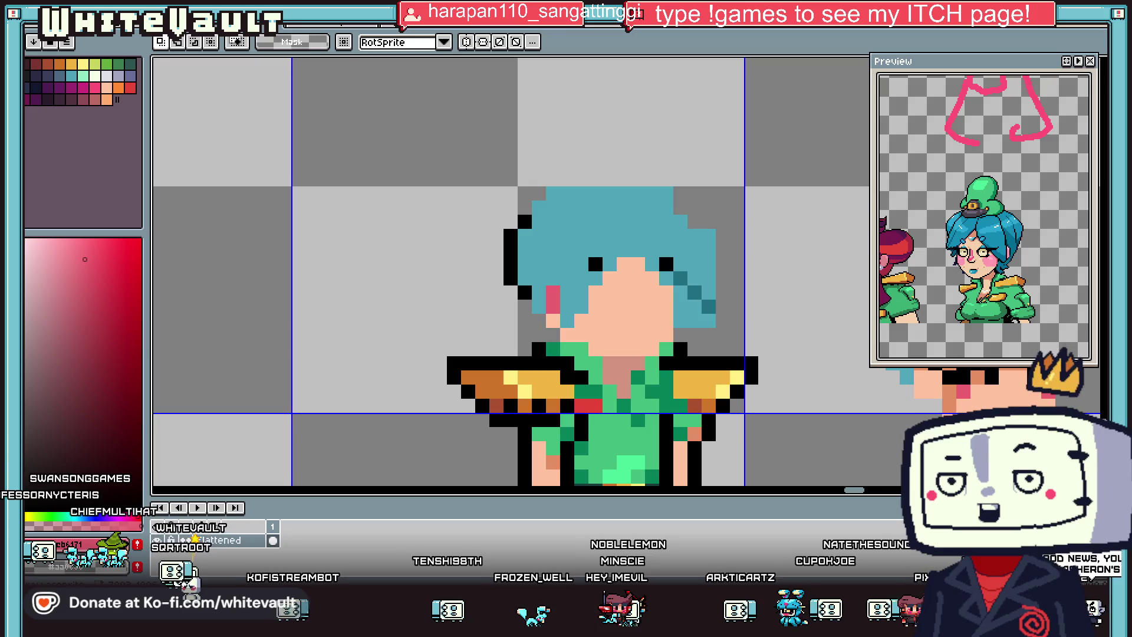
Step: Zoom in and blacken two pixels at the hair's left edge
{"action": "scroll", "coordinate": [713, 313], "scroll_direction": "down", "scroll_amount": 3}
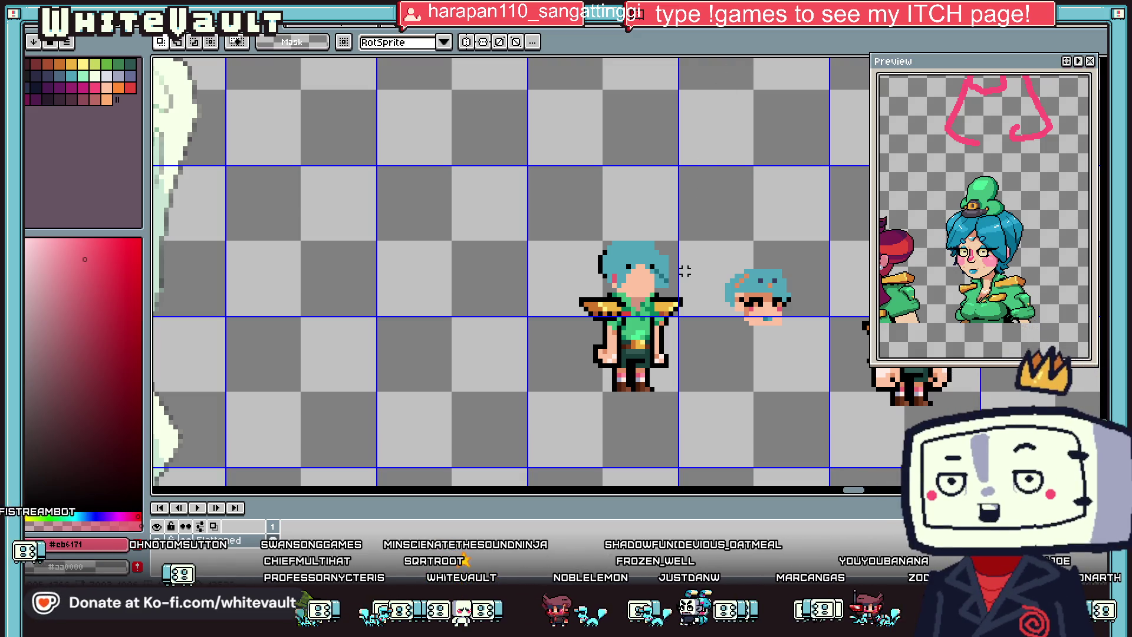
{"action": "scroll", "coordinate": [626, 284], "scroll_direction": "up", "scroll_amount": 2}
{"action": "scroll", "coordinate": [626, 284], "scroll_direction": "up", "scroll_amount": 2}
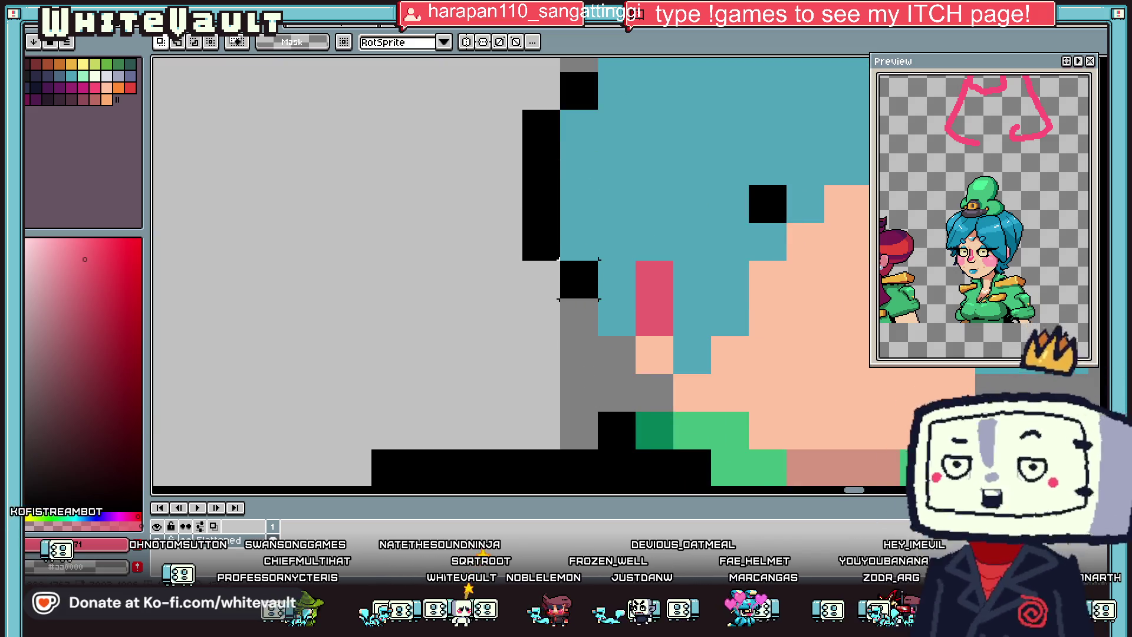
{"action": "scroll", "coordinate": [625, 284], "scroll_direction": "down", "scroll_amount": 3}
{"action": "key", "text": "b"}
{"action": "scroll", "coordinate": [592, 281], "scroll_direction": "up", "scroll_amount": 2}
{"action": "left_click", "coordinate": [590, 244], "text": "alt"}
{"action": "left_click", "coordinate": [607, 285]}
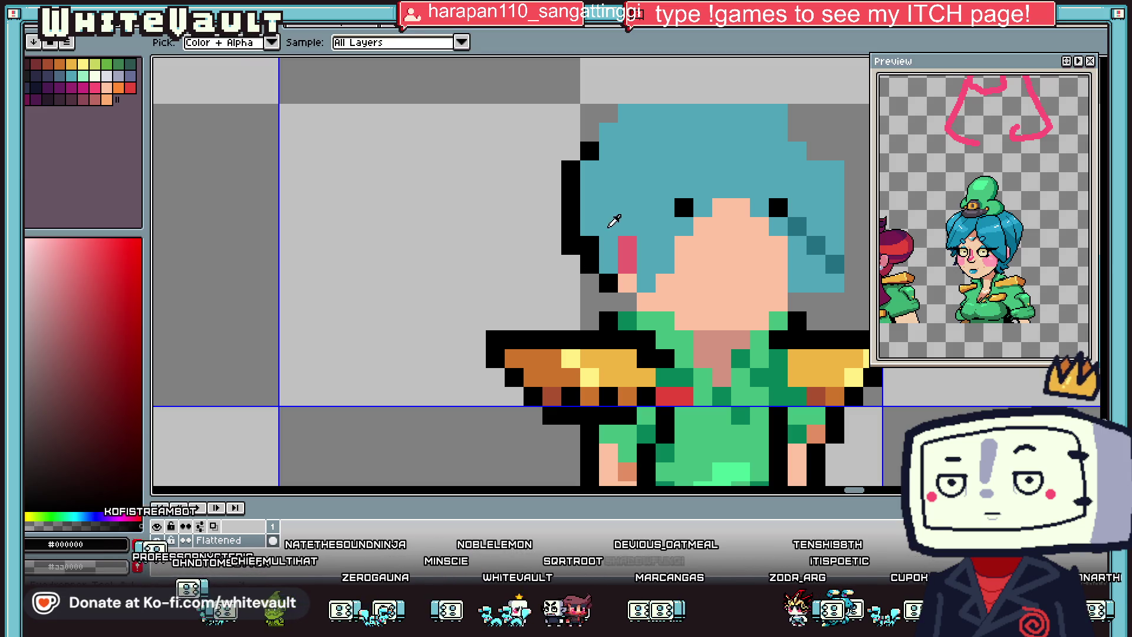
Step: Shade the hair edges dark teal and extend the black outline along the top-right
{"action": "left_click", "coordinate": [776, 196], "text": "alt"}
{"action": "left_click", "coordinate": [589, 244]}
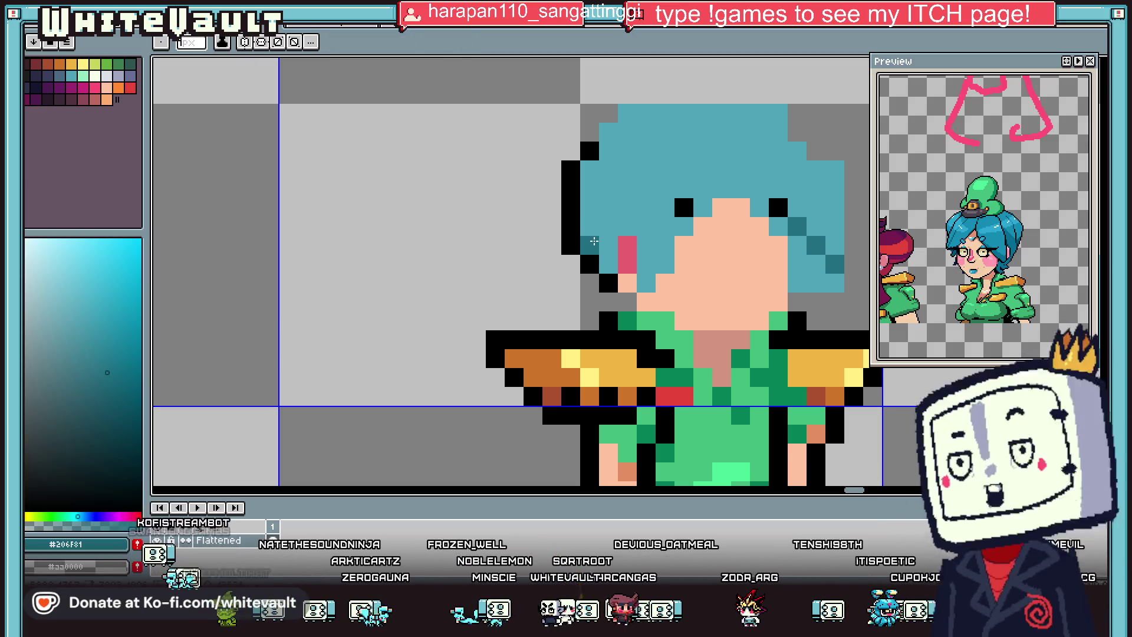
{"action": "scroll", "coordinate": [599, 240], "scroll_direction": "down", "scroll_amount": 3}
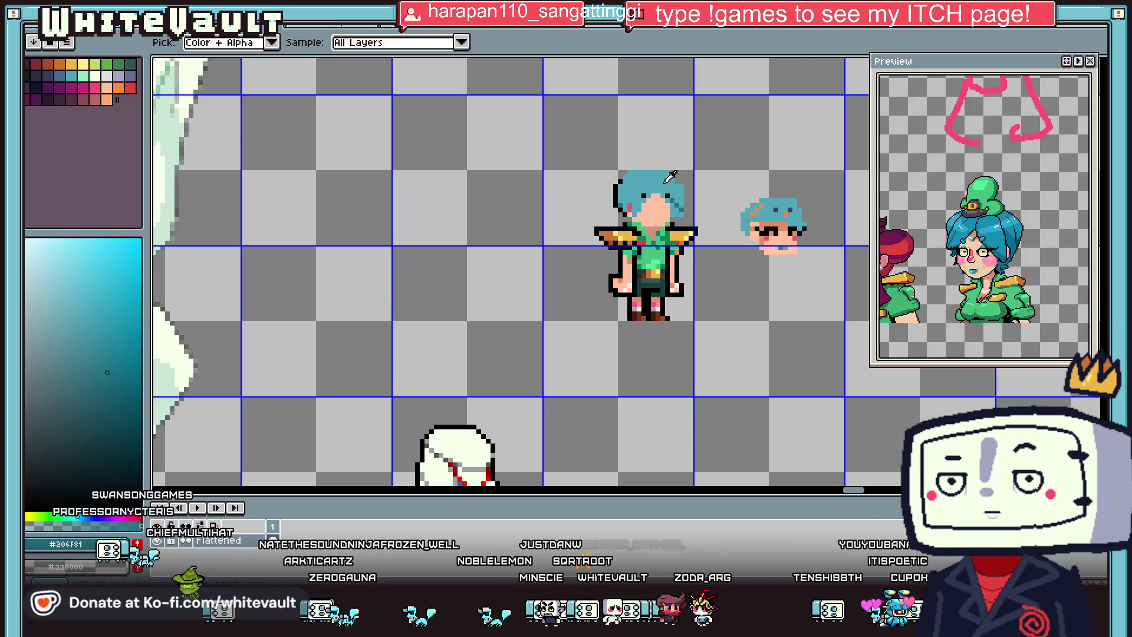
{"action": "scroll", "coordinate": [686, 173], "scroll_direction": "up", "scroll_amount": 3}
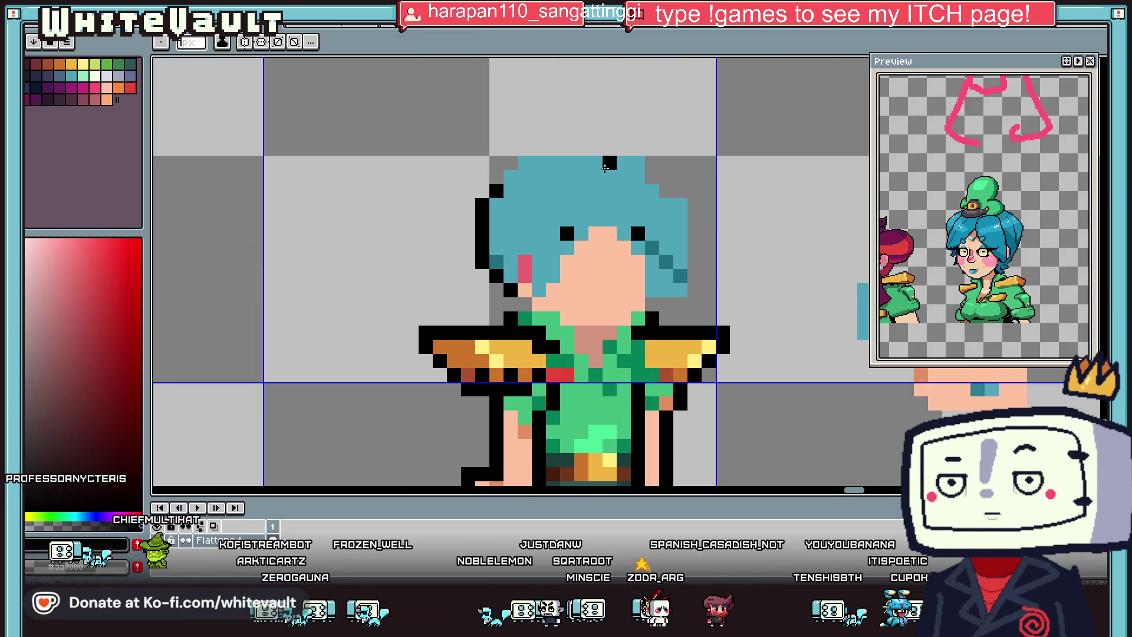
{"action": "mouse_move", "coordinate": [623, 166]}
{"action": "left_mouse_down"}
{"action": "mouse_move", "coordinate": [681, 201]}
{"action": "mouse_move", "coordinate": [680, 305]}
{"action": "left_mouse_up"}
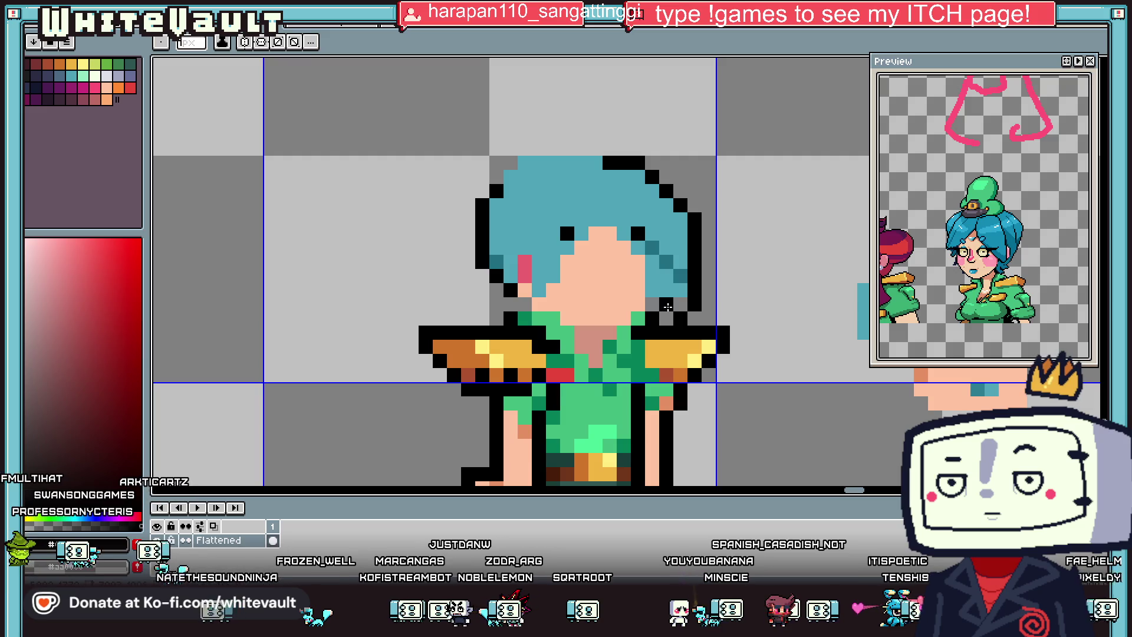
{"action": "left_click", "coordinate": [666, 275], "text": "alt"}
{"action": "left_click_drag", "start_coordinate": [652, 304], "coordinate": [665, 319]}
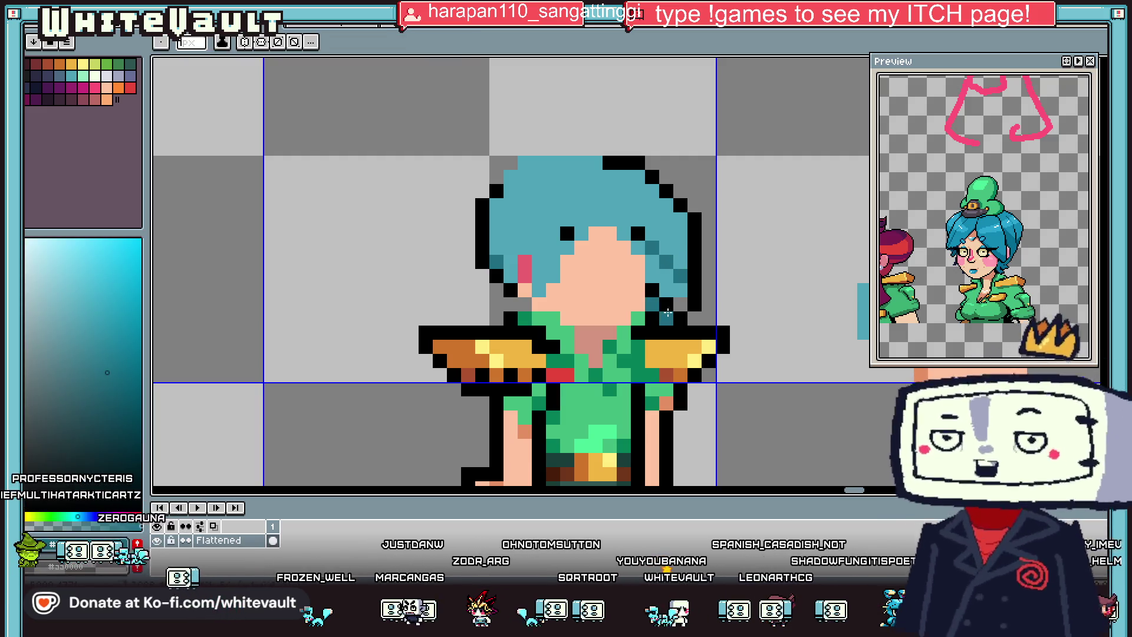
Step: Sample black and add another outline pixel on the hair
{"action": "key", "text": "i"}
{"action": "scroll", "coordinate": [666, 283], "scroll_direction": "down", "scroll_amount": 4}
{"action": "scroll", "coordinate": [655, 269], "scroll_direction": "up", "scroll_amount": 3}
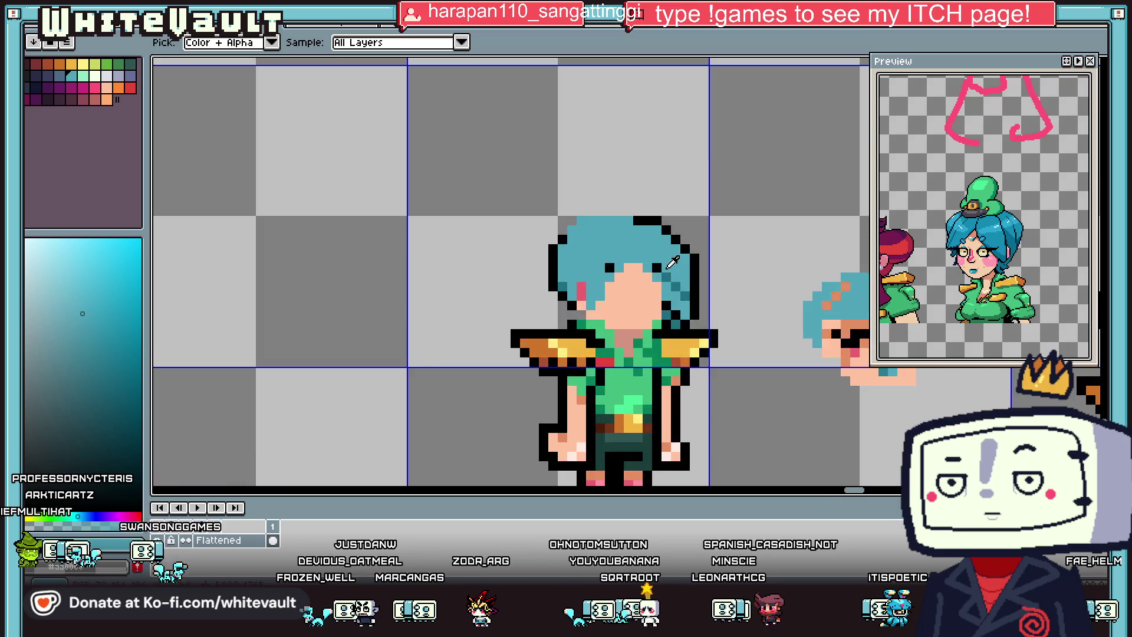
{"action": "scroll", "coordinate": [652, 264], "scroll_direction": "up", "scroll_amount": 2}
{"action": "left_click", "coordinate": [651, 263]}
{"action": "left_click", "coordinate": [622, 266]}
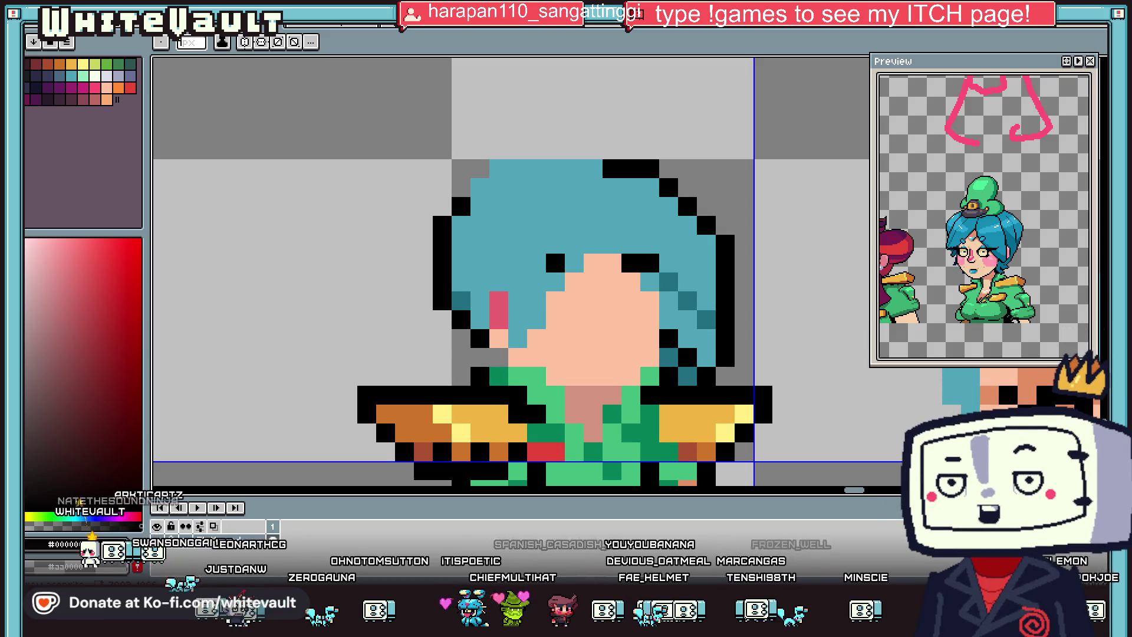
Step: Outline the top of the hair in black and paint teal along the left hair outline
{"action": "scroll", "coordinate": [596, 164], "scroll_direction": "down", "scroll_amount": 1}
{"action": "scroll", "coordinate": [596, 164], "scroll_direction": "up", "scroll_amount": 2}
{"action": "left_click_drag", "start_coordinate": [596, 164], "coordinate": [464, 156]}
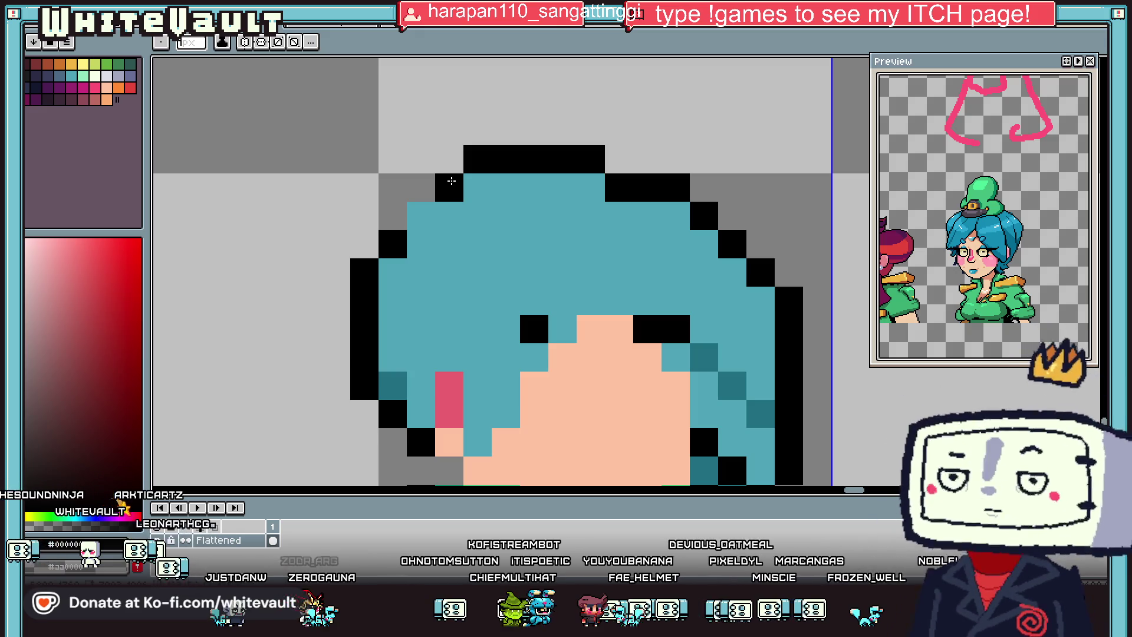
{"action": "left_click", "coordinate": [422, 187]}
{"action": "left_click", "coordinate": [392, 215]}
{"action": "left_click", "coordinate": [443, 222], "text": "alt"}
{"action": "left_click_drag", "start_coordinate": [390, 242], "coordinate": [367, 273]}
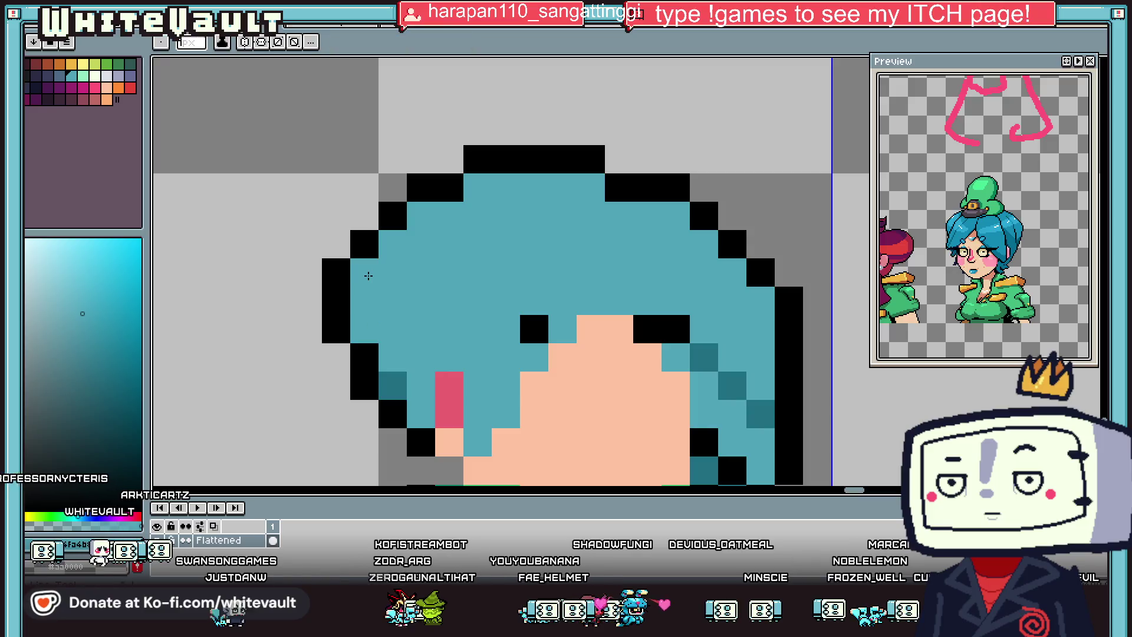
Step: Touch up the left hair edge with teal and dark teal pixels, removing strays
{"action": "scroll", "coordinate": [366, 273], "scroll_direction": "down", "scroll_amount": 4}
{"action": "scroll", "coordinate": [541, 264], "scroll_direction": "down", "scroll_amount": 2}
{"action": "scroll", "coordinate": [507, 262], "scroll_direction": "up", "scroll_amount": 2}
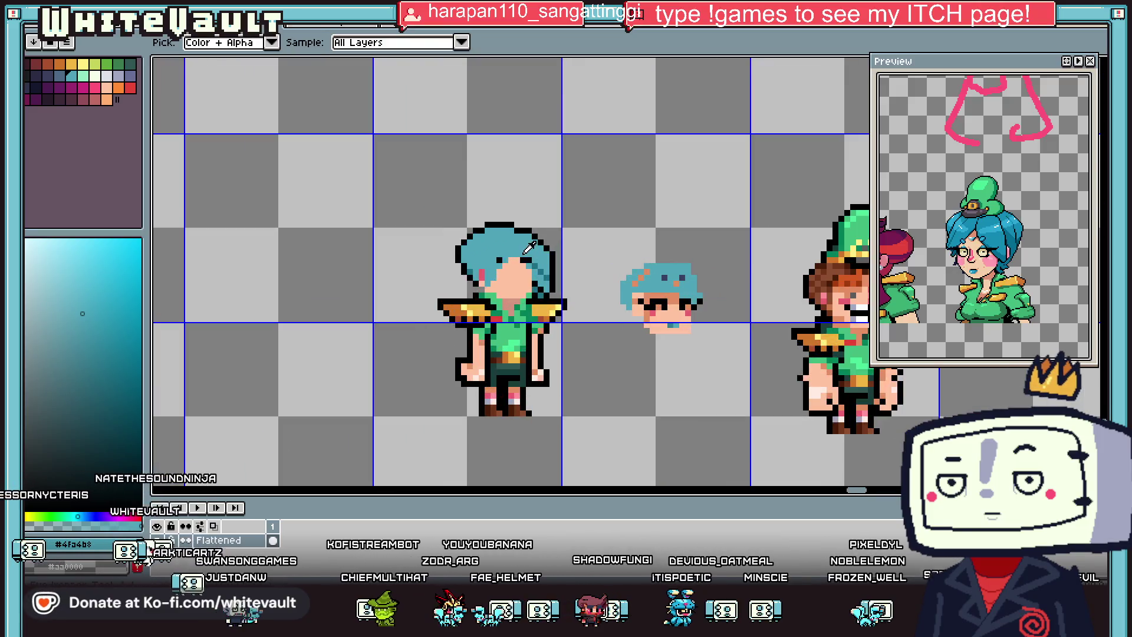
{"action": "scroll", "coordinate": [507, 262], "scroll_direction": "up", "scroll_amount": 3}
{"action": "left_click", "coordinate": [430, 244]}
{"action": "key", "text": "ctrl+z"}
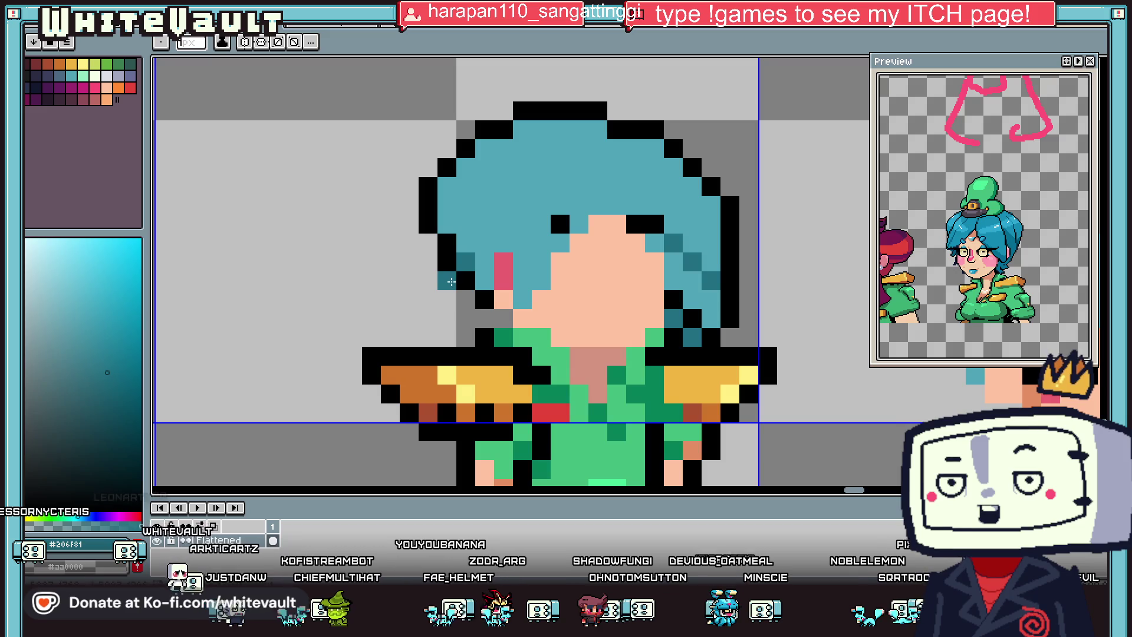
{"action": "left_click", "coordinate": [447, 280]}
{"action": "left_click", "coordinate": [484, 299]}
{"action": "left_click", "coordinate": [429, 281], "text": "alt"}
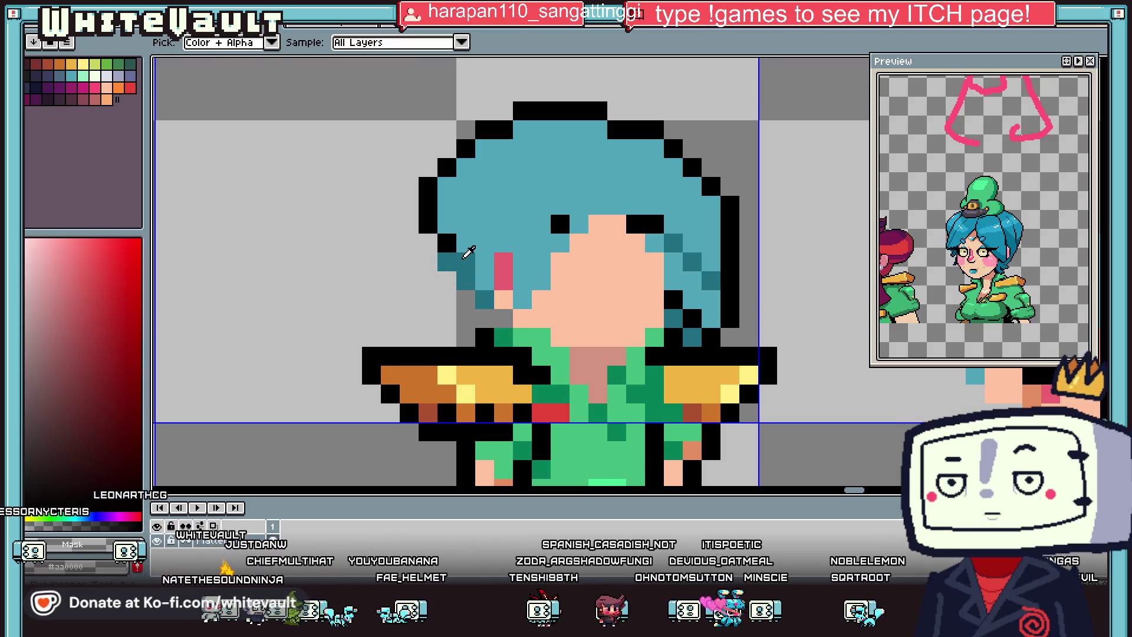
{"action": "left_click", "coordinate": [466, 262], "text": "alt"}
{"action": "left_click", "coordinate": [429, 262]}
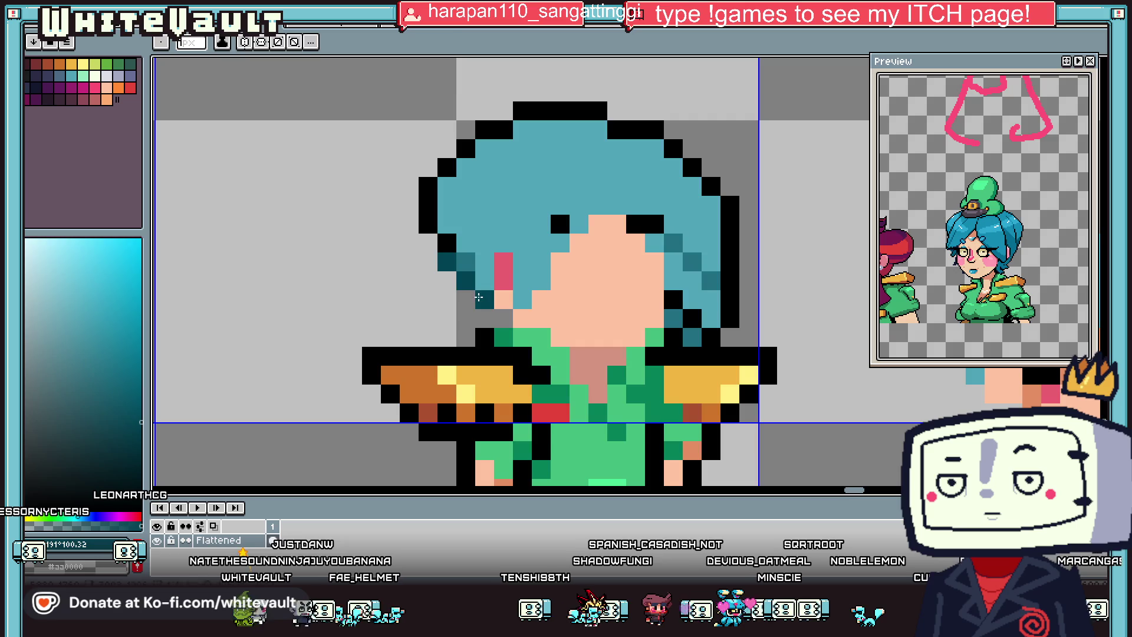
Step: Fill the grey gap below the hair with teal and add a salmon pixel beside the cheek
{"action": "scroll", "coordinate": [479, 297], "scroll_direction": "down", "scroll_amount": 5}
{"action": "scroll", "coordinate": [557, 264], "scroll_direction": "up", "scroll_amount": 2}
{"action": "scroll", "coordinate": [549, 272], "scroll_direction": "up", "scroll_amount": 2}
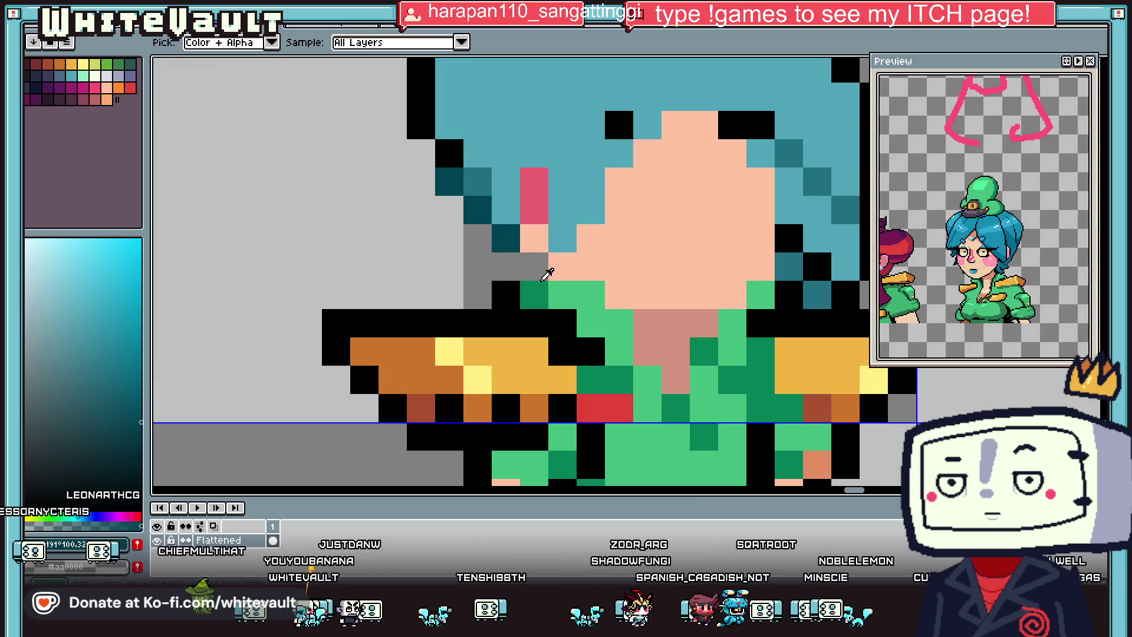
{"action": "left_click", "coordinate": [478, 266]}
{"action": "left_click", "coordinate": [563, 239], "text": "alt"}
{"action": "left_click_drag", "start_coordinate": [505, 266], "coordinate": [534, 266]}
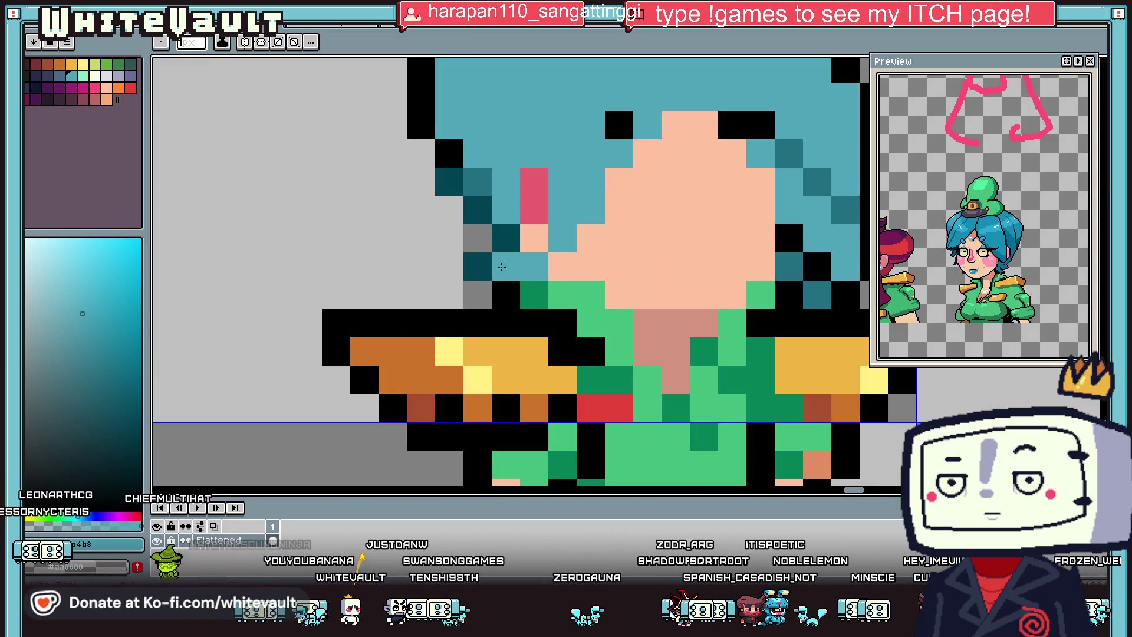
{"action": "left_click", "coordinate": [679, 326], "text": "alt"}
{"action": "left_click", "coordinate": [535, 246]}
Step: Paint teal over both outer eyebrow pixels and a spot on the upper face
{"action": "scroll", "coordinate": [565, 270], "scroll_direction": "down", "scroll_amount": 3}
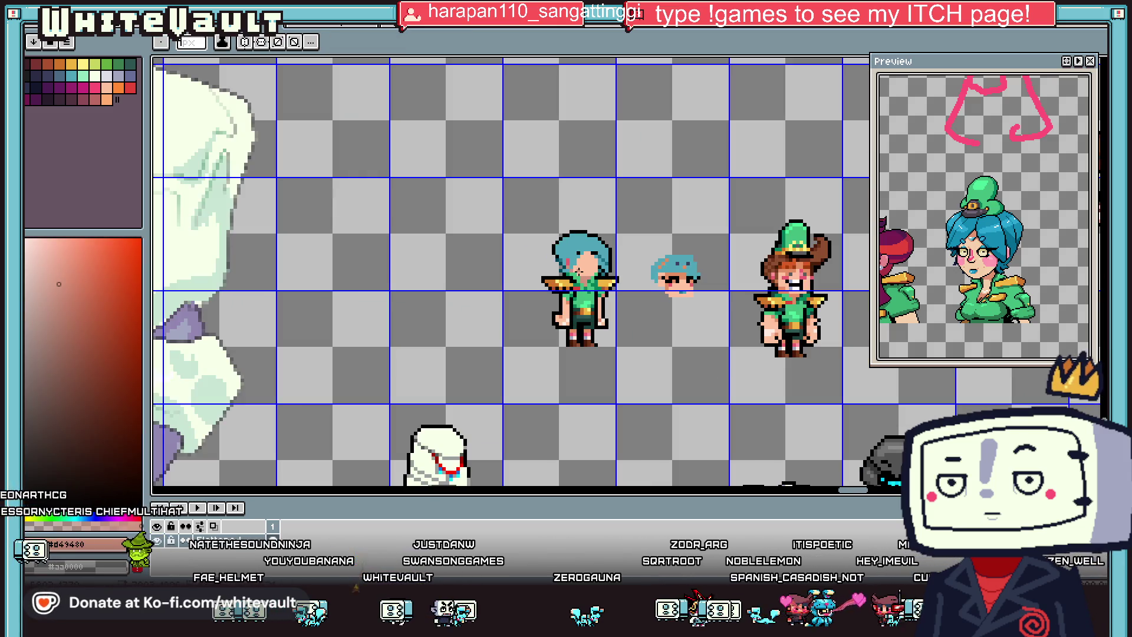
{"action": "scroll", "coordinate": [575, 263], "scroll_direction": "up", "scroll_amount": 2}
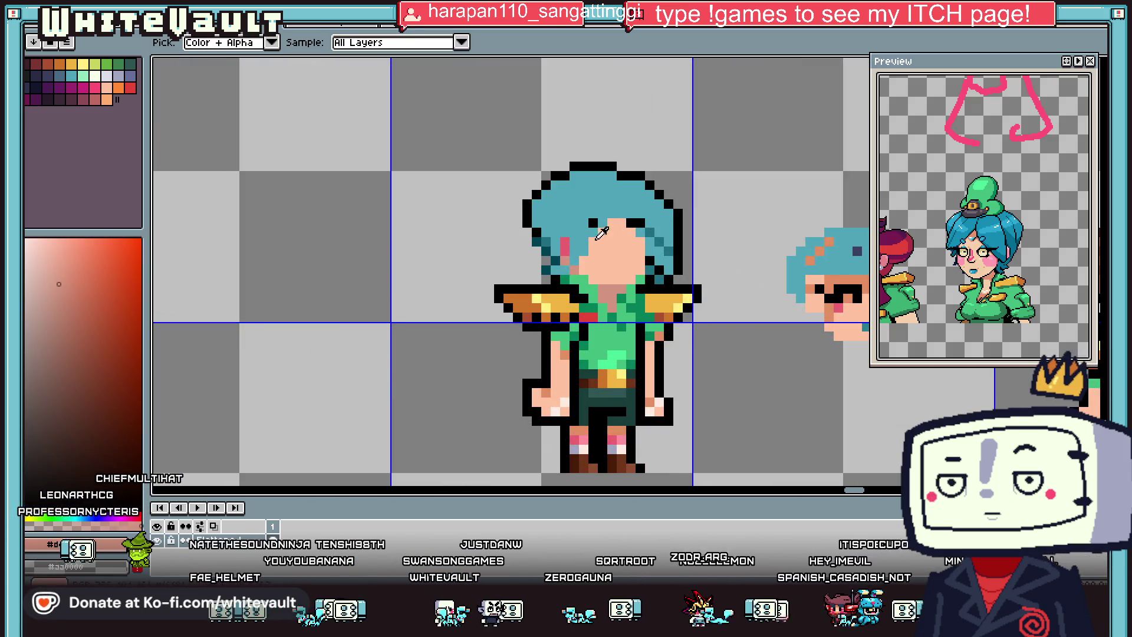
{"action": "left_click", "coordinate": [568, 257], "text": "alt"}
{"action": "scroll", "coordinate": [568, 258], "scroll_direction": "down", "scroll_amount": 2}
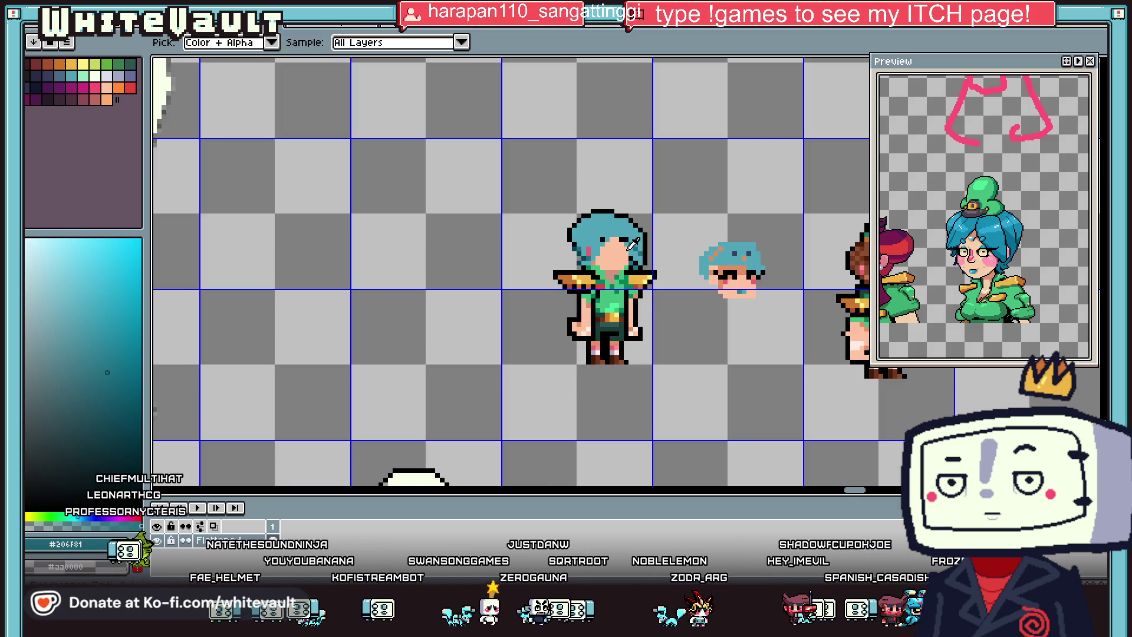
{"action": "scroll", "coordinate": [575, 248], "scroll_direction": "up", "scroll_amount": 2}
{"action": "scroll", "coordinate": [581, 234], "scroll_direction": "up", "scroll_amount": 1}
{"action": "left_click", "coordinate": [582, 234], "text": "alt"}
{"action": "left_click", "coordinate": [586, 203], "text": "alt"}
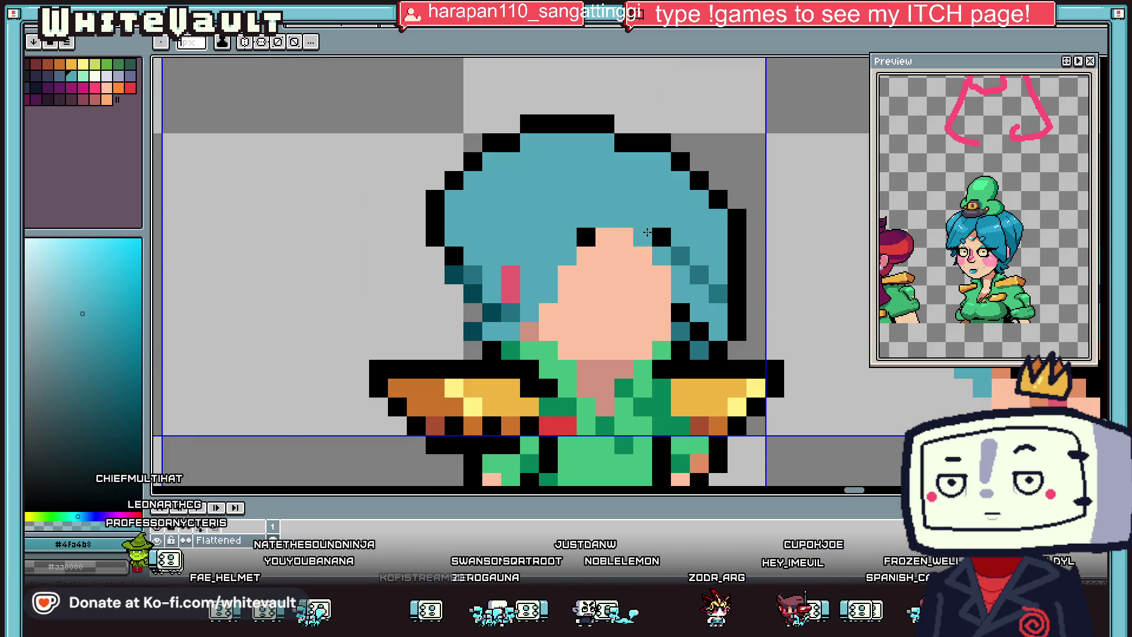
{"action": "left_click", "coordinate": [567, 237]}
{"action": "left_click", "coordinate": [662, 237]}
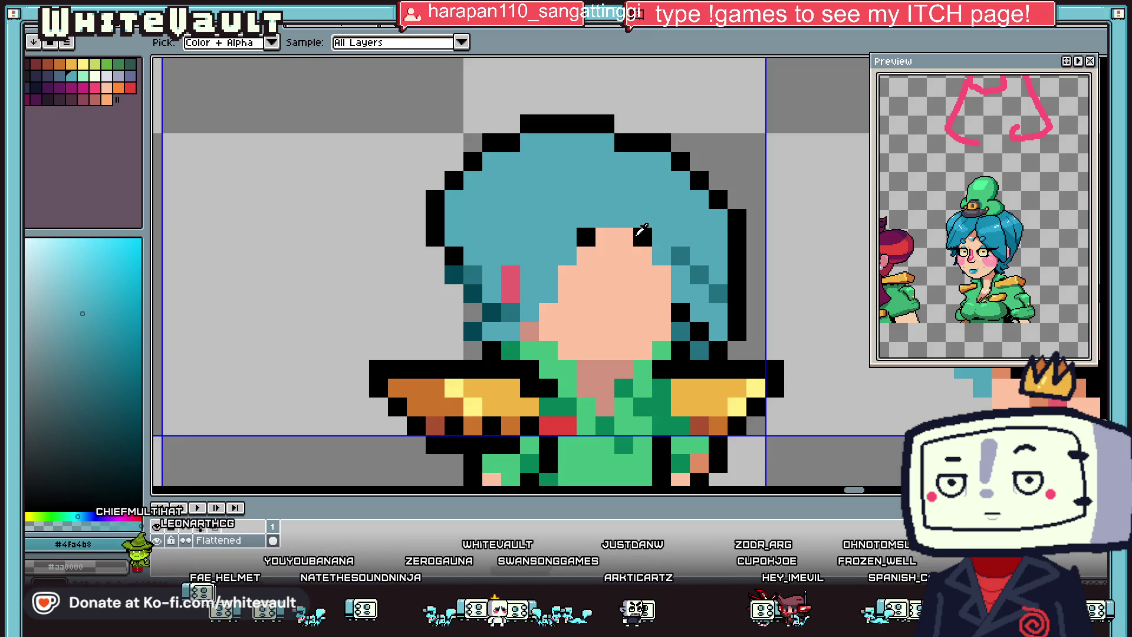
{"action": "left_click", "coordinate": [612, 259]}
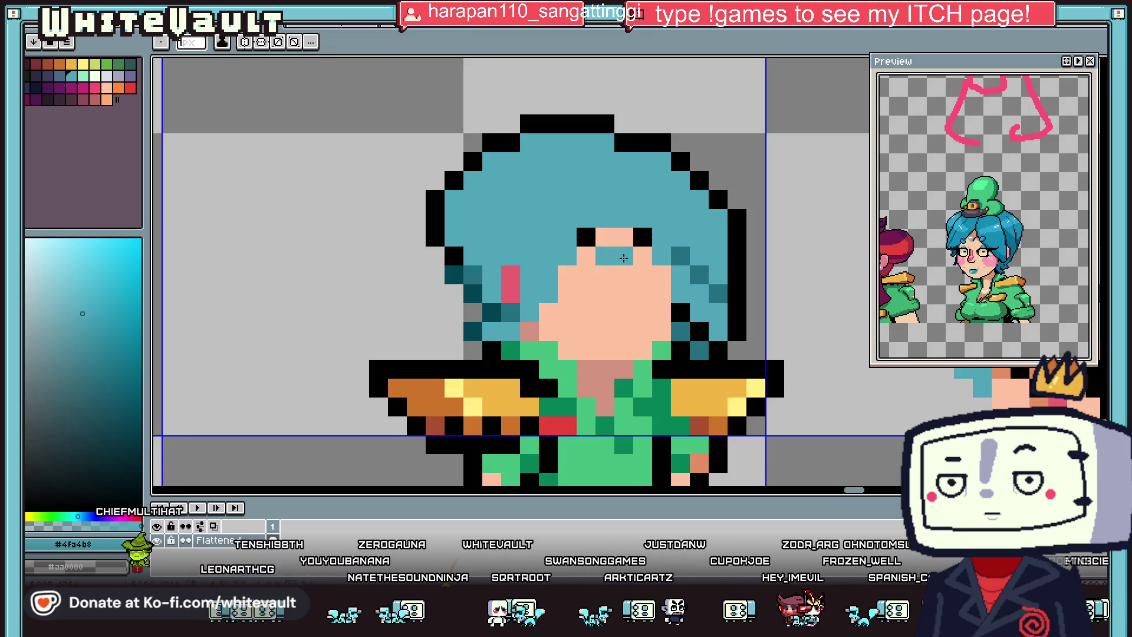
Step: Paint a #d49480 shaded skin band across the forehead beneath the fringe
{"action": "scroll", "coordinate": [624, 258], "scroll_direction": "down", "scroll_amount": 1}
{"action": "scroll", "coordinate": [620, 259], "scroll_direction": "down", "scroll_amount": 1}
{"action": "scroll", "coordinate": [613, 259], "scroll_direction": "up", "scroll_amount": 1}
{"action": "scroll", "coordinate": [607, 260], "scroll_direction": "up", "scroll_amount": 1}
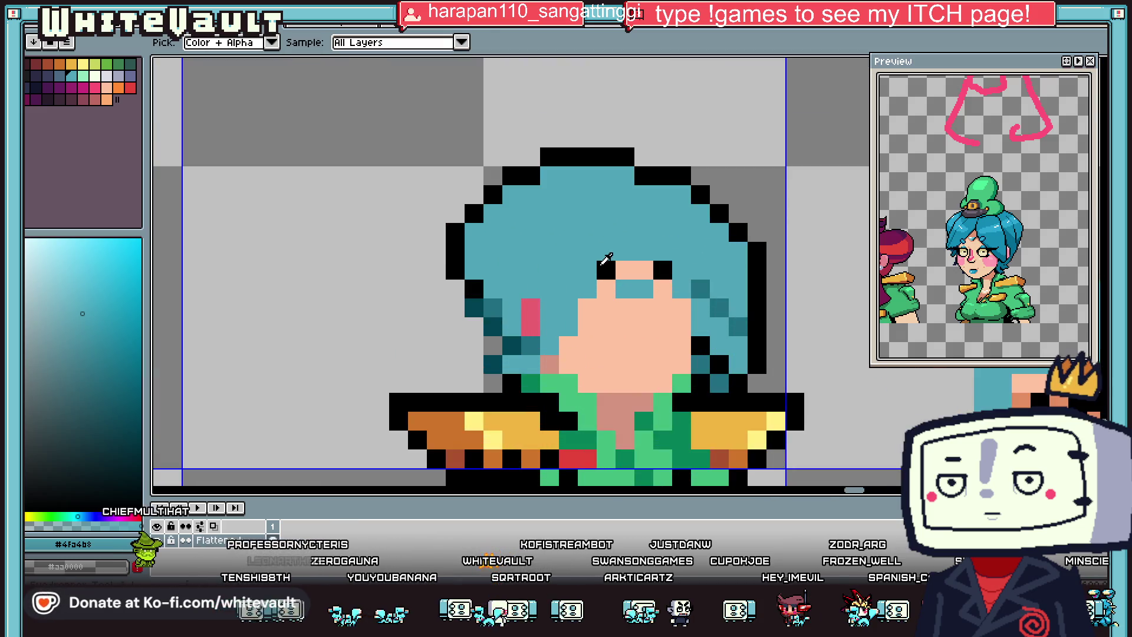
{"action": "left_click", "coordinate": [603, 263], "text": "alt"}
{"action": "left_click", "coordinate": [600, 247]}
{"action": "key", "text": "alt"}
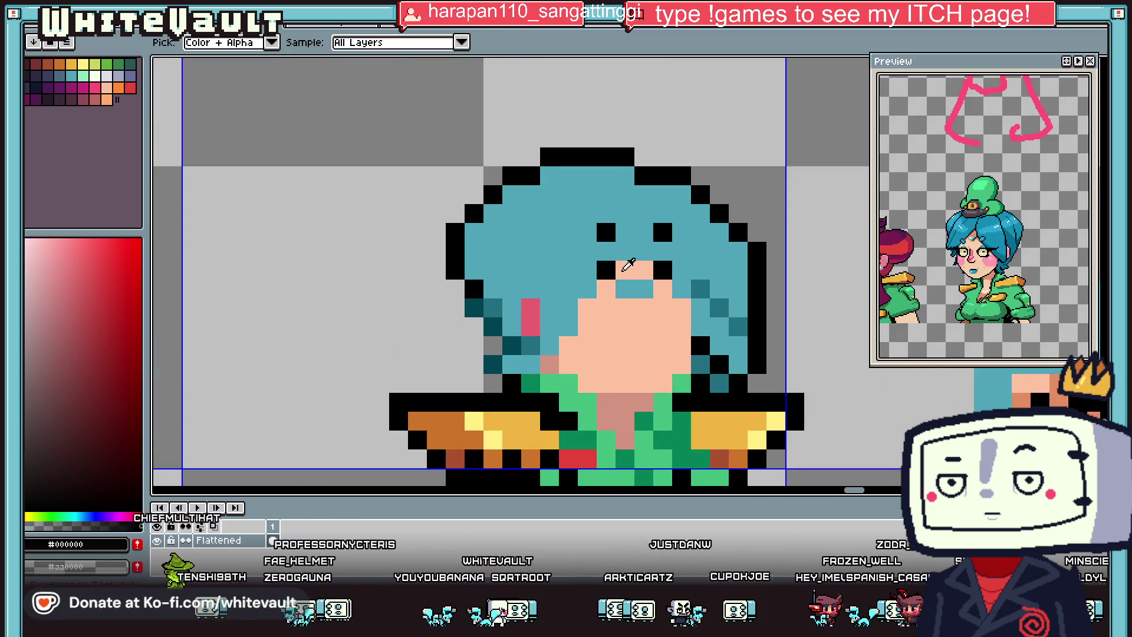
{"action": "left_click", "coordinate": [550, 363], "text": "alt"}
{"action": "left_click_drag", "start_coordinate": [602, 269], "coordinate": [666, 289]}
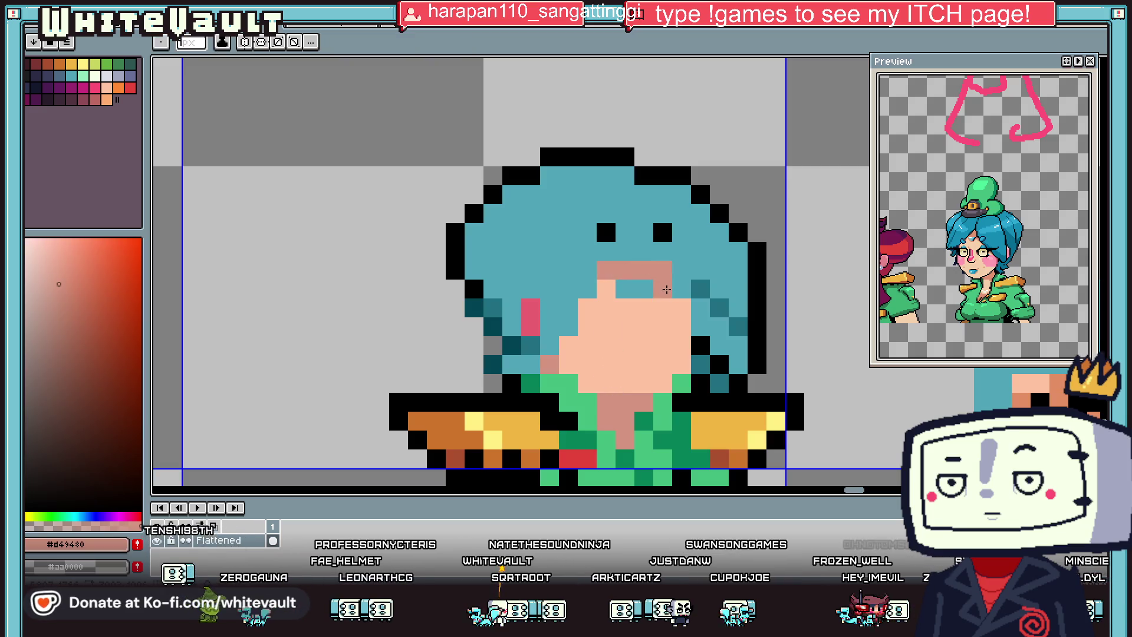
Step: Add a light teal fringe pixel and a dark teal strand down the right hair
{"action": "left_click", "coordinate": [643, 283], "text": "alt"}
{"action": "left_click", "coordinate": [636, 307]}
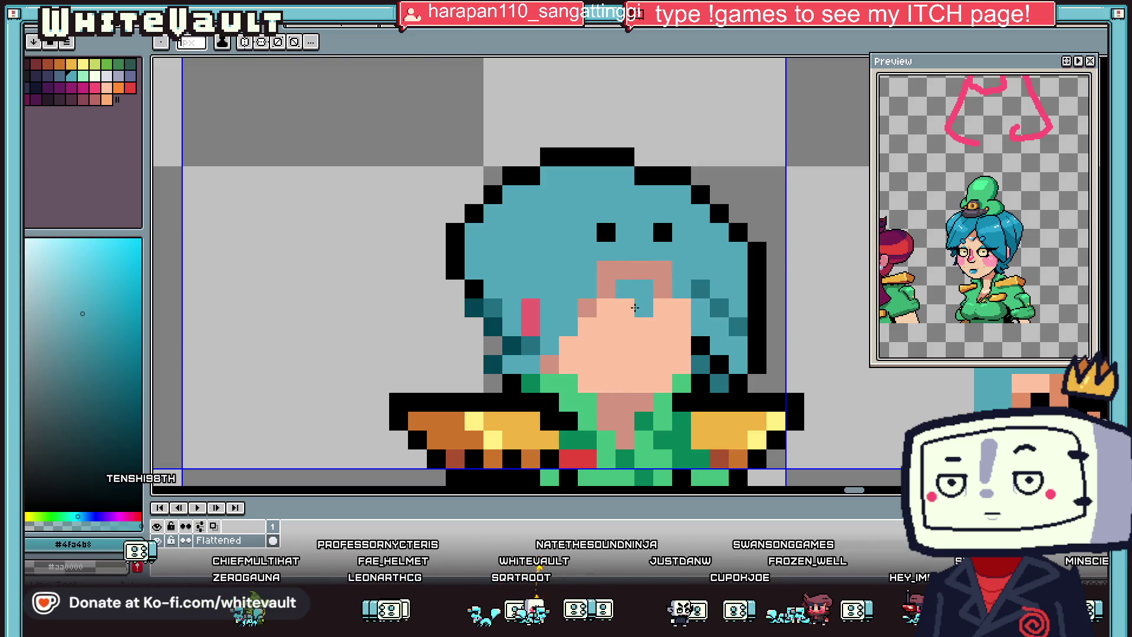
{"action": "left_click", "coordinate": [701, 286], "text": "alt"}
{"action": "left_click", "coordinate": [690, 287]}
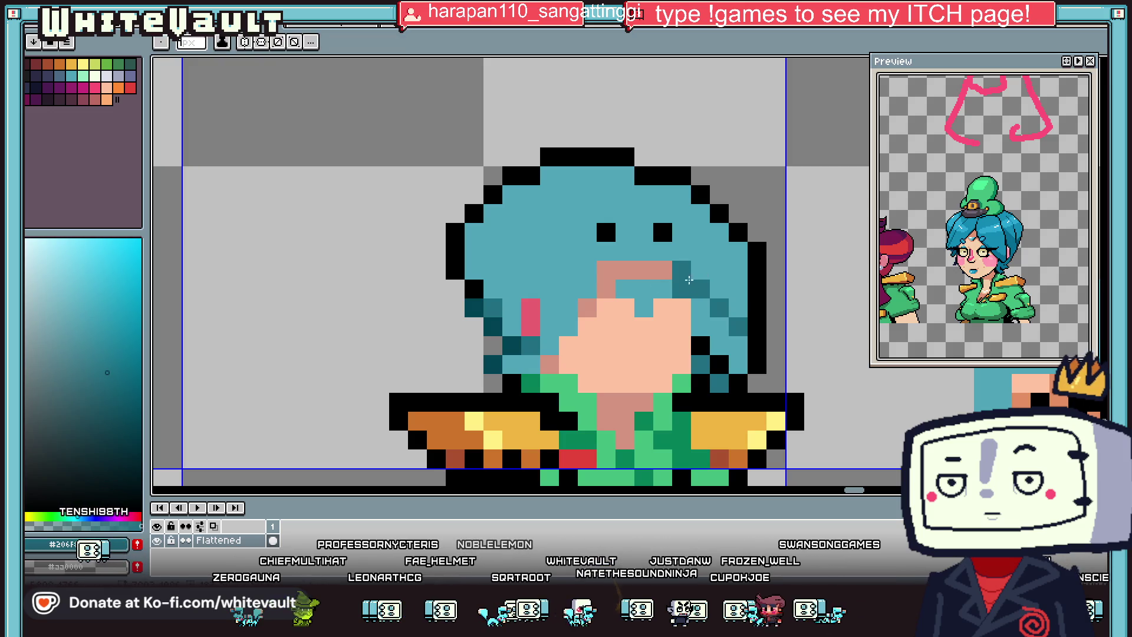
{"action": "left_click_drag", "start_coordinate": [698, 305], "coordinate": [737, 345]}
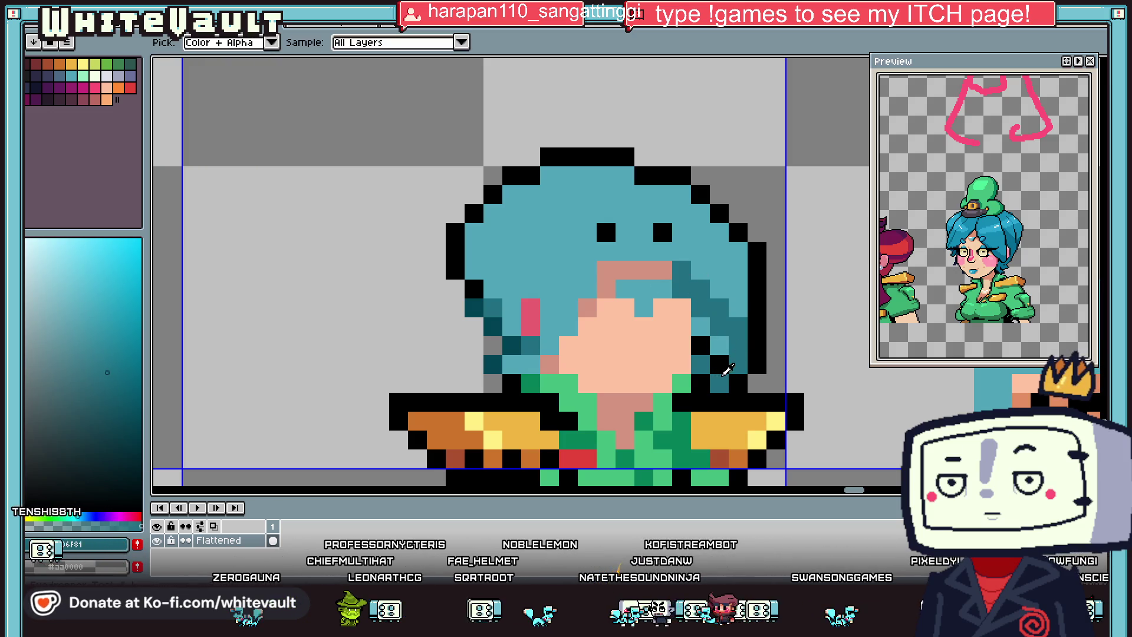
Step: Bucket-fill the right-side dark teal hair strands with a darker blue
{"action": "left_click", "coordinate": [734, 257]}
{"action": "left_click_drag", "start_coordinate": [88, 326], "coordinate": [106, 348]}
{"action": "left_click", "coordinate": [83, 516]}
{"action": "key", "text": "g"}
{"action": "left_click", "coordinate": [707, 355]}
{"action": "scroll", "coordinate": [716, 373], "scroll_direction": "down", "scroll_amount": 3}
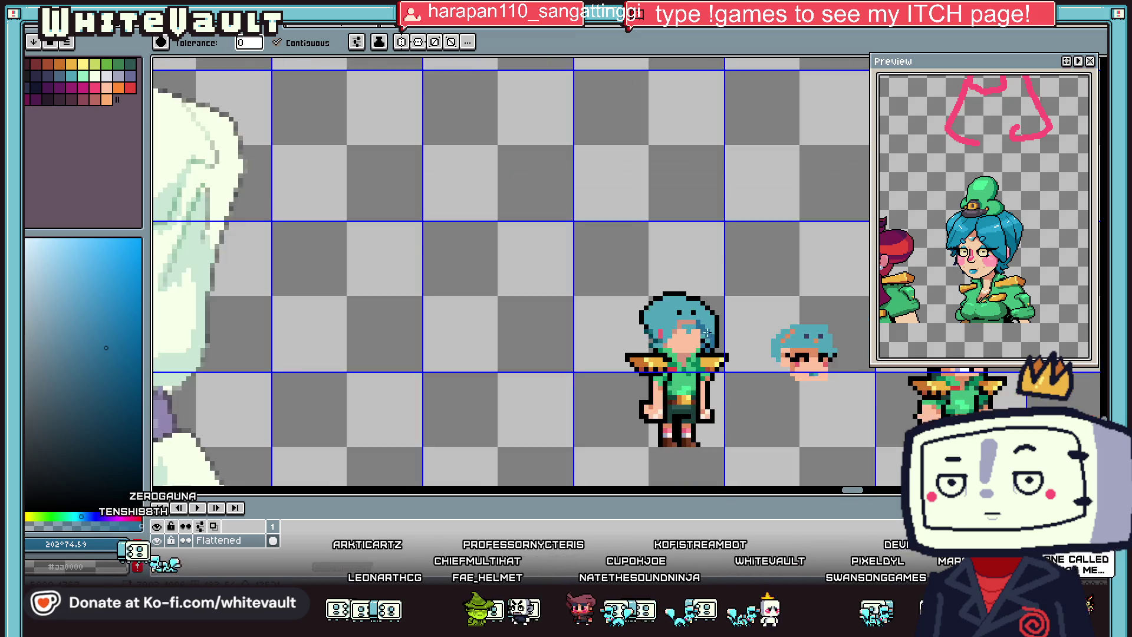
Step: Undo a stray pink face pixel and sample the dark blue #276c98 hair shade
{"action": "scroll", "coordinate": [719, 348], "scroll_direction": "down", "scroll_amount": 2}
{"action": "scroll", "coordinate": [695, 348], "scroll_direction": "up", "scroll_amount": 3}
{"action": "scroll", "coordinate": [679, 336], "scroll_direction": "up", "scroll_amount": 2}
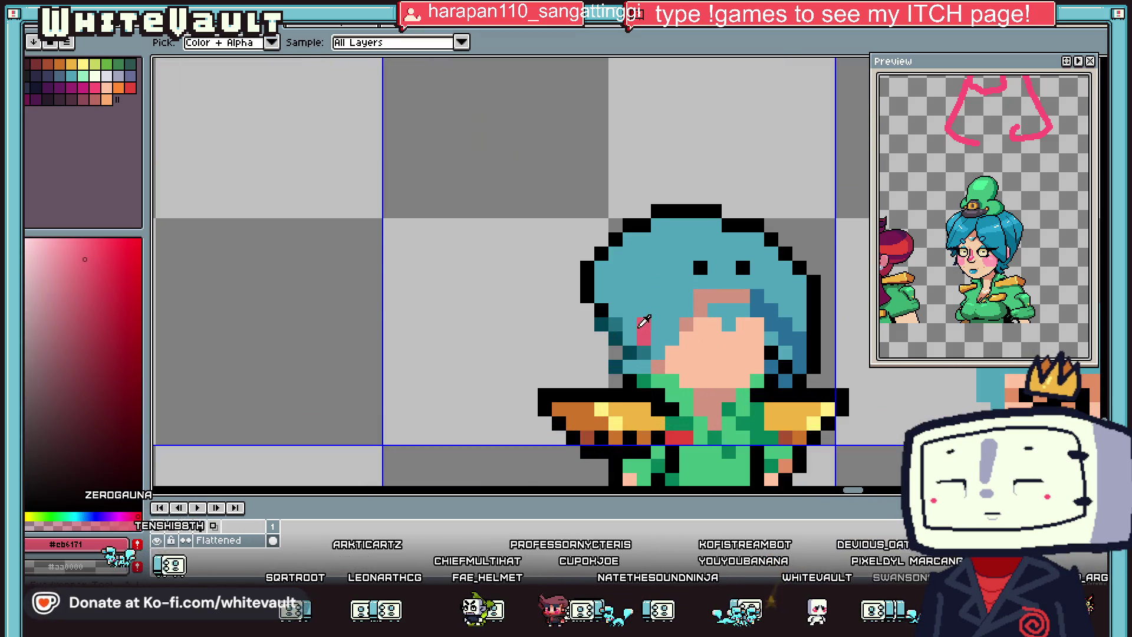
{"action": "left_click", "coordinate": [645, 330]}
{"action": "key", "text": "ctrl+z"}
{"action": "key", "text": "i"}
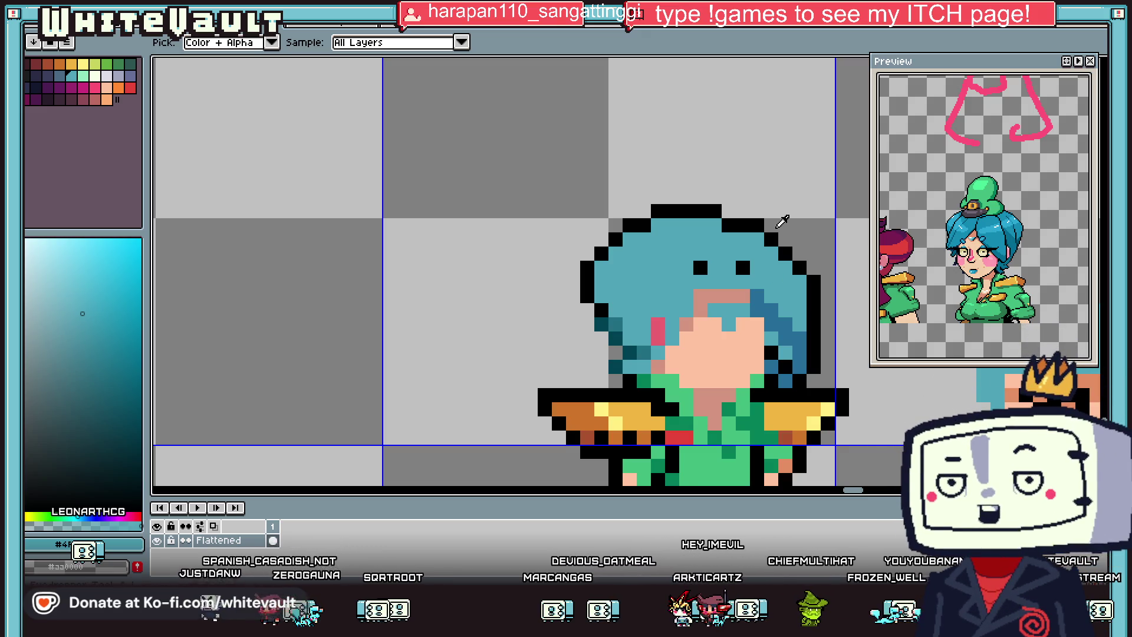
{"action": "scroll", "coordinate": [782, 221], "scroll_direction": "down", "scroll_amount": 2}
{"action": "scroll", "coordinate": [641, 321], "scroll_direction": "up", "scroll_amount": 2}
{"action": "left_click", "coordinate": [641, 322], "text": "alt"}
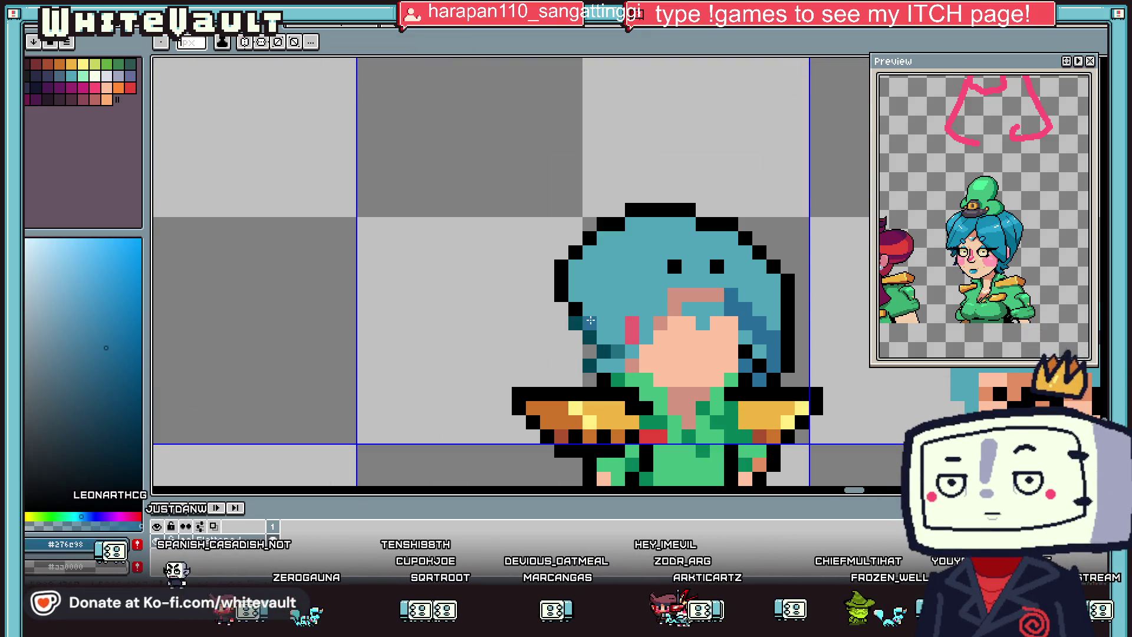
{"action": "left_click_drag", "start_coordinate": [114, 348], "coordinate": [138, 377]}
Step: Repaint the left hair-edge pixels in dark blue #276c98
{"action": "left_click", "coordinate": [582, 323]}
{"action": "scroll", "coordinate": [581, 323], "scroll_direction": "up", "scroll_amount": 1}
{"action": "left_click", "coordinate": [598, 350]}
{"action": "left_click", "coordinate": [626, 379]}
{"action": "left_click", "coordinate": [598, 407]}
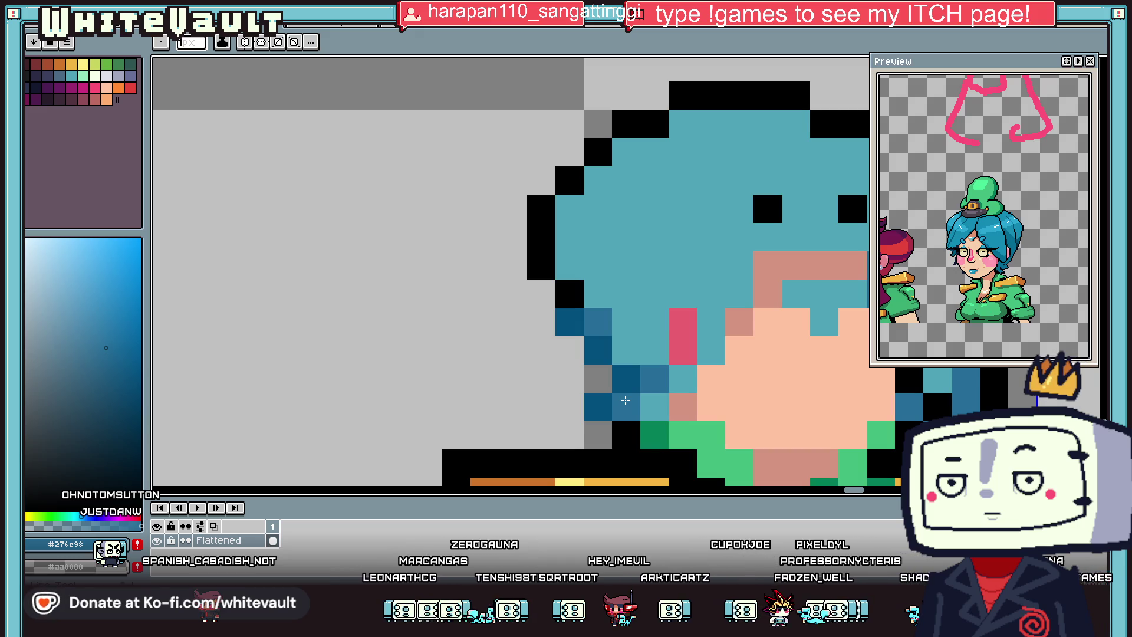
Step: Cover the teal face pixels with skin tone #ffc2a1
{"action": "scroll", "coordinate": [626, 401], "scroll_direction": "down", "scroll_amount": 5}
{"action": "scroll", "coordinate": [626, 400], "scroll_direction": "down", "scroll_amount": 4}
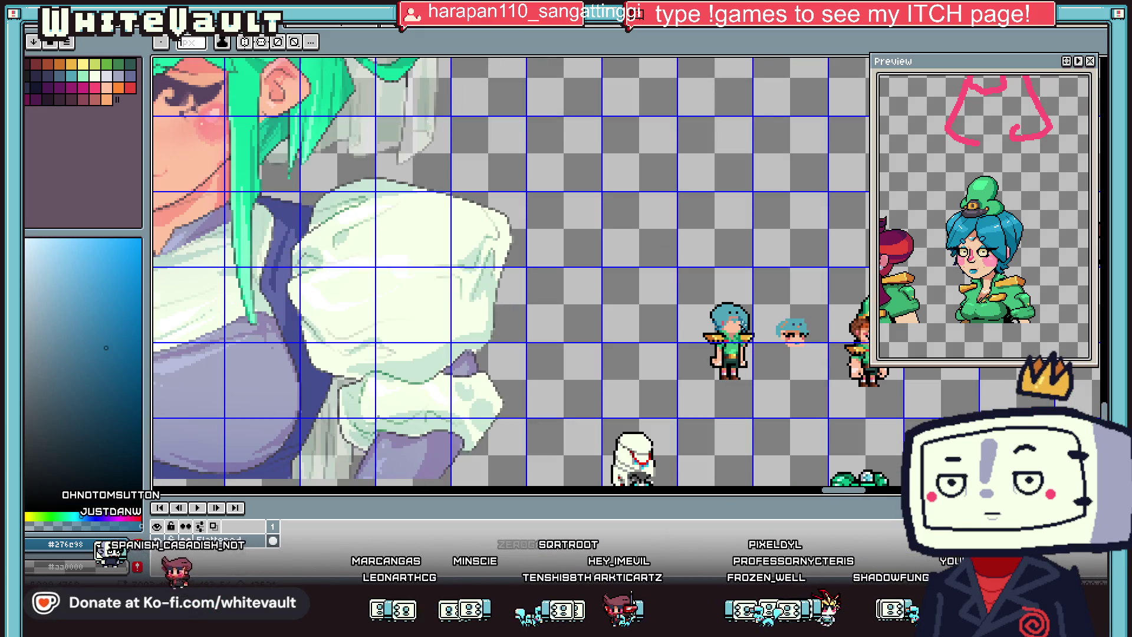
{"action": "scroll", "coordinate": [759, 324], "scroll_direction": "up", "scroll_amount": 5}
{"action": "key", "text": "i"}
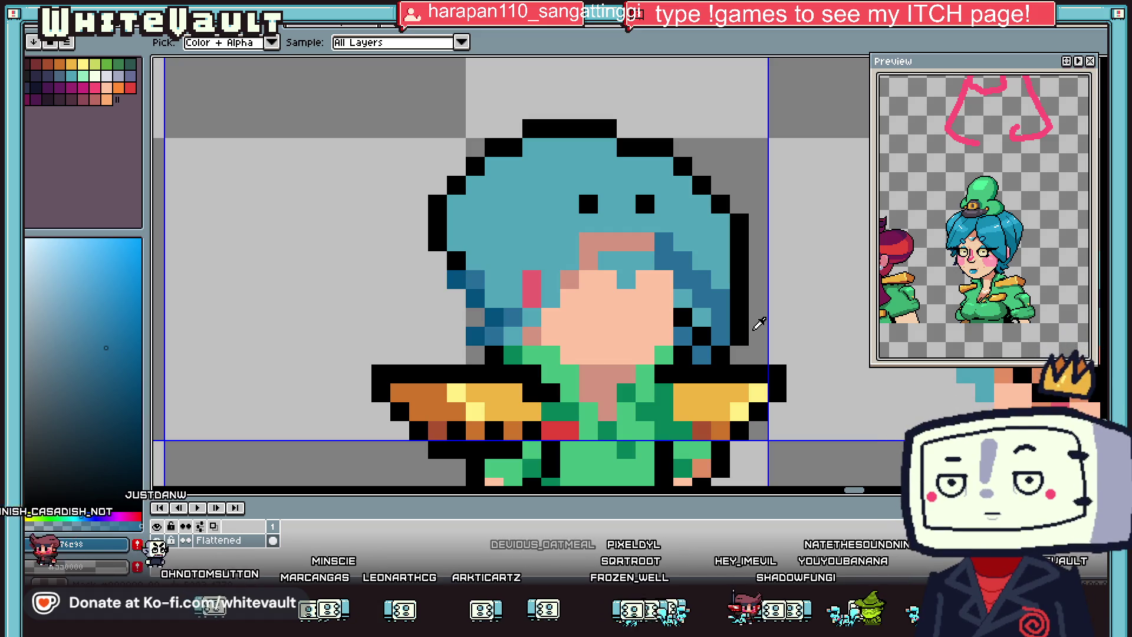
{"action": "scroll", "coordinate": [759, 323], "scroll_direction": "down", "scroll_amount": 2}
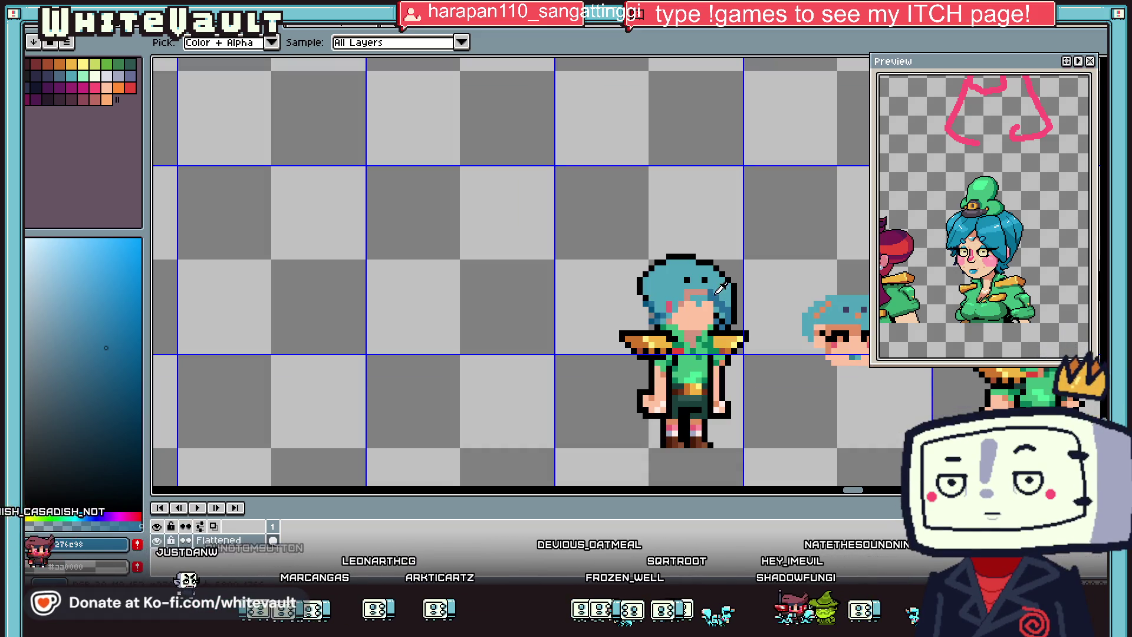
{"action": "scroll", "coordinate": [725, 312], "scroll_direction": "up", "scroll_amount": 1}
{"action": "scroll", "coordinate": [707, 302], "scroll_direction": "up", "scroll_amount": 1}
{"action": "left_click", "coordinate": [684, 318], "text": "alt"}
{"action": "left_click_drag", "start_coordinate": [701, 301], "coordinate": [694, 285]}
Step: Sample black from the outline and start the first eyebrow
{"action": "scroll", "coordinate": [693, 284], "scroll_direction": "down", "scroll_amount": 2}
{"action": "scroll", "coordinate": [679, 301], "scroll_direction": "up", "scroll_amount": 3}
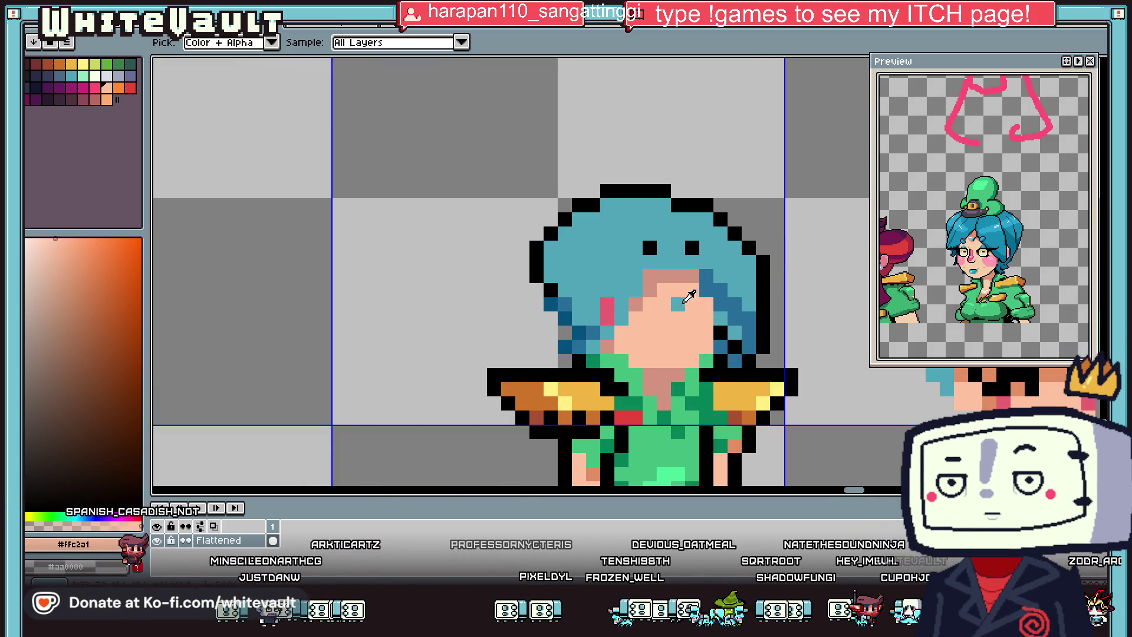
{"action": "left_click", "coordinate": [650, 248], "text": "alt"}
{"action": "left_click", "coordinate": [635, 304]}
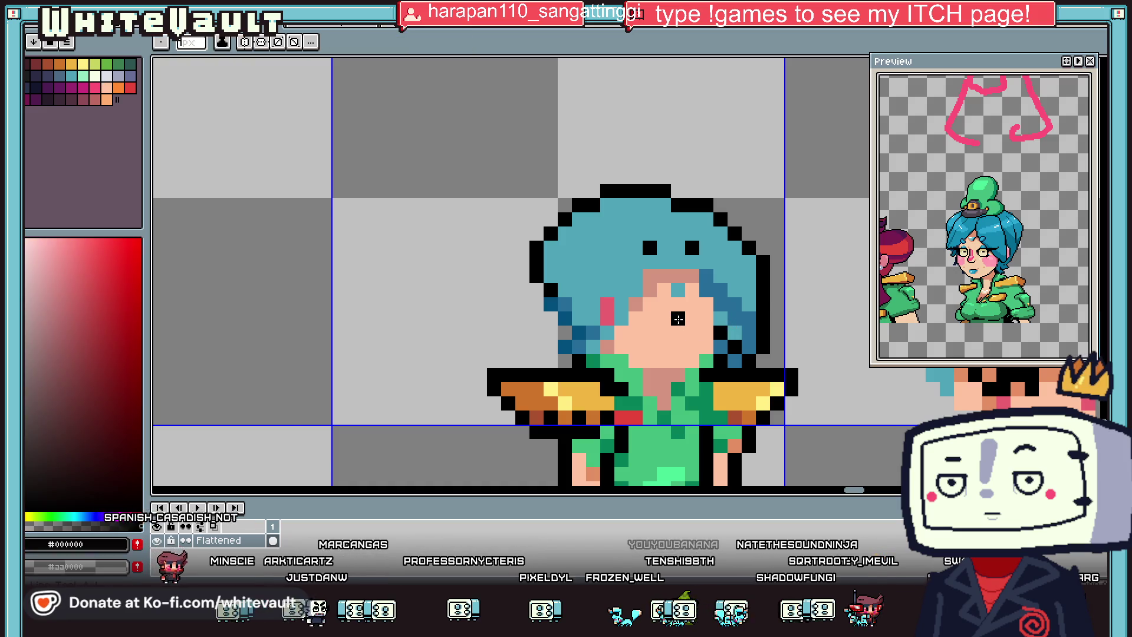
Step: Draw the second black eyebrow and sample pink #cb6171 for the eyes
{"action": "scroll", "coordinate": [637, 304], "scroll_direction": "up", "scroll_amount": 2}
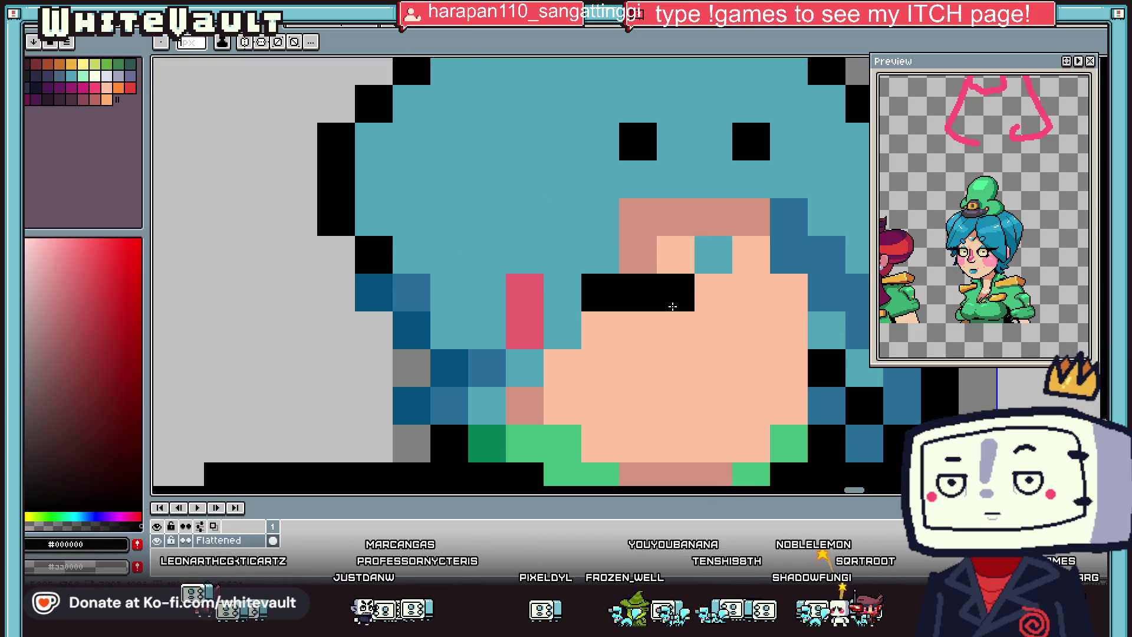
{"action": "left_click", "coordinate": [679, 330]}
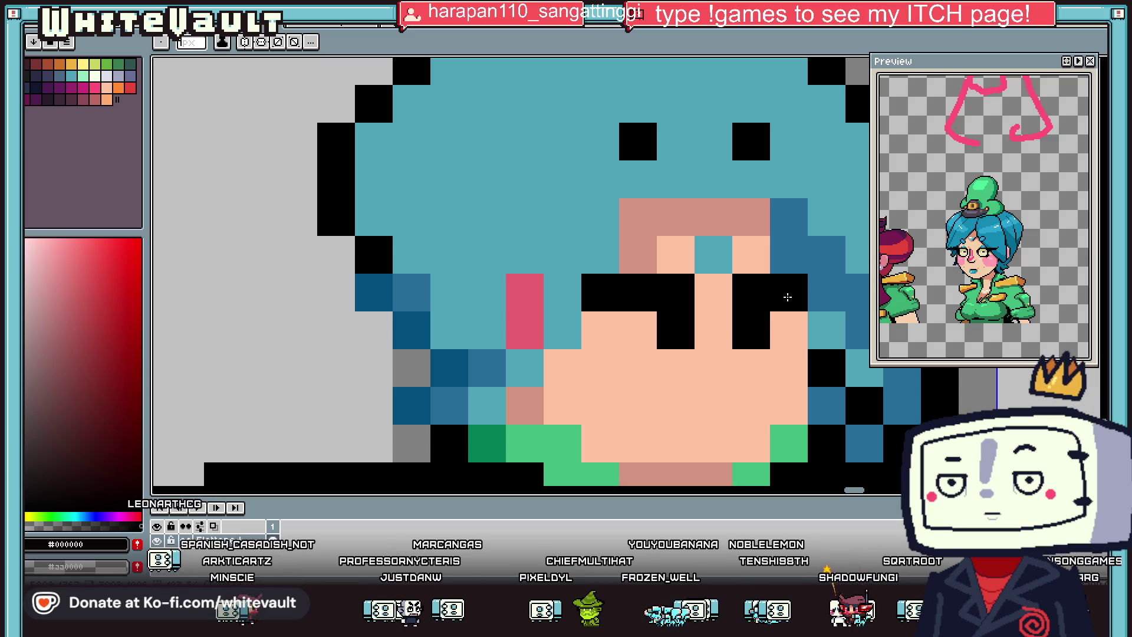
{"action": "scroll", "coordinate": [819, 298], "scroll_direction": "down", "scroll_amount": 4}
{"action": "scroll", "coordinate": [840, 305], "scroll_direction": "up", "scroll_amount": 4}
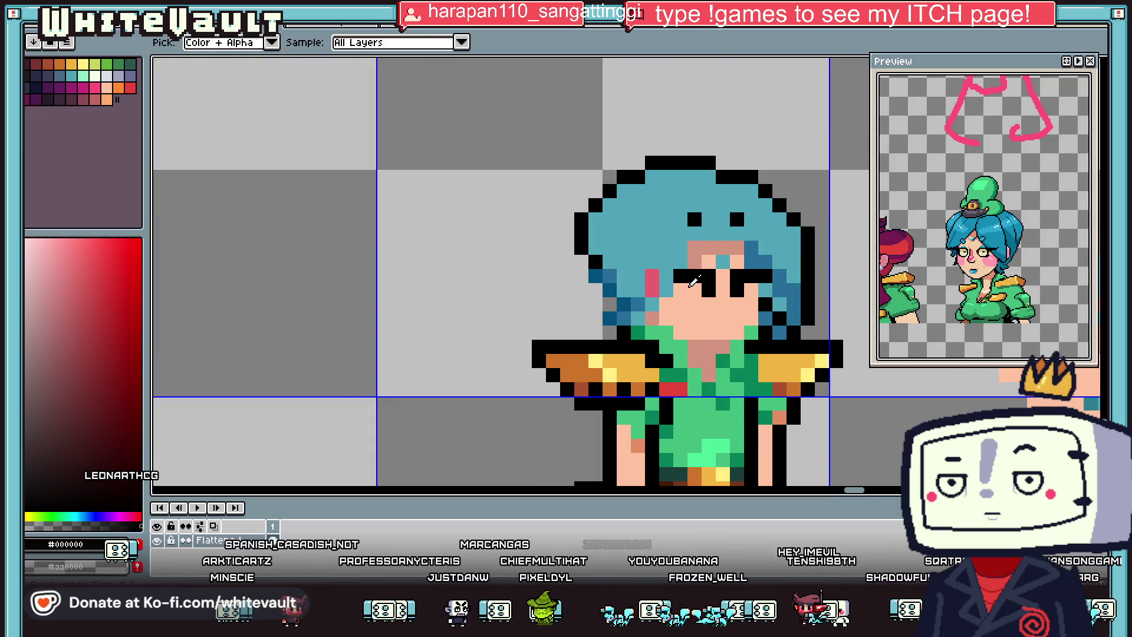
{"action": "left_click", "coordinate": [732, 301], "text": "alt"}
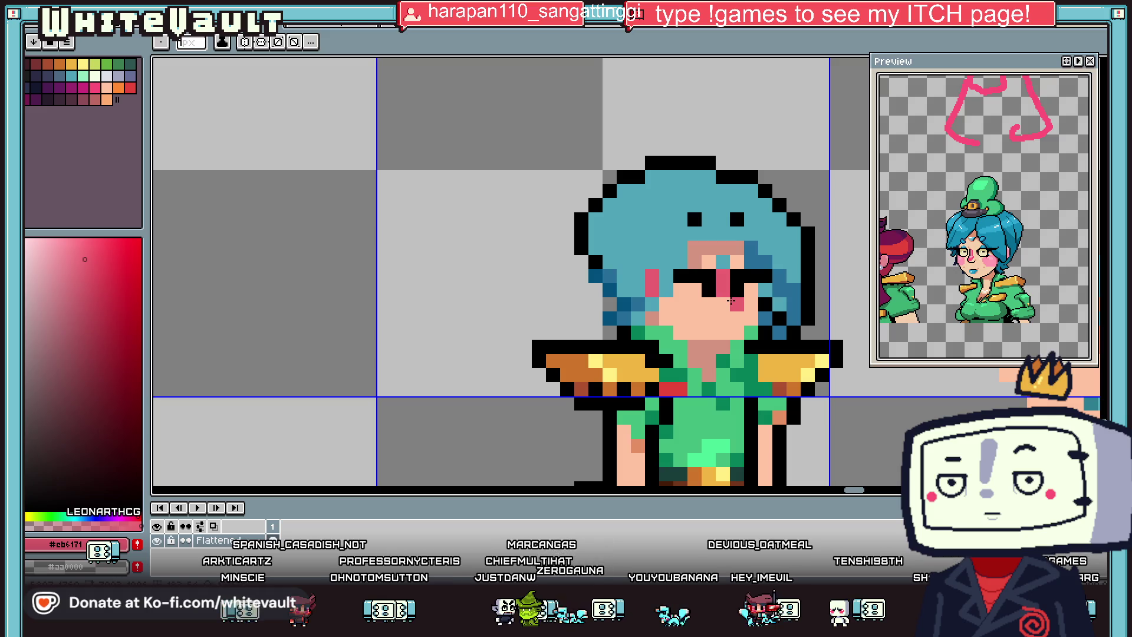
{"action": "scroll", "coordinate": [731, 301], "scroll_direction": "down", "scroll_amount": 2}
{"action": "scroll", "coordinate": [731, 301], "scroll_direction": "down", "scroll_amount": 1}
{"action": "scroll", "coordinate": [713, 303], "scroll_direction": "up", "scroll_amount": 2}
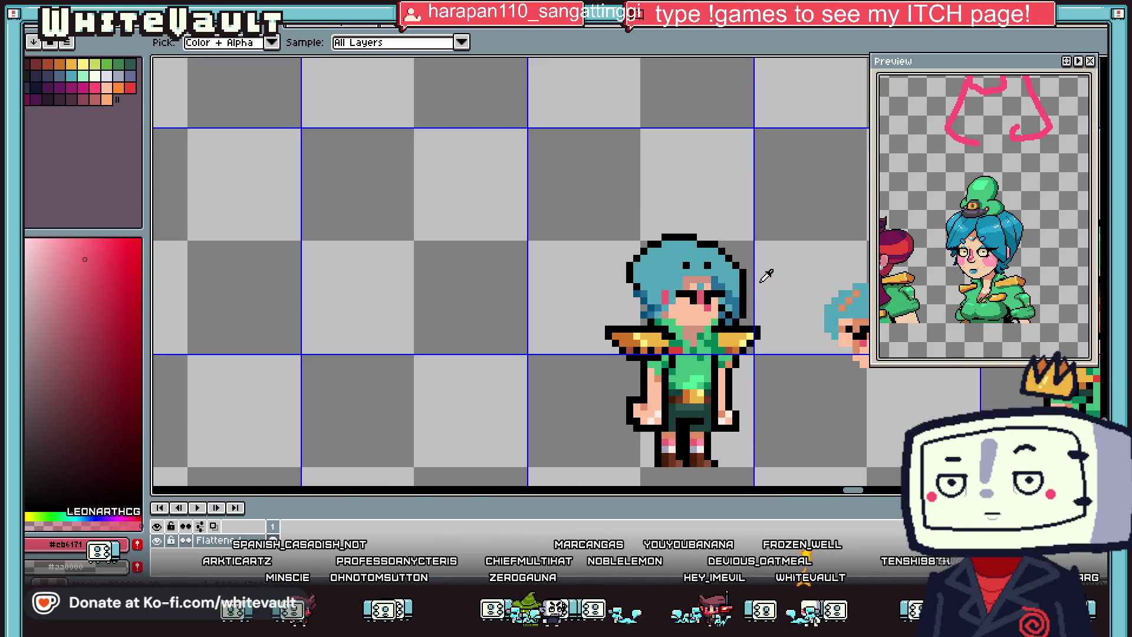
{"action": "scroll", "coordinate": [705, 305], "scroll_direction": "up", "scroll_amount": 2}
Step: Sample the neck shade and another sprite colour, then recolour a forehead pixel
{"action": "left_click", "coordinate": [679, 413], "text": "alt"}
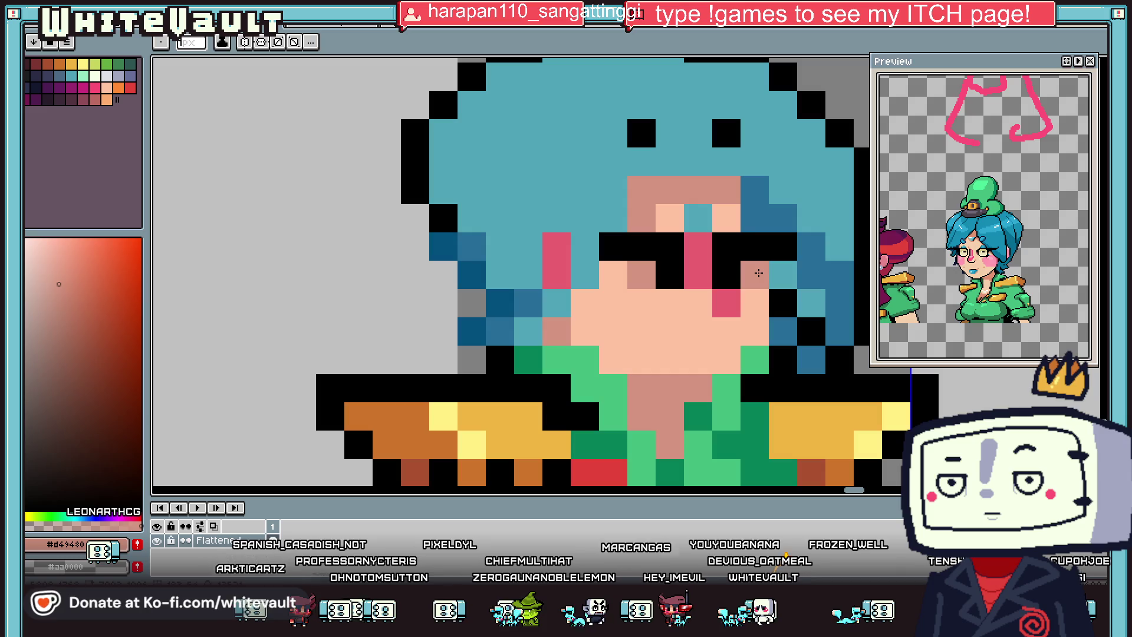
{"action": "key", "text": "alt"}
{"action": "scroll", "coordinate": [656, 355], "scroll_direction": "down", "scroll_amount": 3}
{"action": "scroll", "coordinate": [708, 360], "scroll_direction": "down", "scroll_amount": 1}
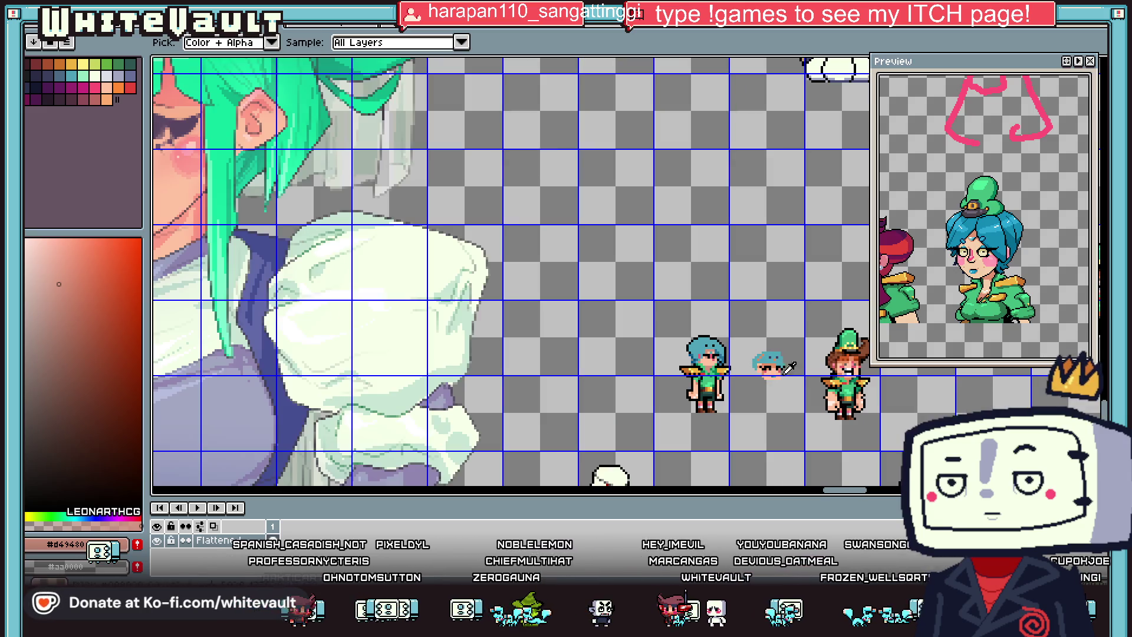
{"action": "scroll", "coordinate": [843, 364], "scroll_direction": "up", "scroll_amount": 1}
{"action": "left_click", "coordinate": [855, 348], "text": "alt"}
{"action": "scroll", "coordinate": [590, 312], "scroll_direction": "up", "scroll_amount": 1}
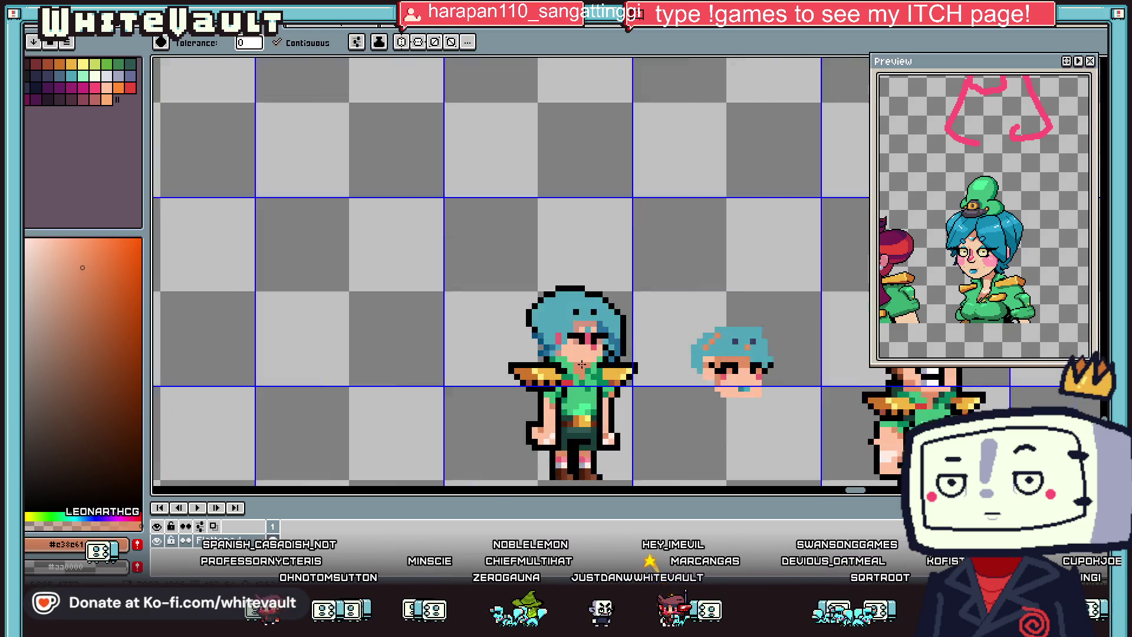
{"action": "scroll", "coordinate": [586, 305], "scroll_direction": "up", "scroll_amount": 1}
{"action": "left_click", "coordinate": [585, 306]}
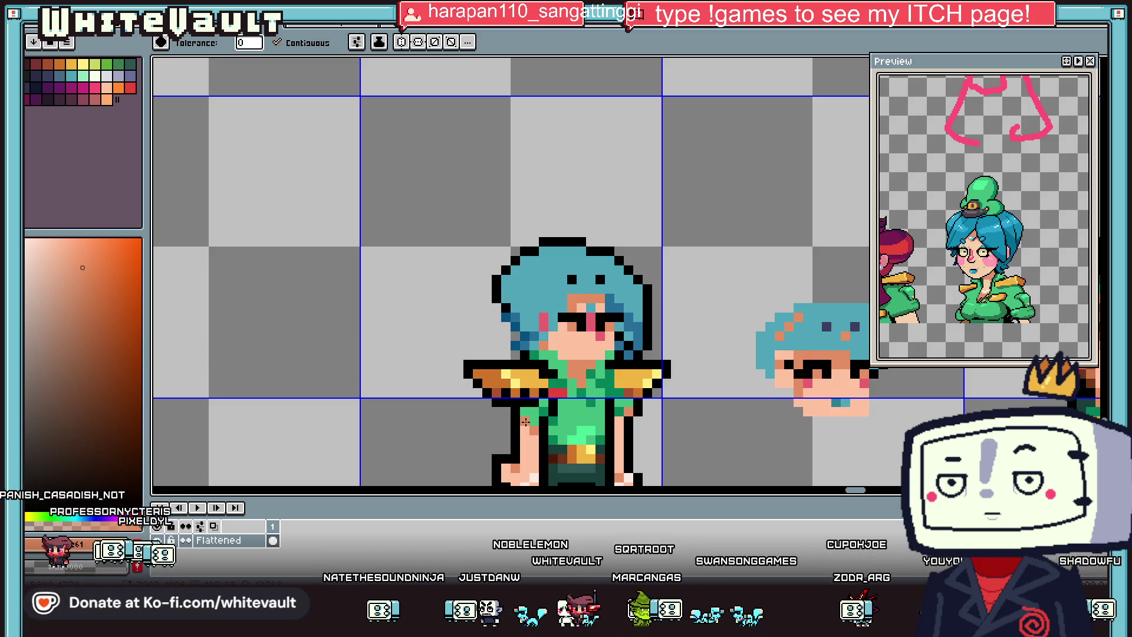
{"action": "key", "text": "i"}
{"action": "scroll", "coordinate": [620, 309], "scroll_direction": "up", "scroll_amount": 2}
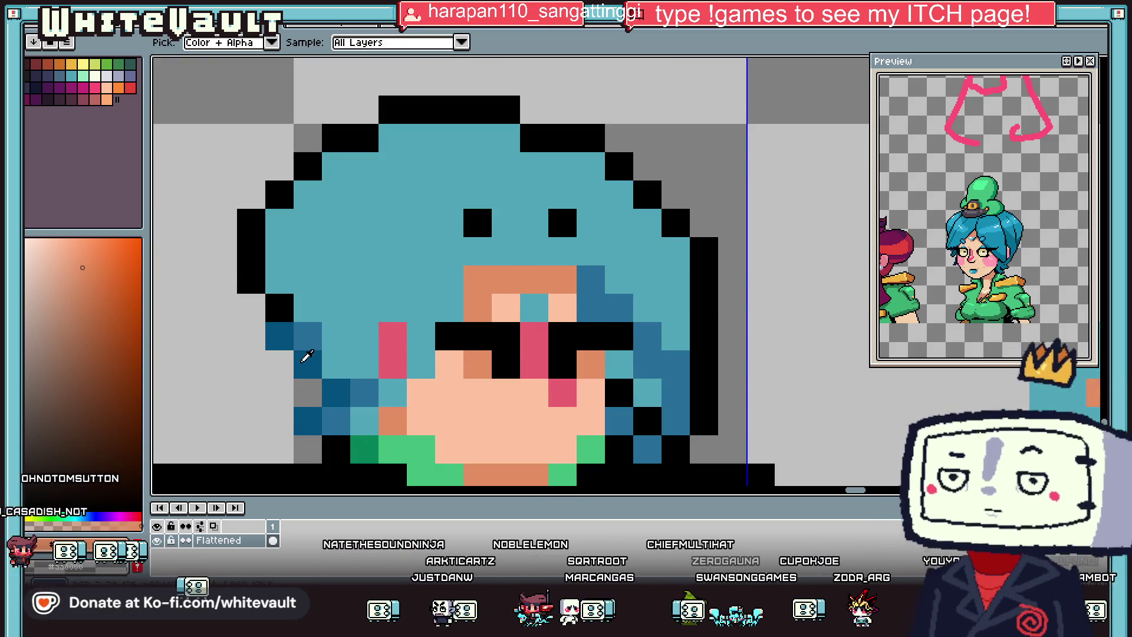
Step: Darken several right hair pixels to dark blue
{"action": "left_click", "coordinate": [306, 356]}
{"action": "key", "text": "b"}
{"action": "left_click_drag", "start_coordinate": [590, 280], "coordinate": [619, 307]}
{"action": "left_click", "coordinate": [647, 364]}
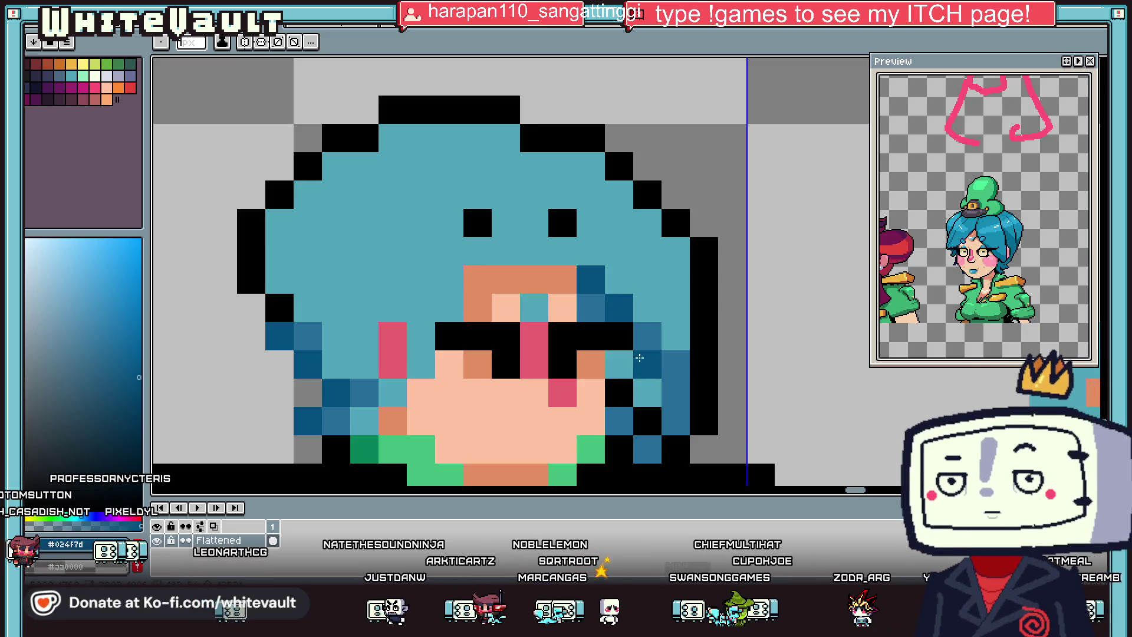
{"action": "scroll", "coordinate": [671, 363], "scroll_direction": "down", "scroll_amount": 4}
{"action": "scroll", "coordinate": [654, 348], "scroll_direction": "up", "scroll_amount": 2}
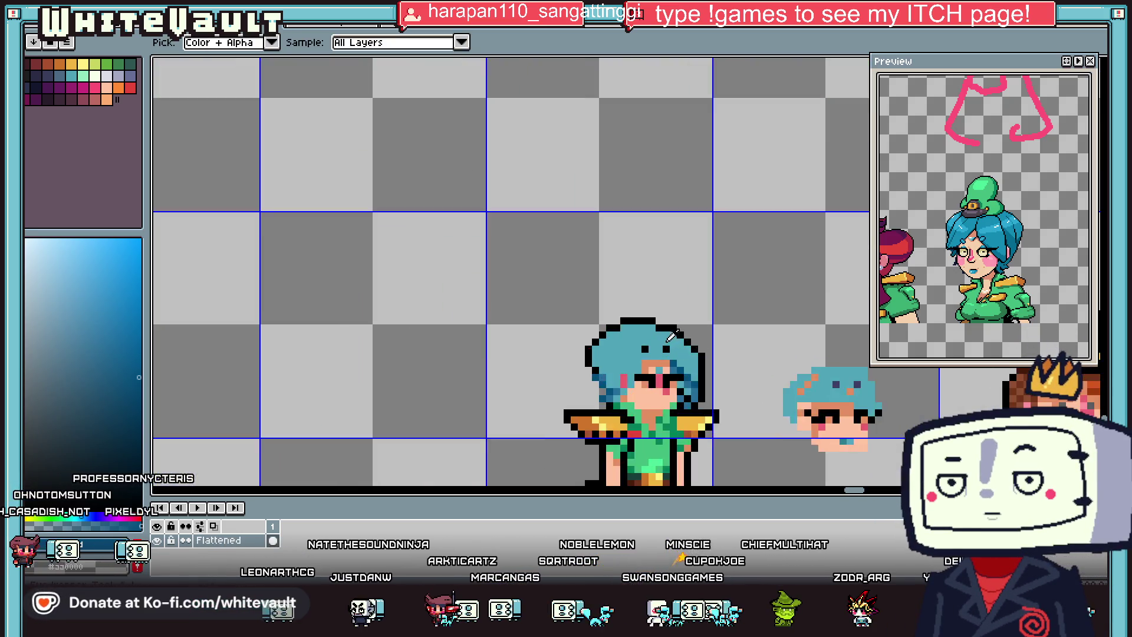
{"action": "scroll", "coordinate": [644, 330], "scroll_direction": "up", "scroll_amount": 1}
Step: Redraw the black outline pixels along the top of the hair
{"action": "left_click", "coordinate": [644, 324], "text": "alt"}
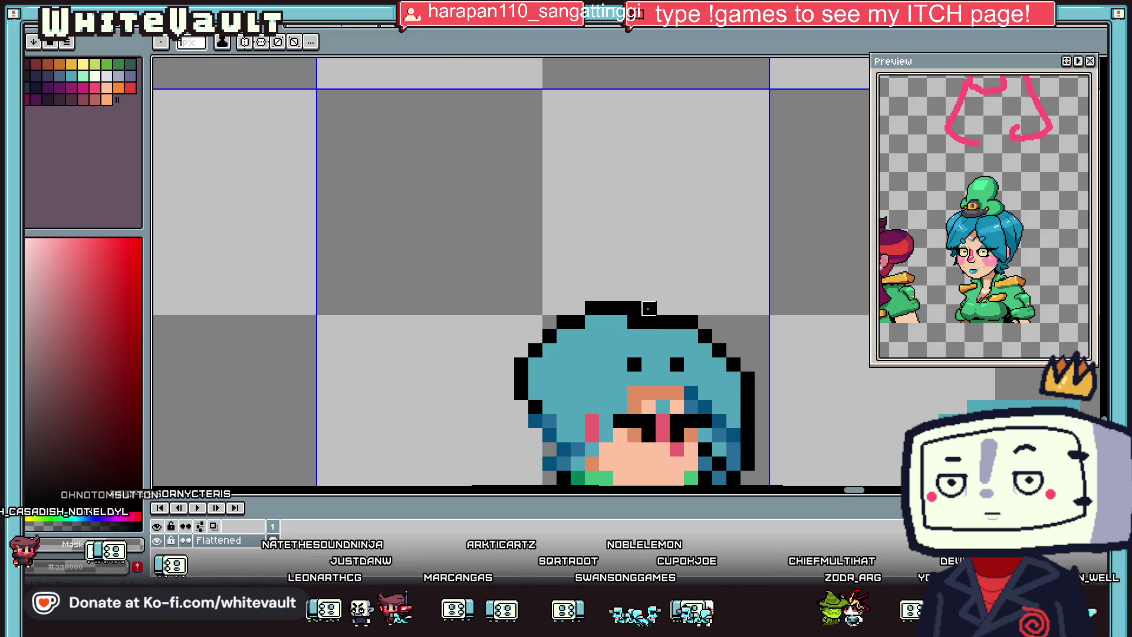
{"action": "left_click", "coordinate": [669, 336], "text": "alt"}
{"action": "left_click", "coordinate": [694, 317], "text": "alt"}
{"action": "left_click_drag", "start_coordinate": [648, 307], "coordinate": [677, 308]}
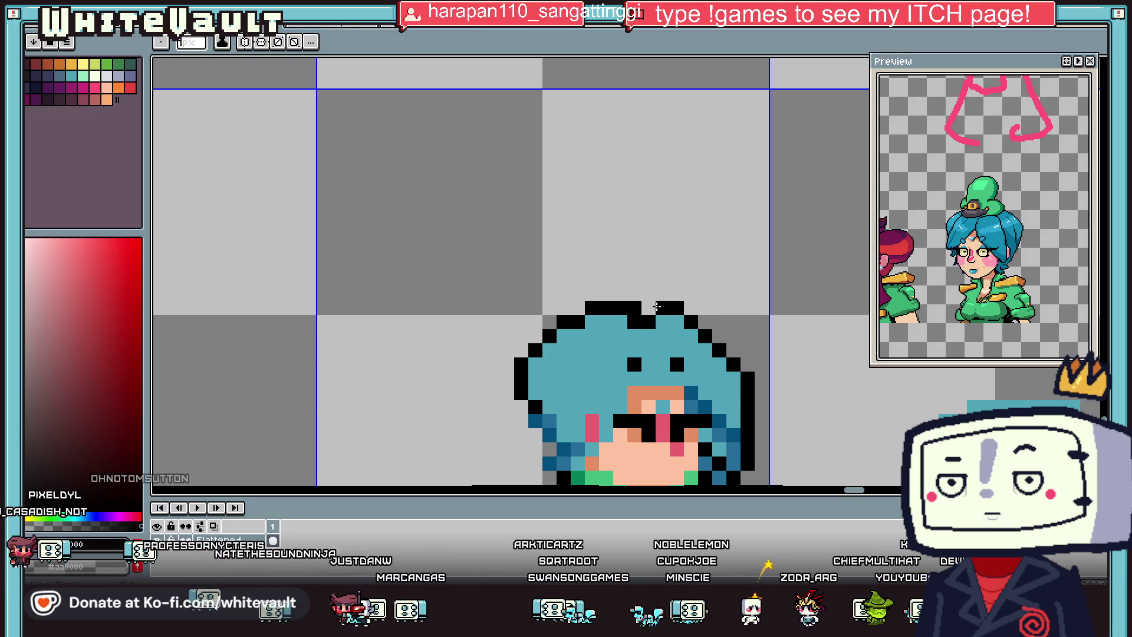
Step: Shade the left side of the hair with dark-blue pixels
{"action": "left_click", "coordinate": [733, 435], "text": "alt"}
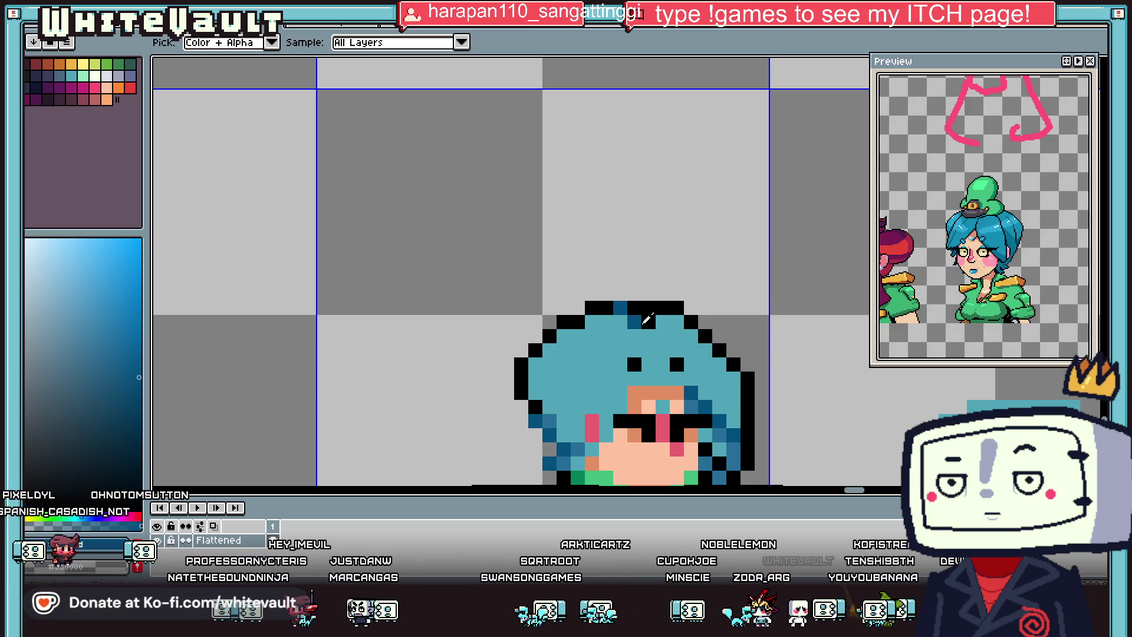
{"action": "scroll", "coordinate": [624, 309], "scroll_direction": "down", "scroll_amount": 5}
{"action": "scroll", "coordinate": [678, 351], "scroll_direction": "up", "scroll_amount": 4}
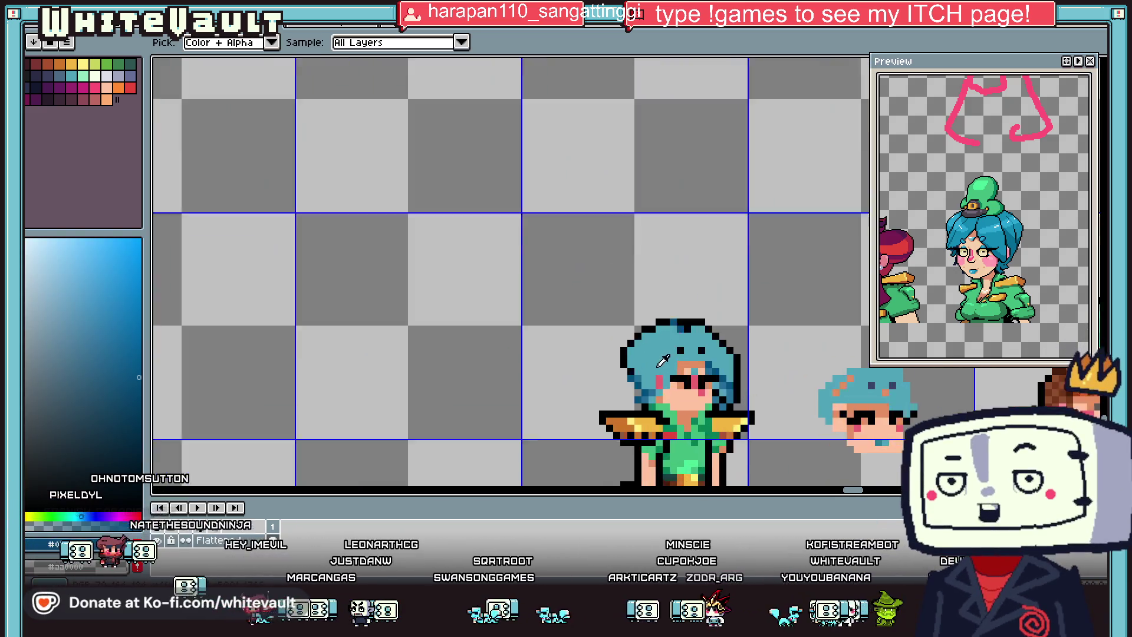
{"action": "scroll", "coordinate": [613, 342], "scroll_direction": "up", "scroll_amount": 2}
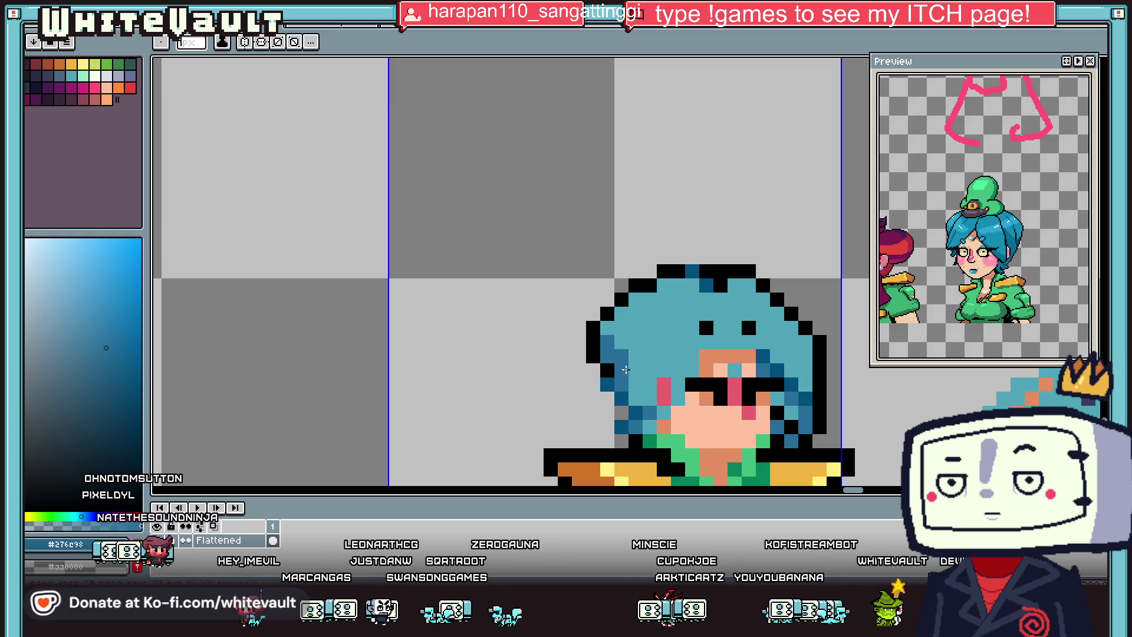
{"action": "left_click_drag", "start_coordinate": [637, 386], "coordinate": [650, 356]}
{"action": "left_click", "coordinate": [777, 352]}
{"action": "scroll", "coordinate": [777, 352], "scroll_direction": "down", "scroll_amount": 3}
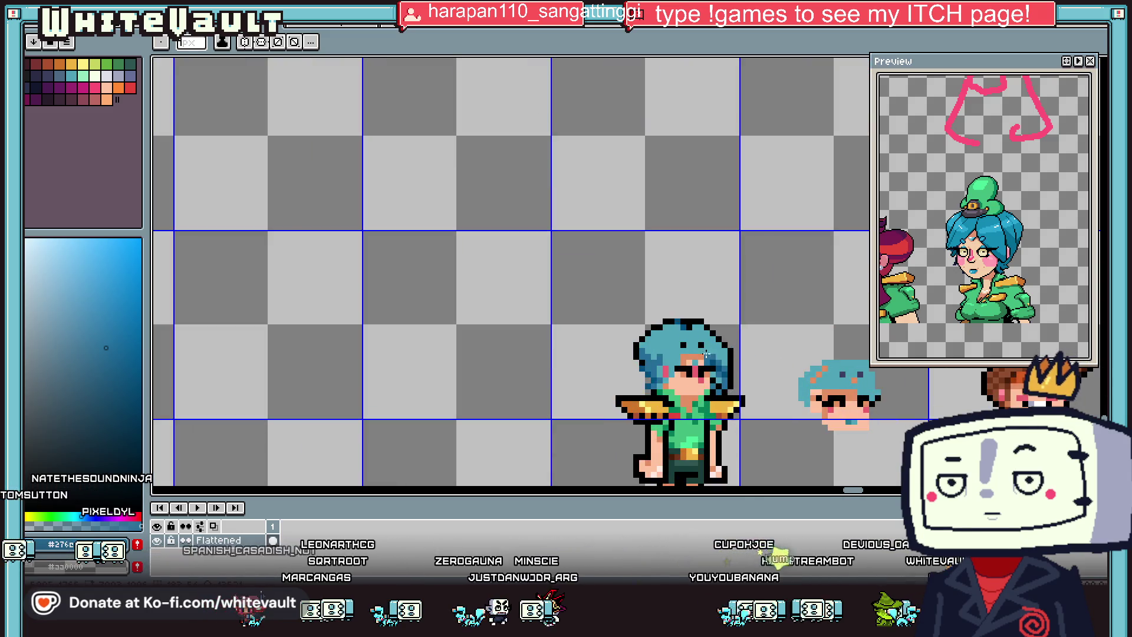
Step: Extend the black outline down the hair's left edge with extra outline pixels
{"action": "scroll", "coordinate": [706, 354], "scroll_direction": "up", "scroll_amount": 3}
{"action": "mouse_move", "coordinate": [556, 357]}
{"action": "left_mouse_down"}
{"action": "mouse_move", "coordinate": [578, 401]}
{"action": "mouse_move", "coordinate": [584, 367]}
{"action": "left_mouse_up"}
{"action": "left_click", "coordinate": [595, 424]}
{"action": "left_click", "coordinate": [606, 390], "text": "alt"}
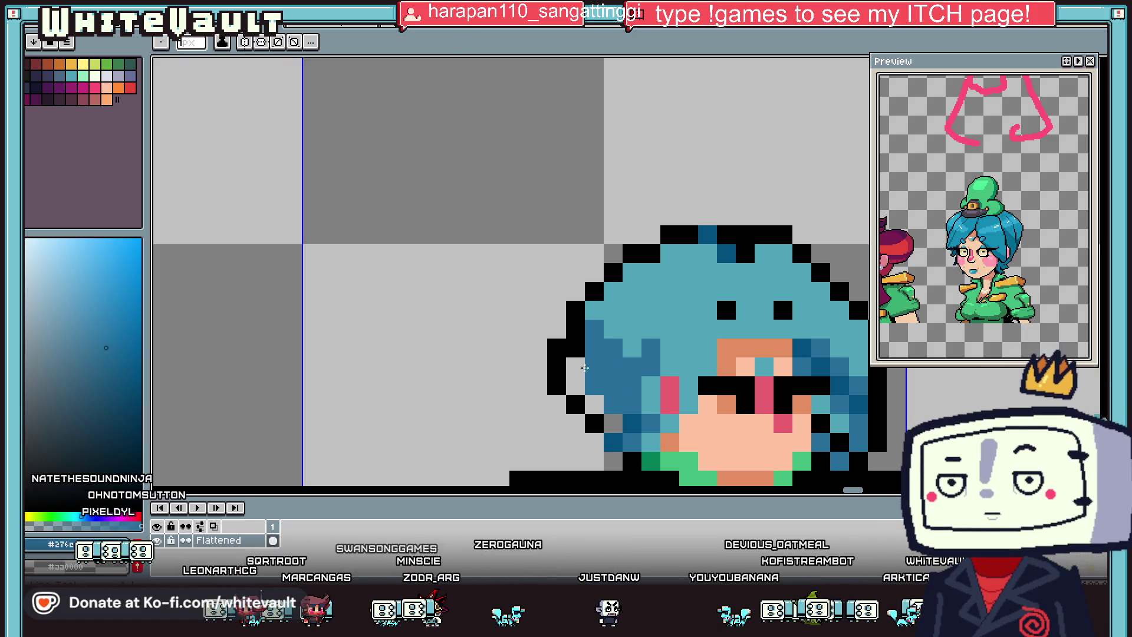
{"action": "left_click", "coordinate": [609, 423], "text": "alt"}
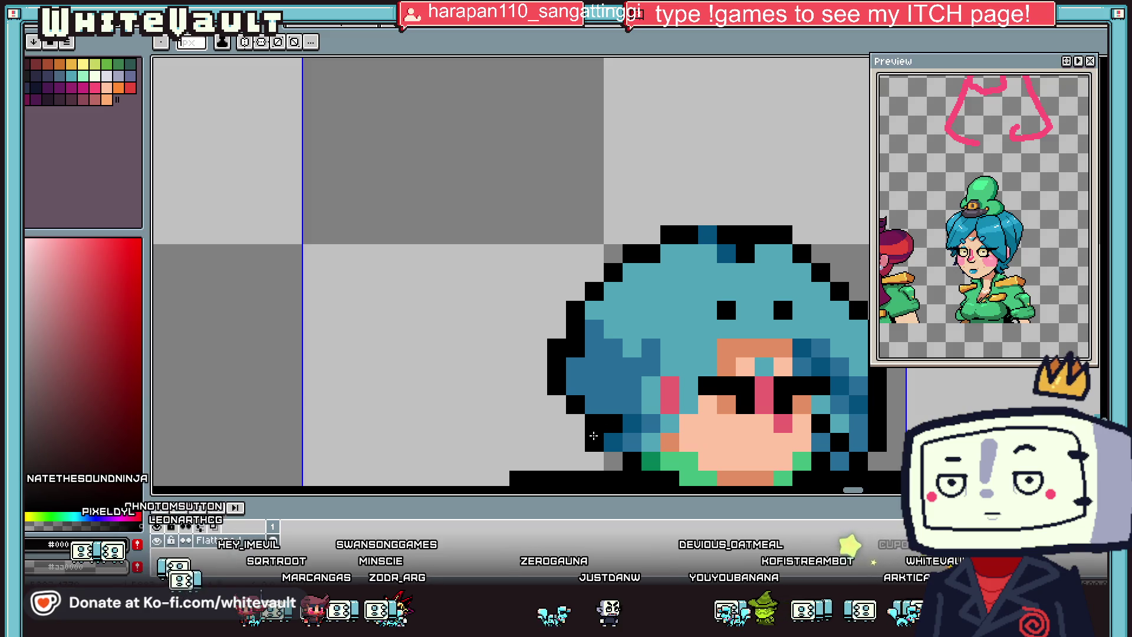
{"action": "scroll", "coordinate": [613, 449], "scroll_direction": "down", "scroll_amount": 5}
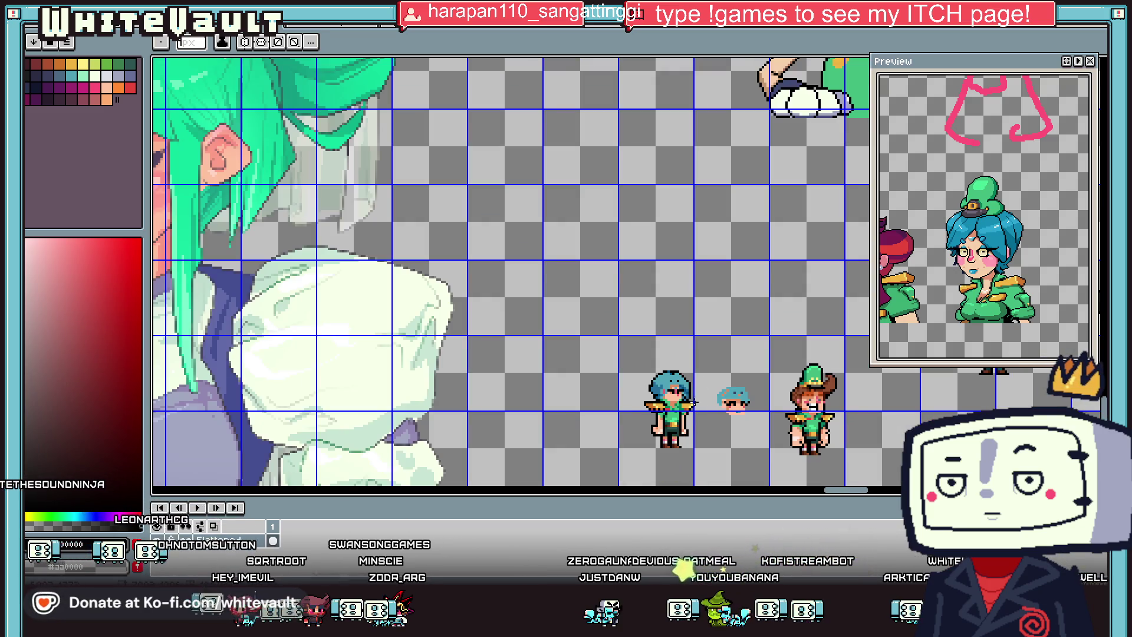
{"action": "scroll", "coordinate": [695, 402], "scroll_direction": "up", "scroll_amount": 5}
{"action": "scroll", "coordinate": [695, 395], "scroll_direction": "up", "scroll_amount": 1}
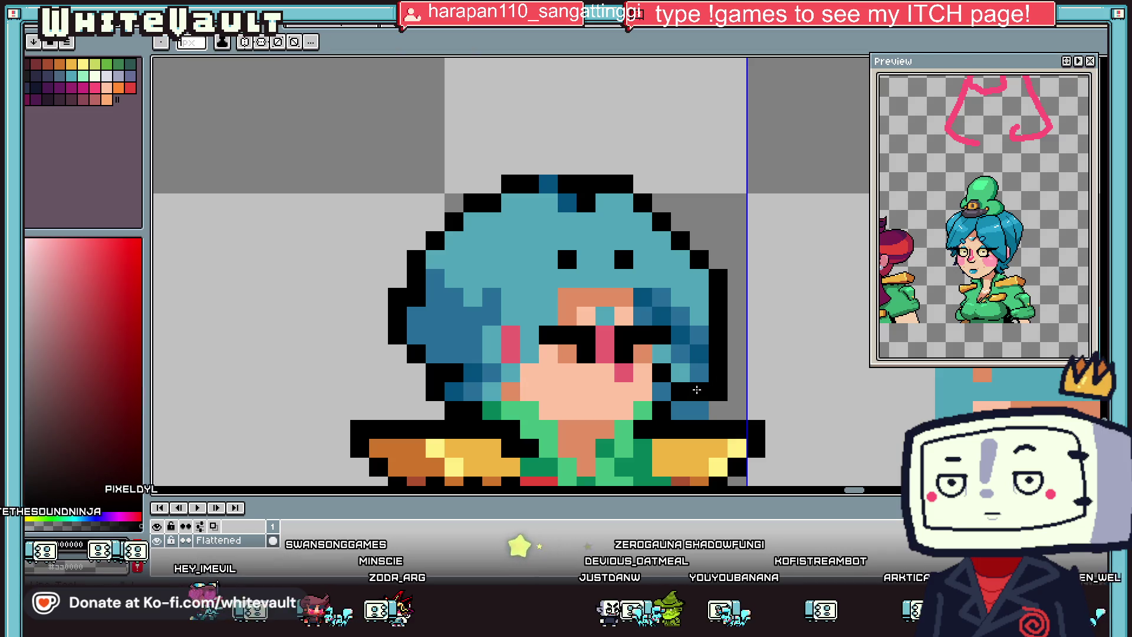
Step: Clean up the right side of the hair: erase stray outline pixels and blacken the hair-edge pixels
{"action": "left_click", "coordinate": [696, 394], "text": "alt"}
{"action": "scroll", "coordinate": [708, 391], "scroll_direction": "down", "scroll_amount": 5}
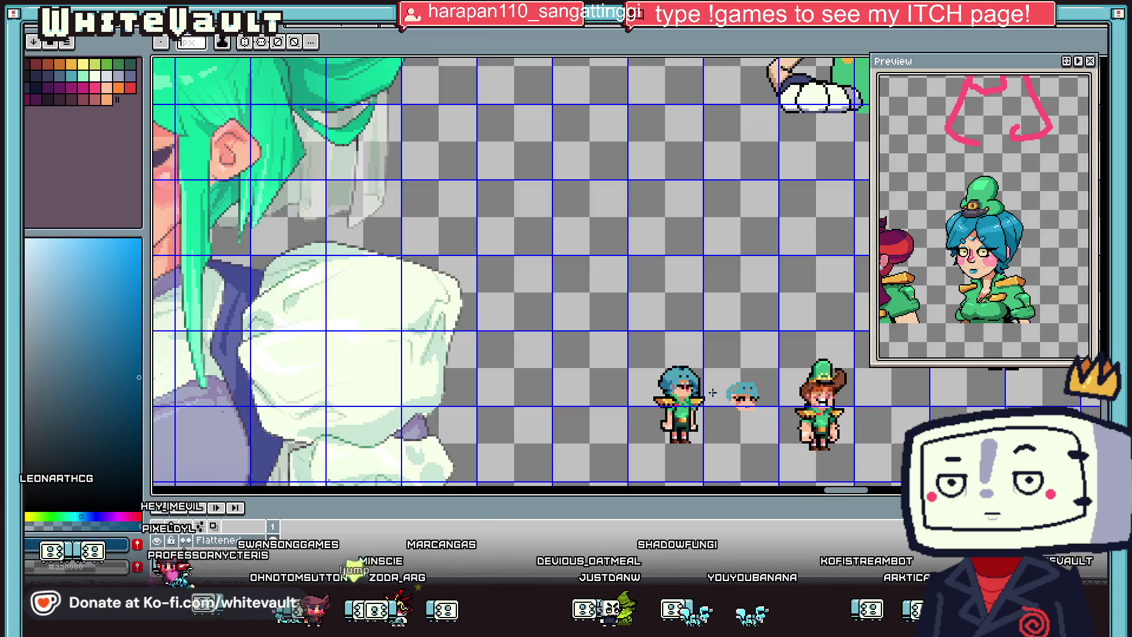
{"action": "scroll", "coordinate": [702, 398], "scroll_direction": "up", "scroll_amount": 3}
{"action": "scroll", "coordinate": [684, 404], "scroll_direction": "up", "scroll_amount": 3}
{"action": "left_click", "coordinate": [678, 407], "text": "alt"}
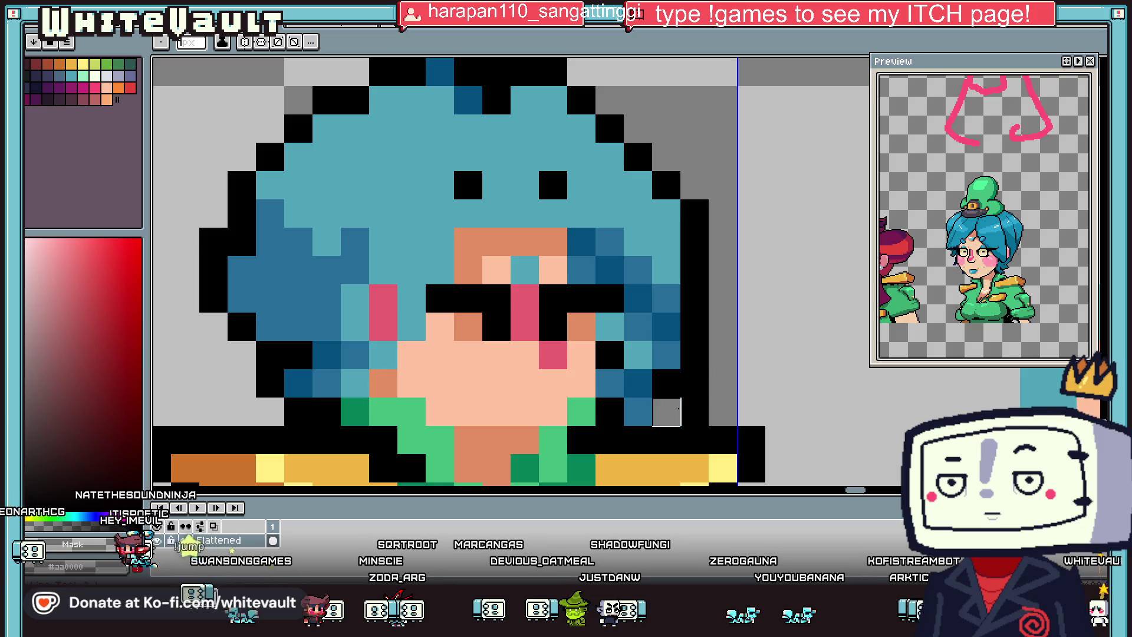
{"action": "left_click_drag", "start_coordinate": [694, 384], "coordinate": [694, 413]}
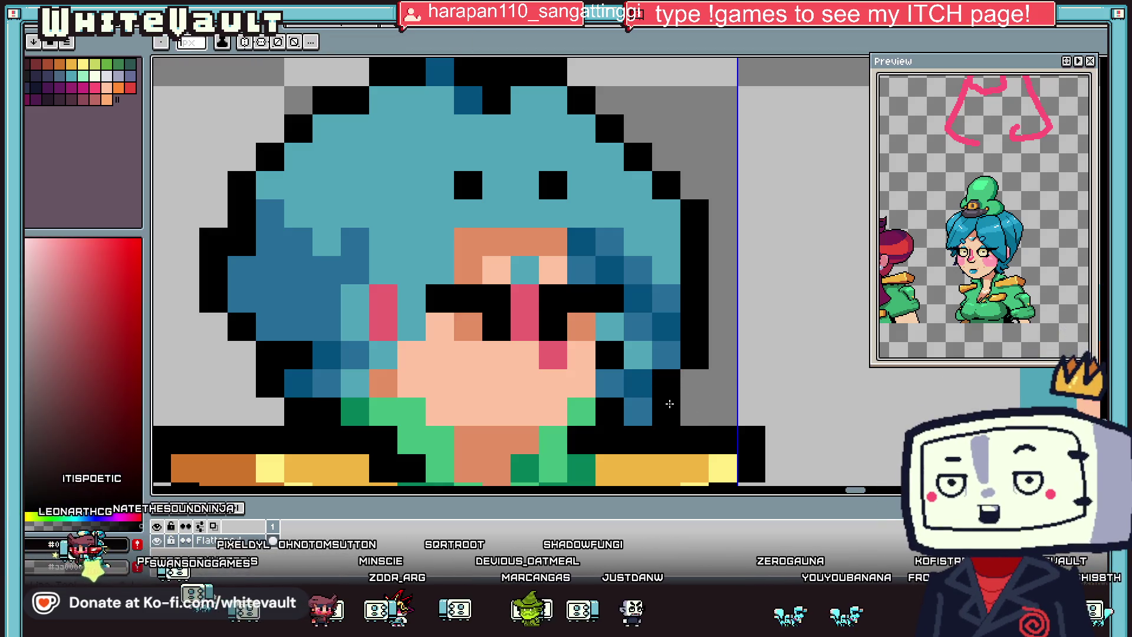
{"action": "left_click", "coordinate": [640, 383], "text": "alt"}
{"action": "left_click", "coordinate": [638, 411]}
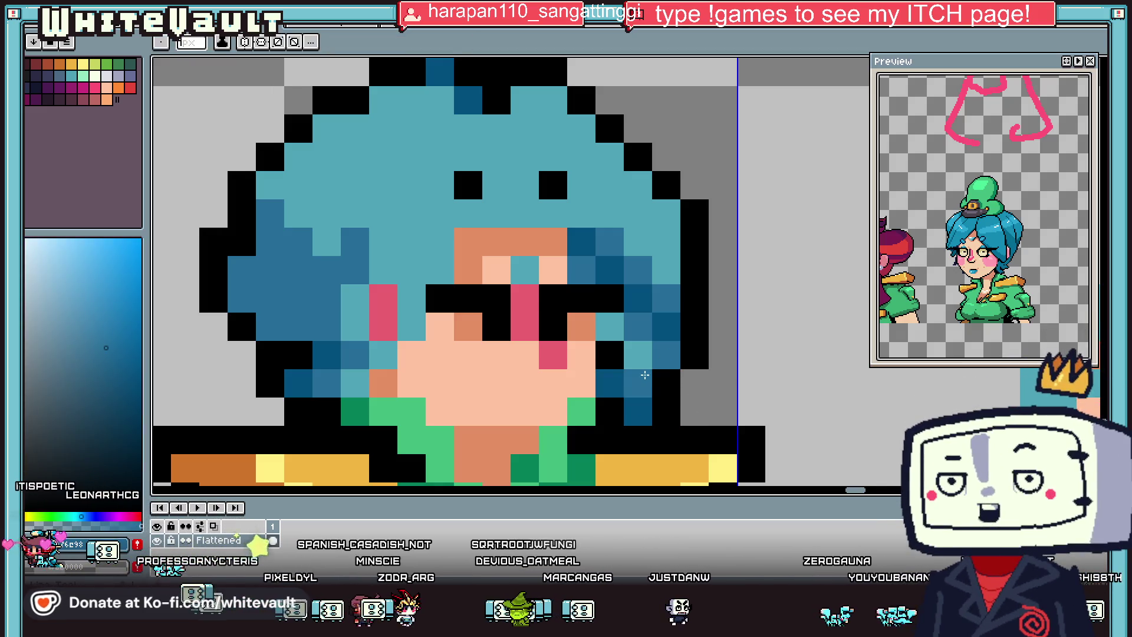
{"action": "left_click", "coordinate": [666, 383], "text": "alt"}
{"action": "left_click_drag", "start_coordinate": [638, 383], "coordinate": [667, 354]}
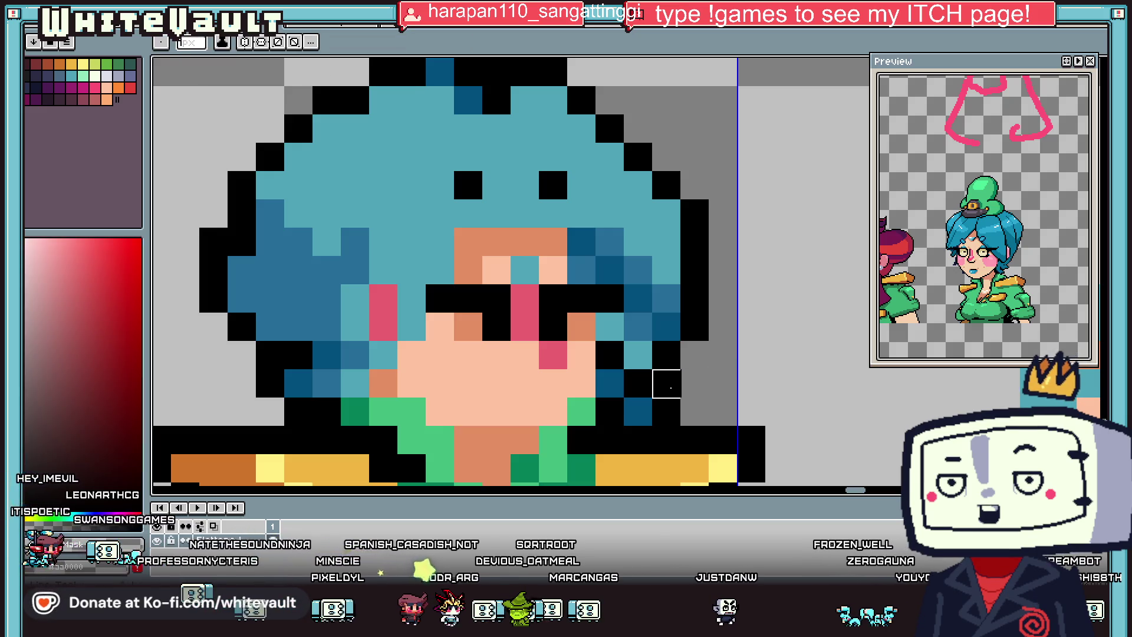
Step: Repaint pixels around the eyes and face, sampling the light blue hair colour
{"action": "scroll", "coordinate": [667, 383], "scroll_direction": "down", "scroll_amount": 5}
{"action": "scroll", "coordinate": [731, 369], "scroll_direction": "down", "scroll_amount": 3}
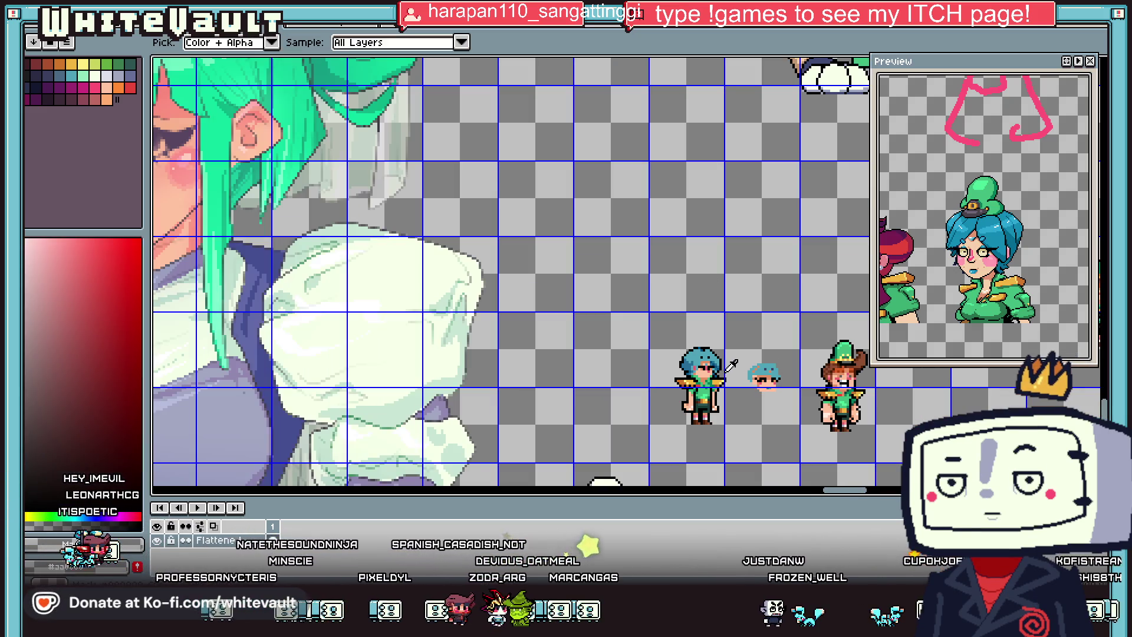
{"action": "scroll", "coordinate": [728, 369], "scroll_direction": "up", "scroll_amount": 2}
{"action": "scroll", "coordinate": [708, 365], "scroll_direction": "up", "scroll_amount": 2}
{"action": "scroll", "coordinate": [678, 354], "scroll_direction": "up", "scroll_amount": 1}
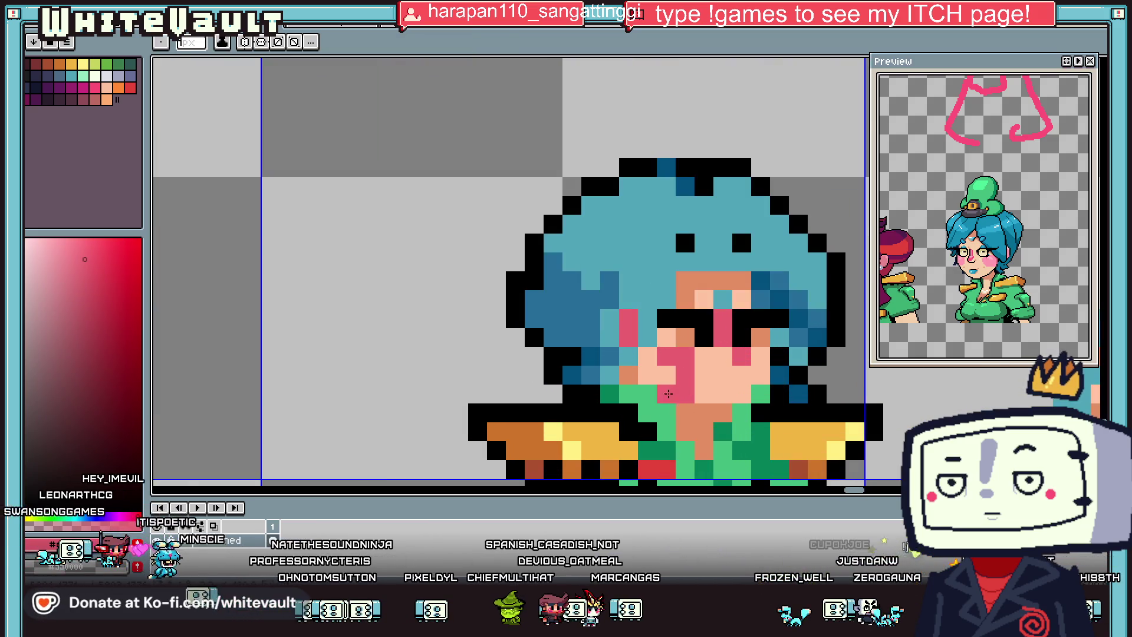
{"action": "scroll", "coordinate": [768, 367], "scroll_direction": "down", "scroll_amount": 1}
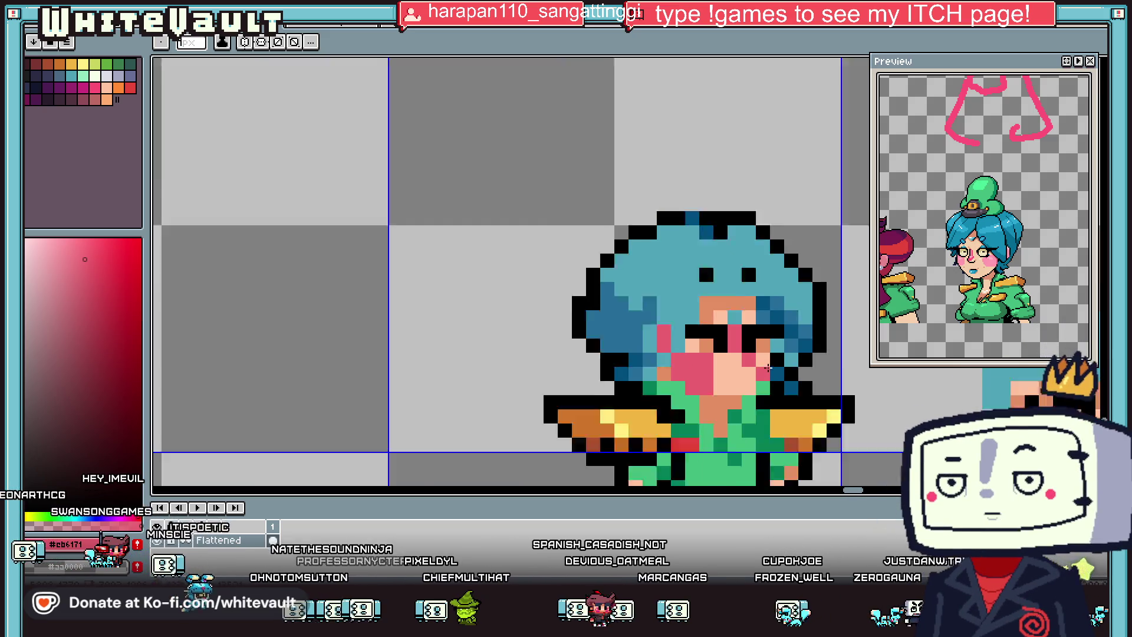
{"action": "scroll", "coordinate": [769, 368], "scroll_direction": "down", "scroll_amount": 3}
{"action": "scroll", "coordinate": [769, 367], "scroll_direction": "up", "scroll_amount": 1}
{"action": "scroll", "coordinate": [708, 336], "scroll_direction": "up", "scroll_amount": 1}
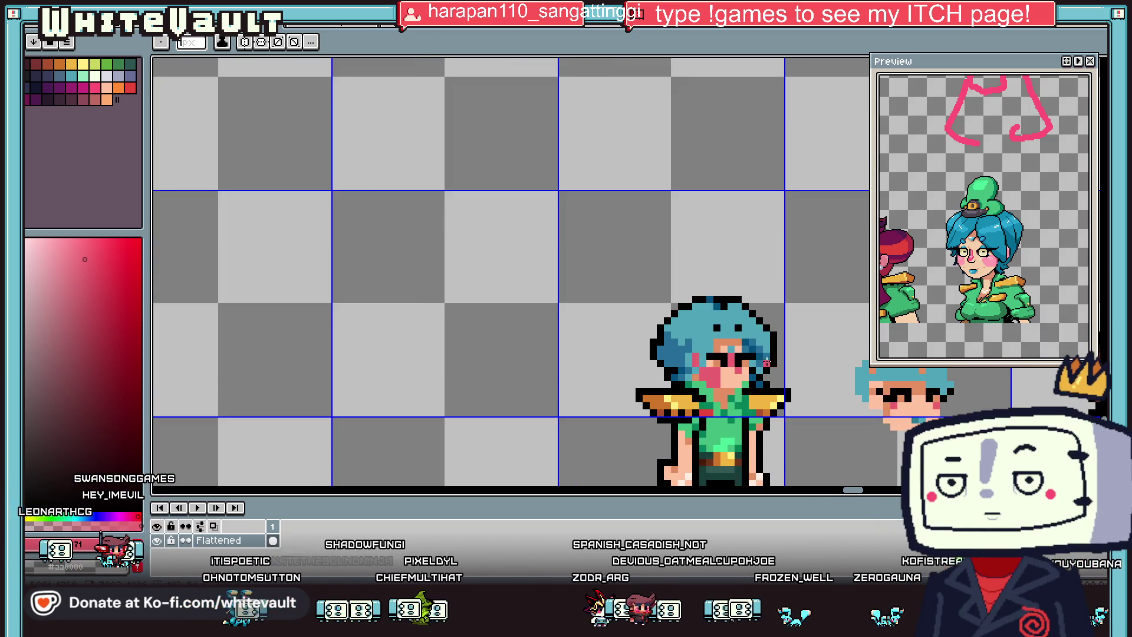
{"action": "scroll", "coordinate": [638, 293], "scroll_direction": "up", "scroll_amount": 2}
{"action": "left_click", "coordinate": [690, 289]}
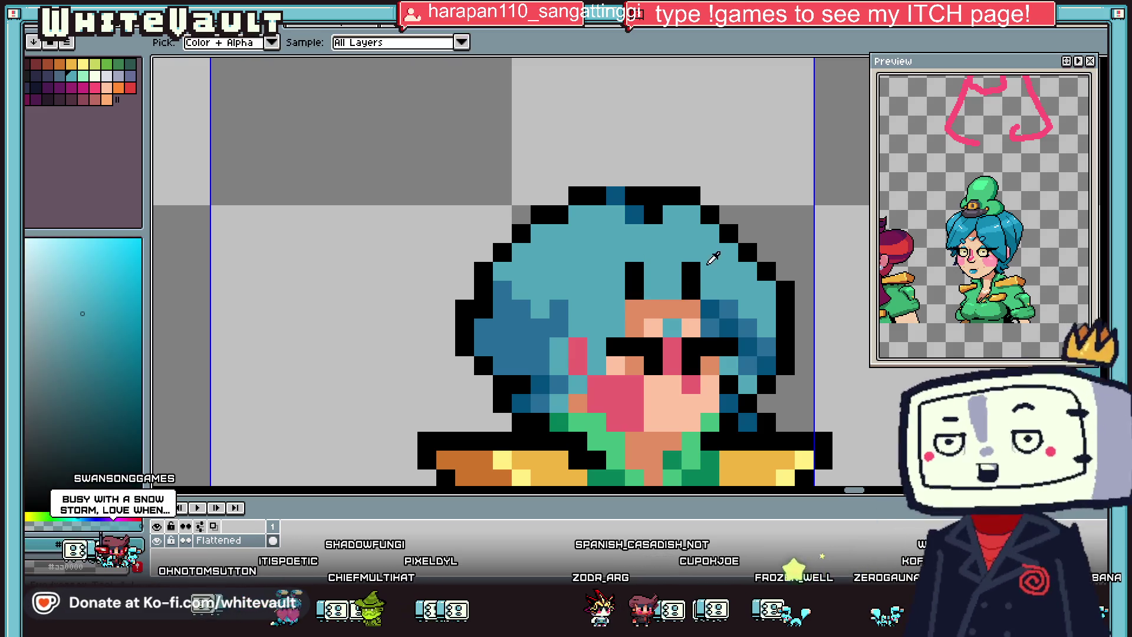
{"action": "left_click", "coordinate": [634, 271]}
{"action": "left_click", "coordinate": [690, 271]}
Step: Recolour the left and right black hair dots dark blue
{"action": "left_click", "coordinate": [725, 308], "text": "alt"}
{"action": "left_click", "coordinate": [685, 281]}
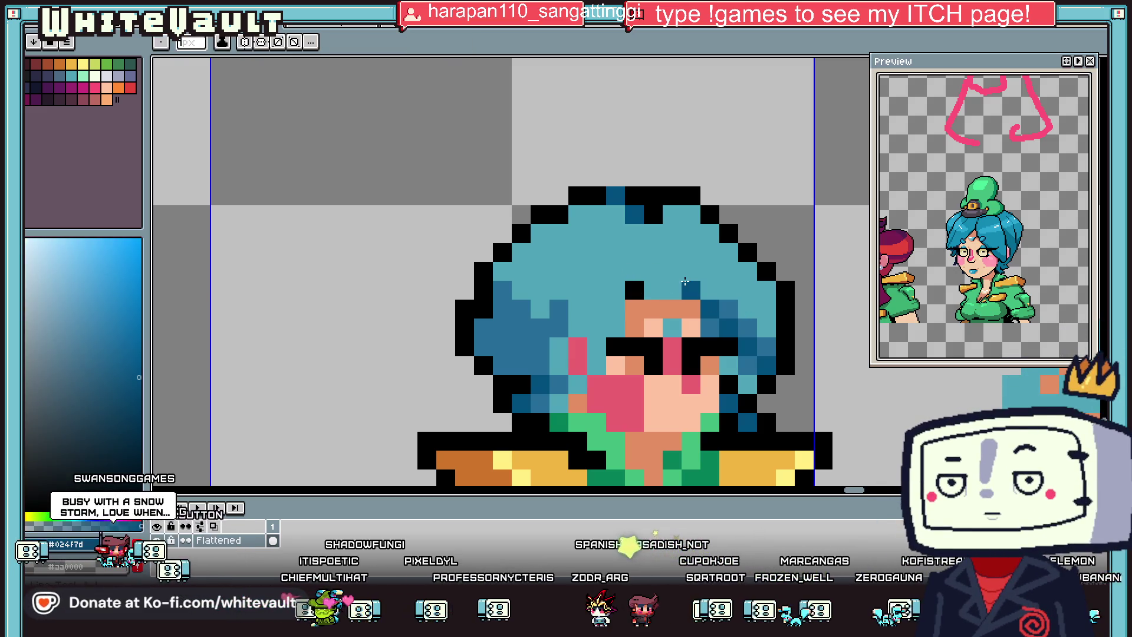
{"action": "left_click", "coordinate": [634, 289]}
{"action": "left_click", "coordinate": [727, 322], "text": "alt"}
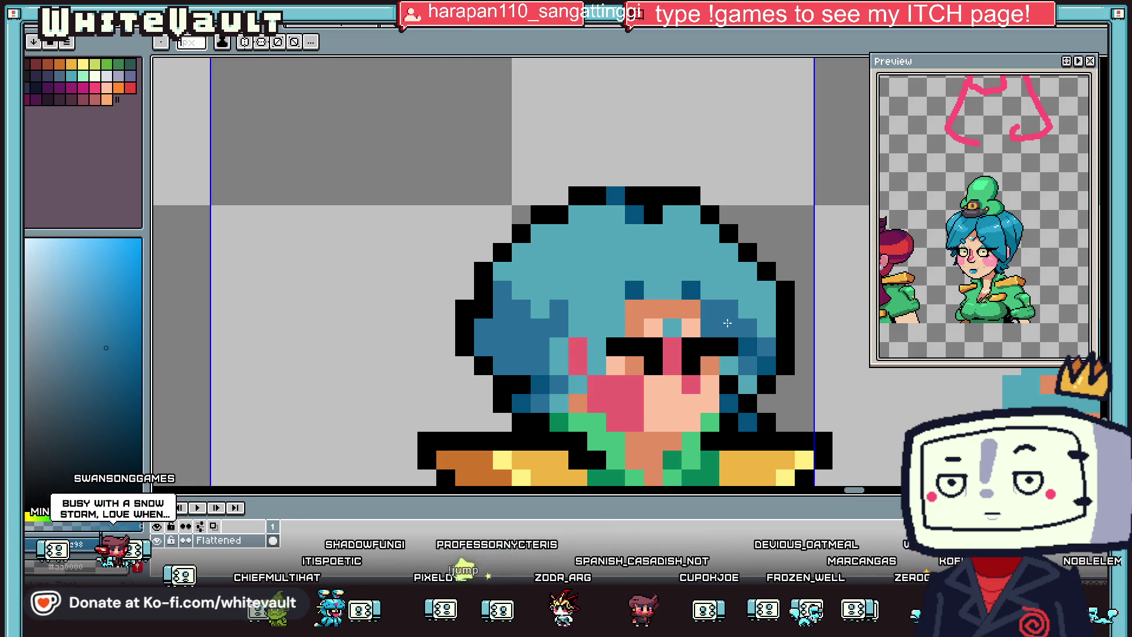
{"action": "scroll", "coordinate": [763, 361], "scroll_direction": "down", "scroll_amount": 4}
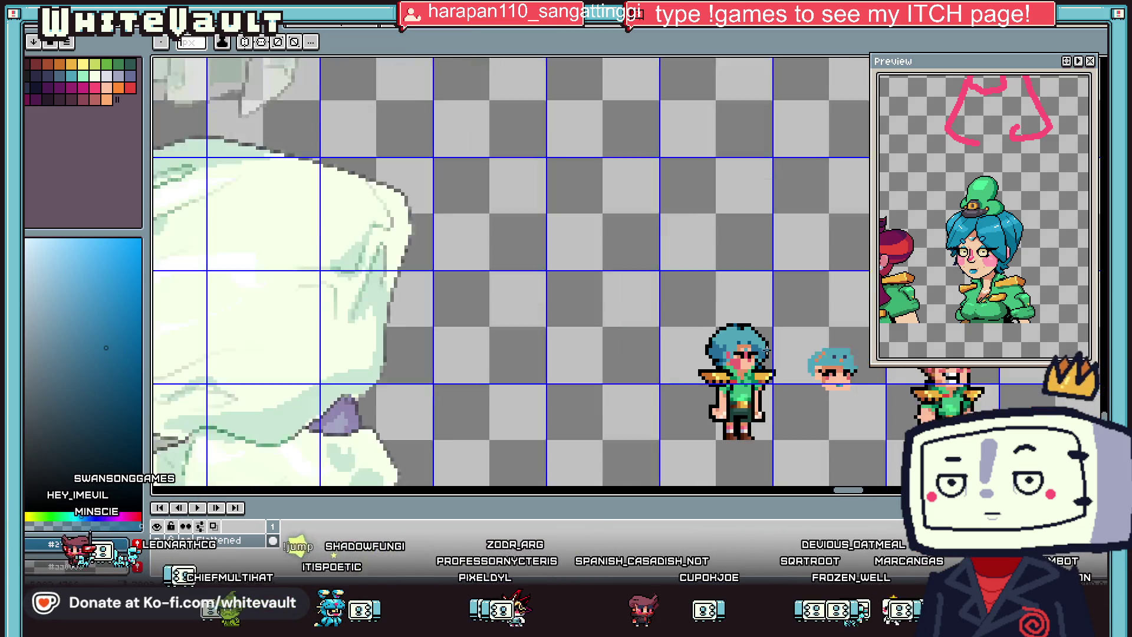
{"action": "scroll", "coordinate": [736, 366], "scroll_direction": "up", "scroll_amount": 2}
{"action": "scroll", "coordinate": [735, 366], "scroll_direction": "up", "scroll_amount": 2}
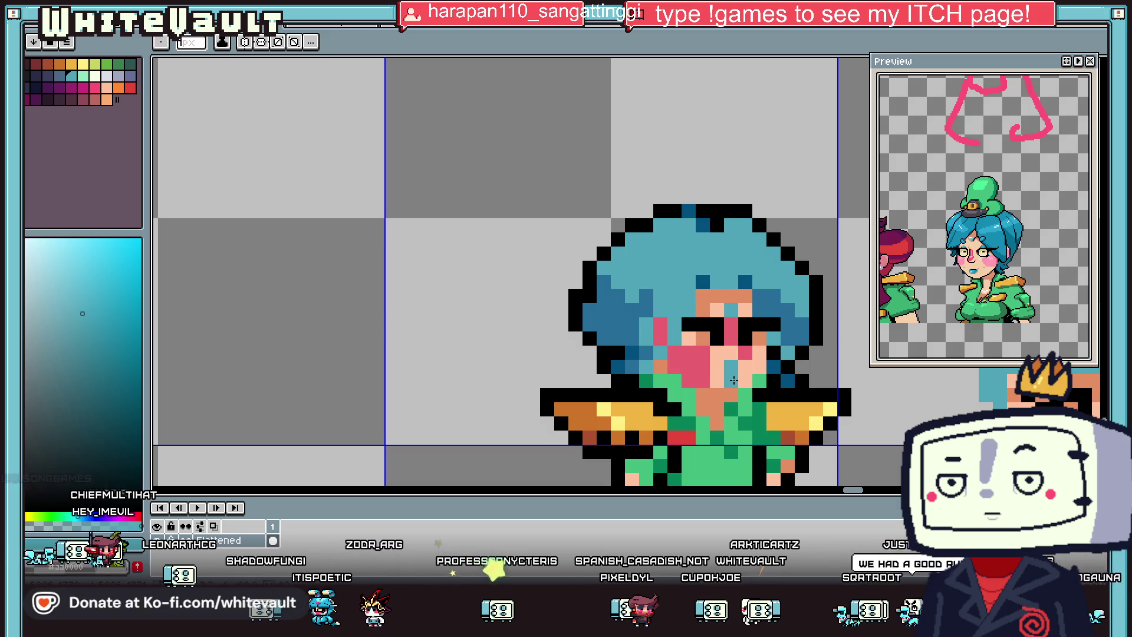
{"action": "scroll", "coordinate": [734, 378], "scroll_direction": "down", "scroll_amount": 2}
{"action": "scroll", "coordinate": [737, 374], "scroll_direction": "down", "scroll_amount": 1}
Step: Sample the orange skin, pink blush and face skin tones from the canvas
{"action": "scroll", "coordinate": [743, 373], "scroll_direction": "up", "scroll_amount": 2}
{"action": "left_click", "coordinate": [748, 373], "text": "alt"}
{"action": "key", "text": "i"}
{"action": "left_click", "coordinate": [740, 346]}
{"action": "scroll", "coordinate": [731, 345], "scroll_direction": "up", "scroll_amount": 2}
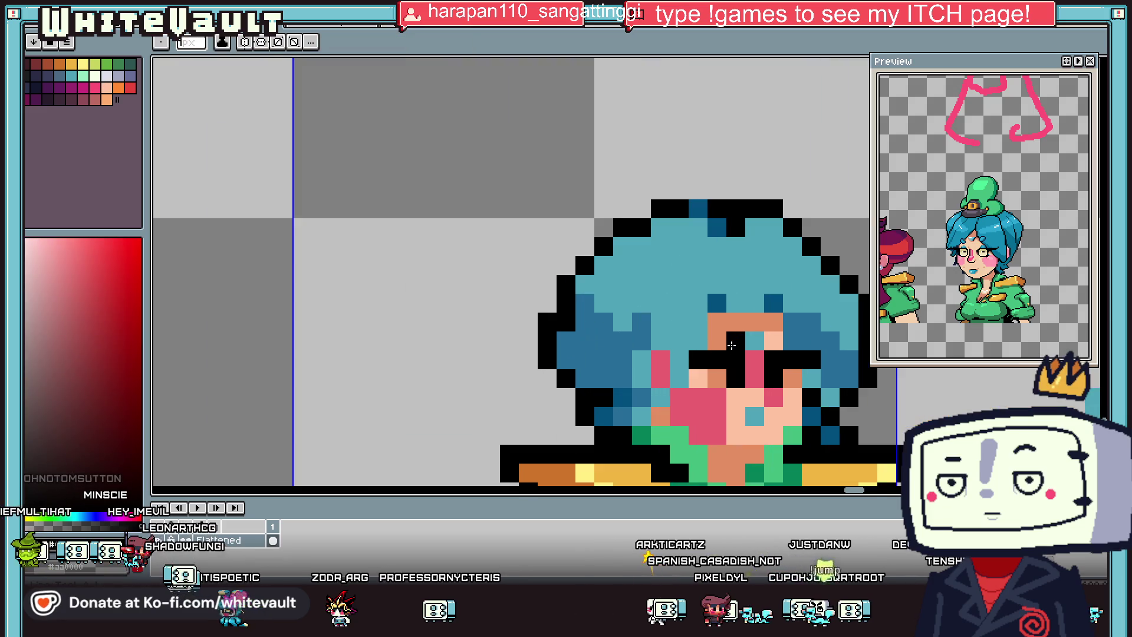
{"action": "left_click", "coordinate": [794, 364], "text": "alt"}
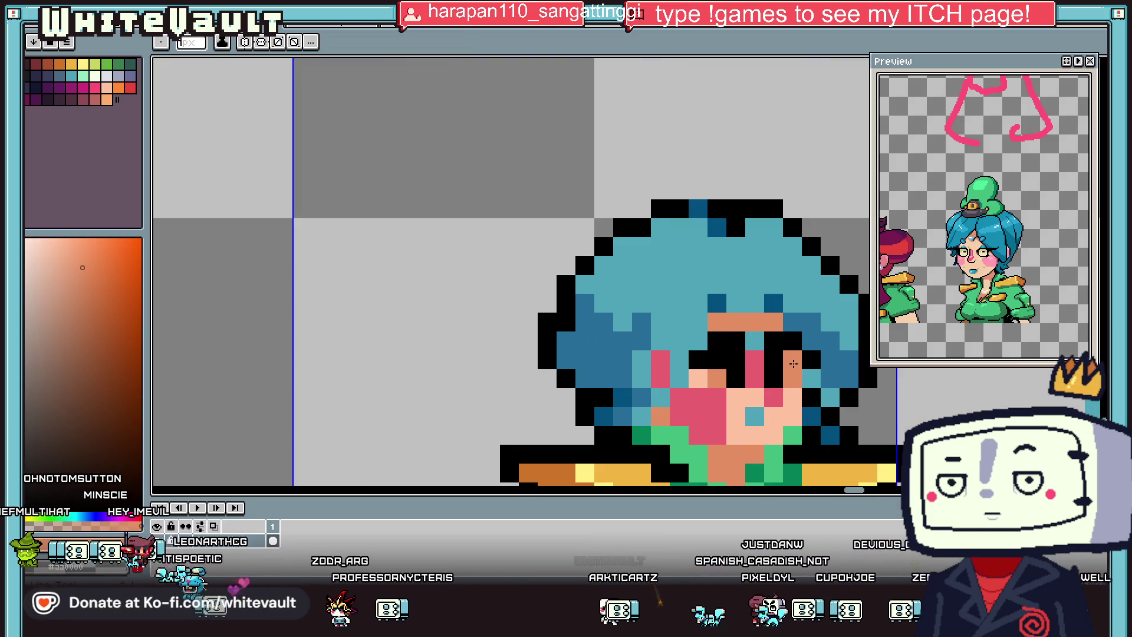
{"action": "scroll", "coordinate": [718, 357], "scroll_direction": "down", "scroll_amount": 4}
{"action": "scroll", "coordinate": [718, 356], "scroll_direction": "down", "scroll_amount": 2}
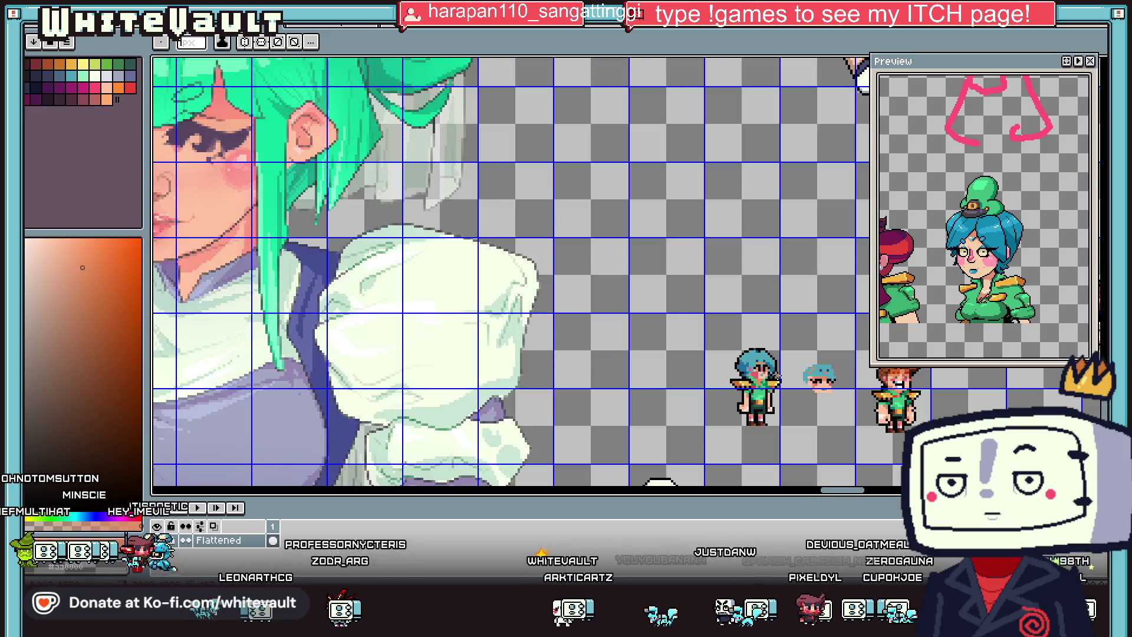
{"action": "scroll", "coordinate": [718, 357], "scroll_direction": "down", "scroll_amount": 1}
{"action": "scroll", "coordinate": [778, 373], "scroll_direction": "up", "scroll_amount": 3}
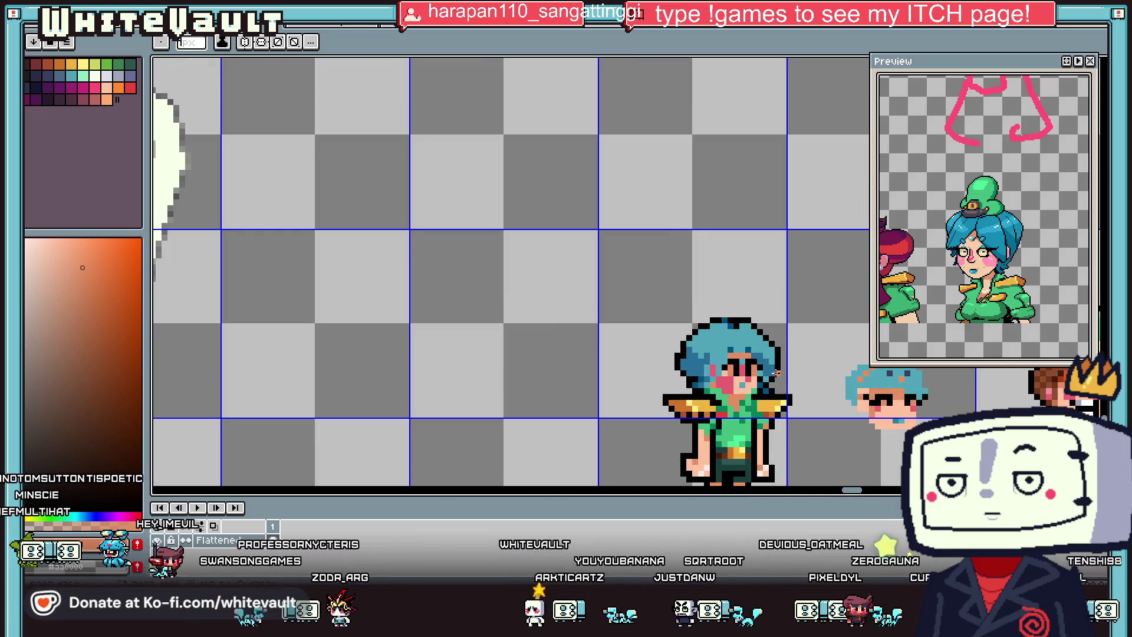
{"action": "scroll", "coordinate": [752, 370], "scroll_direction": "up", "scroll_amount": 1}
Step: Replace the stray hair pixels above the eyes with salmon skin tone and dark blue
{"action": "left_click", "coordinate": [747, 364], "text": "alt"}
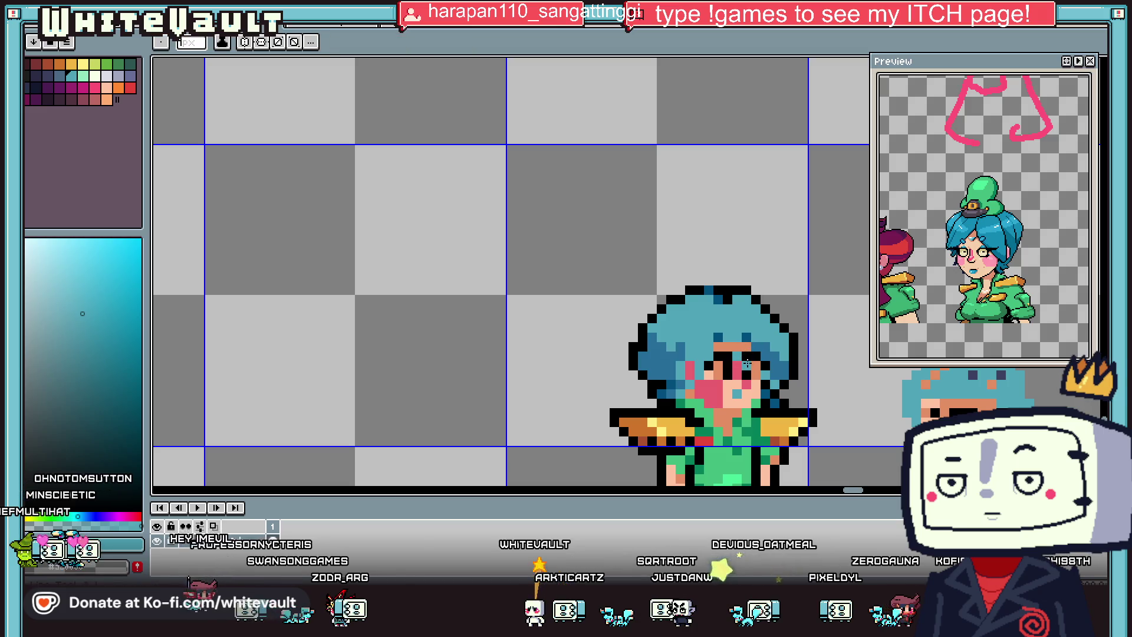
{"action": "scroll", "coordinate": [747, 363], "scroll_direction": "up", "scroll_amount": 1}
{"action": "scroll", "coordinate": [738, 351], "scroll_direction": "down", "scroll_amount": 3}
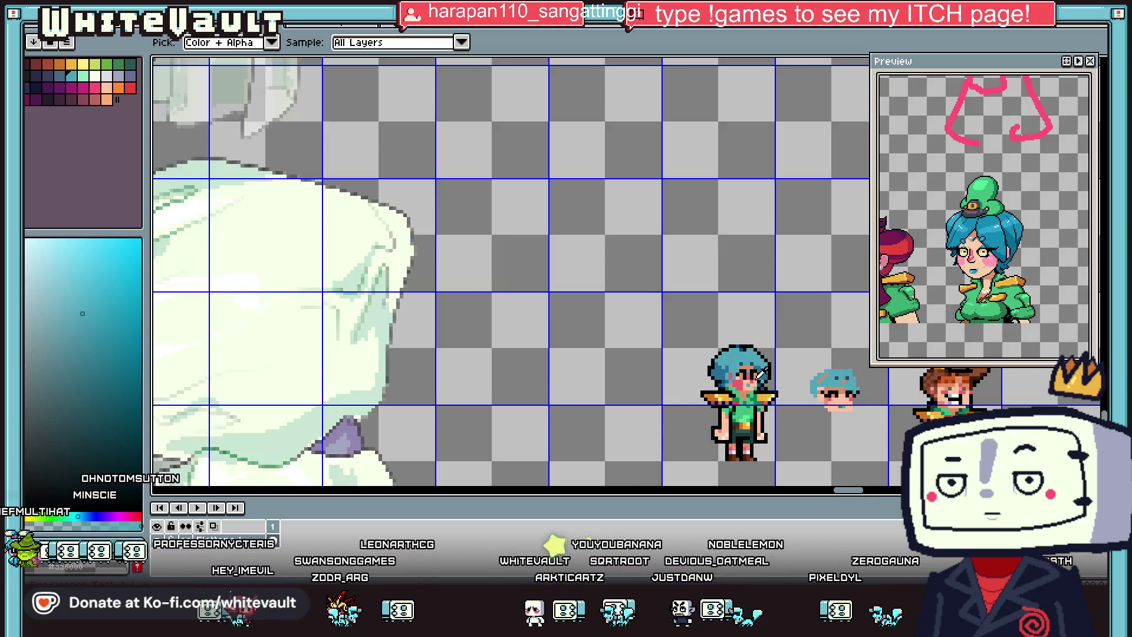
{"action": "scroll", "coordinate": [753, 368], "scroll_direction": "up", "scroll_amount": 2}
{"action": "scroll", "coordinate": [753, 367], "scroll_direction": "up", "scroll_amount": 1}
{"action": "left_click", "coordinate": [767, 367], "text": "alt"}
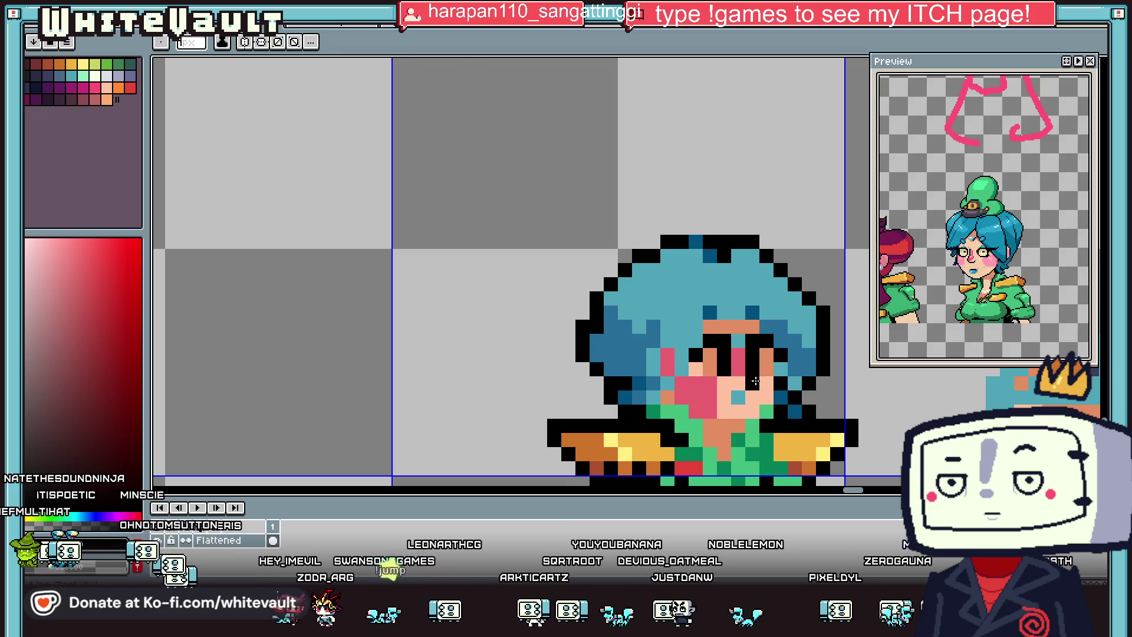
{"action": "key", "text": "alt"}
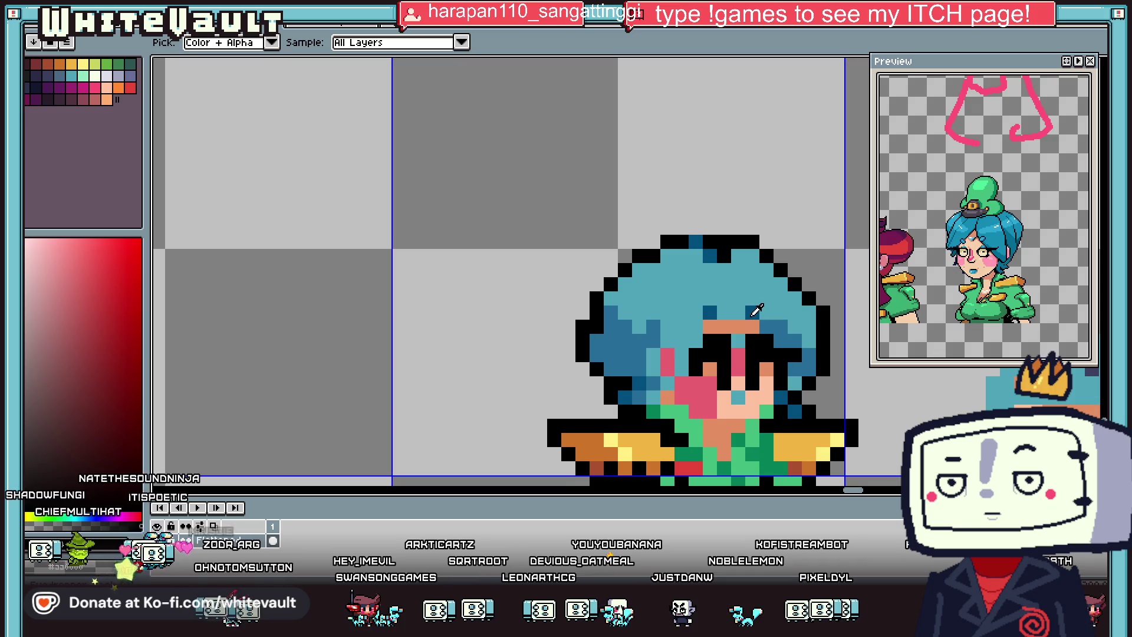
{"action": "left_click", "coordinate": [729, 348], "text": "alt"}
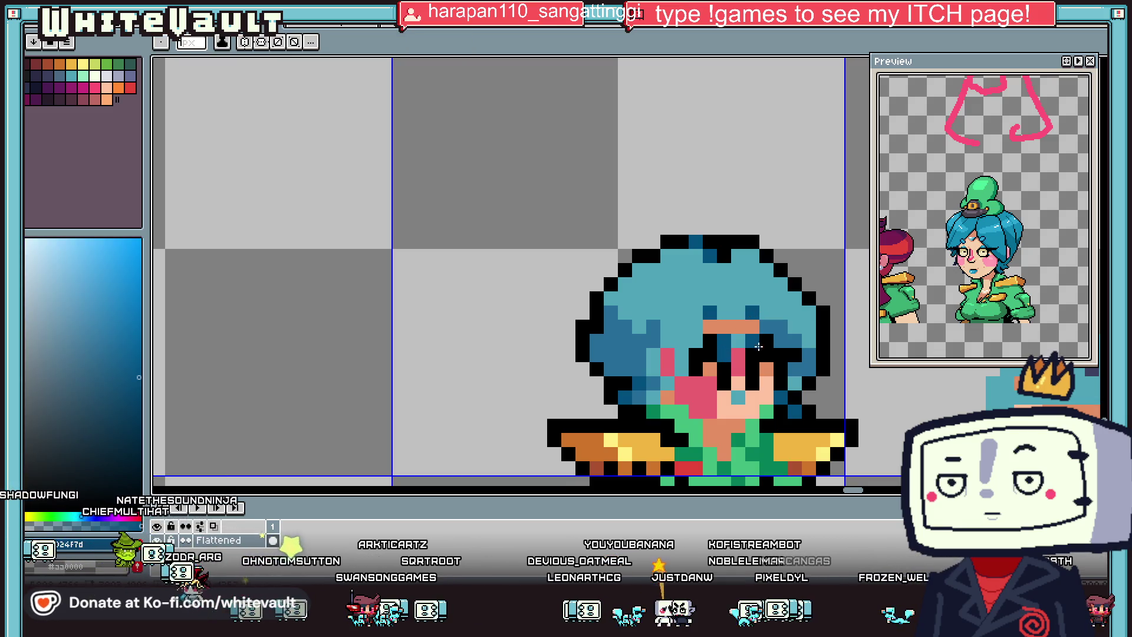
{"action": "left_click", "coordinate": [729, 324], "text": "alt"}
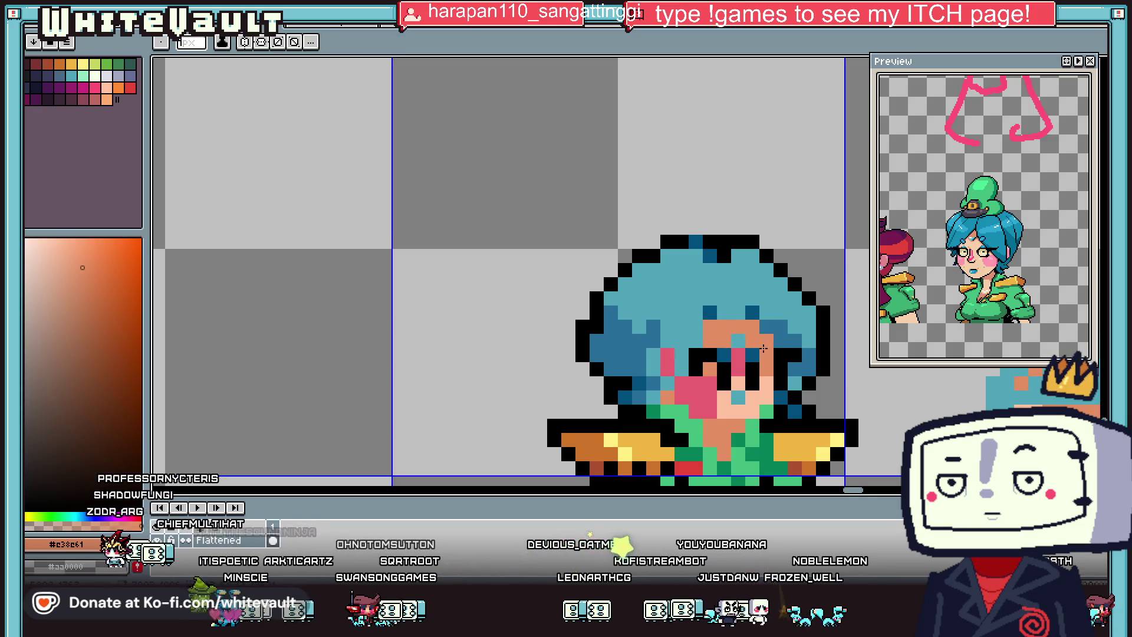
{"action": "scroll", "coordinate": [764, 348], "scroll_direction": "down", "scroll_amount": 5}
{"action": "scroll", "coordinate": [782, 363], "scroll_direction": "up", "scroll_amount": 3}
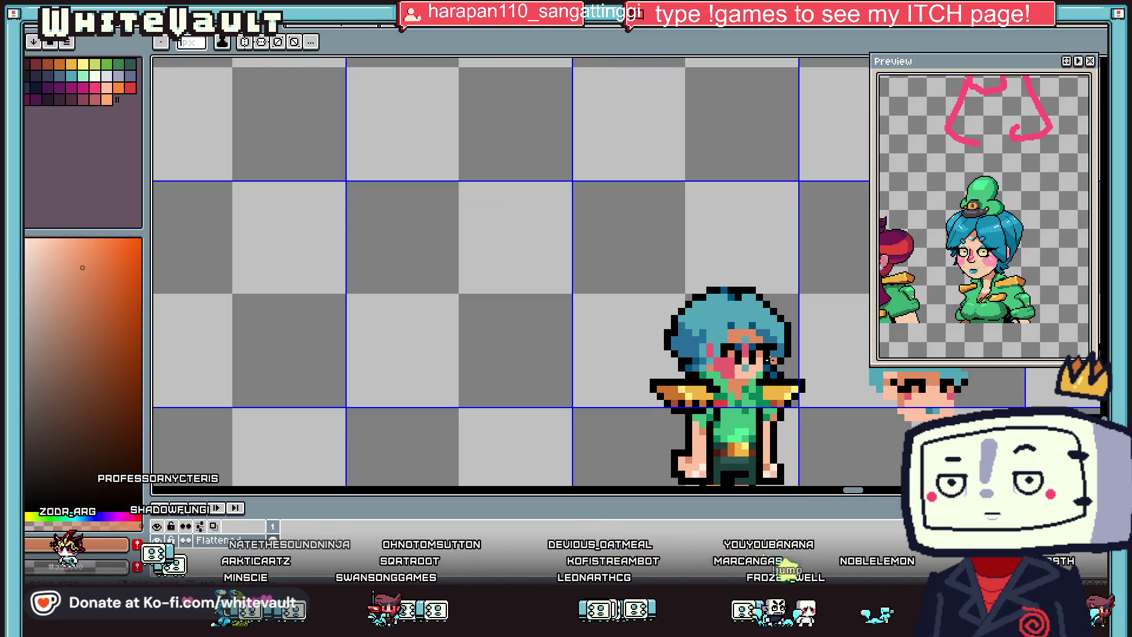
{"action": "key", "text": "v"}
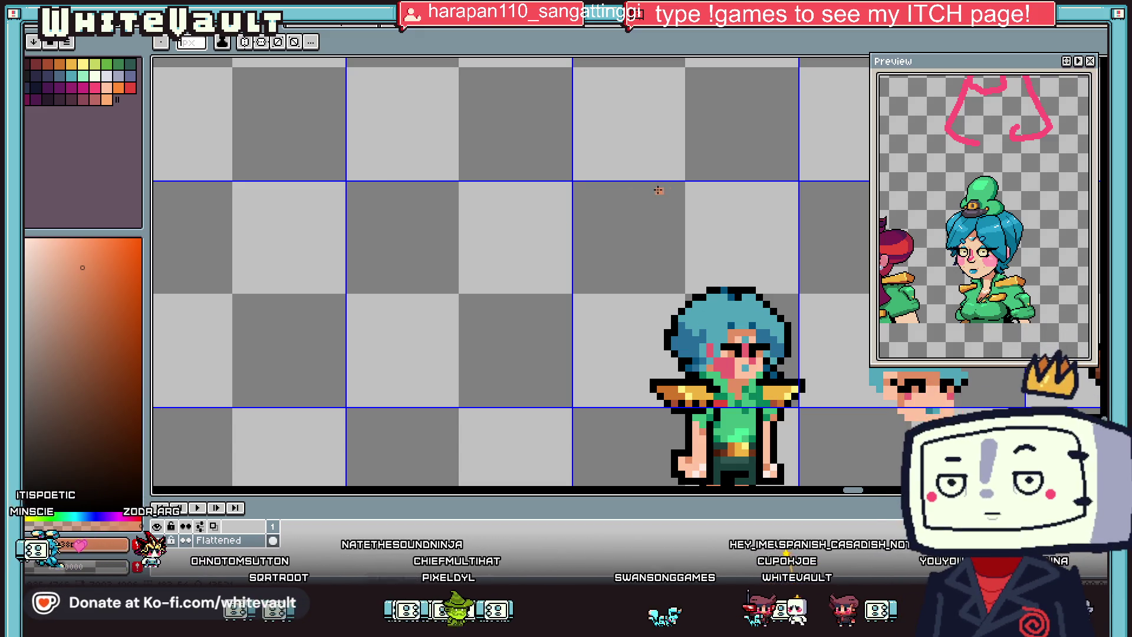
Step: Sample the pink blush and several blue and cyan hair shades to shape the brows
{"action": "key", "text": "i"}
{"action": "left_click", "coordinate": [730, 341]}
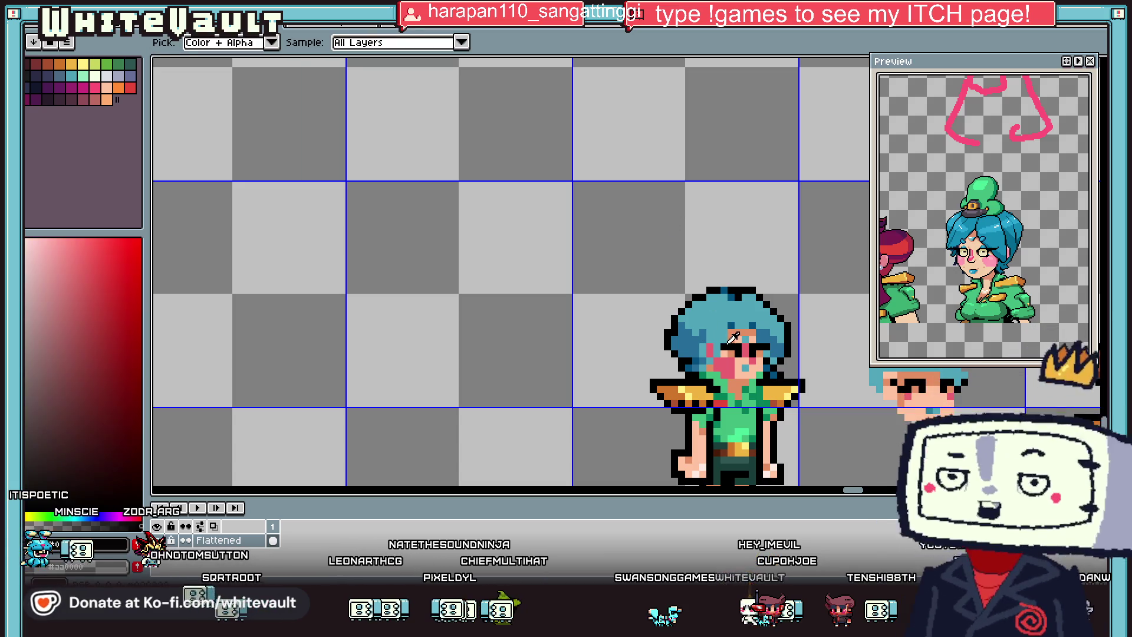
{"action": "key", "text": "b"}
{"action": "scroll", "coordinate": [716, 340], "scroll_direction": "up", "scroll_amount": 2}
{"action": "key", "text": "i"}
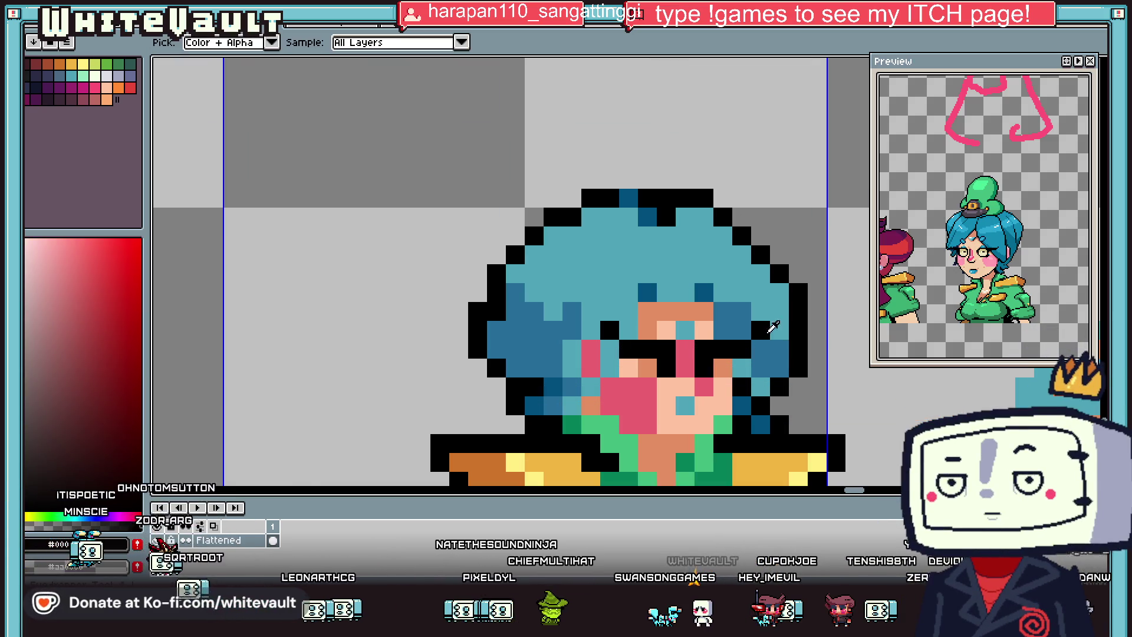
{"action": "left_click", "coordinate": [756, 403]}
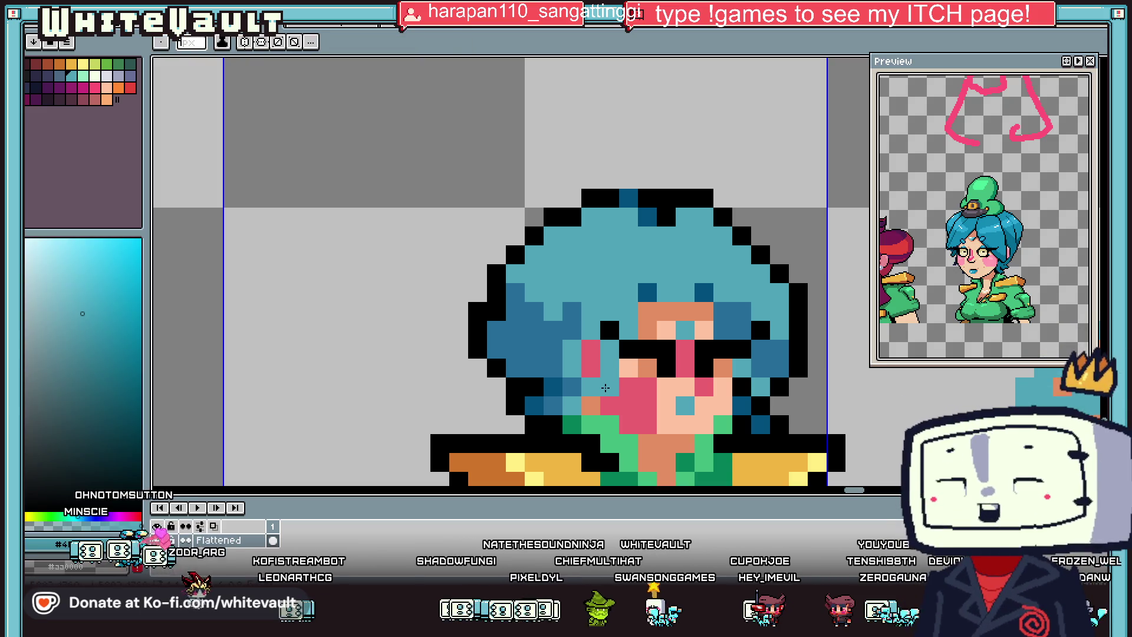
{"action": "left_click", "coordinate": [583, 380]}
{"action": "left_click", "coordinate": [606, 374]}
{"action": "scroll", "coordinate": [608, 375], "scroll_direction": "down", "scroll_amount": 2}
{"action": "scroll", "coordinate": [635, 393], "scroll_direction": "up", "scroll_amount": 4}
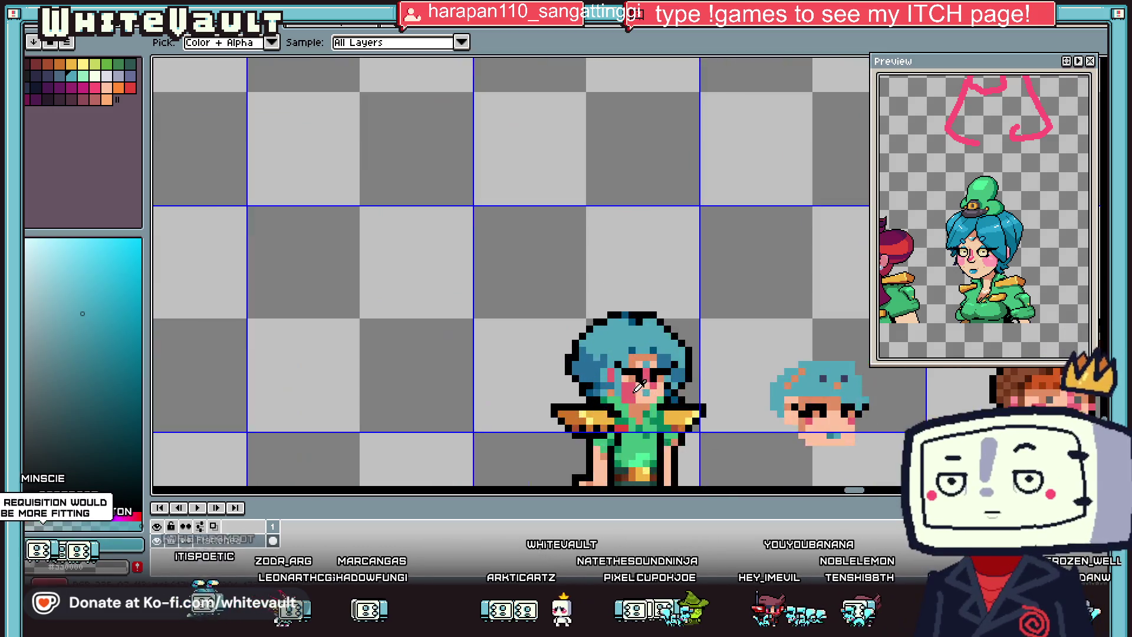
{"action": "scroll", "coordinate": [590, 374], "scroll_direction": "up", "scroll_amount": 2}
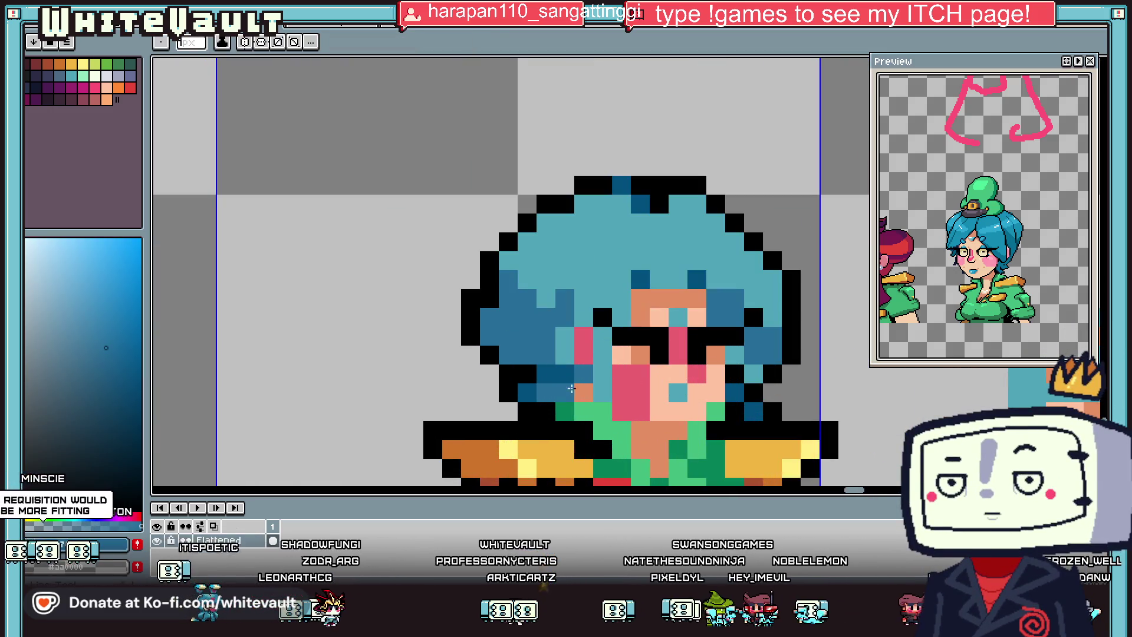
Step: Paint dark blue shading pixels into the hair beside the face
{"action": "left_click", "coordinate": [747, 368], "text": "alt"}
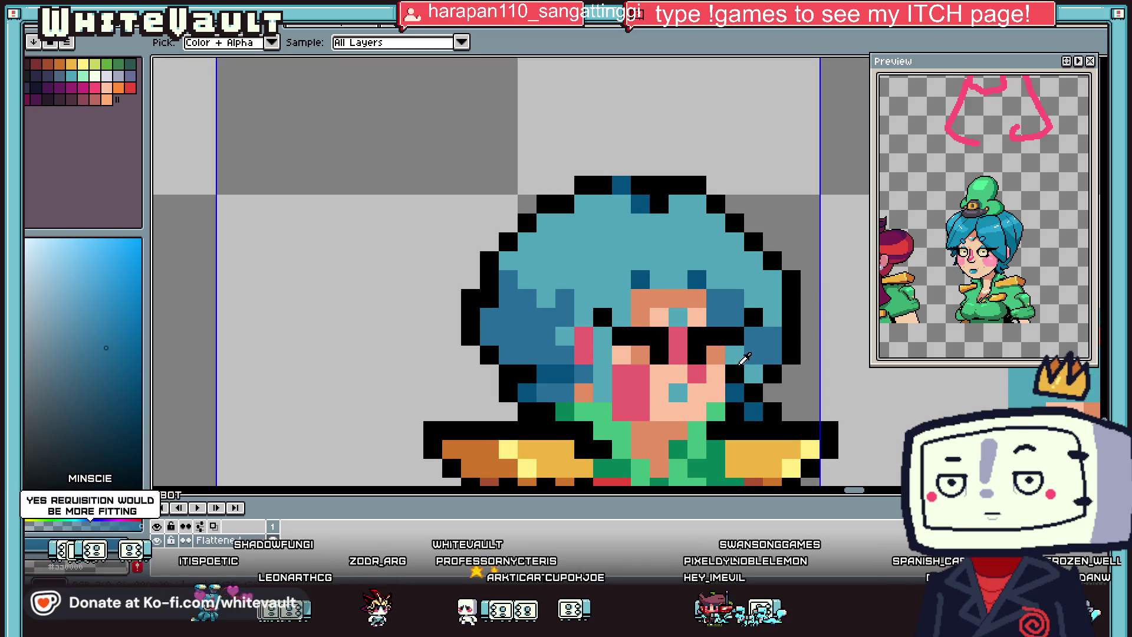
{"action": "left_click", "coordinate": [753, 377], "text": "alt"}
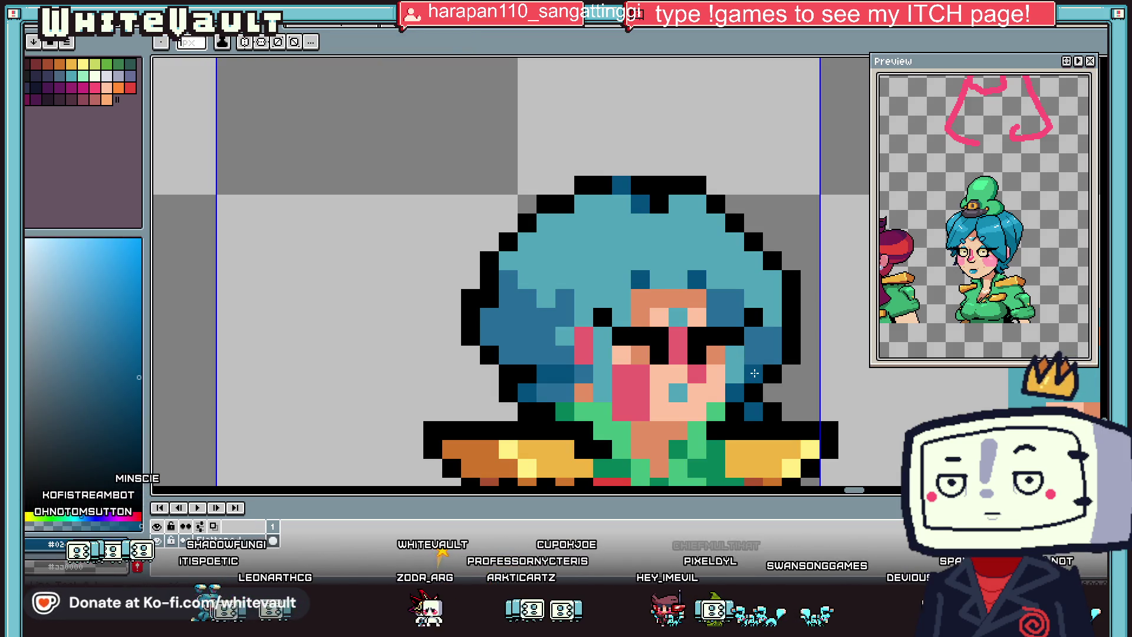
{"action": "left_click", "coordinate": [755, 370], "text": "alt"}
{"action": "left_click", "coordinate": [756, 362]}
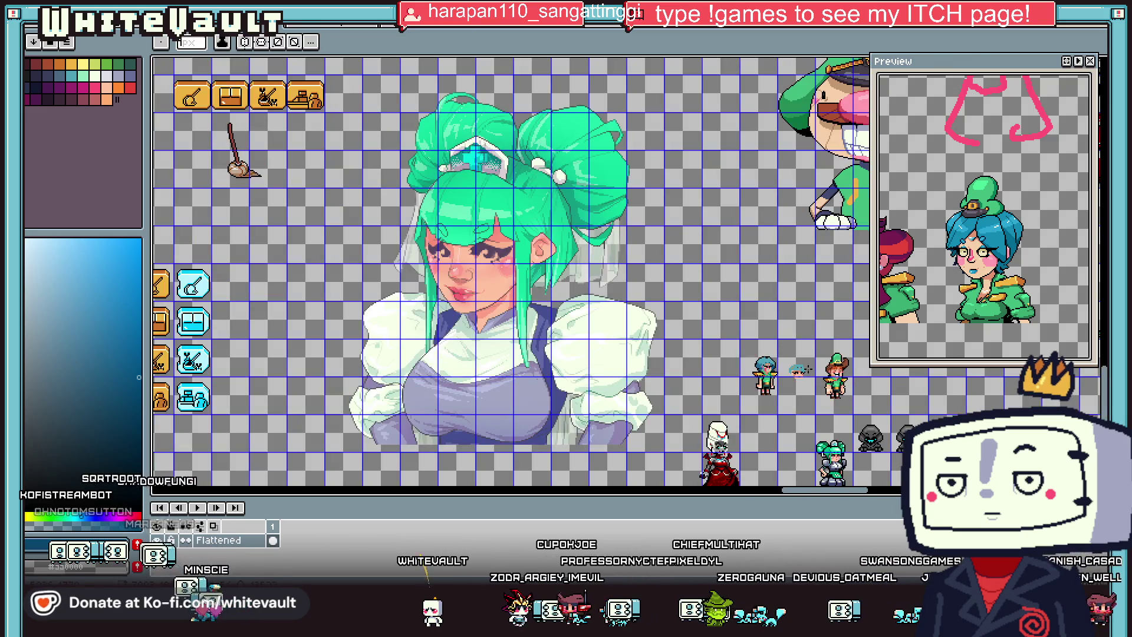
{"action": "scroll", "coordinate": [805, 370], "scroll_direction": "up", "scroll_amount": 3}
{"action": "scroll", "coordinate": [743, 304], "scroll_direction": "down", "scroll_amount": 2}
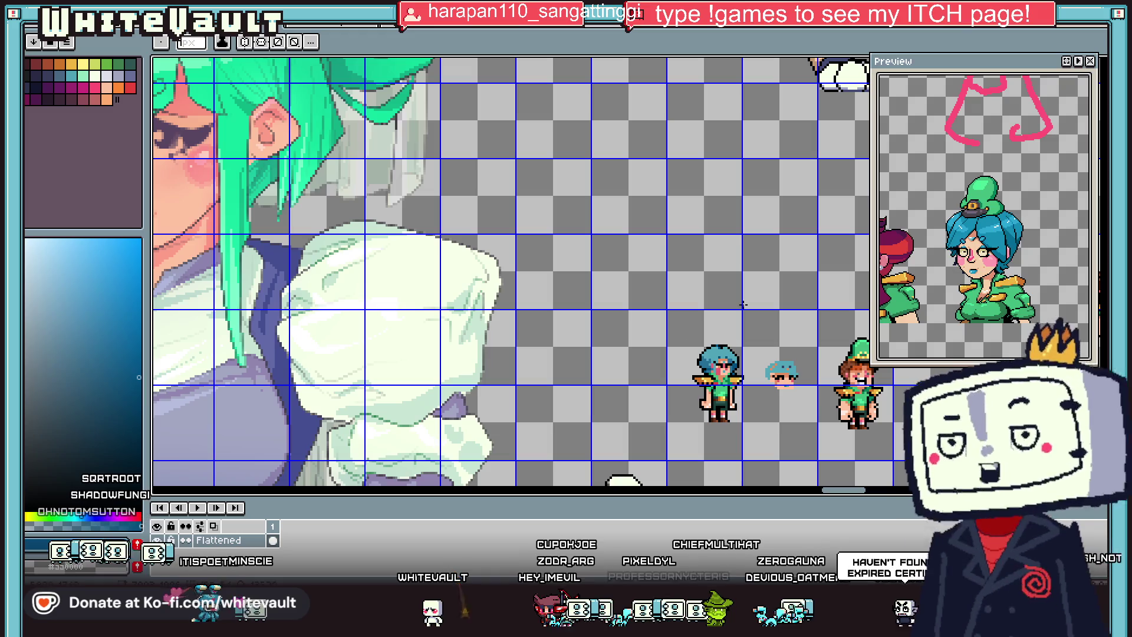
{"action": "scroll", "coordinate": [743, 303], "scroll_direction": "down", "scroll_amount": 3}
{"action": "scroll", "coordinate": [743, 303], "scroll_direction": "up", "scroll_amount": 3}
Step: Select and delete the spare floating head sprite, then clear the selection
{"action": "key", "text": "m"}
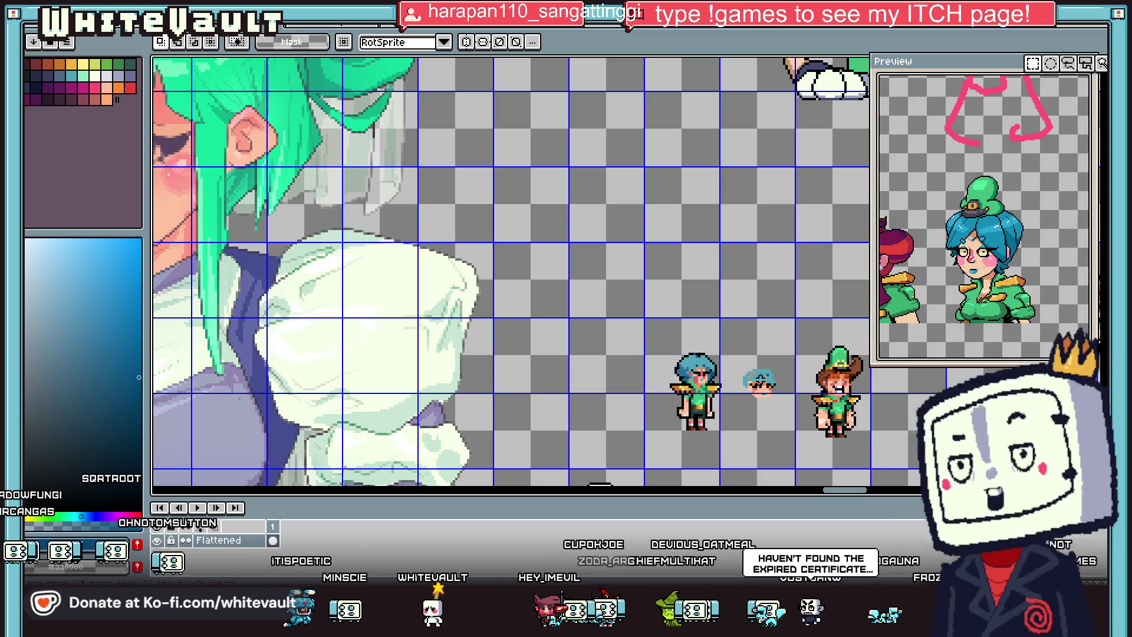
{"action": "scroll", "coordinate": [761, 384], "scroll_direction": "up", "scroll_amount": 1}
{"action": "left_click_drag", "start_coordinate": [721, 341], "coordinate": [808, 424]}
{"action": "key", "text": "Delete"}
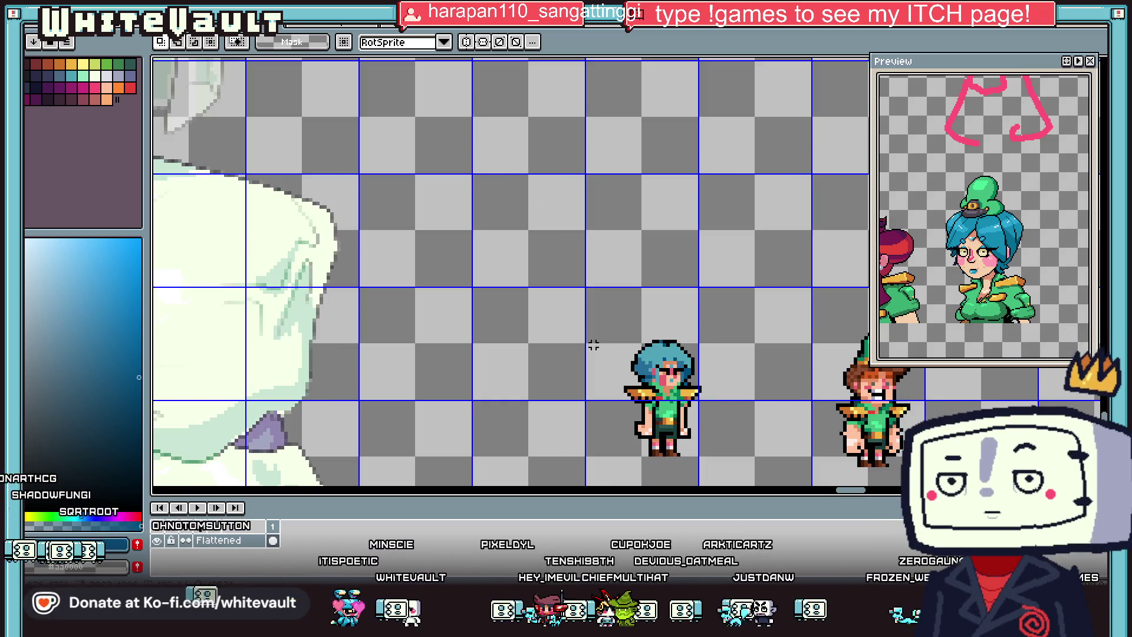
{"action": "left_click_drag", "start_coordinate": [575, 323], "coordinate": [764, 409]}
{"action": "left_click_drag", "start_coordinate": [571, 317], "coordinate": [752, 417]}
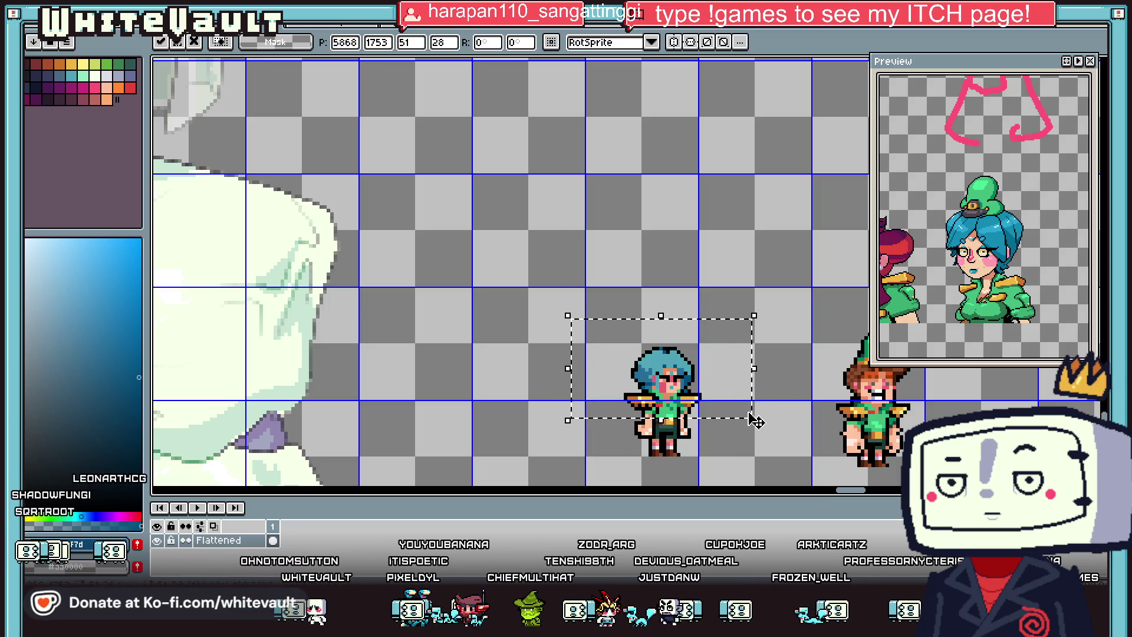
{"action": "left_click", "coordinate": [766, 440]}
Step: Erase the black outline column to the left of the character's arm
{"action": "scroll", "coordinate": [660, 444], "scroll_direction": "up", "scroll_amount": 1}
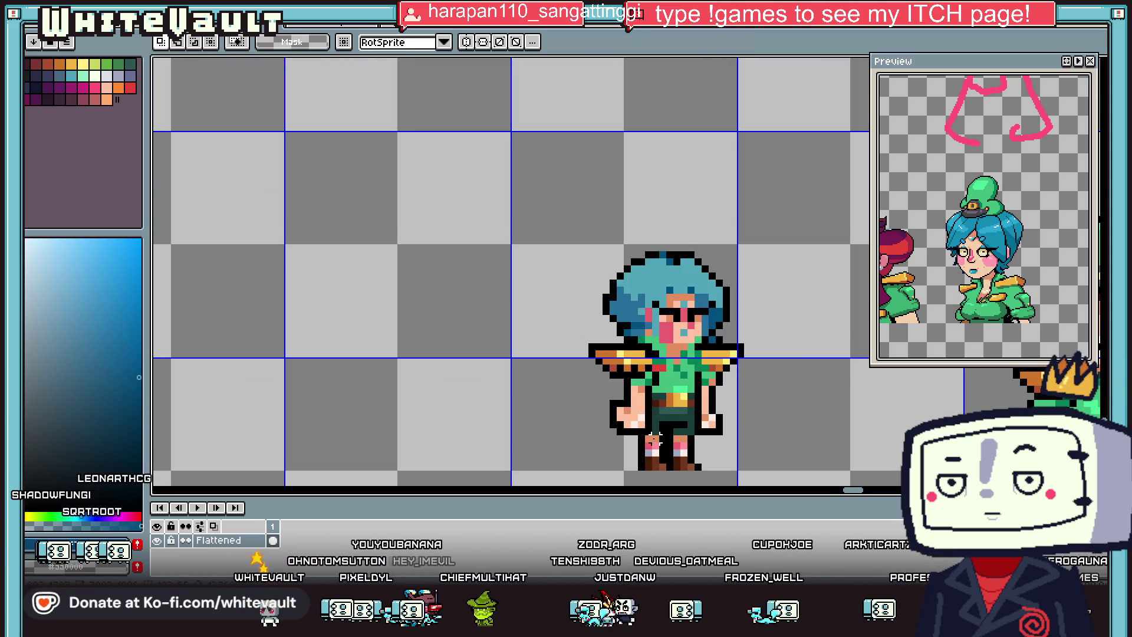
{"action": "key", "text": "i"}
{"action": "scroll", "coordinate": [619, 404], "scroll_direction": "up", "scroll_amount": 1}
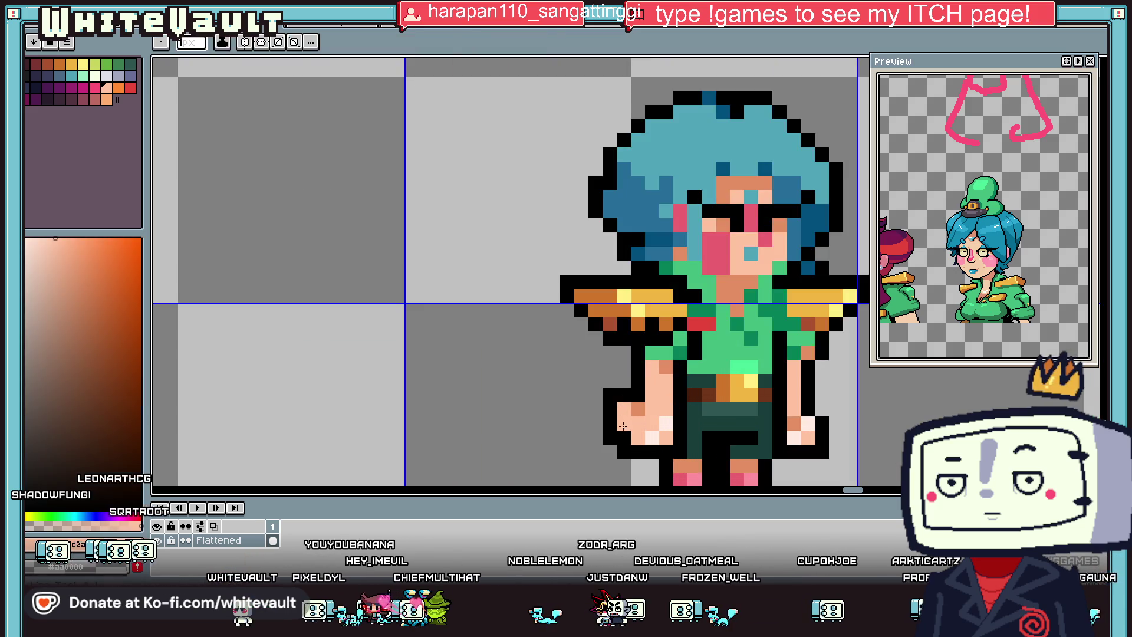
{"action": "left_click", "coordinate": [618, 395], "text": "alt"}
{"action": "left_click_drag", "start_coordinate": [610, 391], "coordinate": [610, 453]}
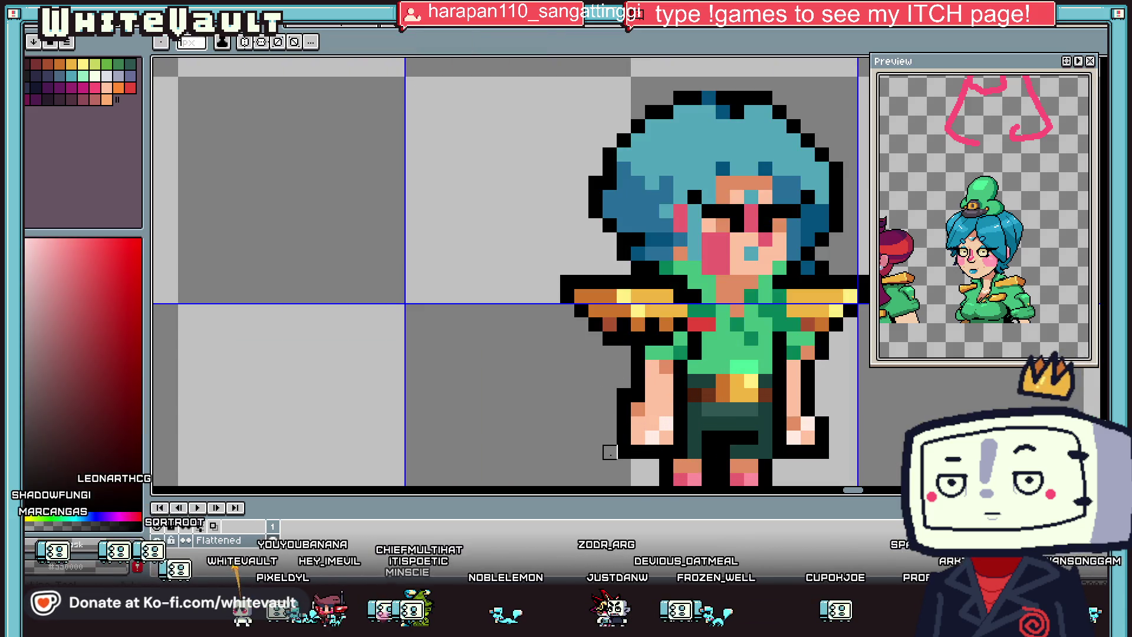
{"action": "left_click", "coordinate": [819, 407], "text": "alt"}
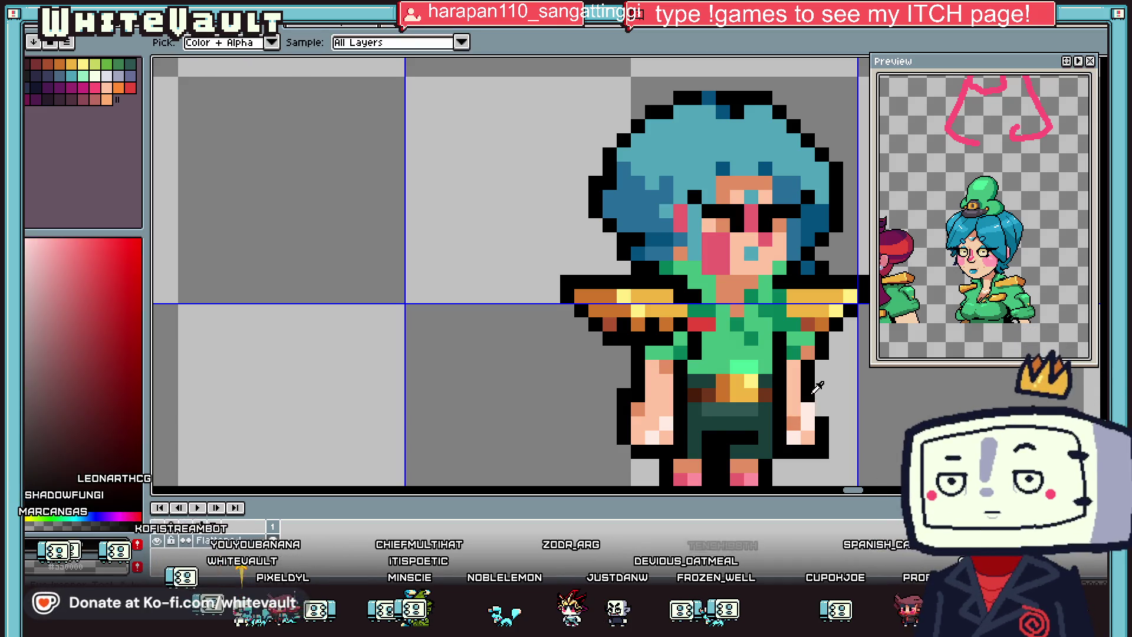
{"action": "scroll", "coordinate": [818, 407], "scroll_direction": "down", "scroll_amount": 2}
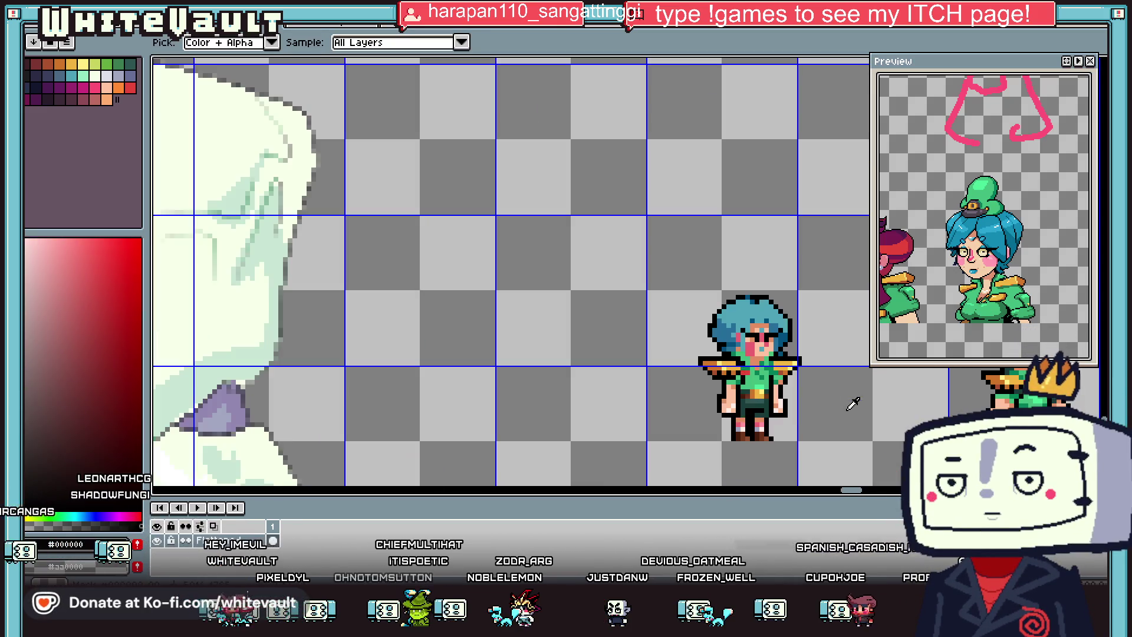
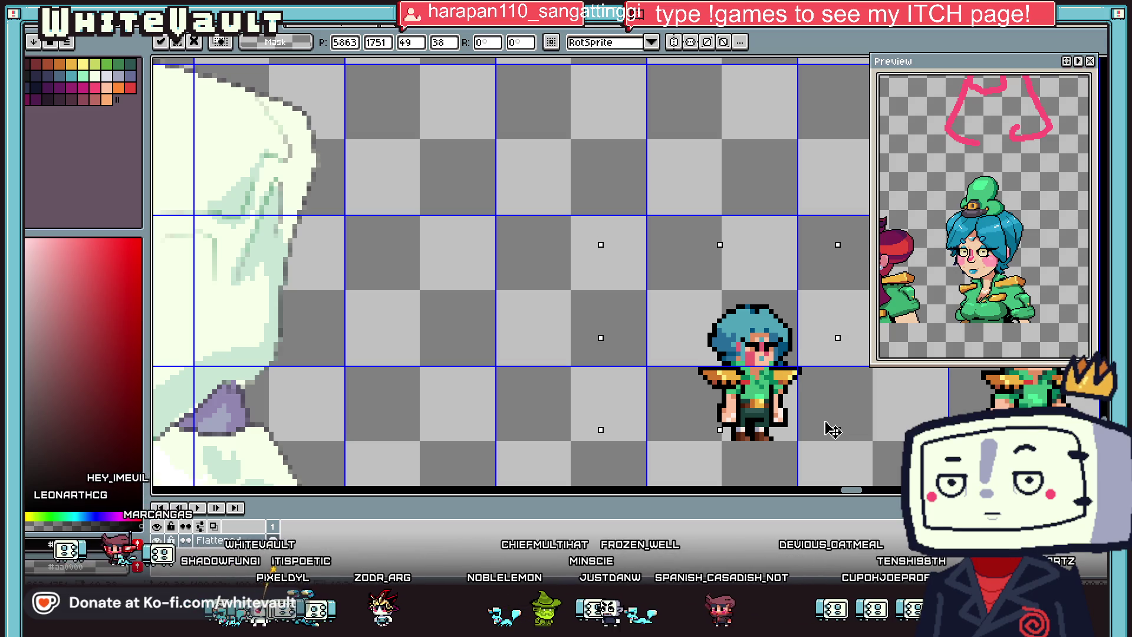
Step: Commit the moved blue-haired sprite, undo a stray move, and put it back beside the brown-haired one
{"action": "key", "text": "Return"}
{"action": "scroll", "coordinate": [916, 430], "scroll_direction": "down", "scroll_amount": 1}
{"action": "mouse_move", "coordinate": [769, 339]}
{"action": "left_mouse_down"}
{"action": "mouse_move", "coordinate": [864, 451]}
{"action": "mouse_move", "coordinate": [767, 442]}
{"action": "mouse_move", "coordinate": [860, 449]}
{"action": "left_mouse_up"}
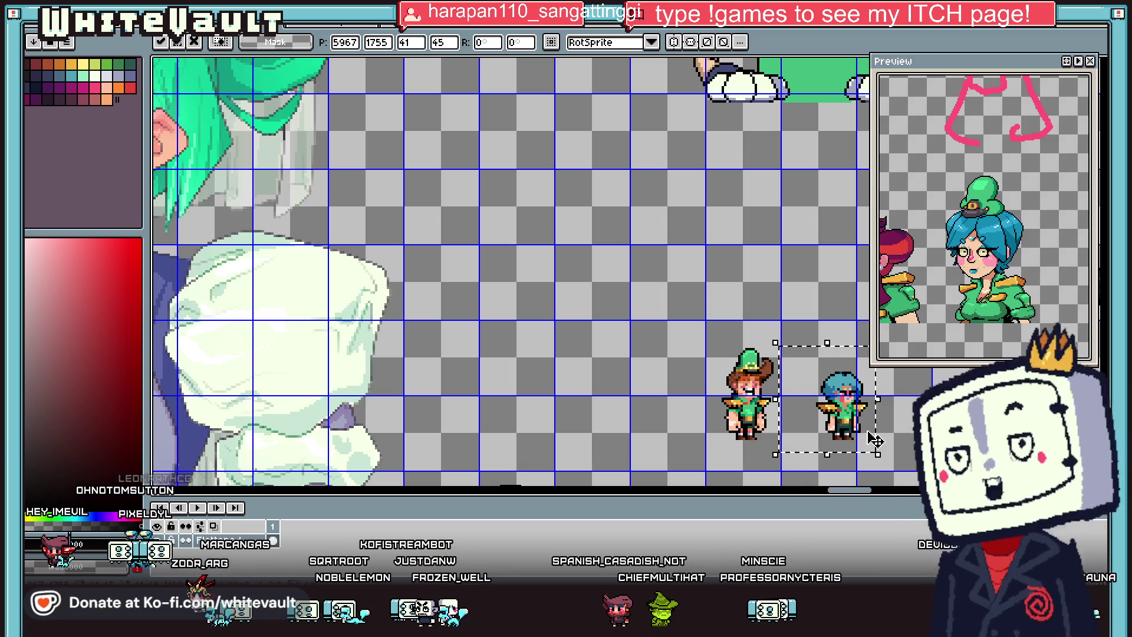
{"action": "key", "text": "ctrl+z"}
{"action": "key", "text": "ctrl+z"}
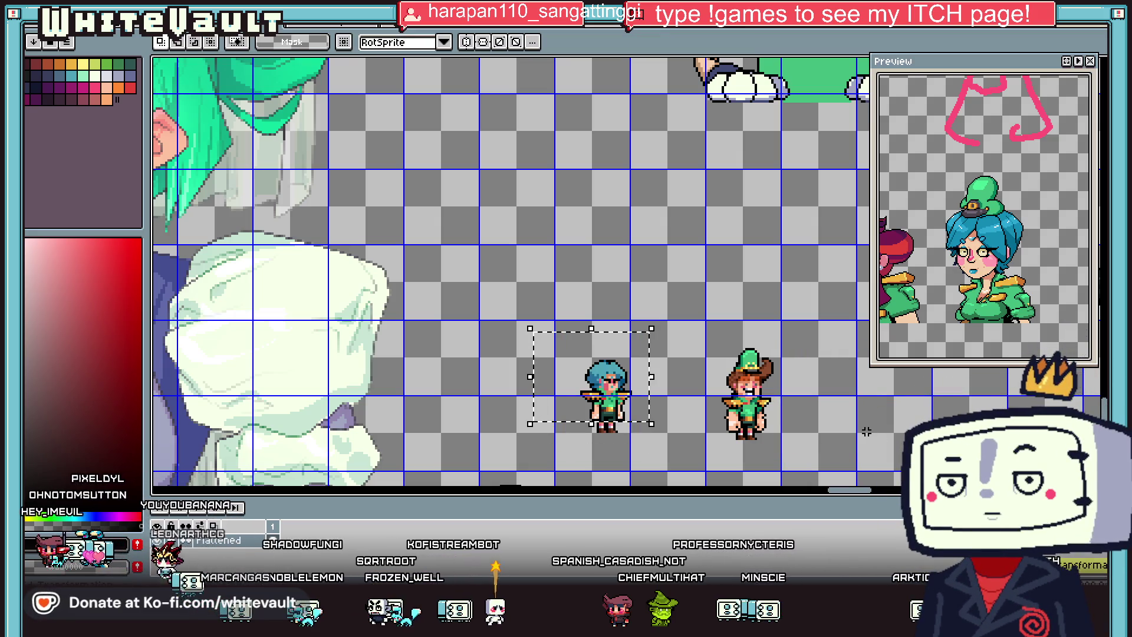
{"action": "mouse_move", "coordinate": [644, 444]}
{"action": "left_mouse_down"}
{"action": "mouse_move", "coordinate": [783, 451]}
{"action": "mouse_move", "coordinate": [695, 435]}
{"action": "left_mouse_up"}
{"action": "left_click", "coordinate": [857, 460]}
{"action": "scroll", "coordinate": [772, 342], "scroll_direction": "down", "scroll_amount": 2}
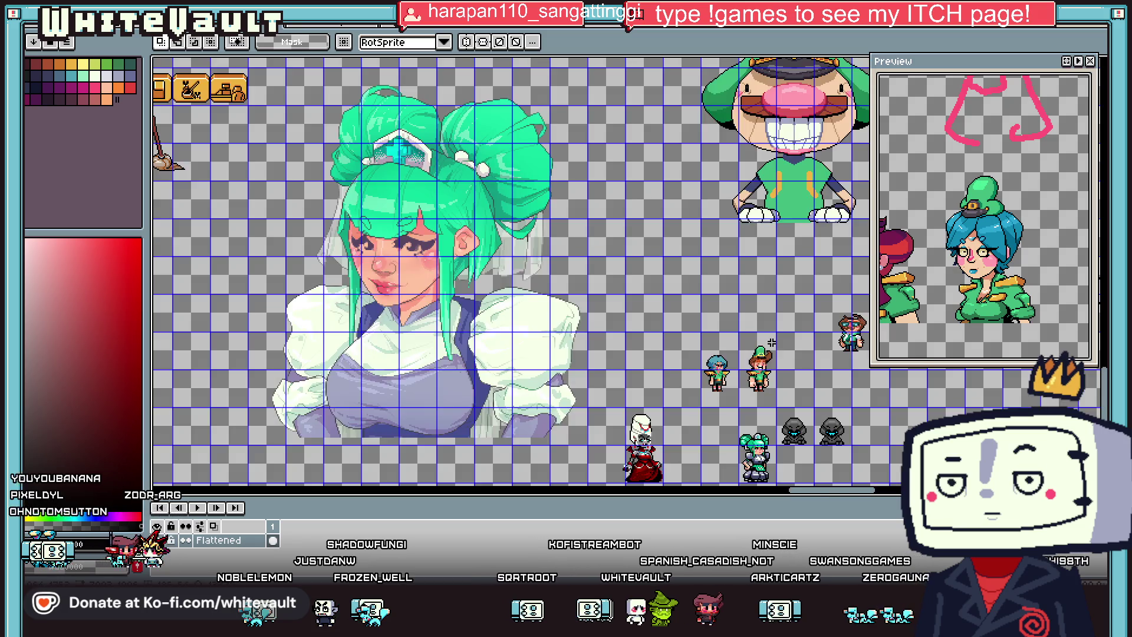
{"action": "scroll", "coordinate": [797, 349], "scroll_direction": "up", "scroll_amount": 4}
{"action": "scroll", "coordinate": [751, 361], "scroll_direction": "up", "scroll_amount": 1}
Step: Select the green hat down to its brim and commit a copy onto the blue-haired sprite's head
{"action": "left_click_drag", "start_coordinate": [594, 227], "coordinate": [692, 304]}
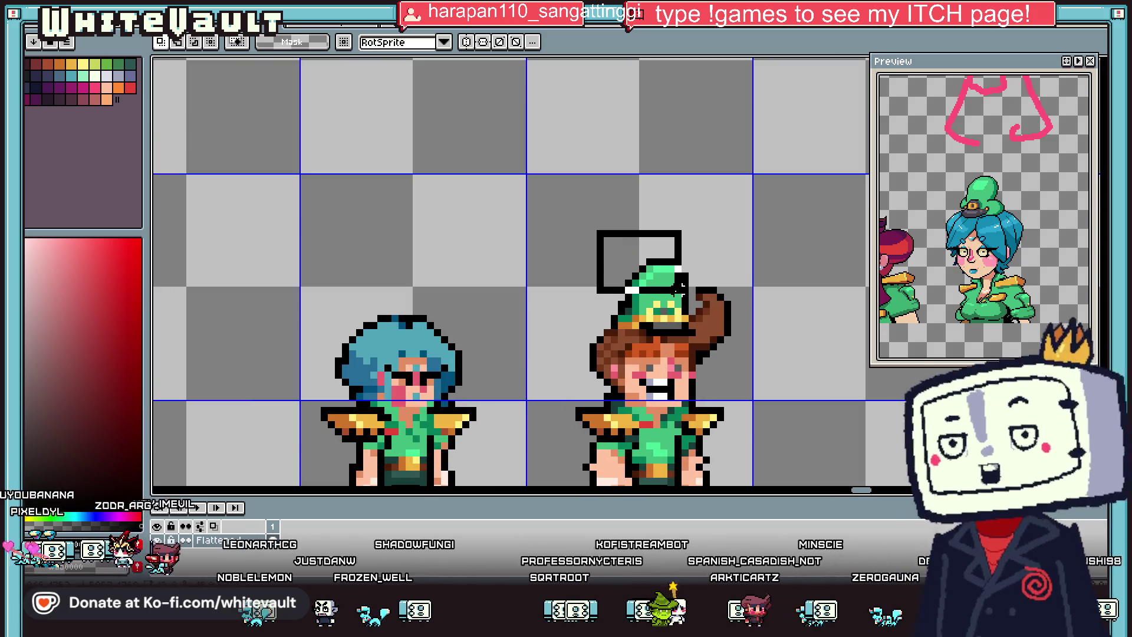
{"action": "left_click_drag", "start_coordinate": [604, 303], "coordinate": [695, 332]}
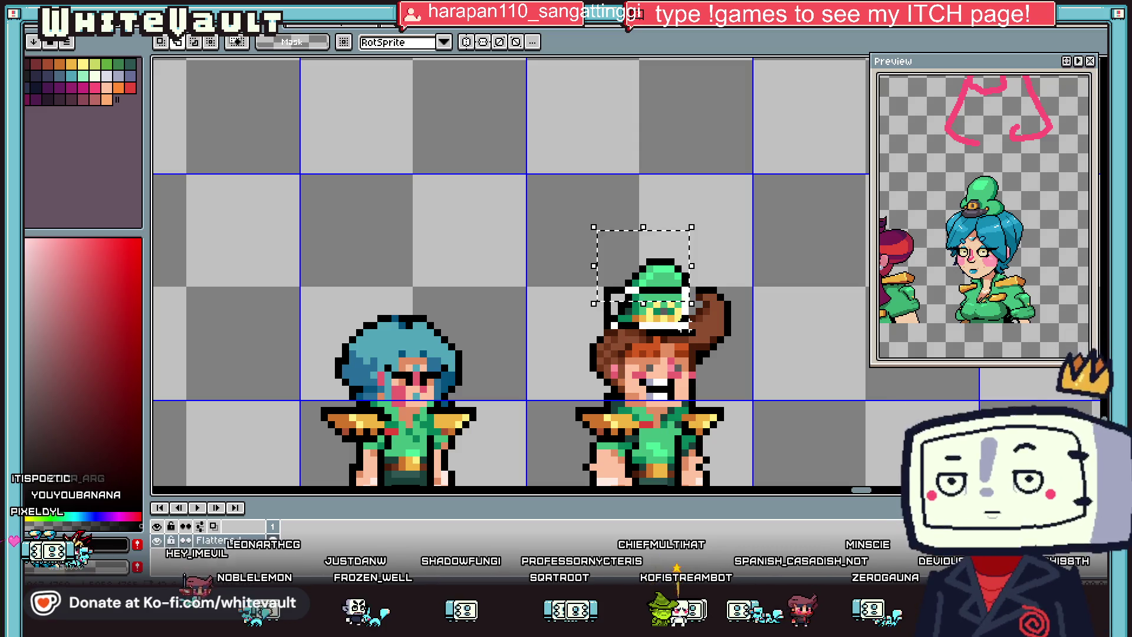
{"action": "scroll", "coordinate": [655, 327], "scroll_direction": "down", "scroll_amount": 2}
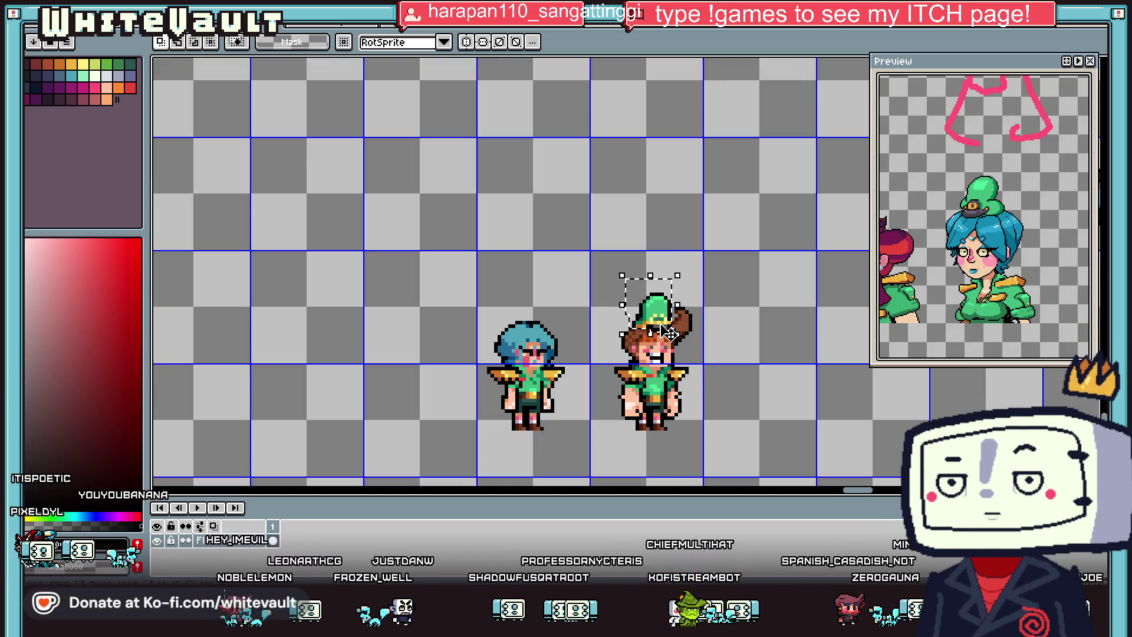
{"action": "mouse_move", "coordinate": [670, 334]}
{"action": "left_mouse_down"}
{"action": "mouse_move", "coordinate": [536, 318]}
{"action": "mouse_move", "coordinate": [545, 317]}
{"action": "left_mouse_up"}
{"action": "scroll", "coordinate": [535, 318], "scroll_direction": "up", "scroll_amount": 1}
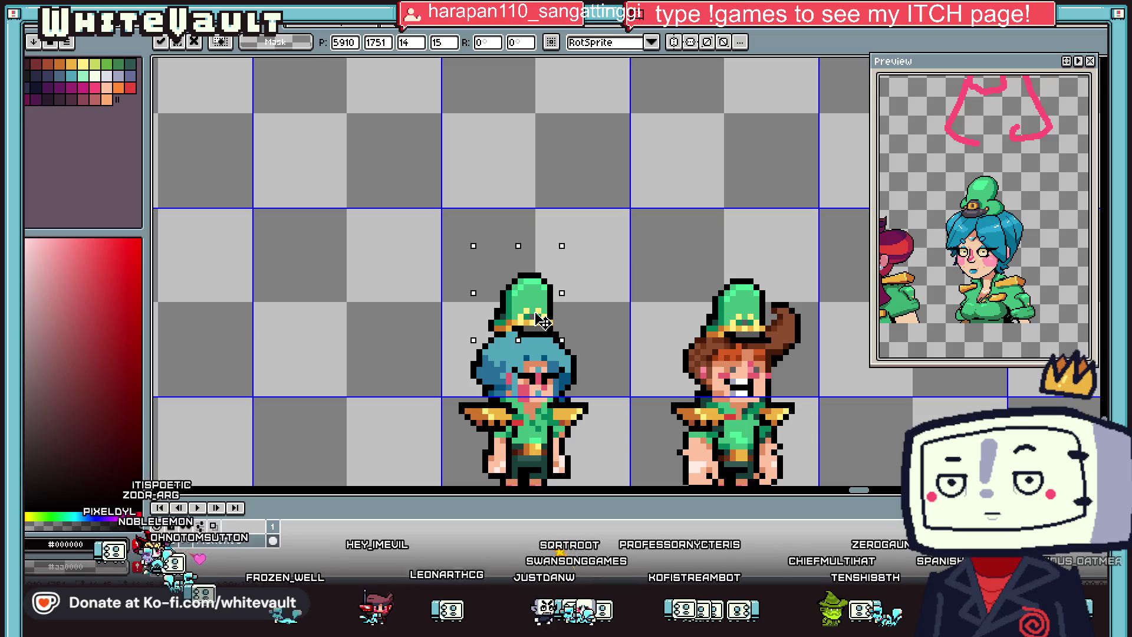
{"action": "key", "text": "Return"}
Step: Switch to the pencil with the hair blue as the drawing colour
{"action": "scroll", "coordinate": [544, 319], "scroll_direction": "down", "scroll_amount": 5}
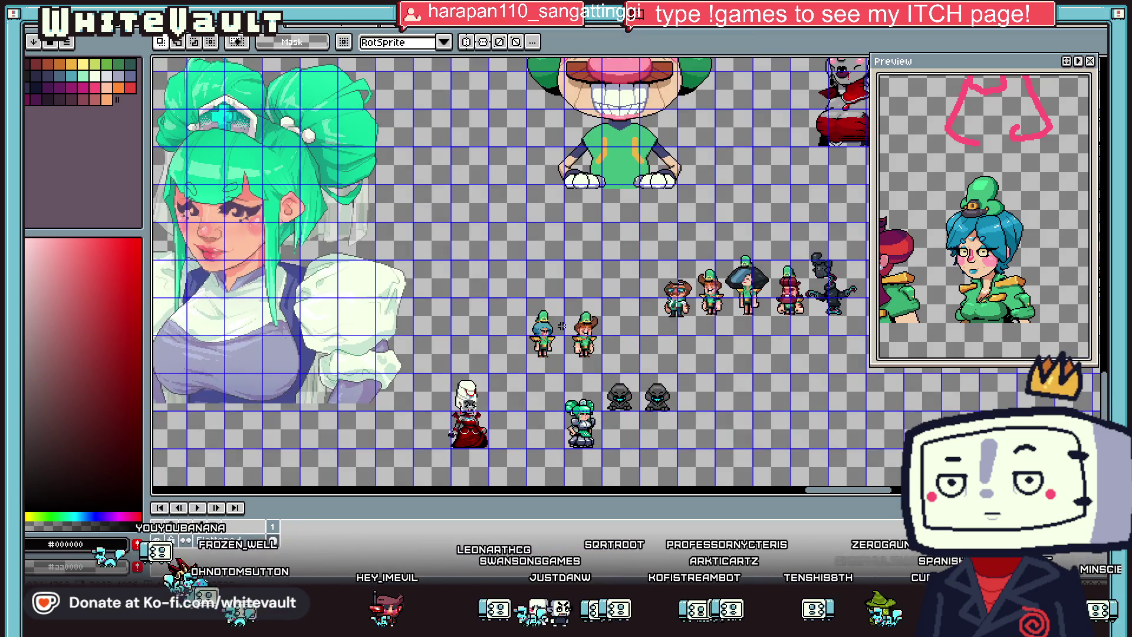
{"action": "scroll", "coordinate": [558, 326], "scroll_direction": "up", "scroll_amount": 2}
{"action": "scroll", "coordinate": [541, 339], "scroll_direction": "up", "scroll_amount": 2}
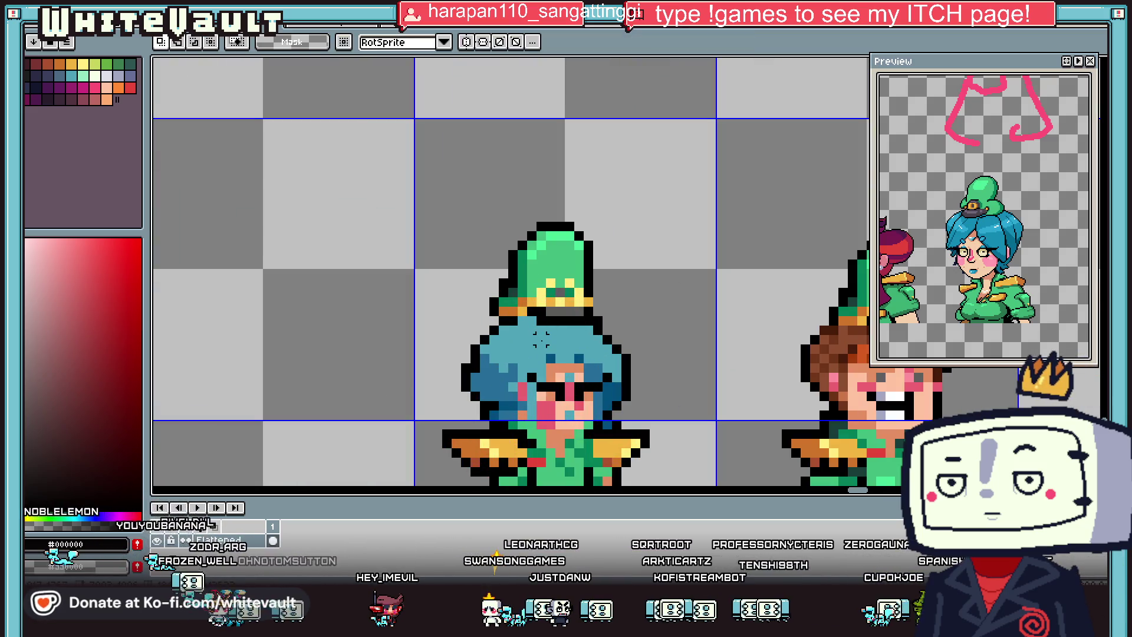
{"action": "key", "text": "b"}
{"action": "left_click", "coordinate": [541, 339], "text": "alt"}
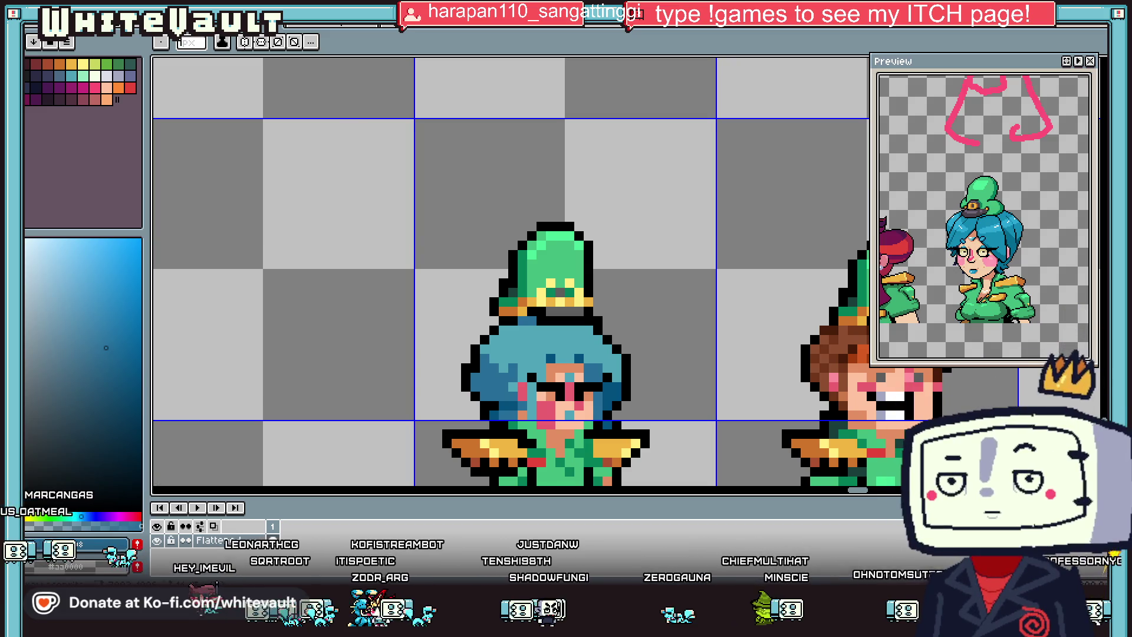
Step: Create a blank new sprite and paste the sketch photo into it
{"action": "key", "text": "alt+f"}
{"action": "key", "text": "n"}
{"action": "left_click", "coordinate": [530, 404]}
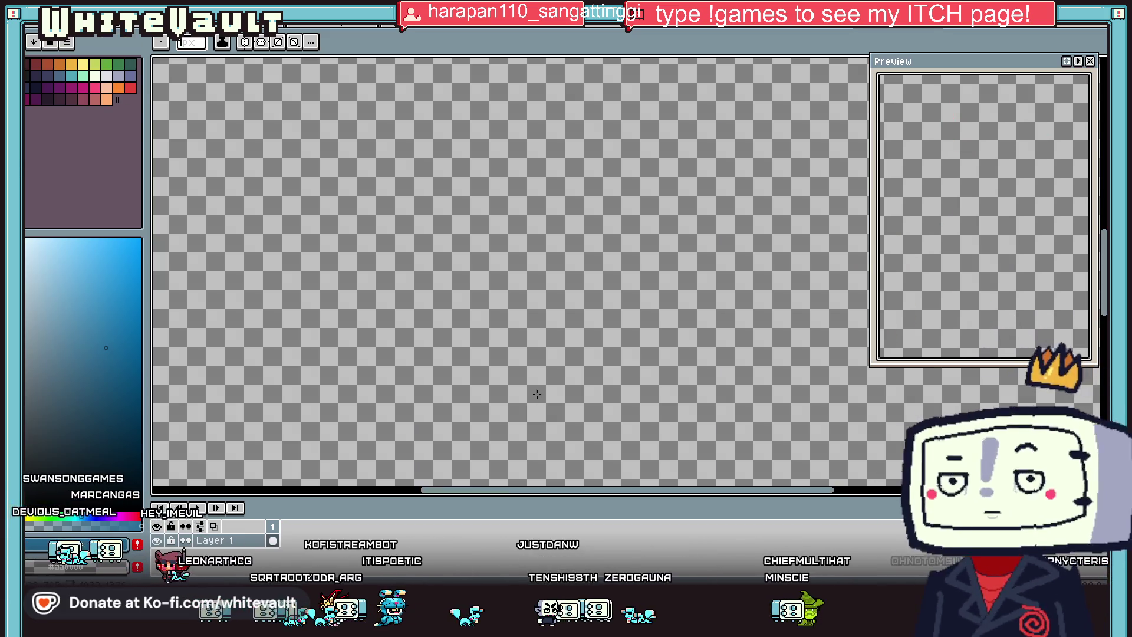
{"action": "key", "text": "ctrl+v"}
{"action": "scroll", "coordinate": [684, 222], "scroll_direction": "down", "scroll_amount": 3}
{"action": "key", "text": "Return"}
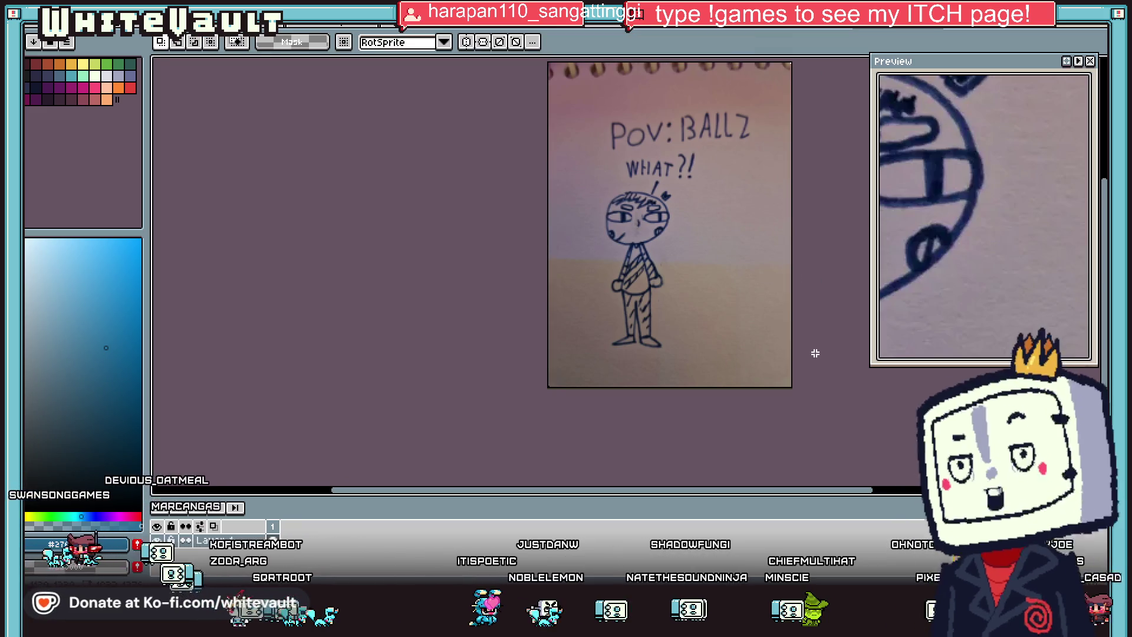
Step: Select the sketched character's head, then move to the next open document
{"action": "scroll", "coordinate": [807, 236], "scroll_direction": "up", "scroll_amount": 1}
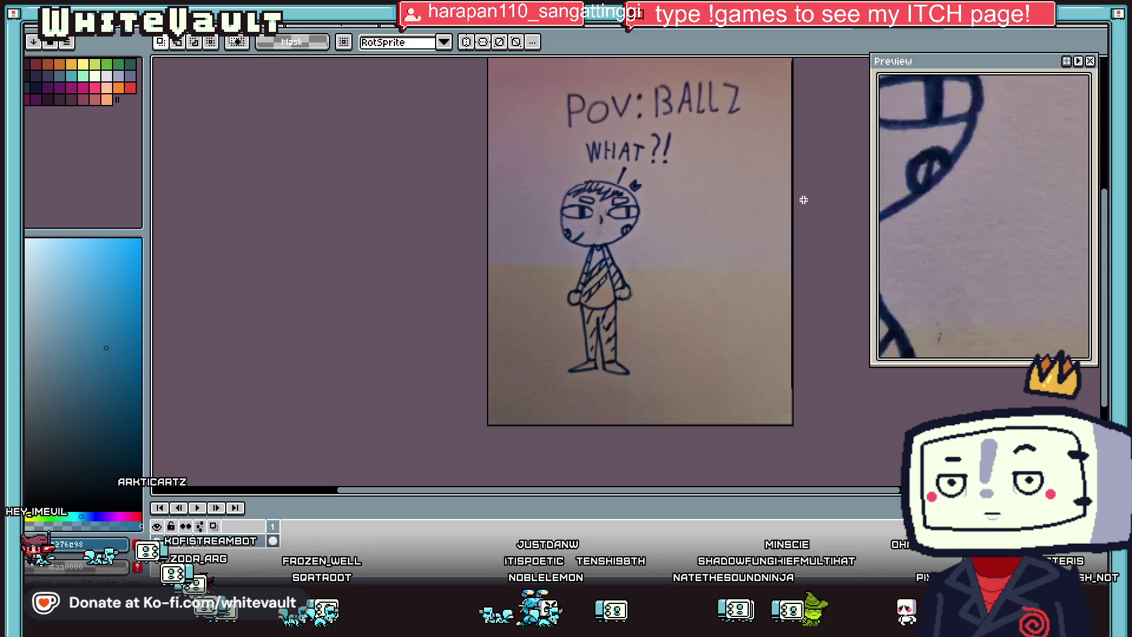
{"action": "scroll", "coordinate": [643, 181], "scroll_direction": "up", "scroll_amount": 3}
{"action": "left_click_drag", "start_coordinate": [563, 167], "coordinate": [701, 243]}
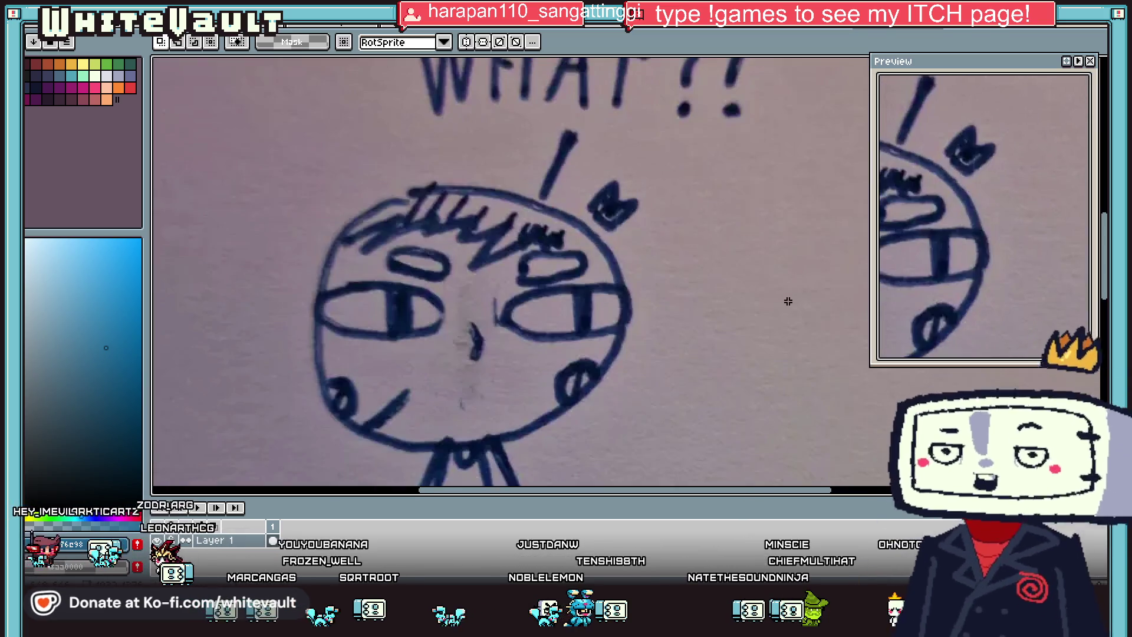
{"action": "scroll", "coordinate": [701, 243], "scroll_direction": "down", "scroll_amount": 3}
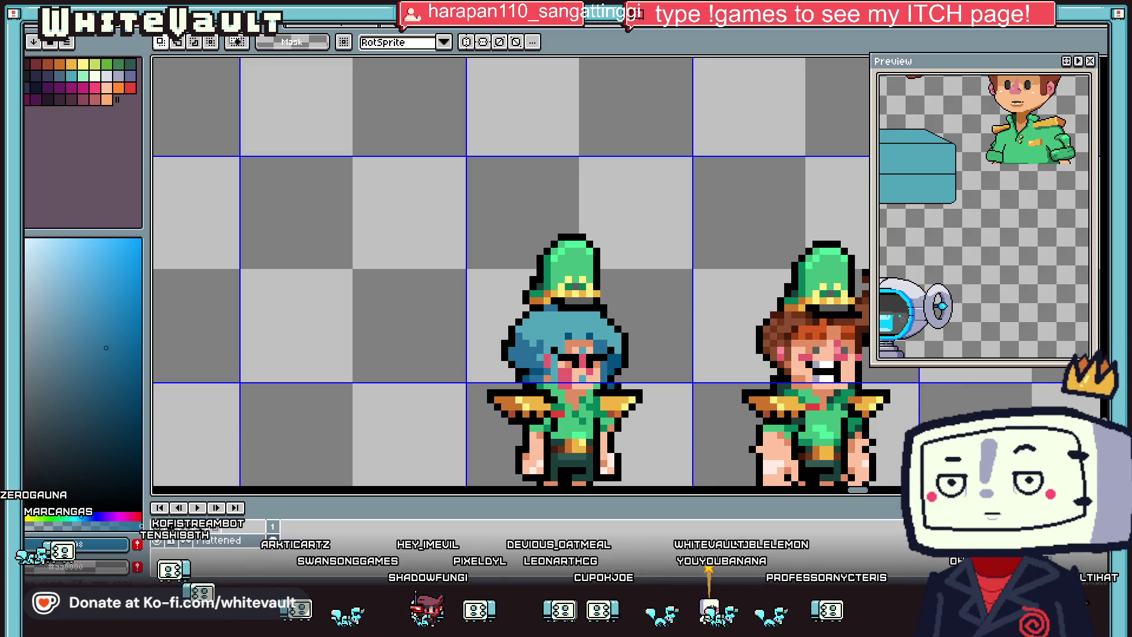
{"action": "key", "text": "ctrl+Tab"}
Step: Zoom in on the Treasury UI mockup, then move on to the creature sprite sheet
{"action": "key", "text": "ctrl+Tab"}
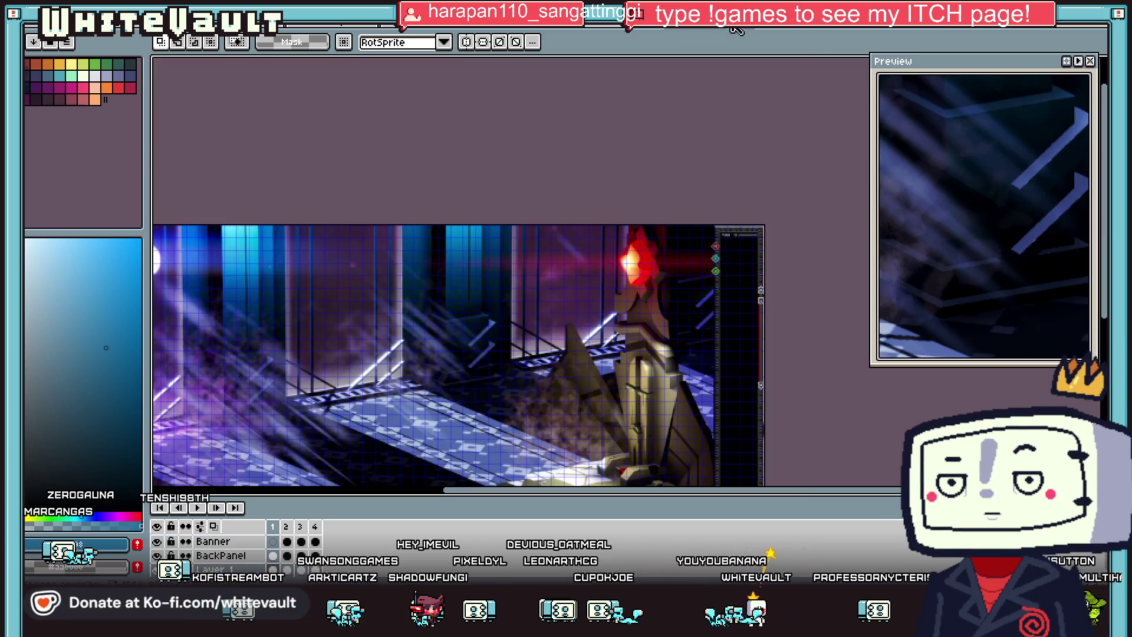
{"action": "key", "text": "ctrl+Tab"}
{"action": "scroll", "coordinate": [592, 164], "scroll_direction": "up", "scroll_amount": 1}
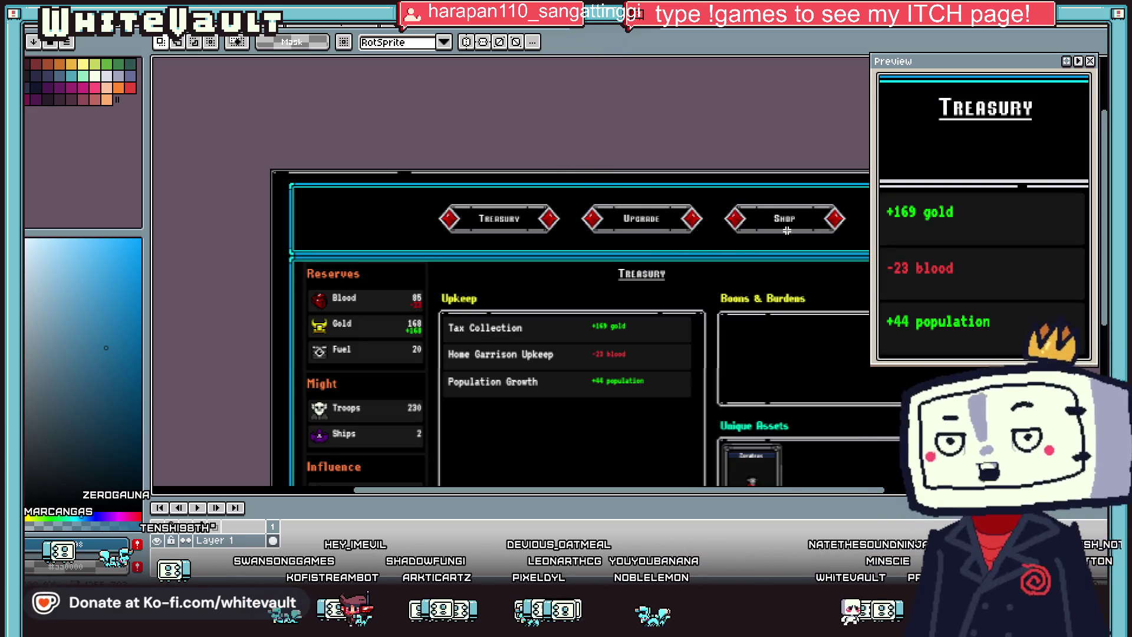
{"action": "scroll", "coordinate": [511, 229], "scroll_direction": "up", "scroll_amount": 1}
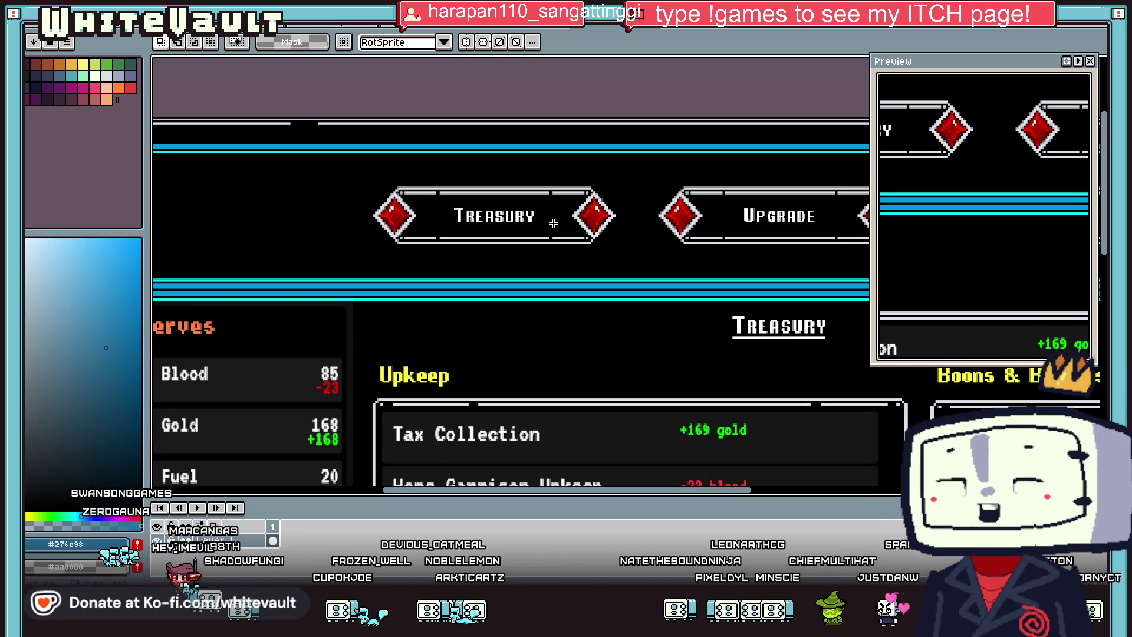
{"action": "scroll", "coordinate": [553, 222], "scroll_direction": "down", "scroll_amount": 3}
{"action": "scroll", "coordinate": [557, 230], "scroll_direction": "up", "scroll_amount": 1}
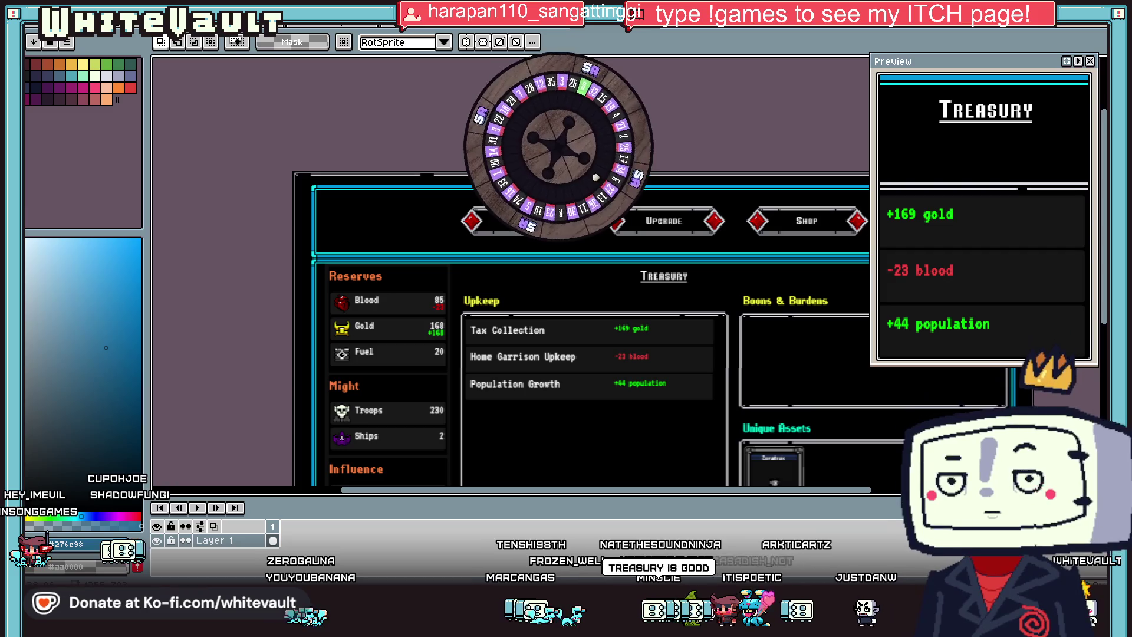
{"action": "key", "text": "ctrl+Tab"}
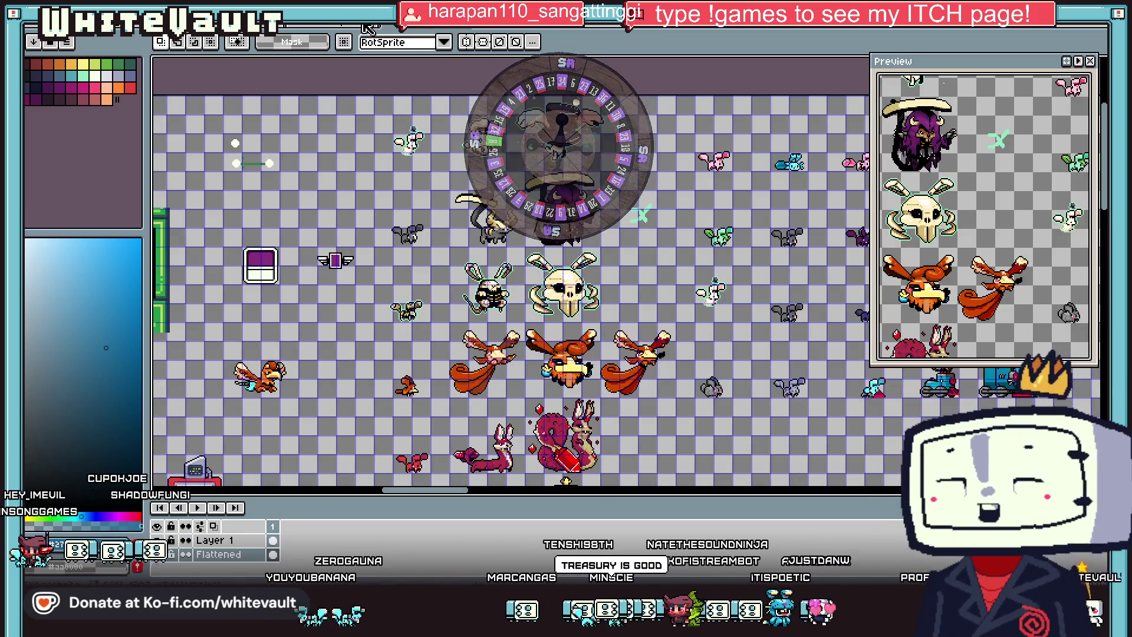
Step: Cycle past the isometric hut scene to the sprite sheets, then bring up GG RPG Test
{"action": "key", "text": "ctrl+Tab"}
{"action": "key", "text": "ctrl+Tab"}
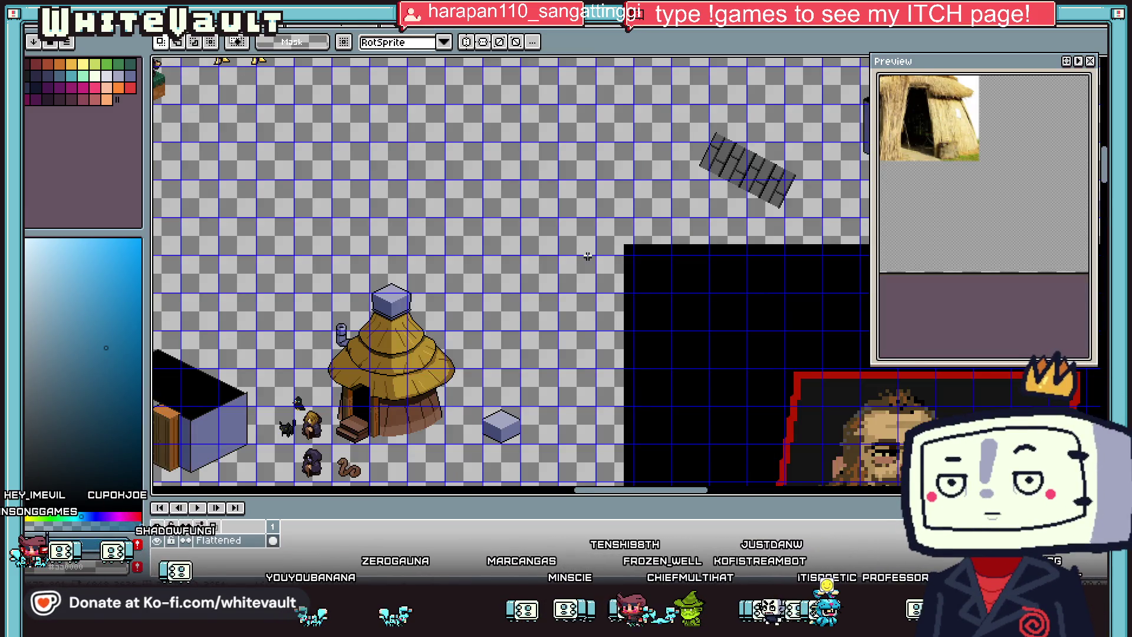
{"action": "key", "text": "ctrl+Tab"}
{"action": "key", "text": "ctrl+Tab"}
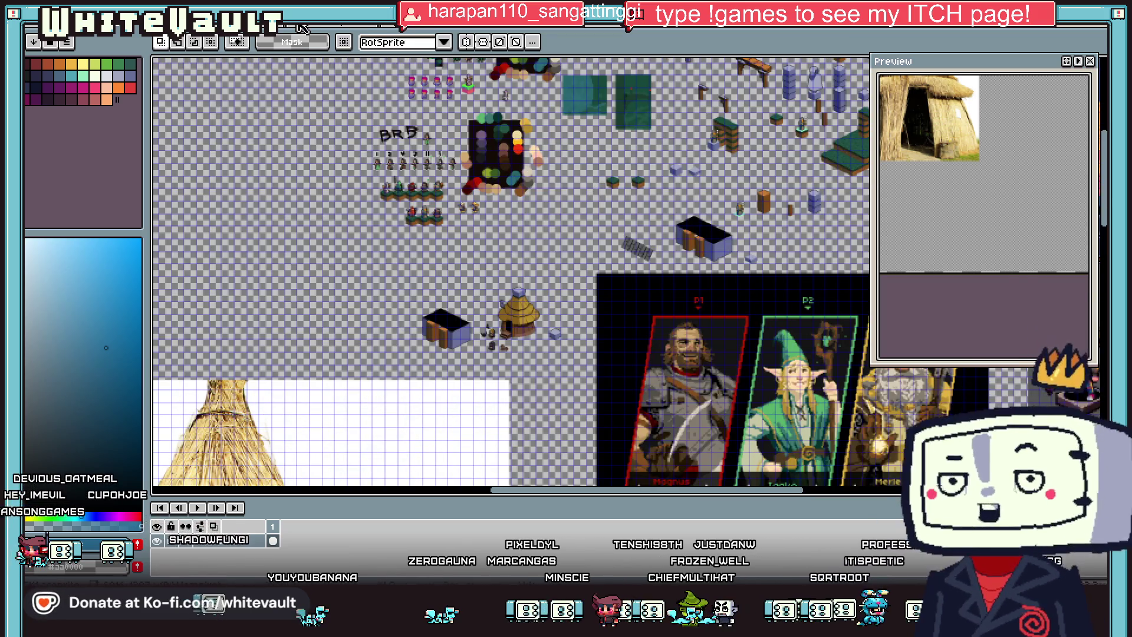
{"action": "key", "text": "ctrl+Tab"}
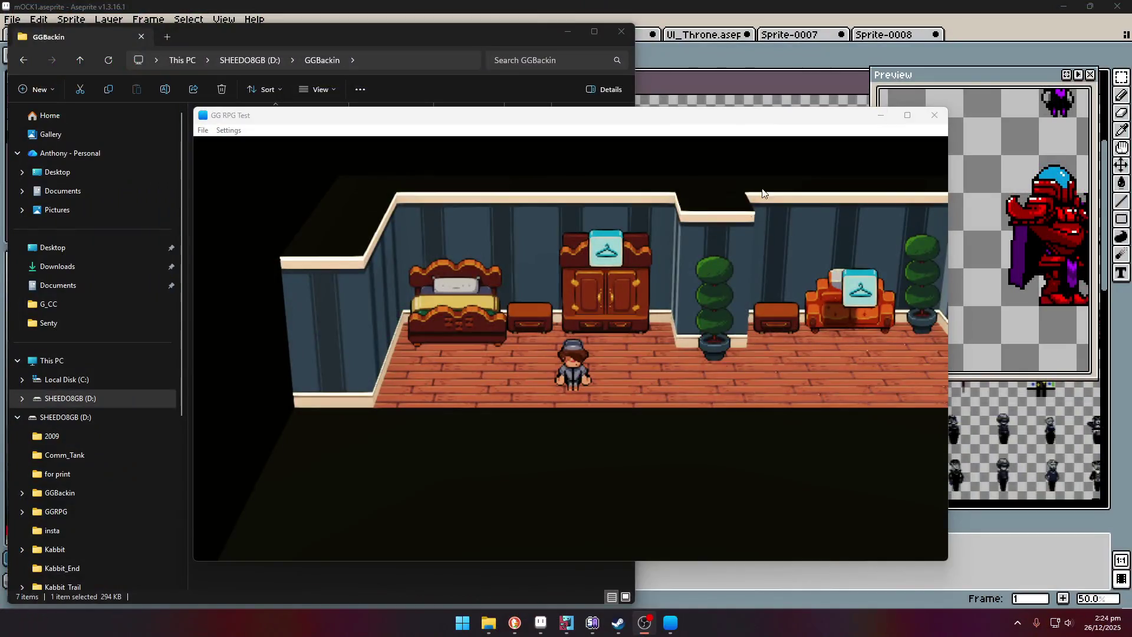
{"action": "left_click", "coordinate": [764, 125]}
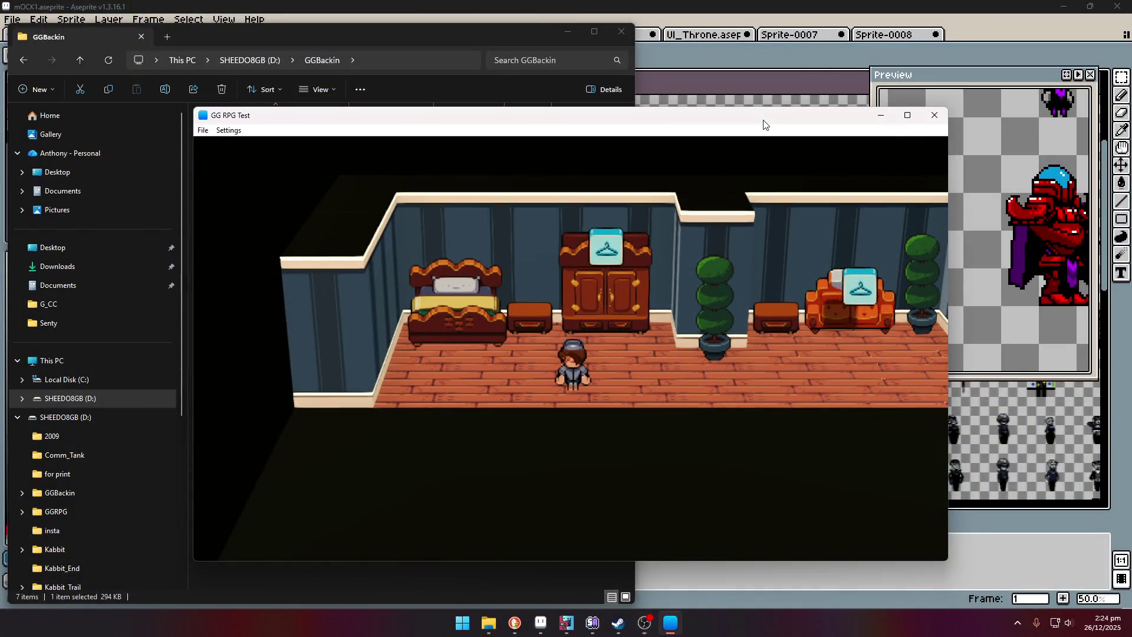
Step: Fill the screen with the game, try the apartment door, and dismiss the get-dressed-first message
{"action": "left_click", "coordinate": [908, 116]}
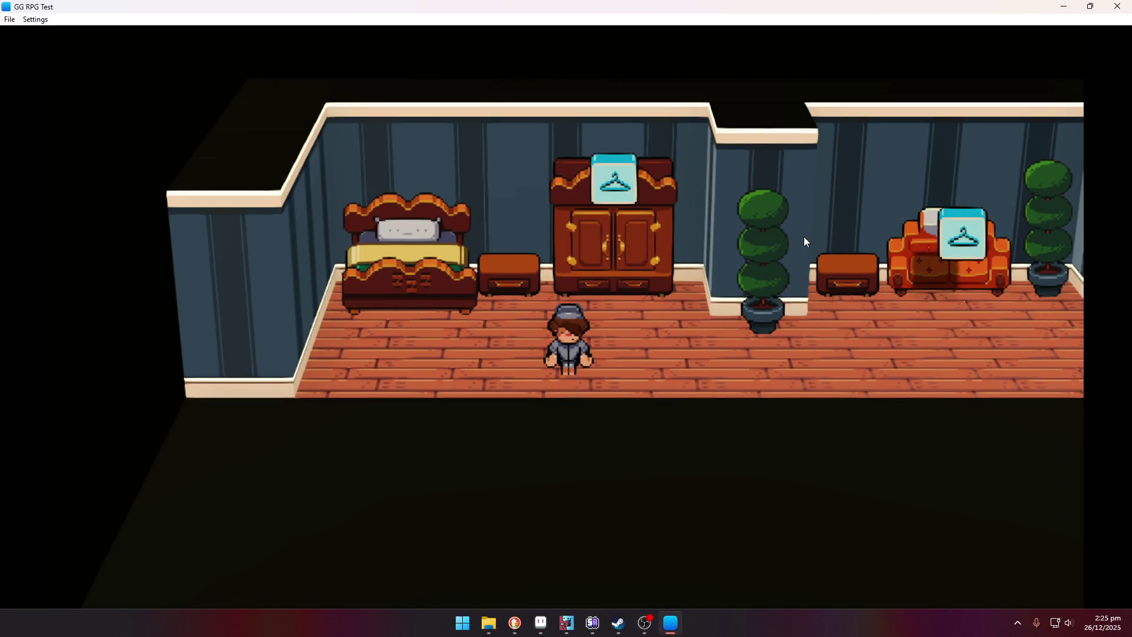
{"action": "key", "text": "Right"}
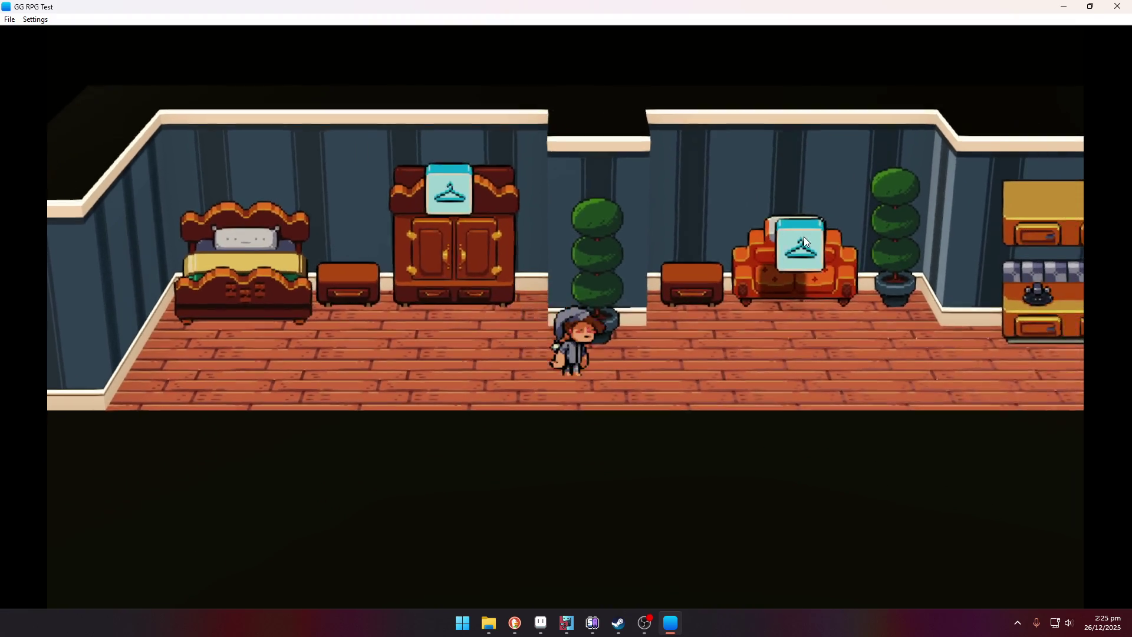
{"action": "key", "text": "Right"}
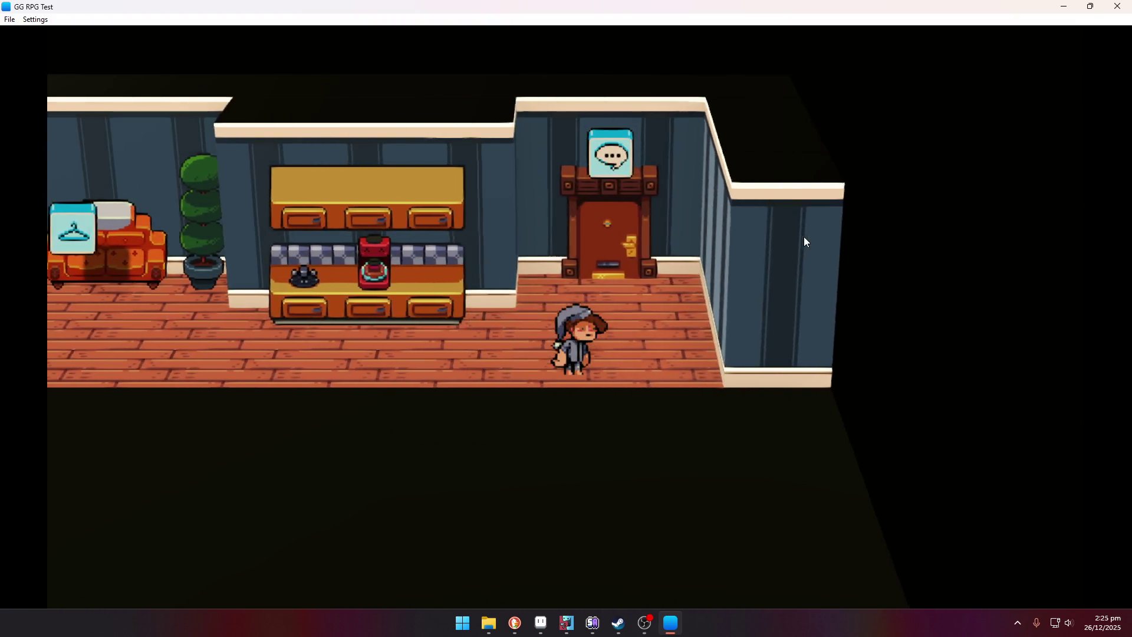
{"action": "key", "text": "Up"}
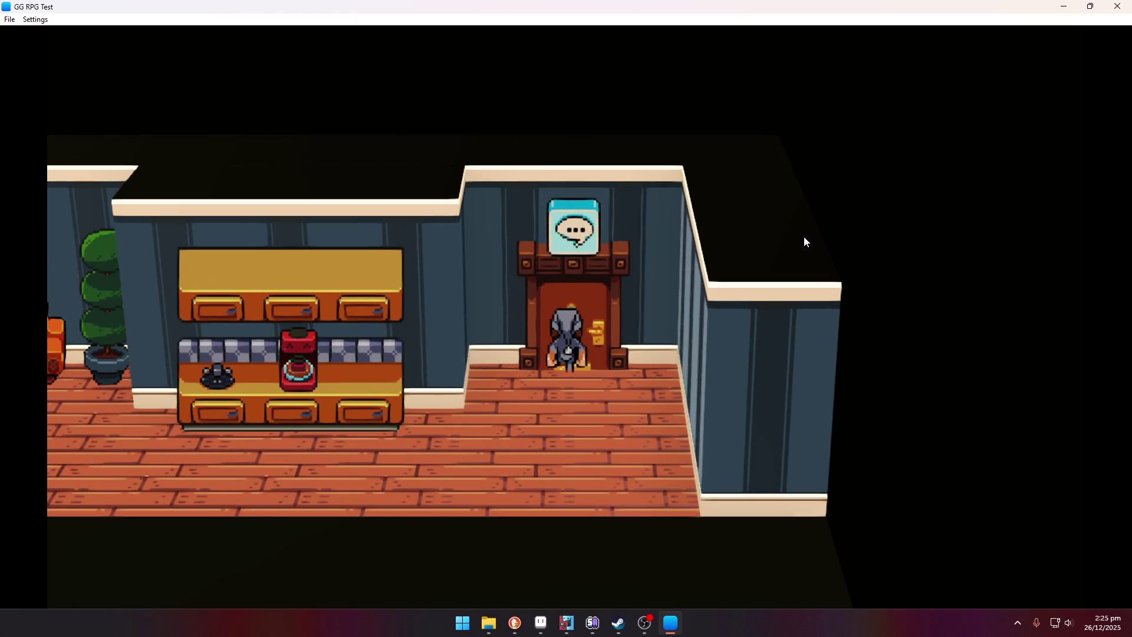
{"action": "key", "text": "Return"}
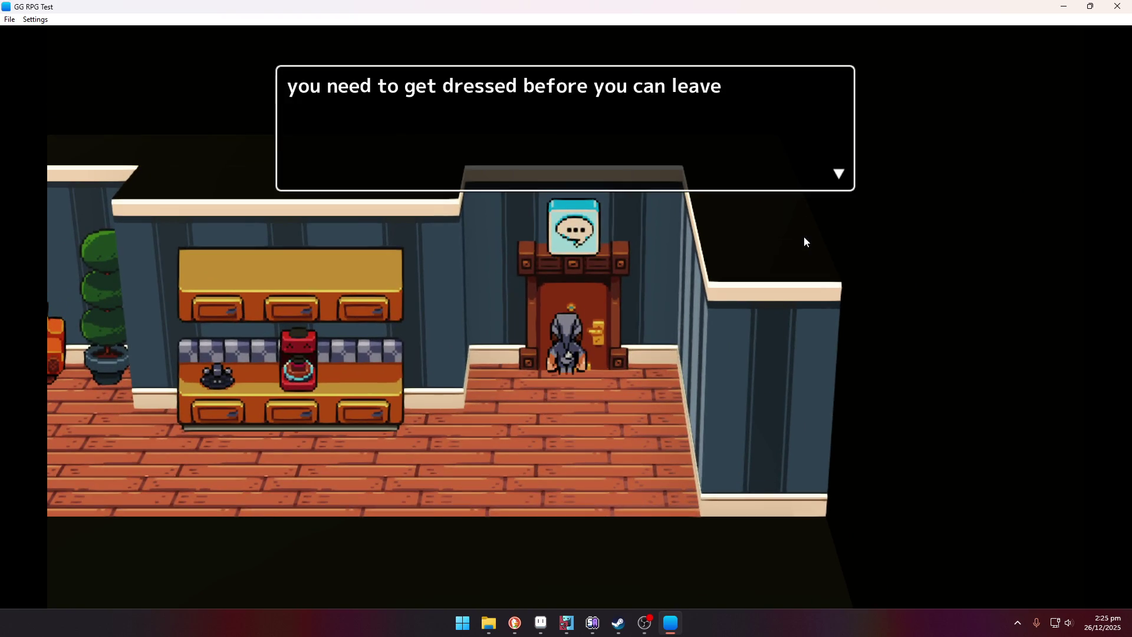
{"action": "key", "text": "Return"}
Step: Get dressed at the sofa, then walk the dressed character to the exit door
{"action": "key", "text": "Down"}
{"action": "key", "text": "Left"}
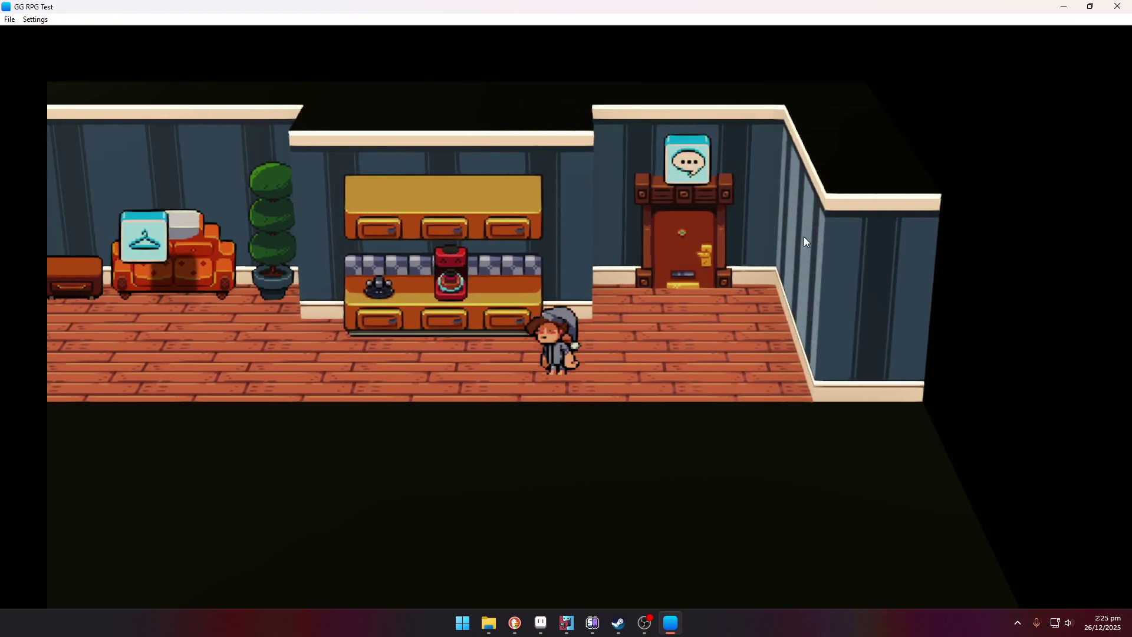
{"action": "key", "text": "Up"}
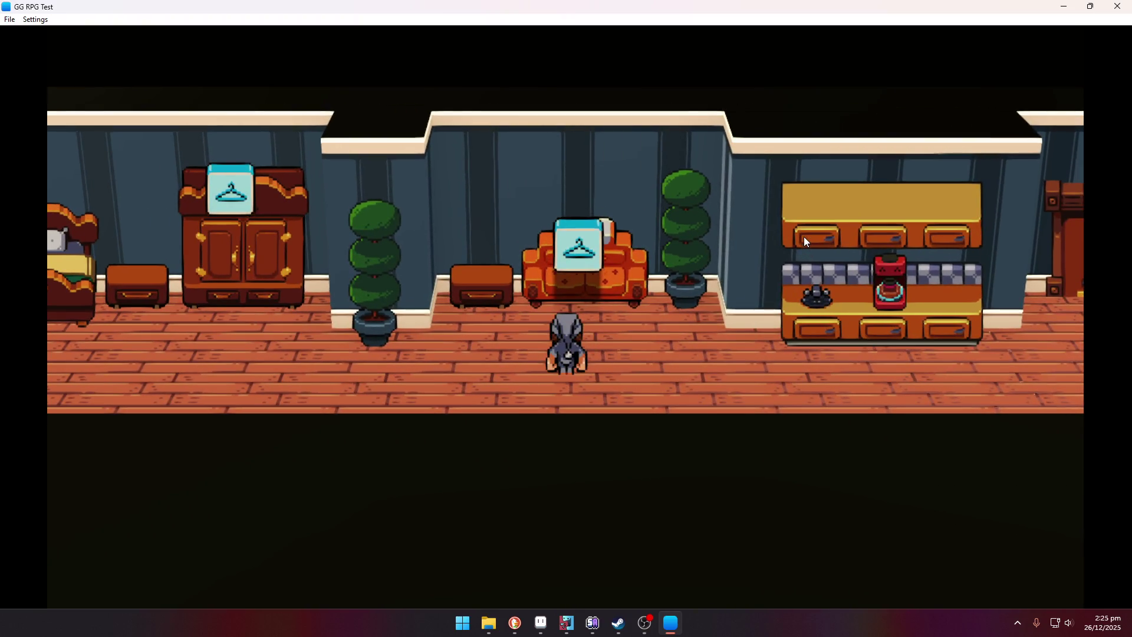
{"action": "key", "text": "Return"}
{"action": "key", "text": "Return"}
{"action": "key", "text": "Return"}
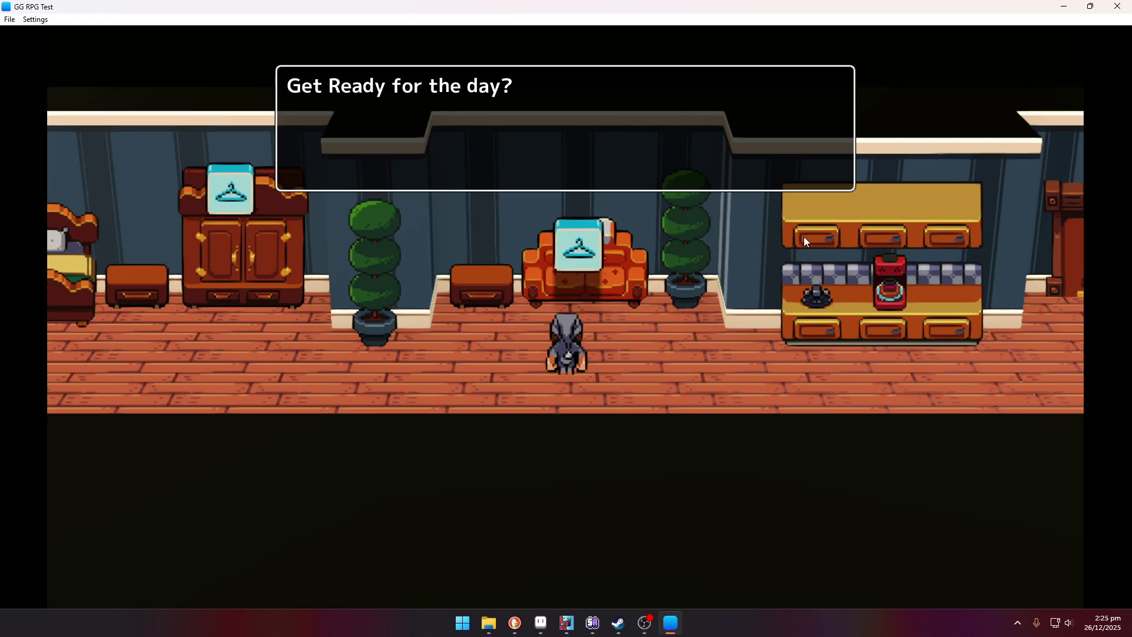
{"action": "key", "text": "Down"}
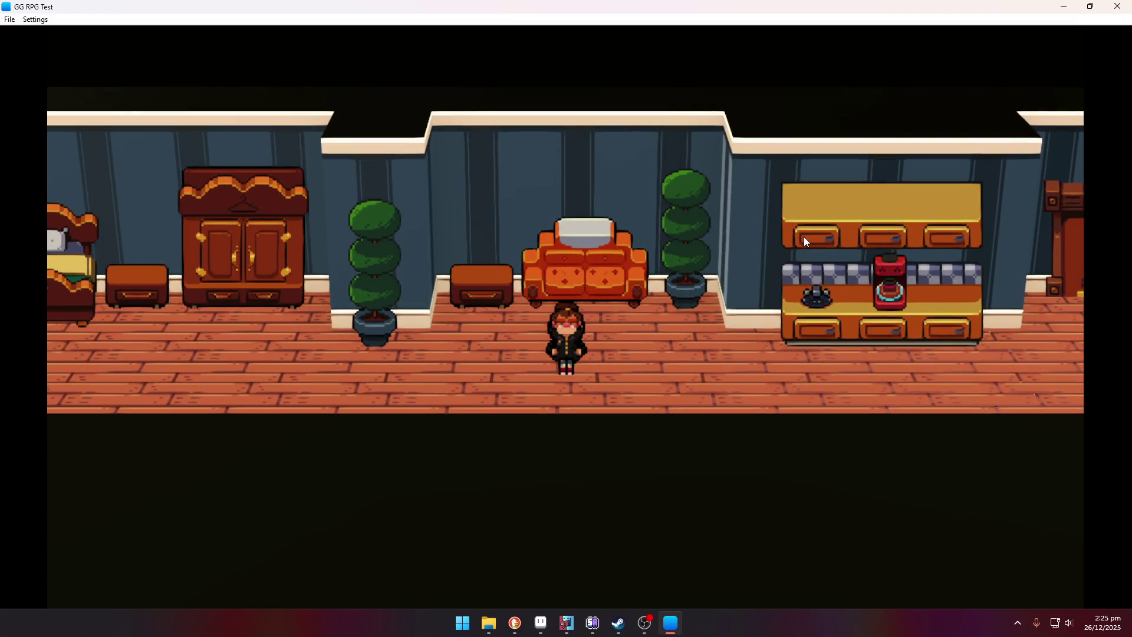
{"action": "key", "text": "Right"}
{"action": "key", "text": "Right"}
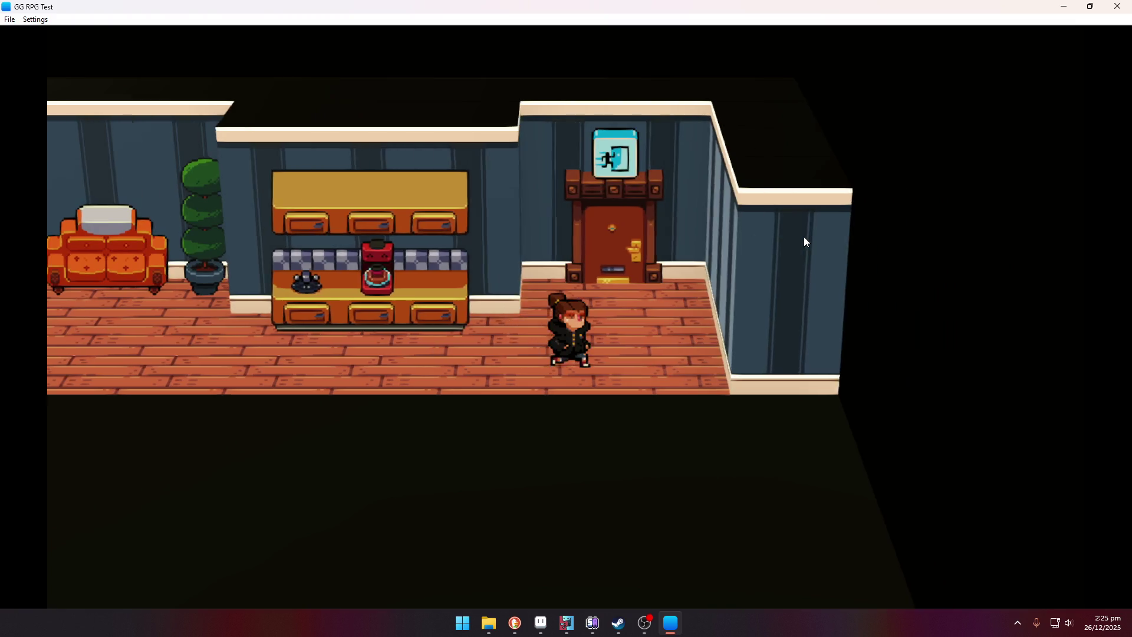
{"action": "key", "text": "Up"}
{"action": "key", "text": "Up"}
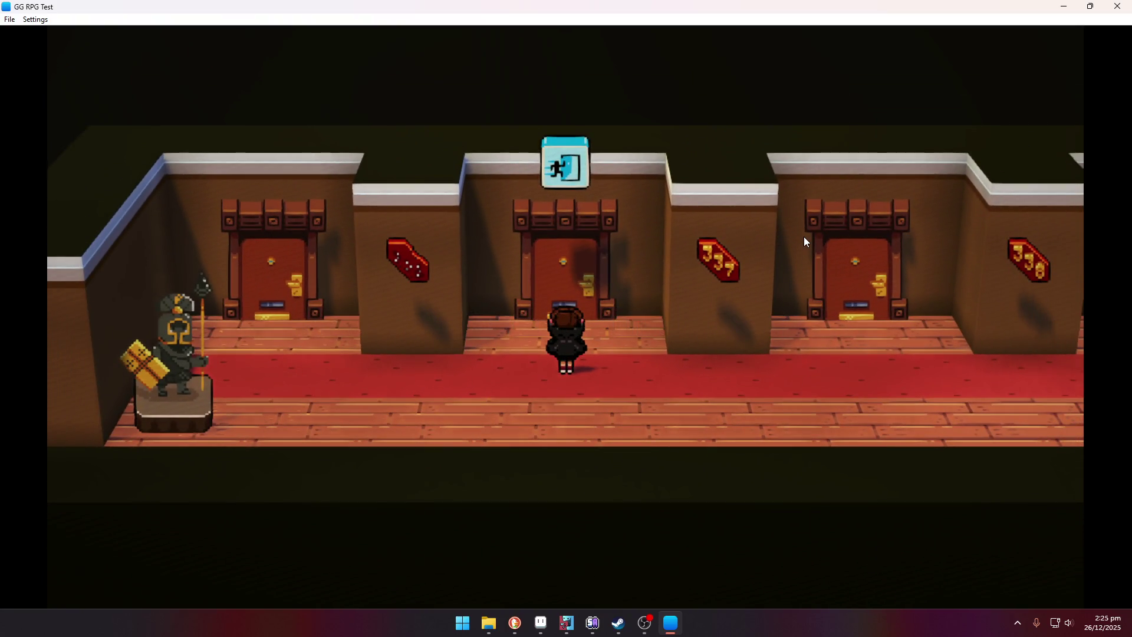
Step: Walk down the hallway into the elevator and ride it to the Lobby
{"action": "key", "text": "Left"}
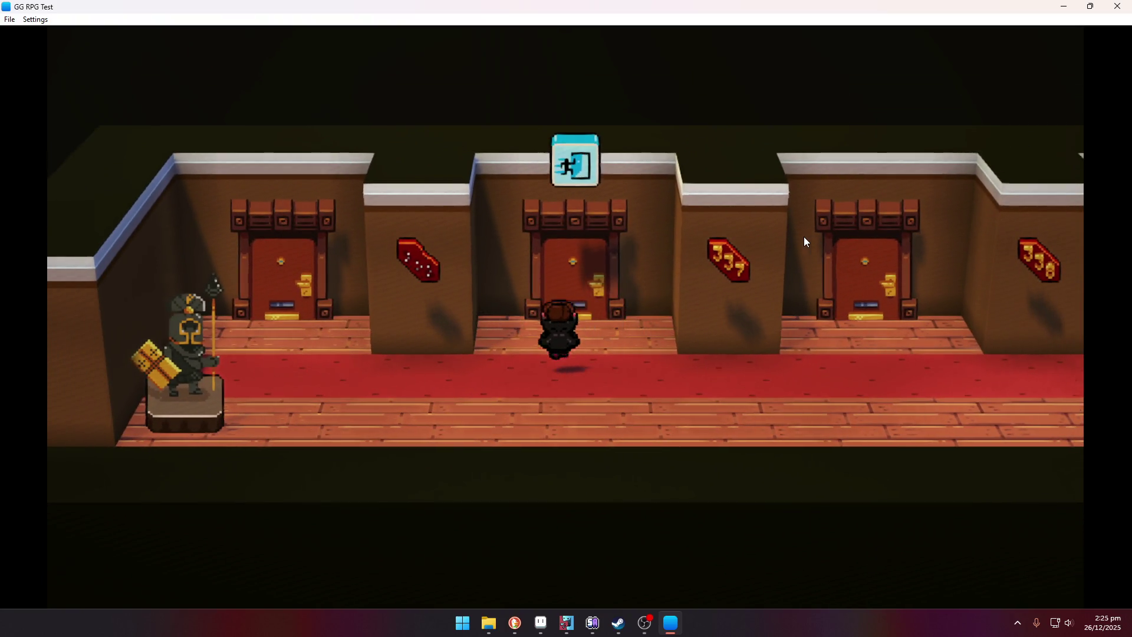
{"action": "key", "text": "Right"}
{"action": "key", "text": "Right"}
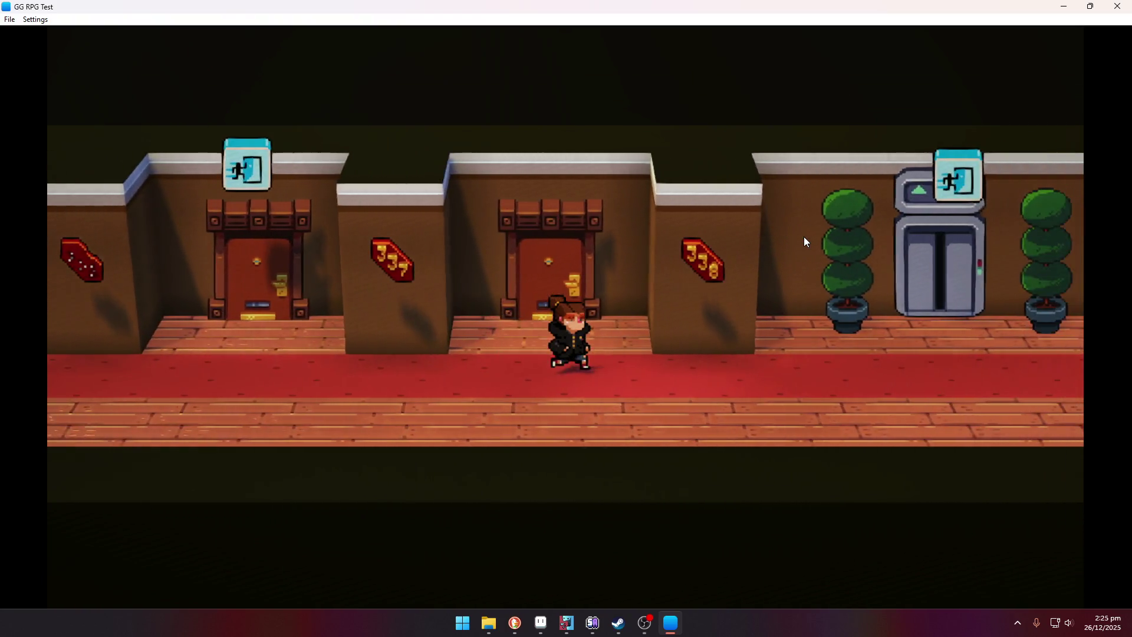
{"action": "key", "text": "Up"}
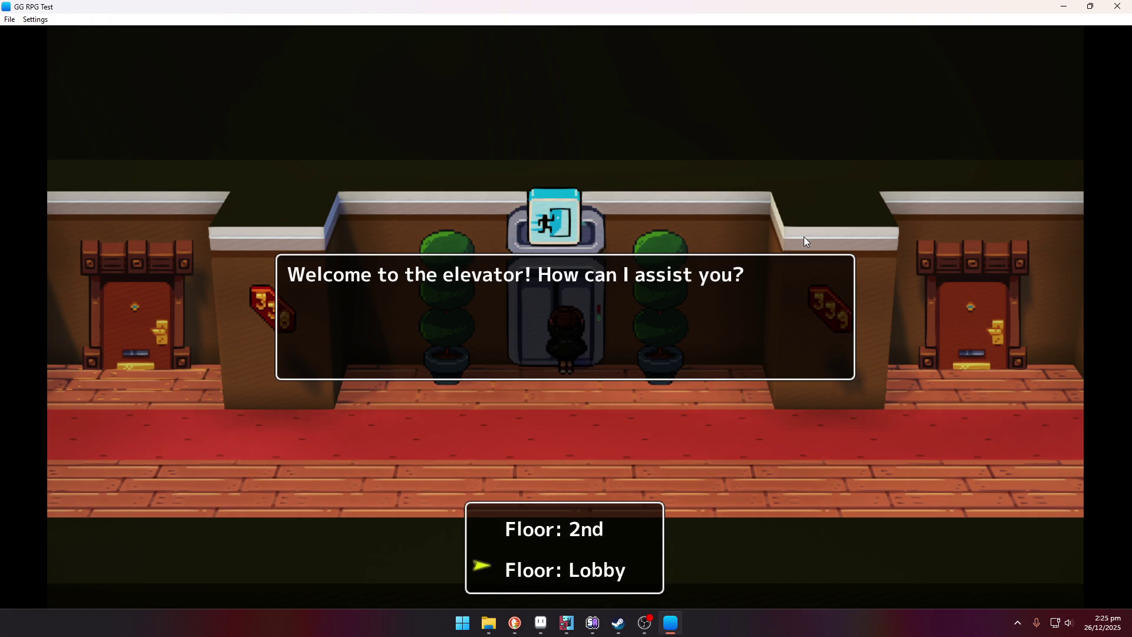
{"action": "key", "text": "Return"}
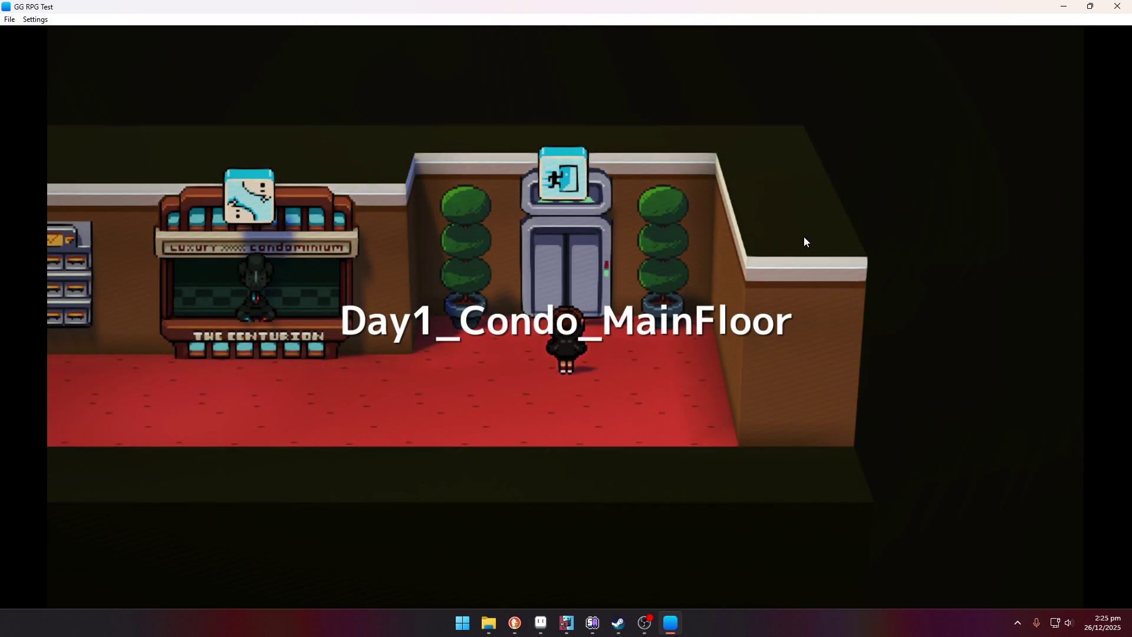
Step: Walk to the Centurion counter and talk to the receptionist
{"action": "key", "text": "Left"}
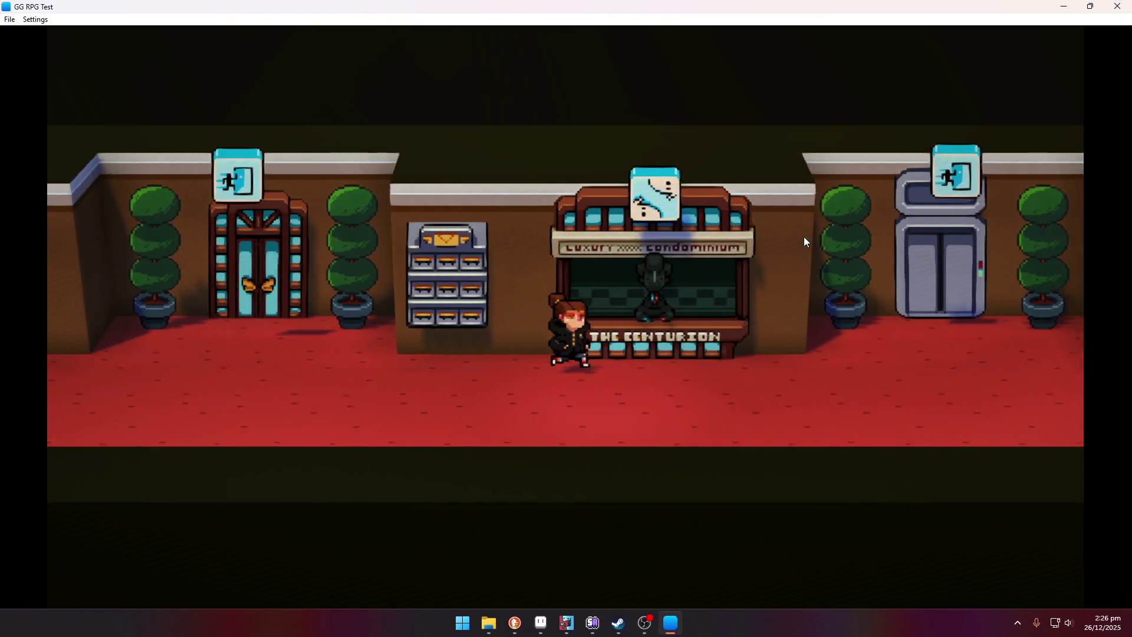
{"action": "key", "text": "Right"}
{"action": "key", "text": "Up"}
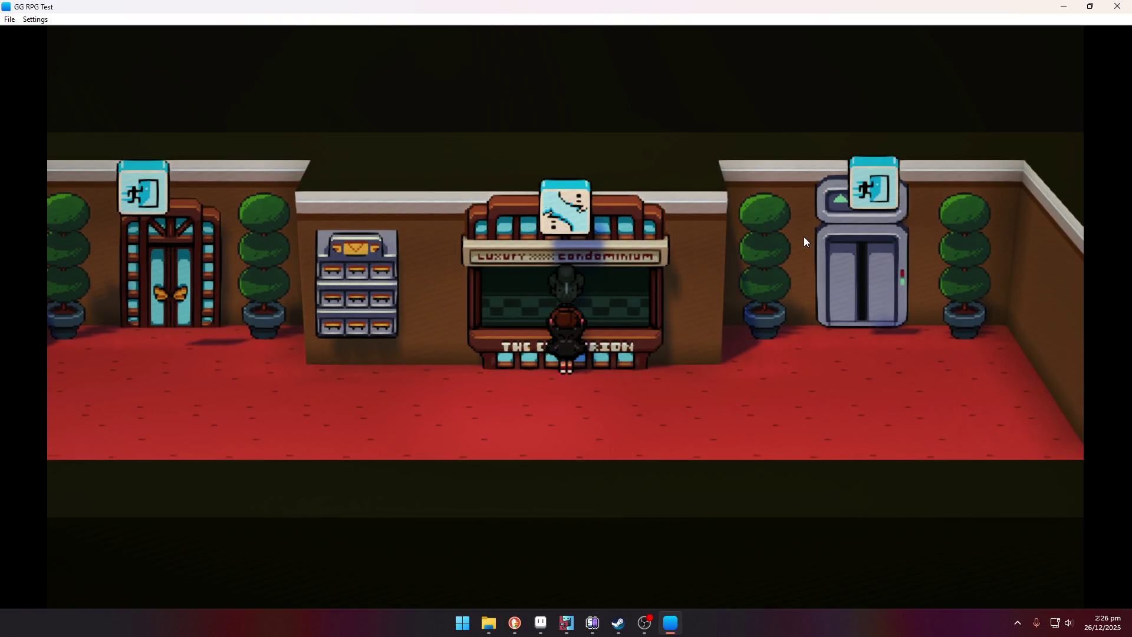
{"action": "key", "text": "Right"}
{"action": "key", "text": "Left"}
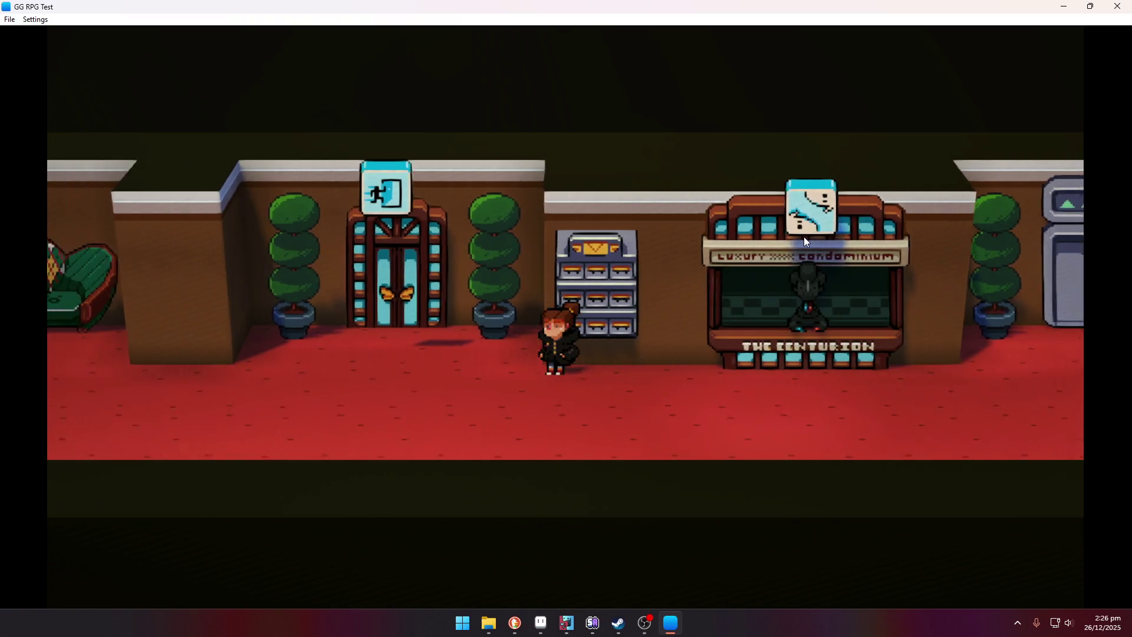
{"action": "key", "text": "Right"}
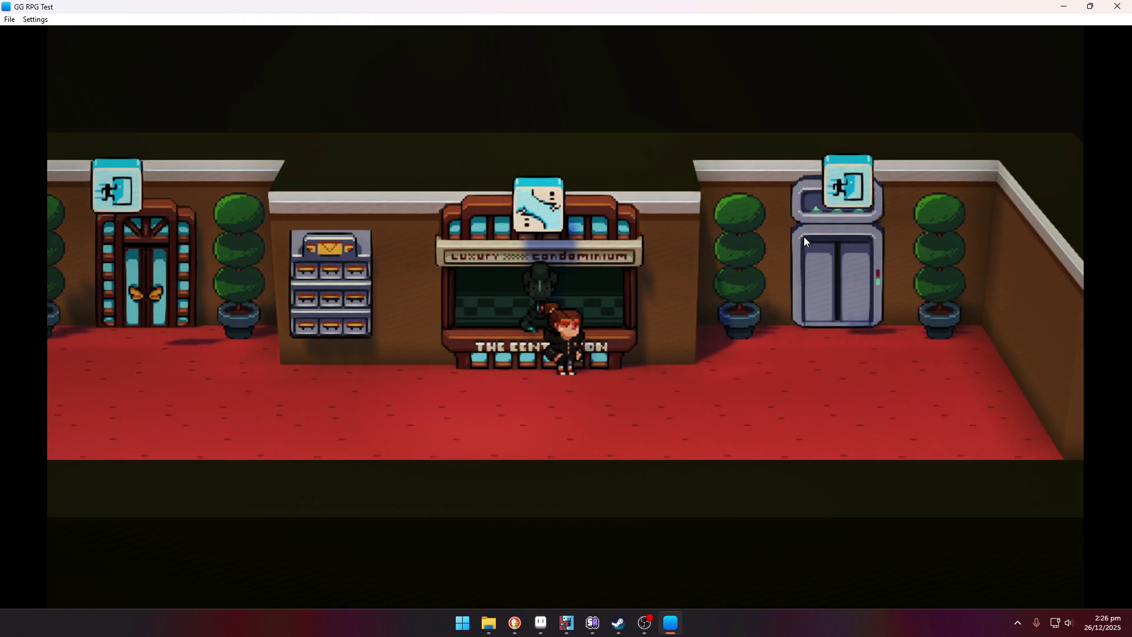
{"action": "key", "text": "Up"}
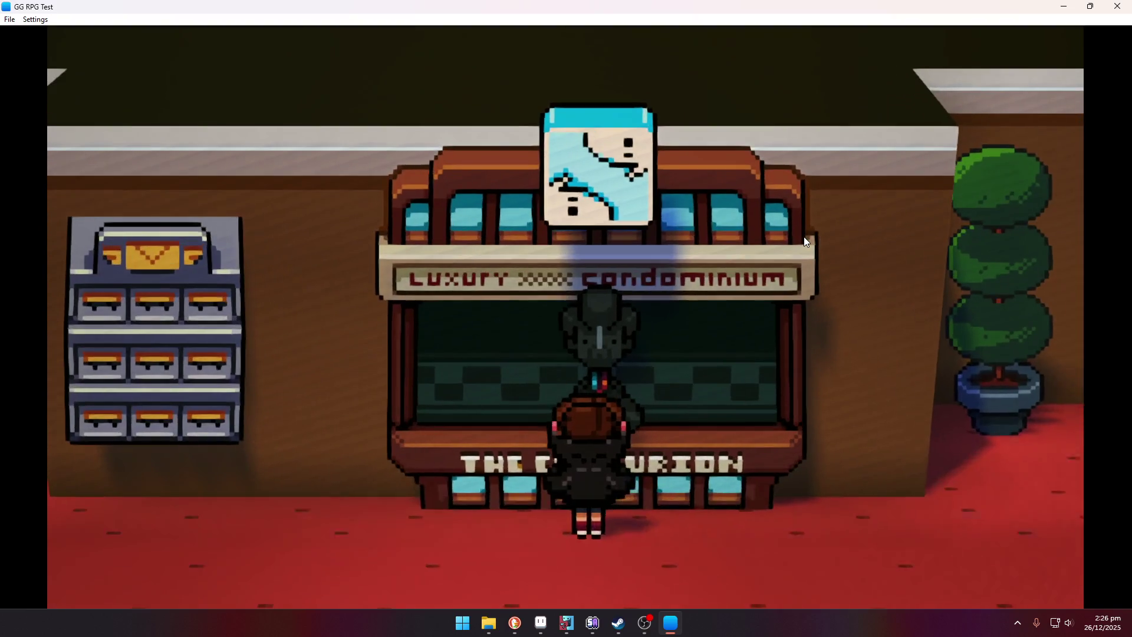
{"action": "key", "text": "Return"}
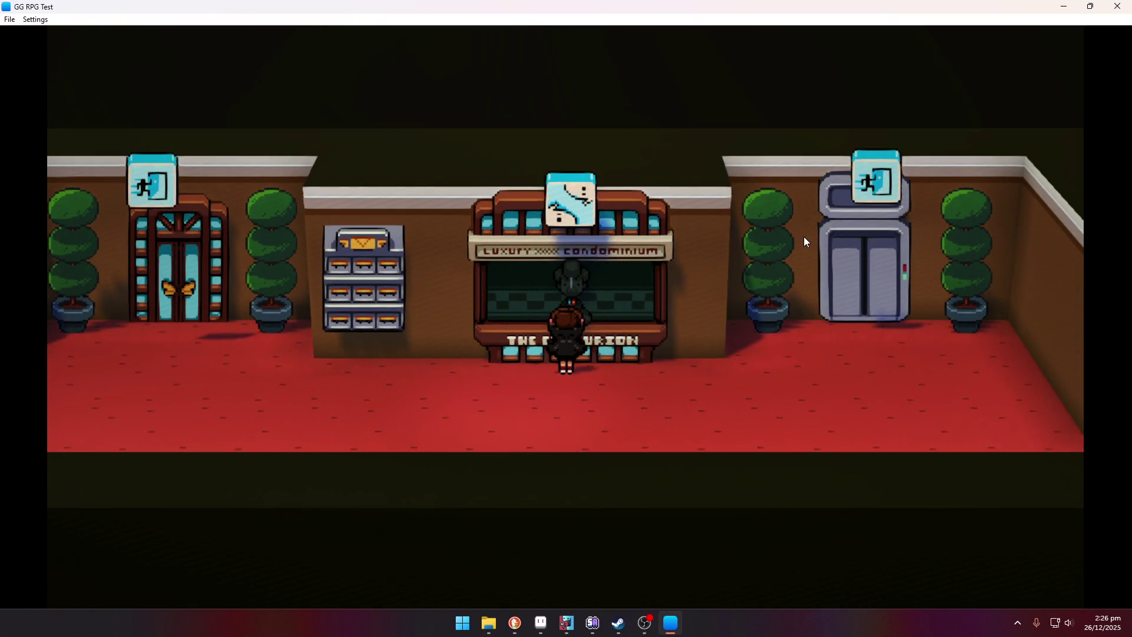
Step: Explore the lobby's left side, then exit through the front doors onto the city street
{"action": "key", "text": "Left"}
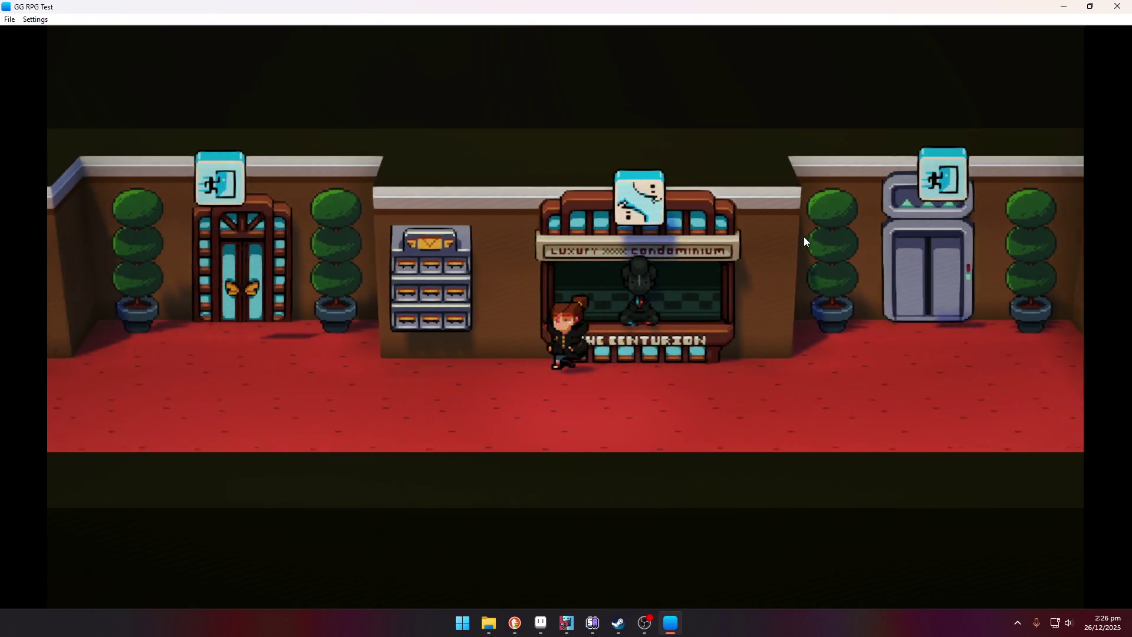
{"action": "key", "text": "Left"}
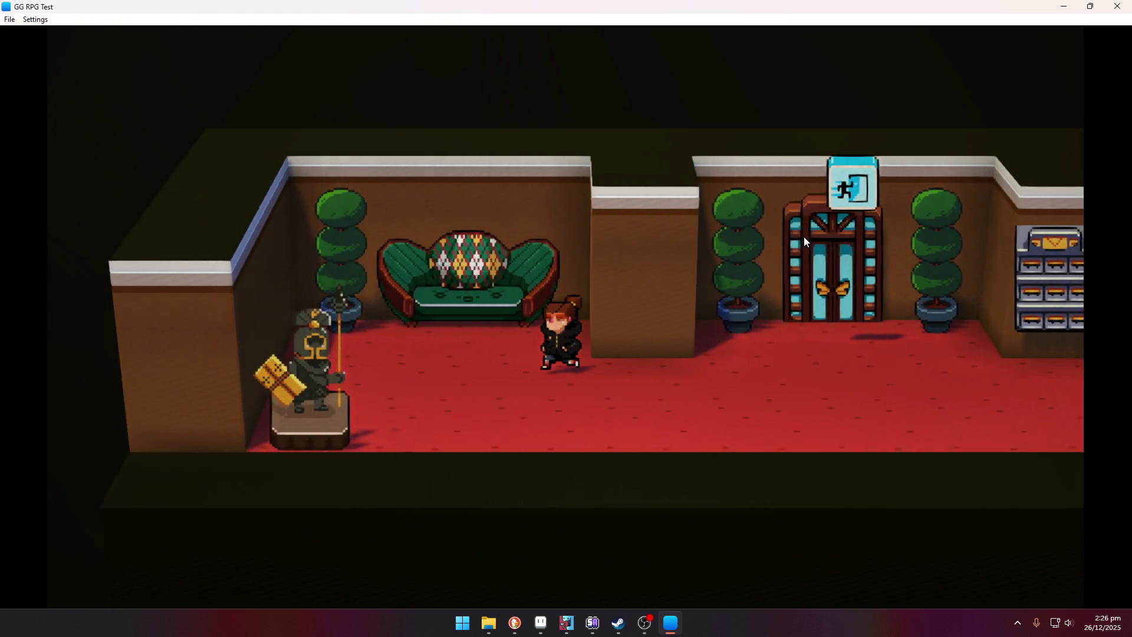
{"action": "key", "text": "Left"}
{"action": "key", "text": "Up"}
{"action": "key", "text": "Down"}
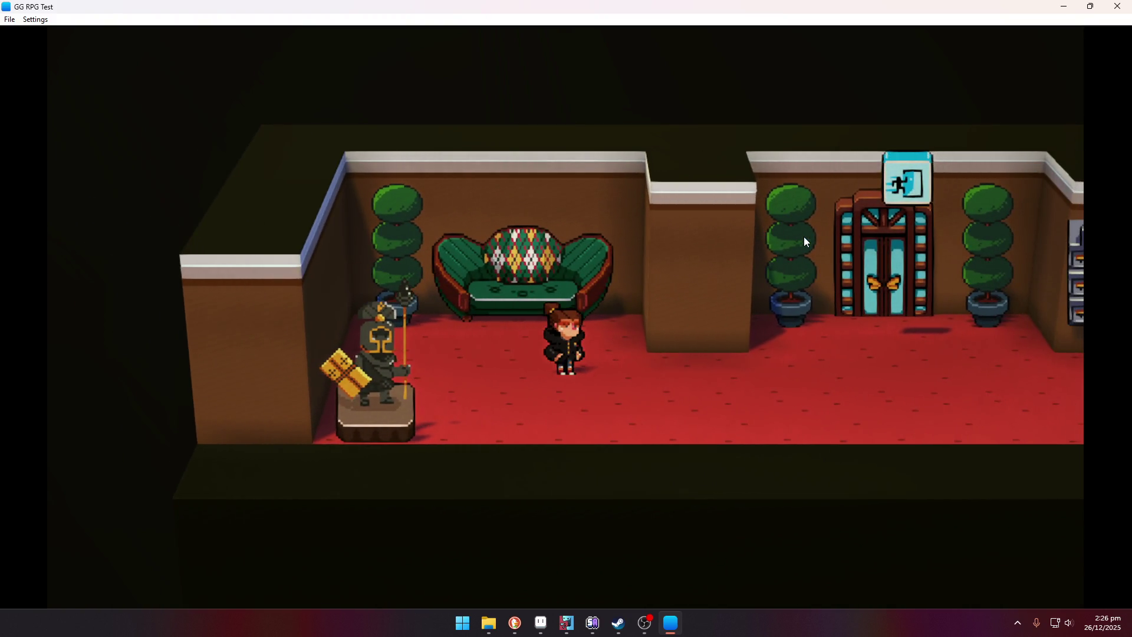
{"action": "key", "text": "Right"}
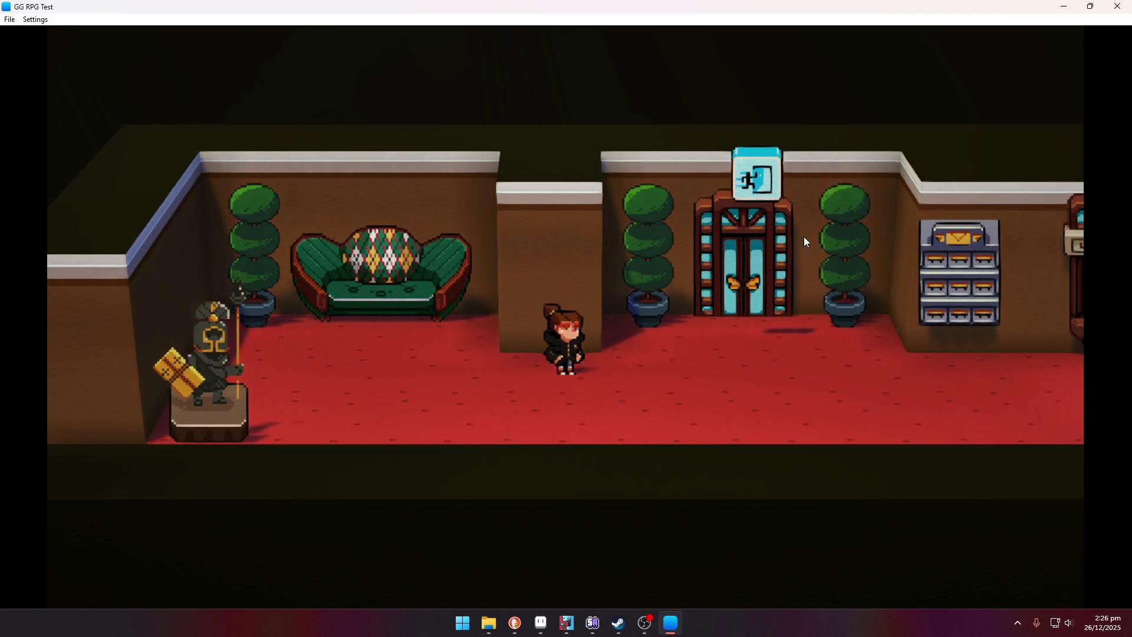
{"action": "key", "text": "Left"}
{"action": "key", "text": "Right"}
{"action": "key", "text": "Left"}
{"action": "key", "text": "Right"}
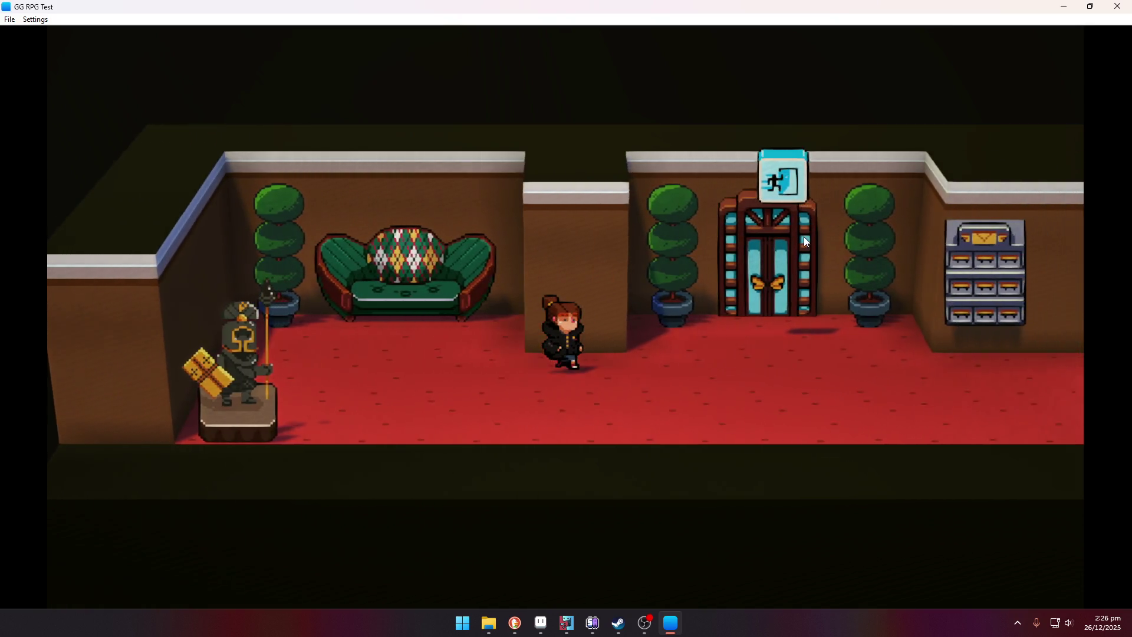
{"action": "key", "text": "Right"}
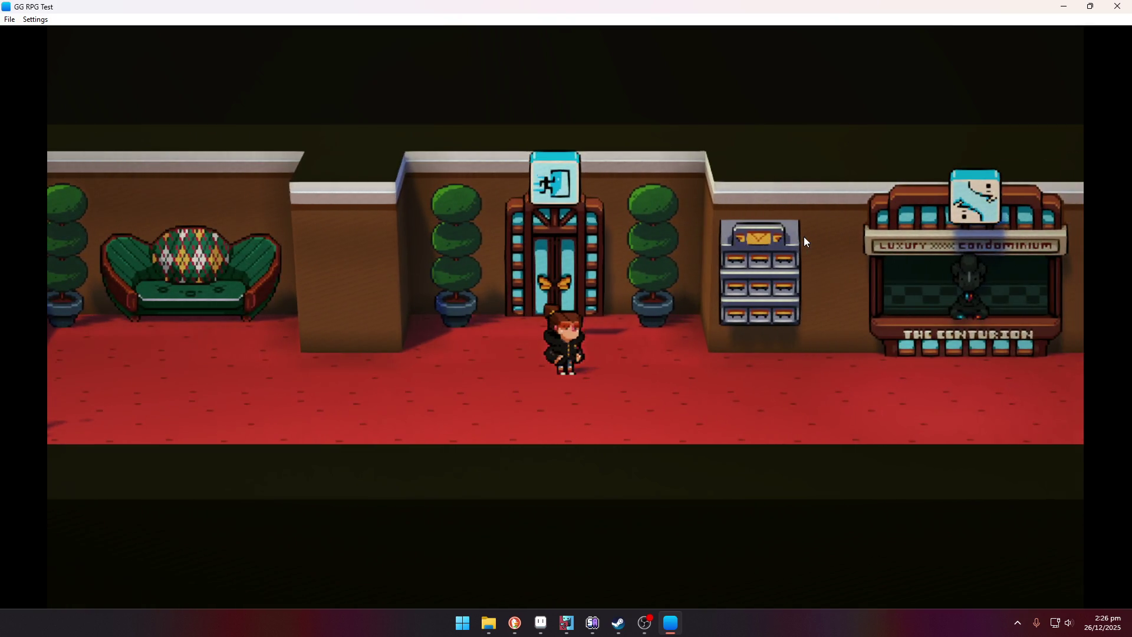
{"action": "key", "text": "Up"}
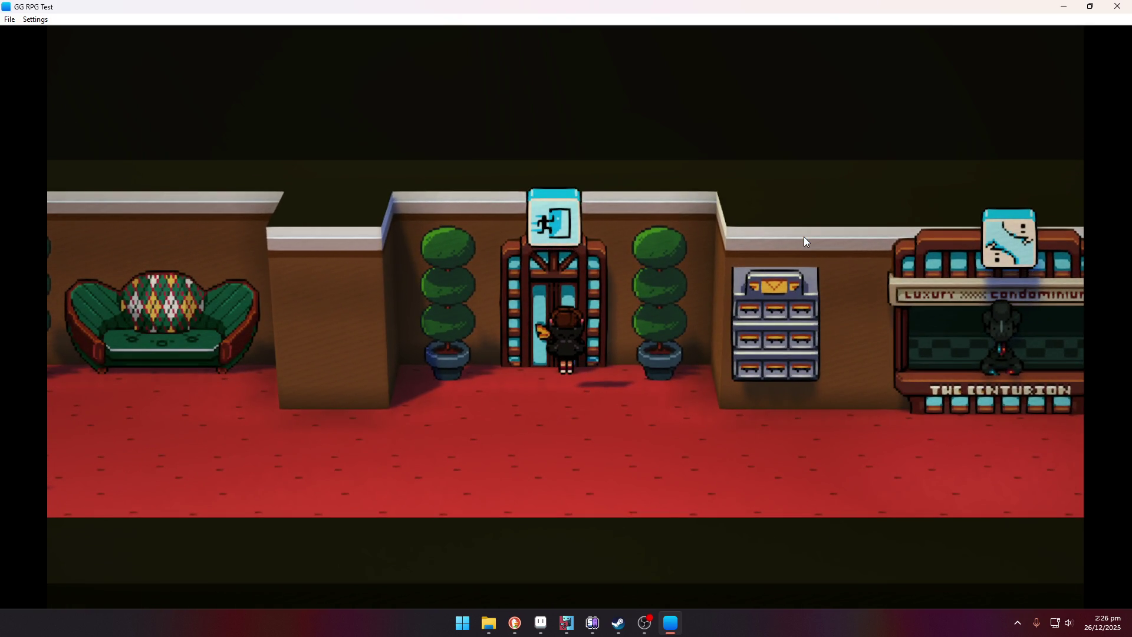
{"action": "key", "text": "Return"}
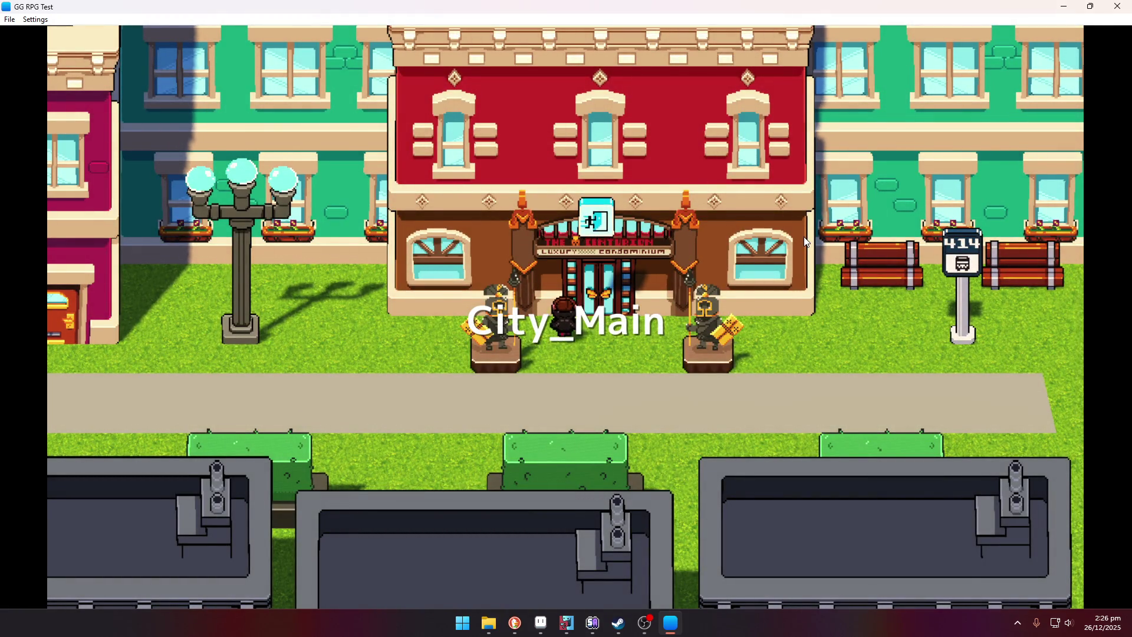
Step: Walk left along the sidewalk past the hot dog stand to the street's far end
{"action": "key", "text": "Down"}
{"action": "key", "text": "Right"}
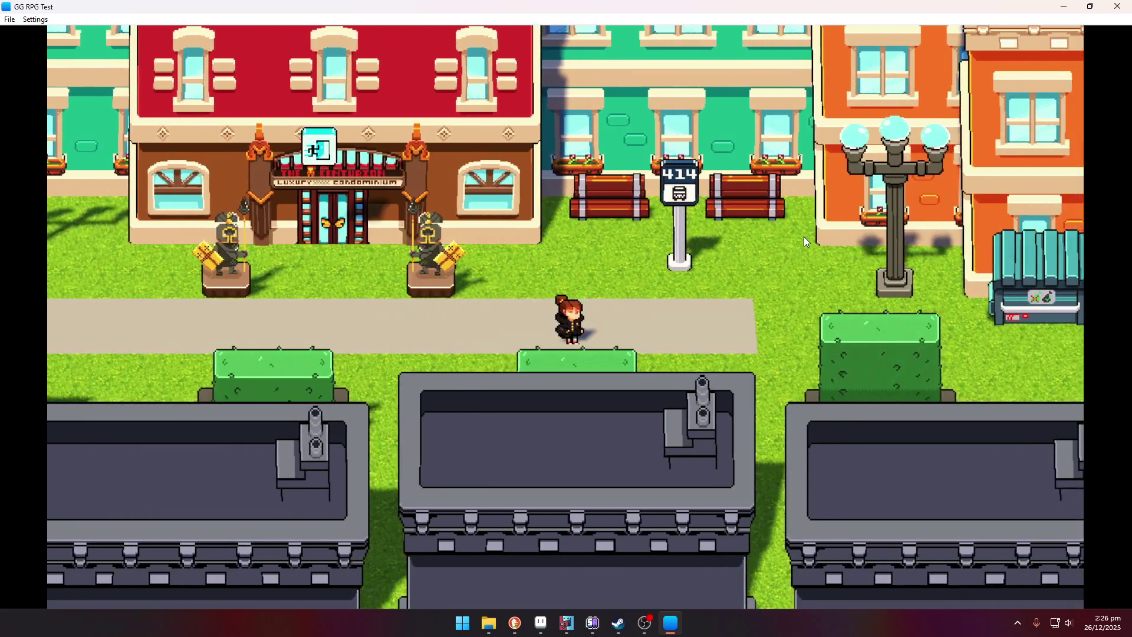
{"action": "key", "text": "Left"}
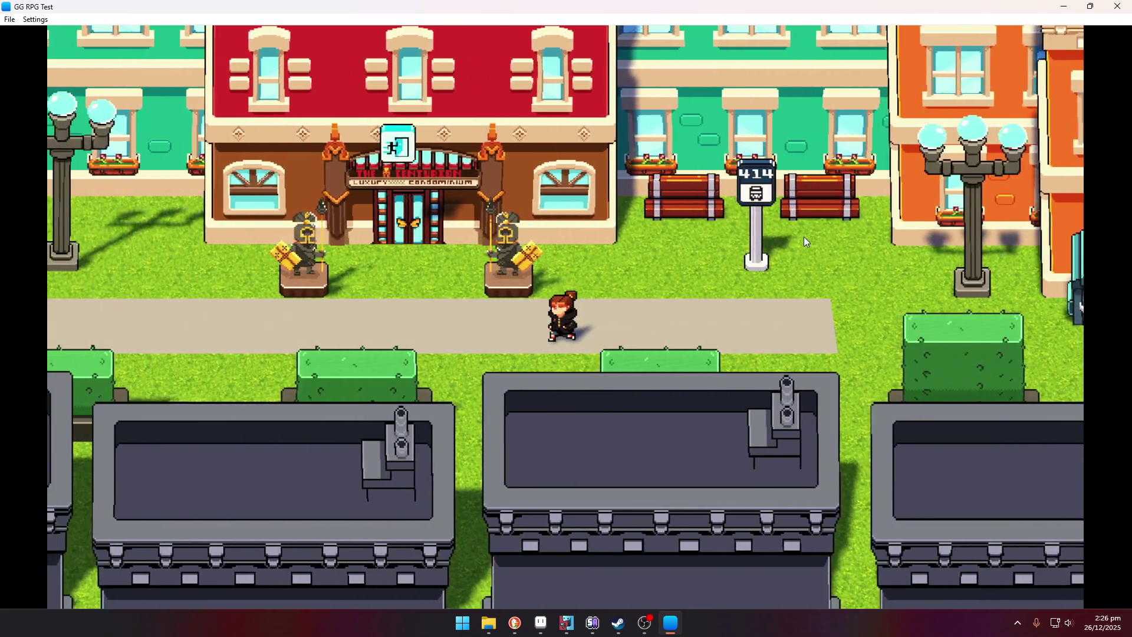
{"action": "key", "text": "Left"}
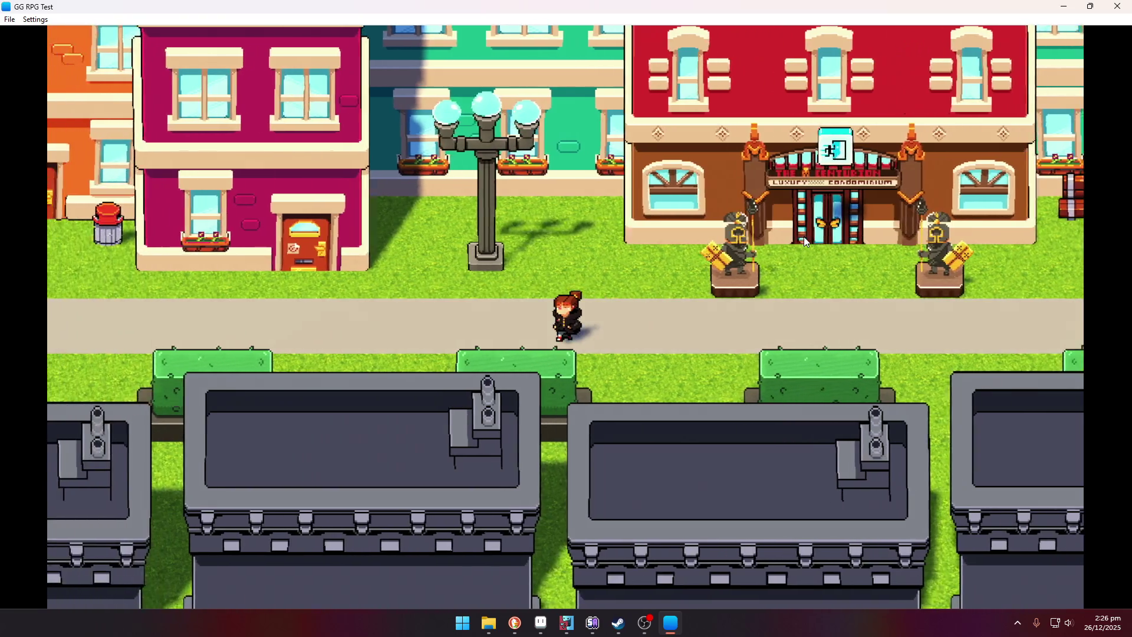
{"action": "key", "text": "Left"}
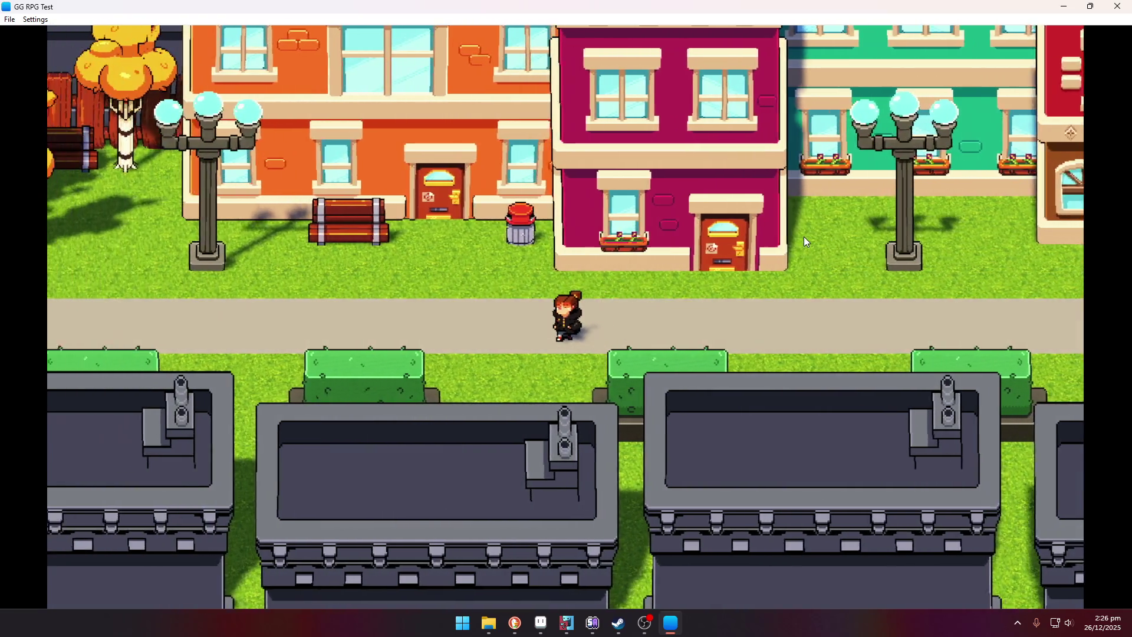
{"action": "key", "text": "Left"}
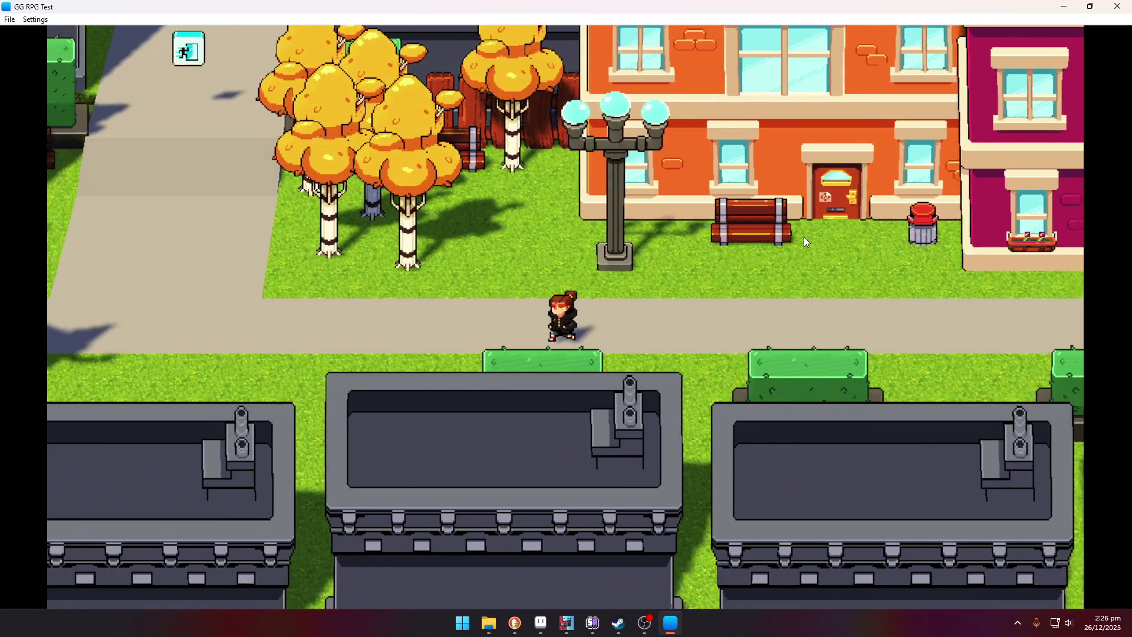
{"action": "key", "text": "Left"}
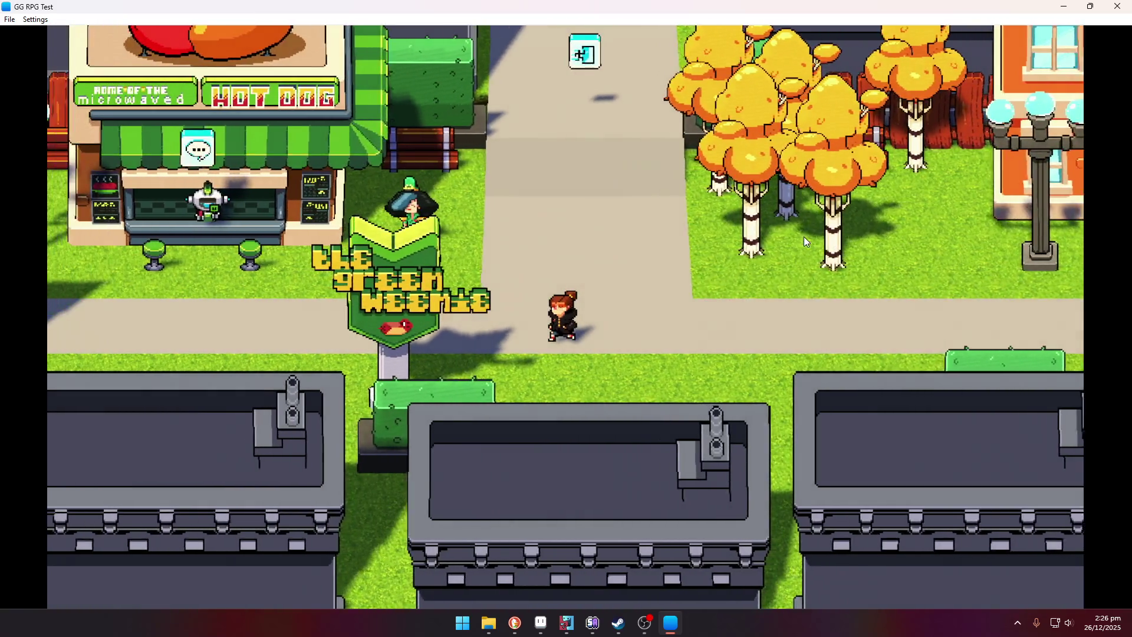
{"action": "key", "text": "Left"}
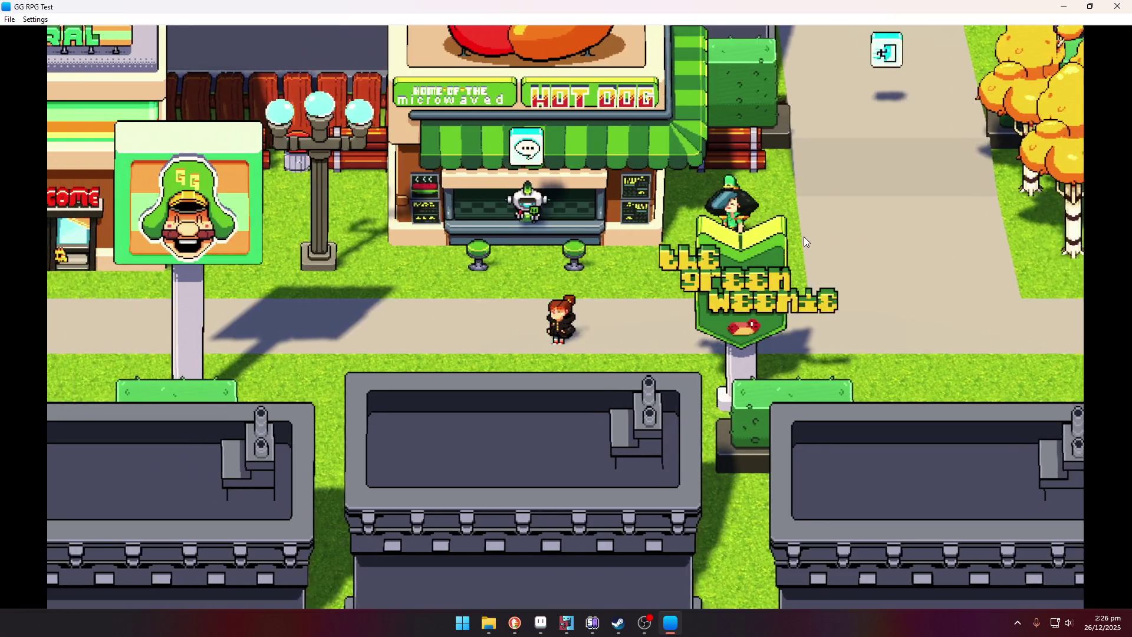
{"action": "key", "text": "Left"}
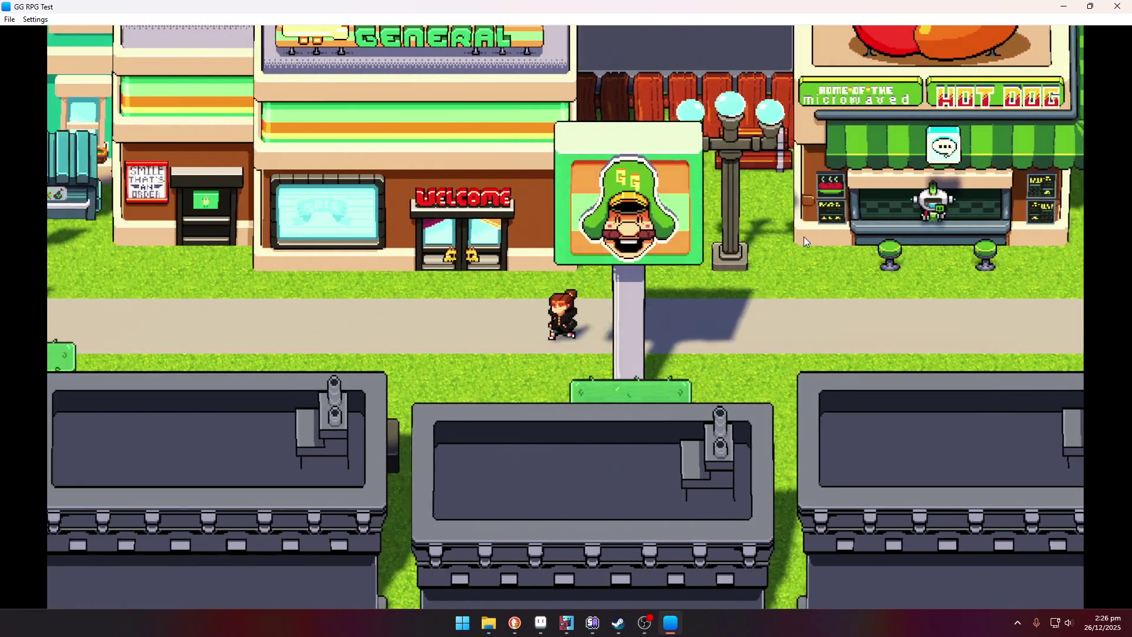
{"action": "key", "text": "Left"}
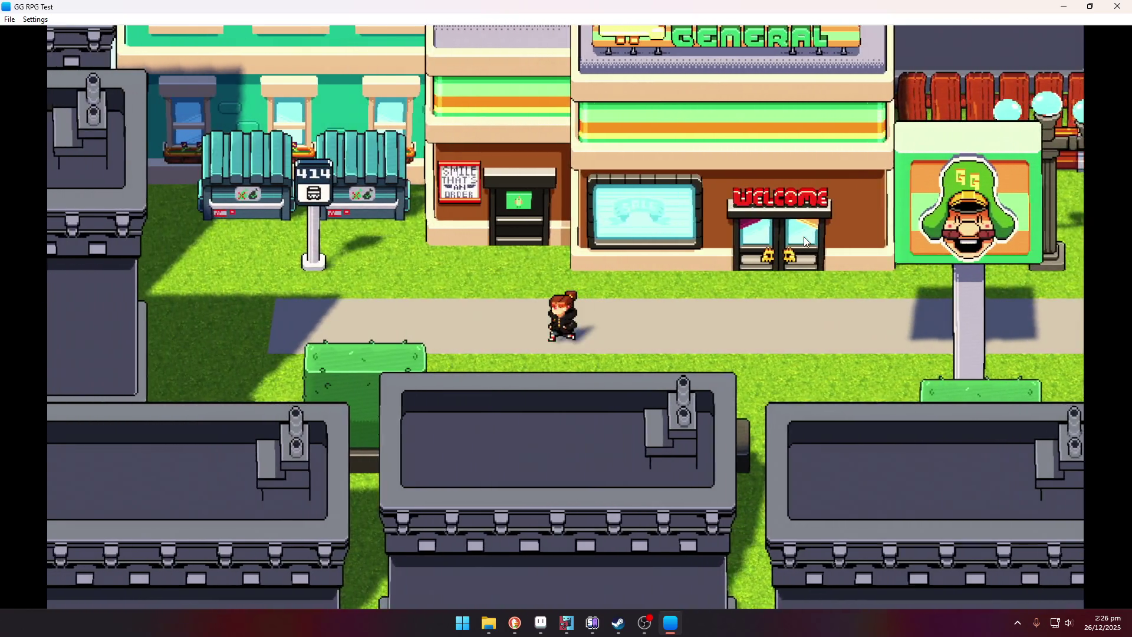
{"action": "key", "text": "Up"}
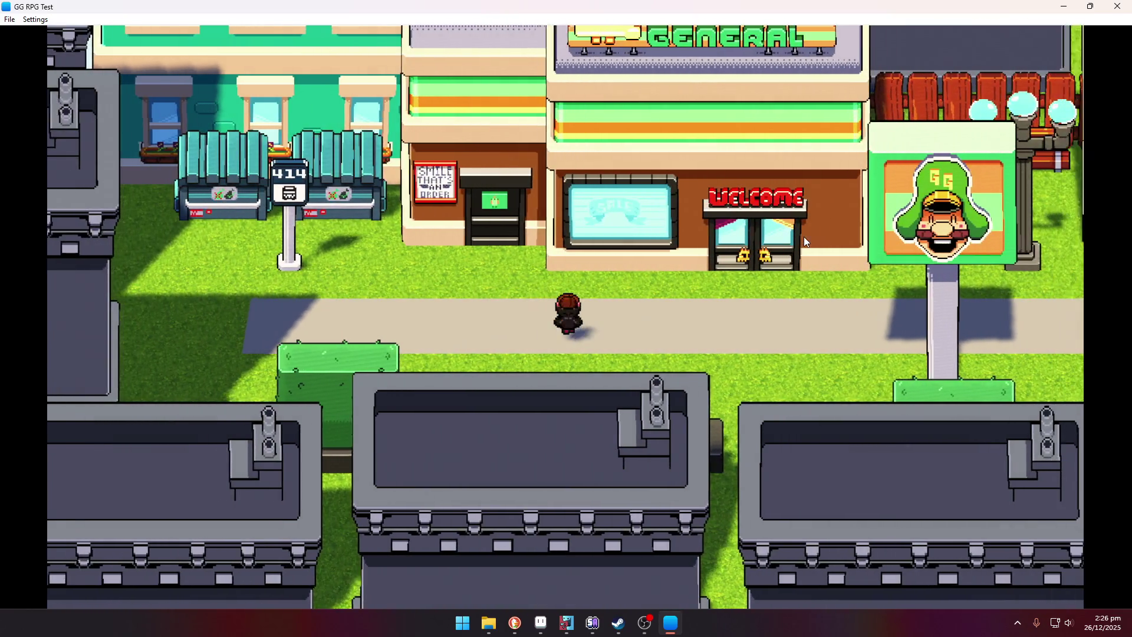
Step: Walk back right past the trees and enter the Centurion condominium
{"action": "key", "text": "Right"}
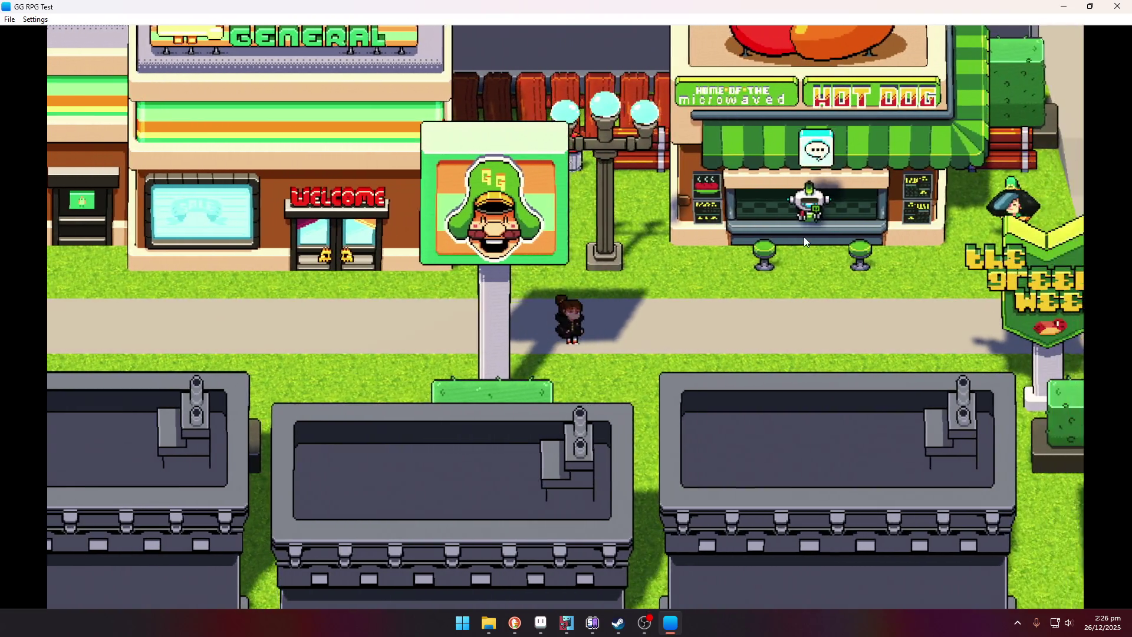
{"action": "key", "text": "Right"}
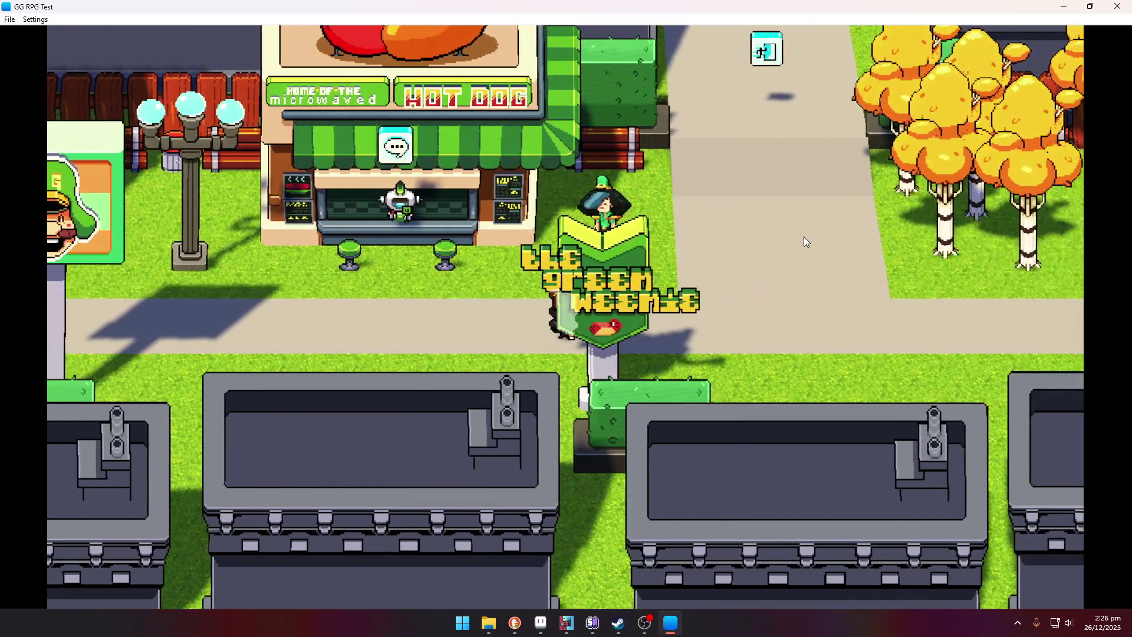
{"action": "key", "text": "Right"}
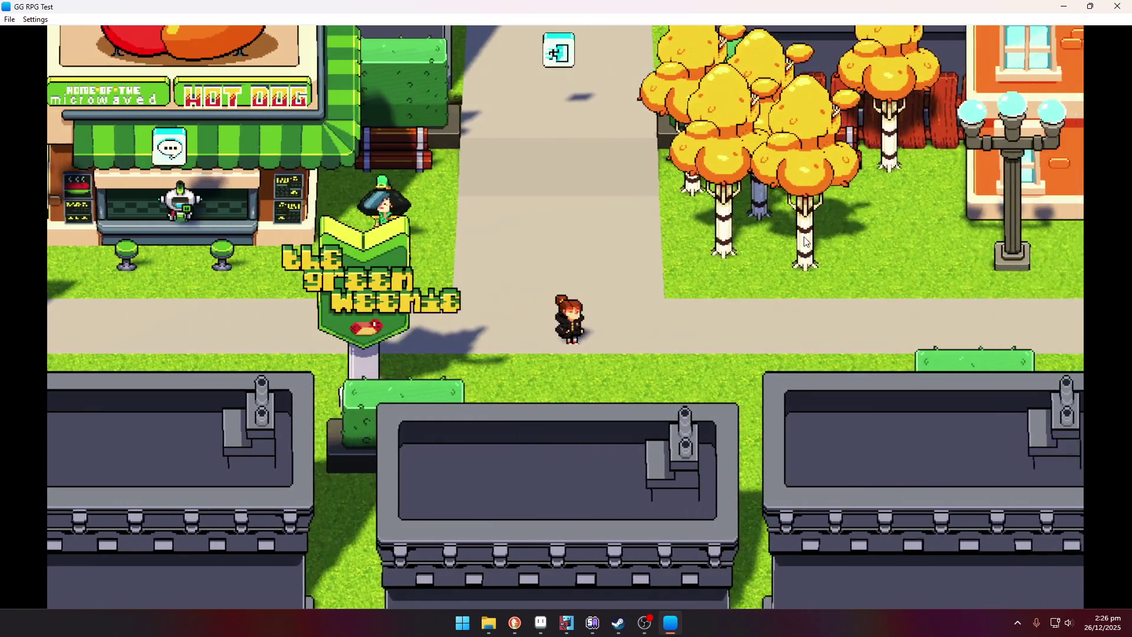
{"action": "key", "text": "Right"}
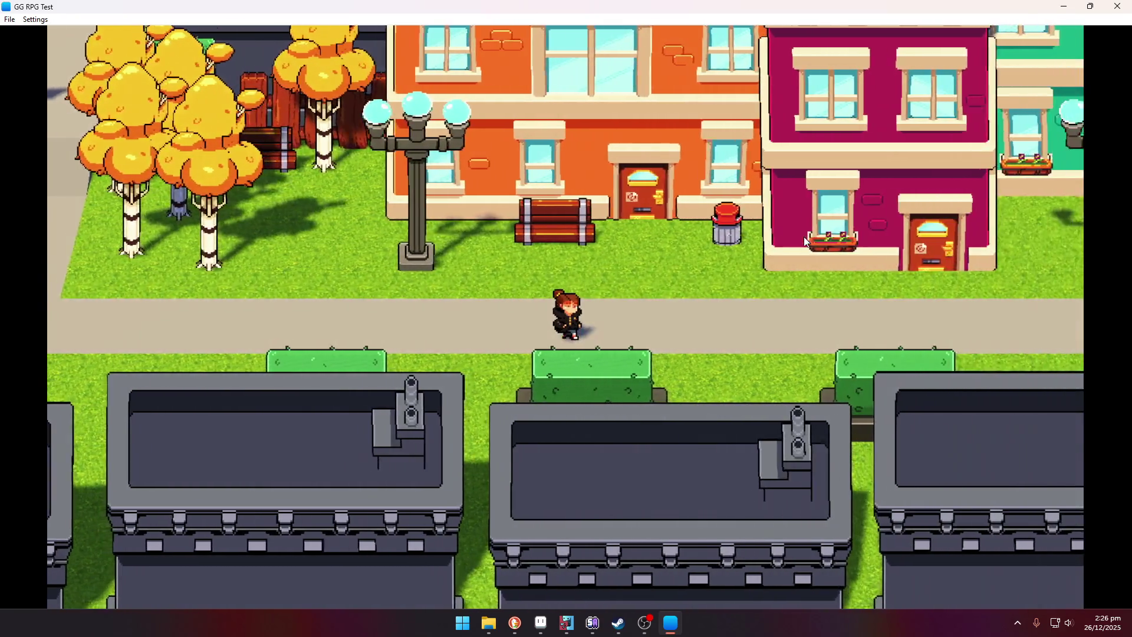
{"action": "key", "text": "Right"}
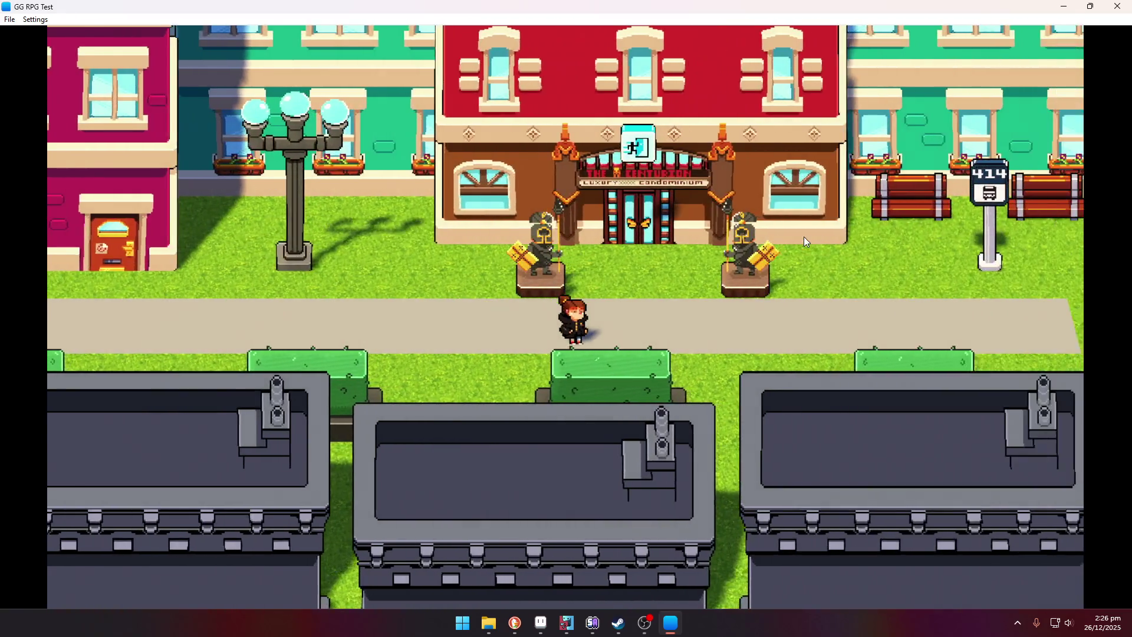
{"action": "key", "text": "Up"}
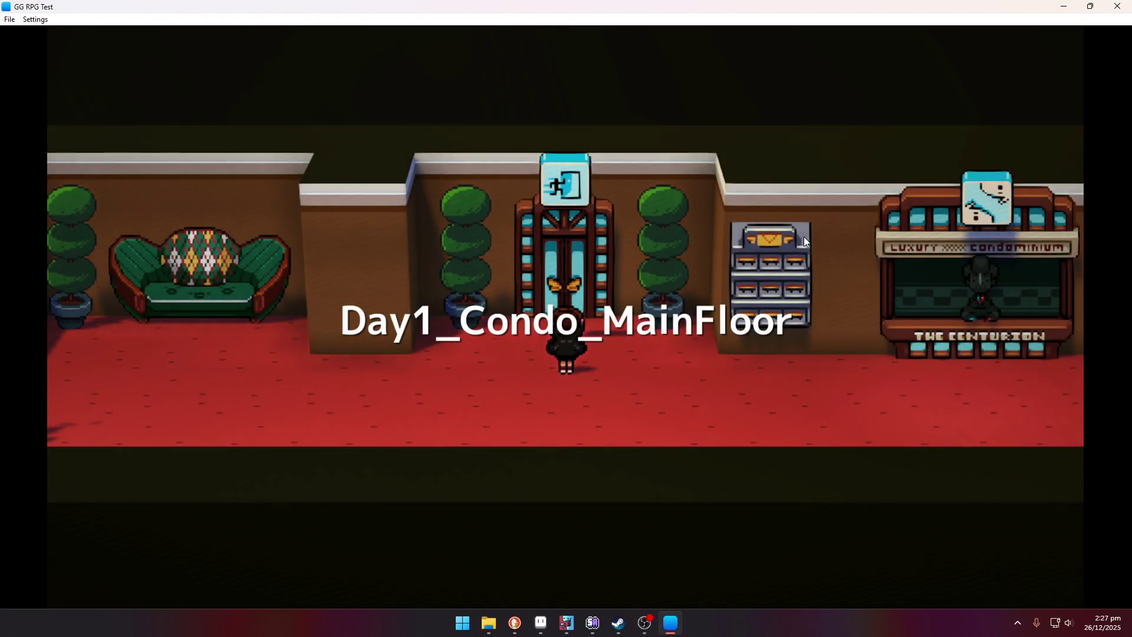
Step: Quit the game and relaunch GG RPG Test from its build folder
{"action": "left_click", "coordinate": [1126, 6]}
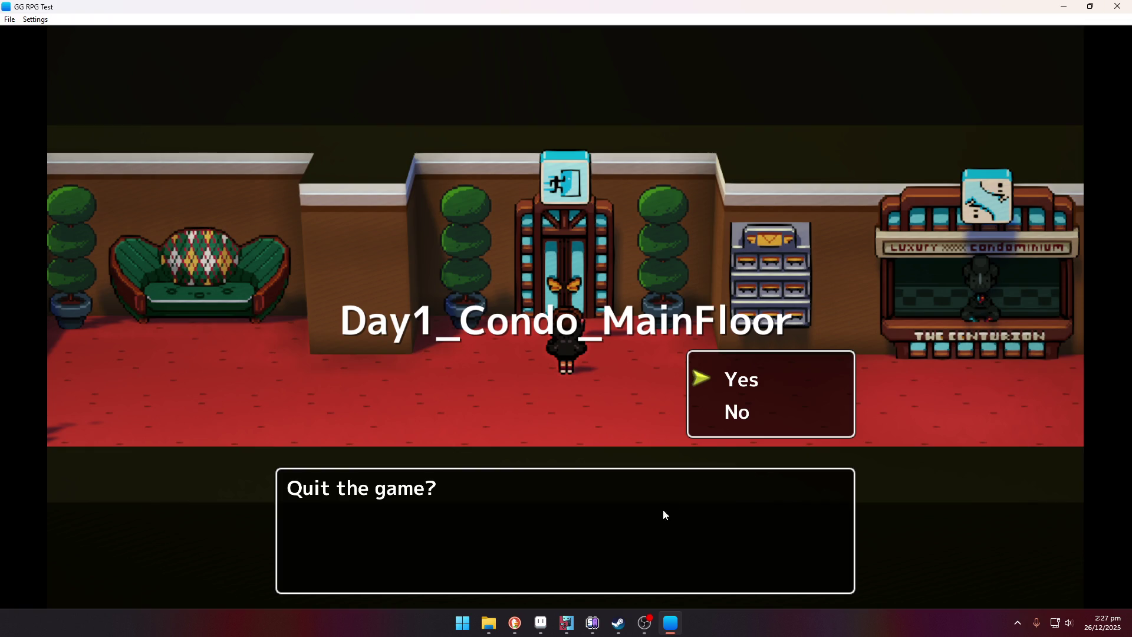
{"action": "key", "text": "Return"}
{"action": "double_click", "coordinate": [308, 144]}
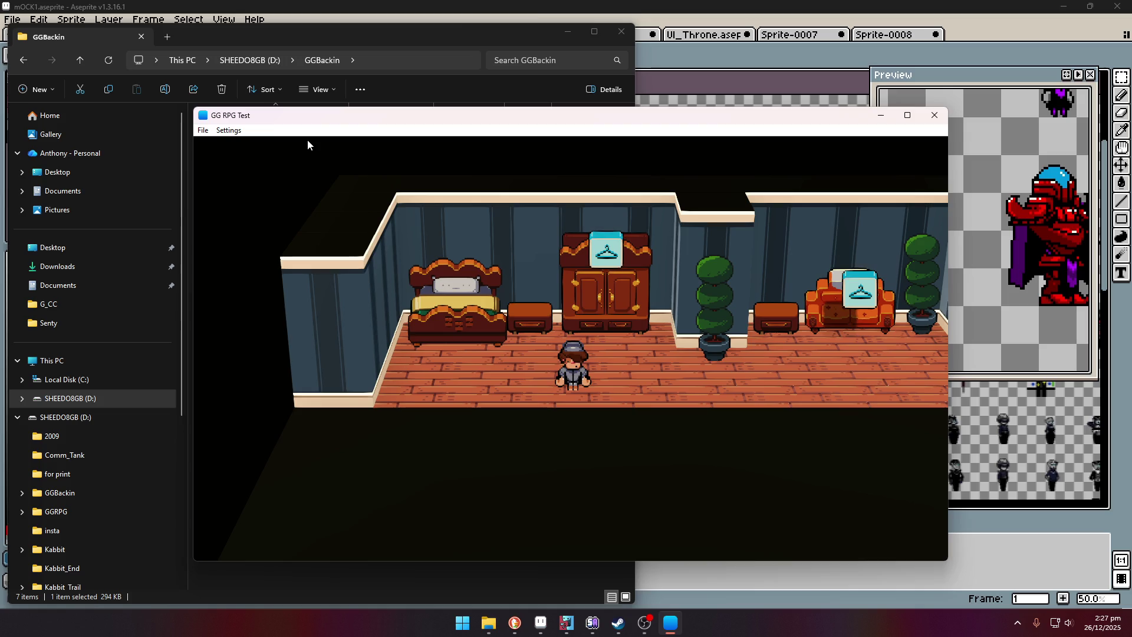
Step: Maximize the game and accept getting ready at the wardrobe, putting on the green outfit
{"action": "left_click", "coordinate": [907, 118]}
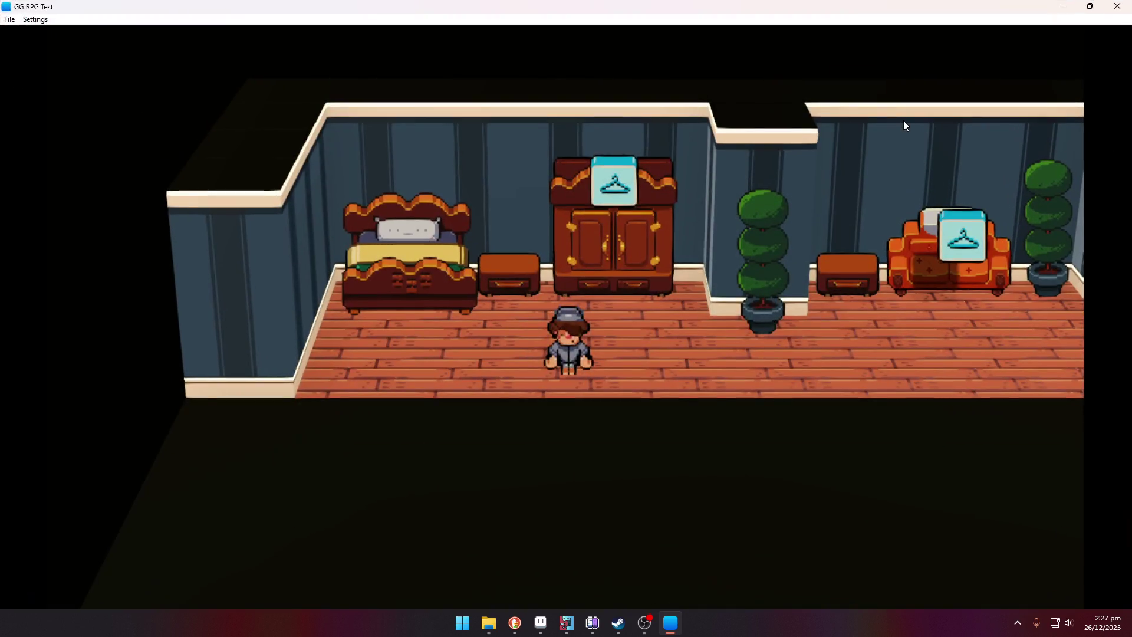
{"action": "key", "text": "Up"}
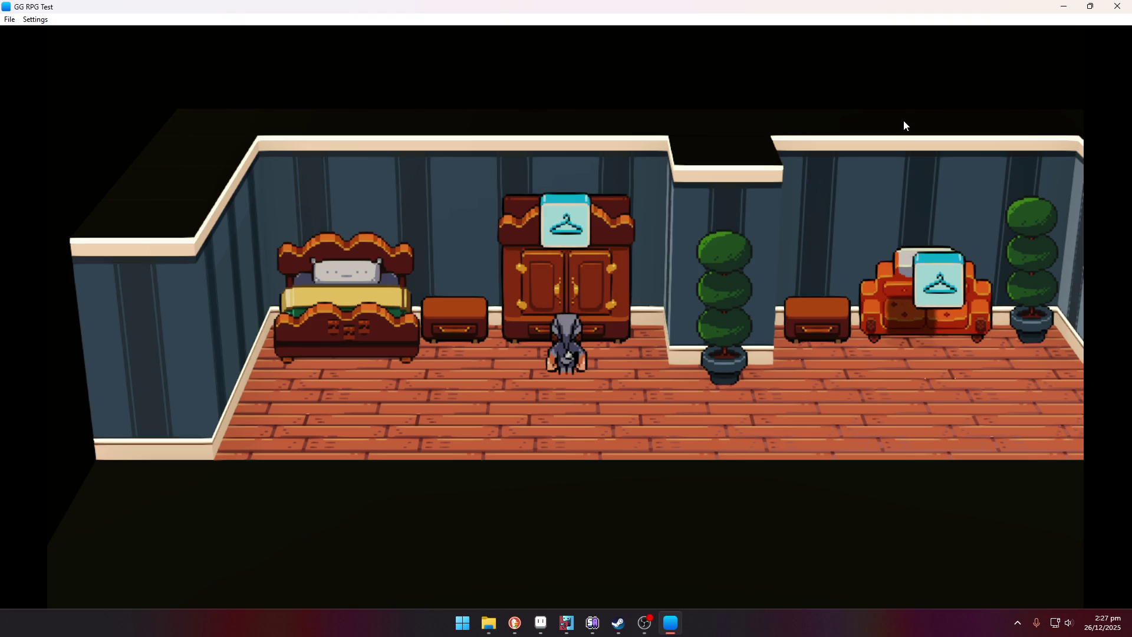
{"action": "key", "text": "Return"}
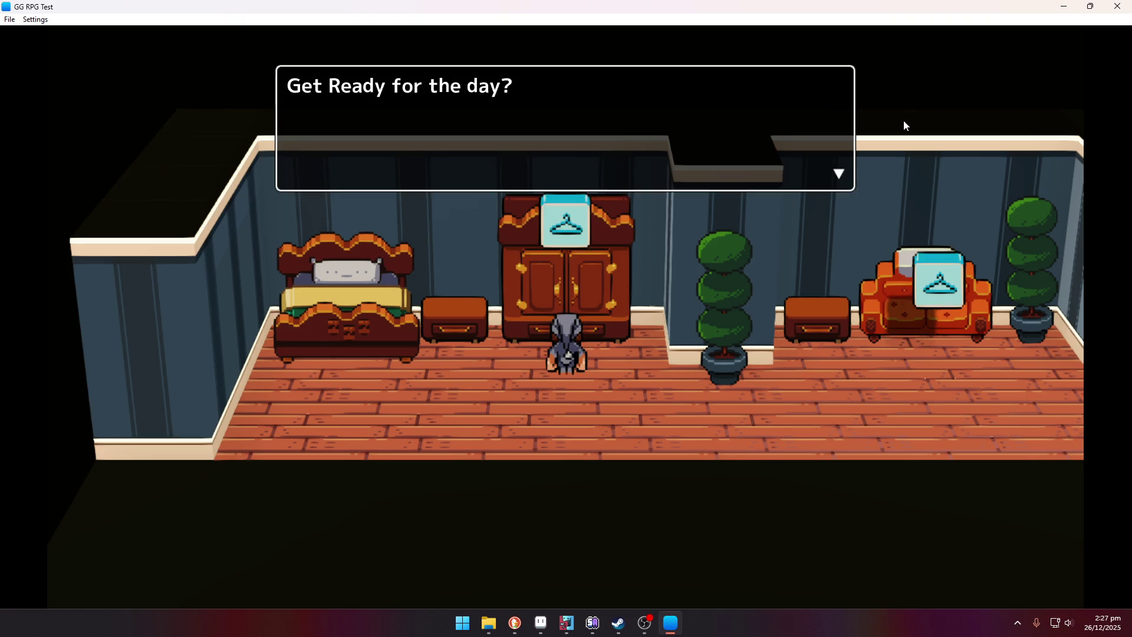
{"action": "key", "text": "Return"}
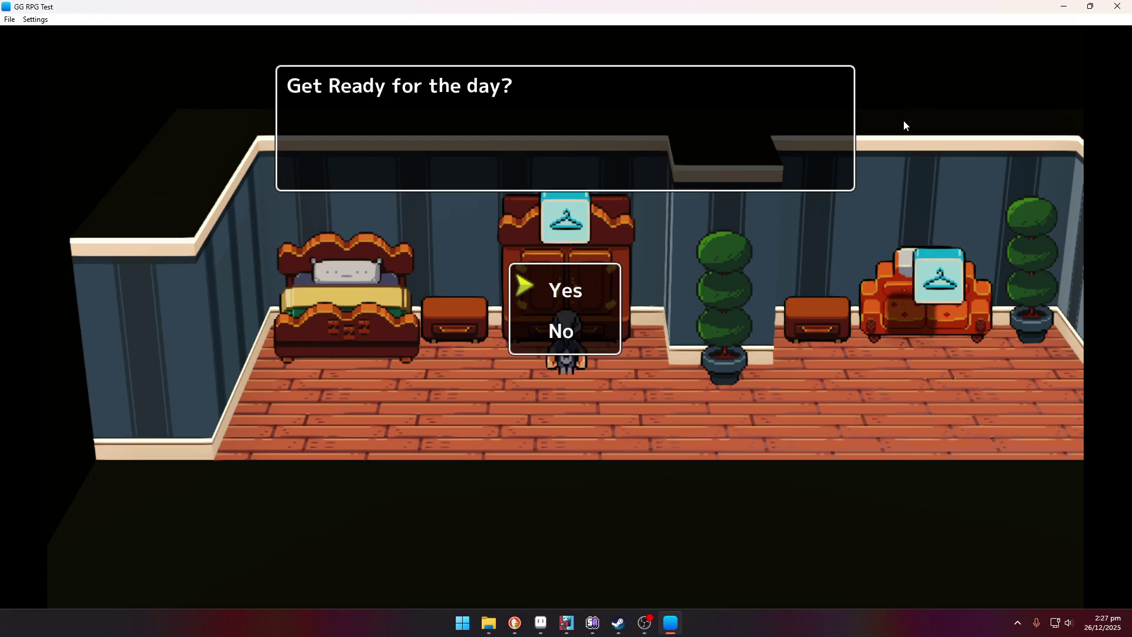
{"action": "key", "text": "Return"}
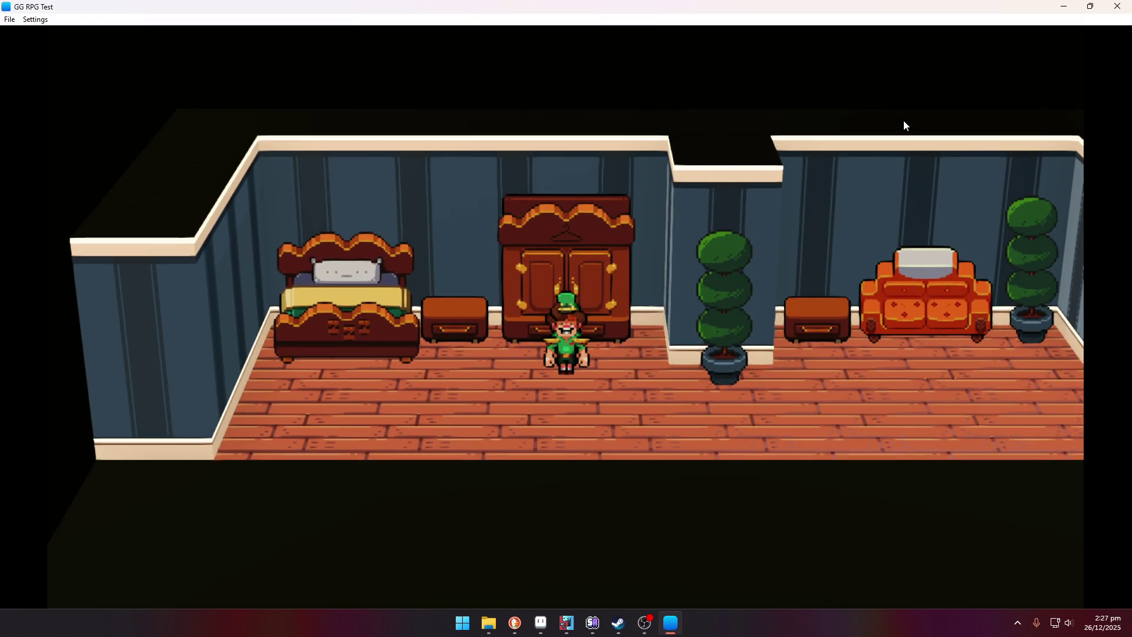
Step: Walk right past the shelf and leave through the exit door
{"action": "key", "text": "Right"}
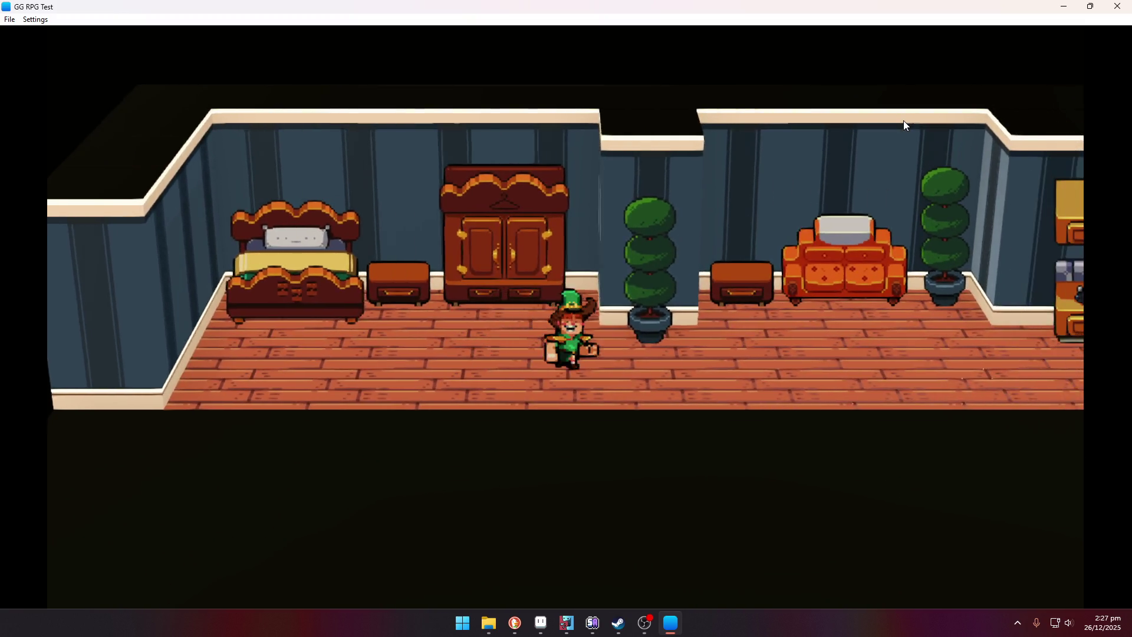
{"action": "key", "text": "Right"}
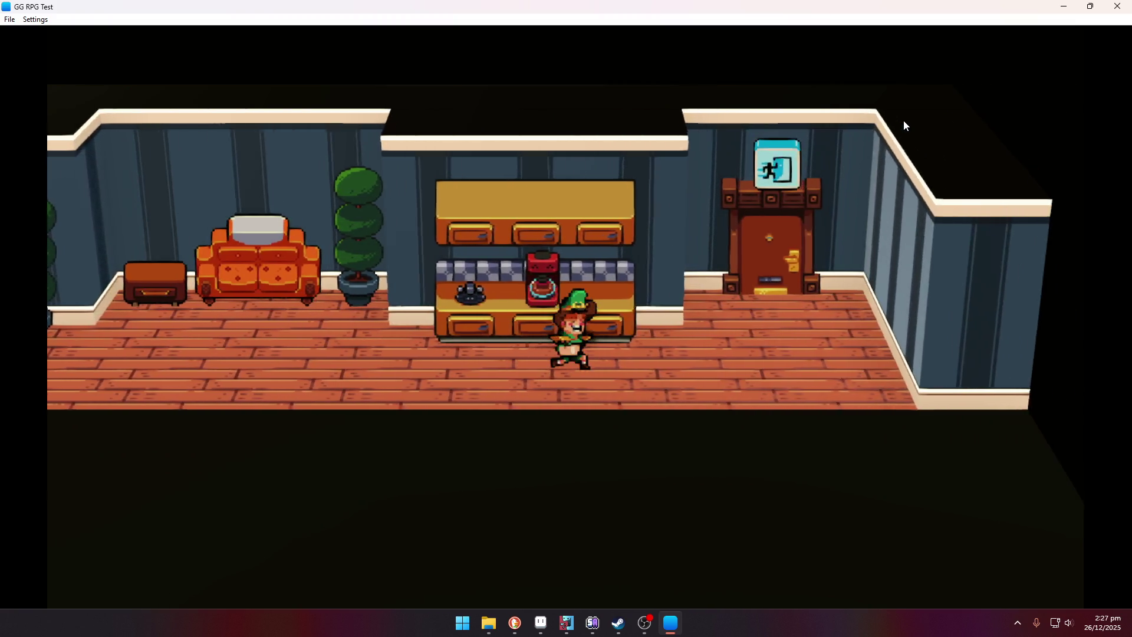
{"action": "key", "text": "Up"}
{"action": "key", "text": "Up"}
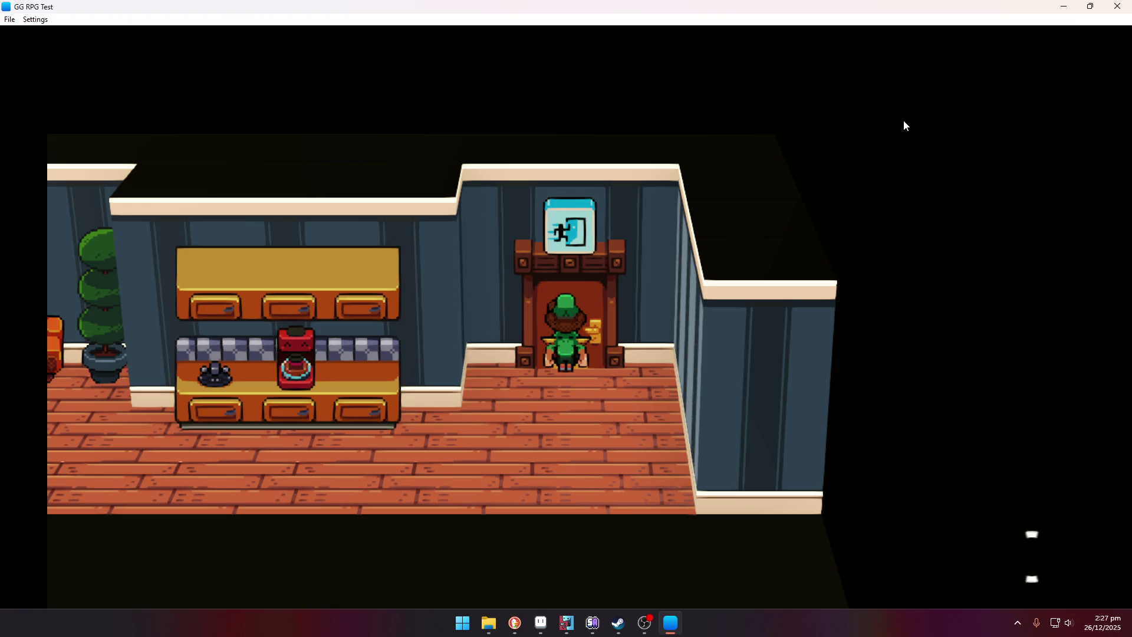
{"action": "key", "text": "Up"}
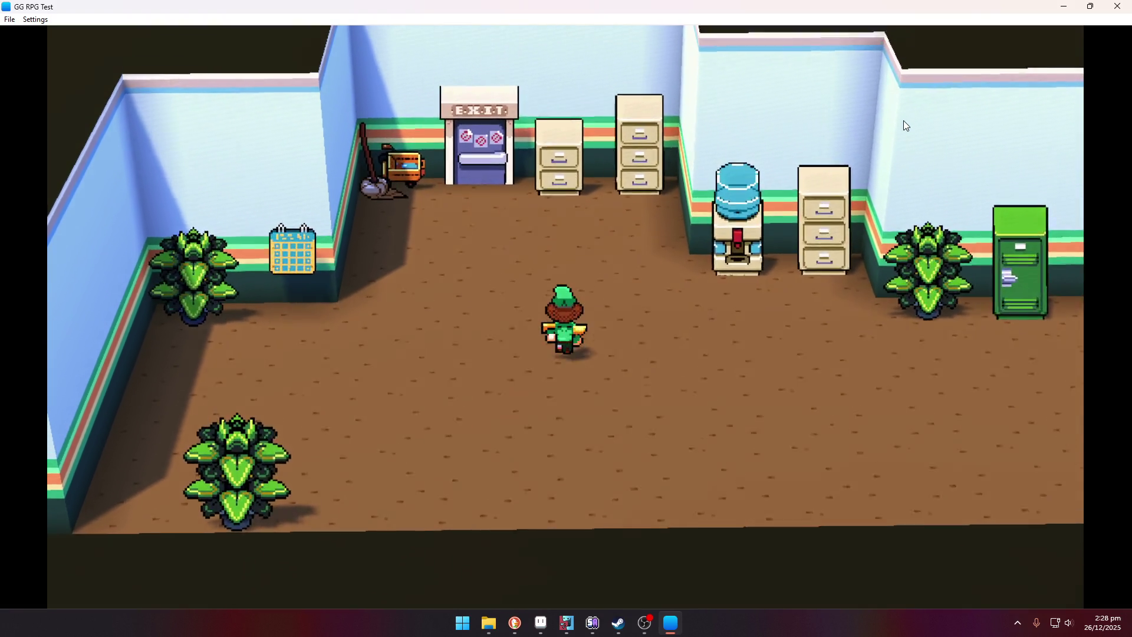
Step: Walk right past the green lockers, then back left toward the water cooler
{"action": "key", "text": "Right"}
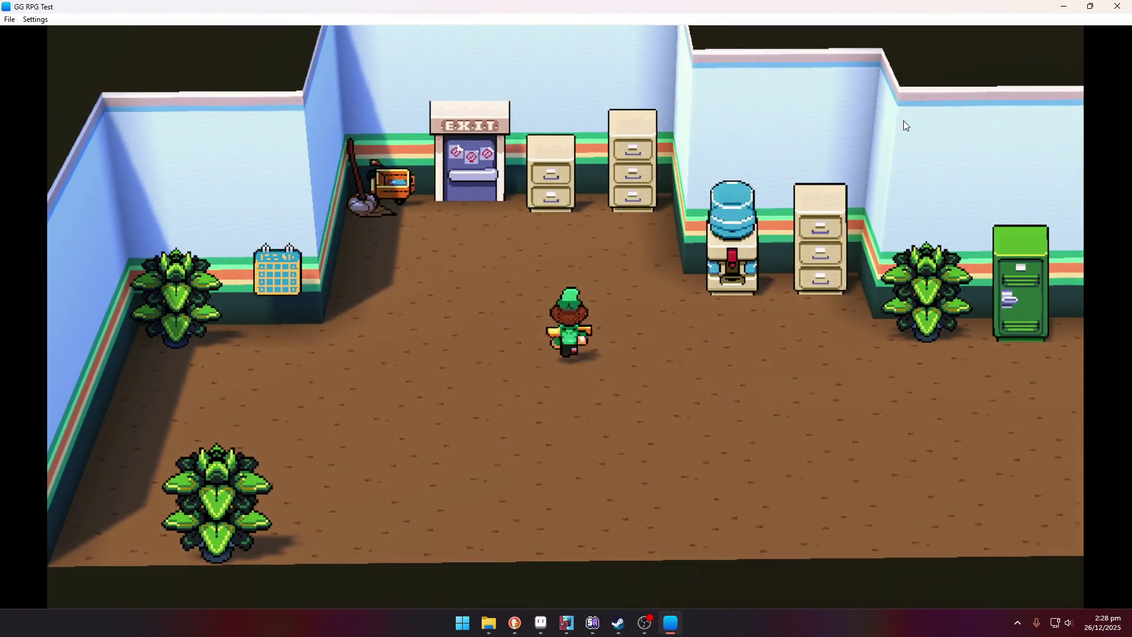
{"action": "key", "text": "Right"}
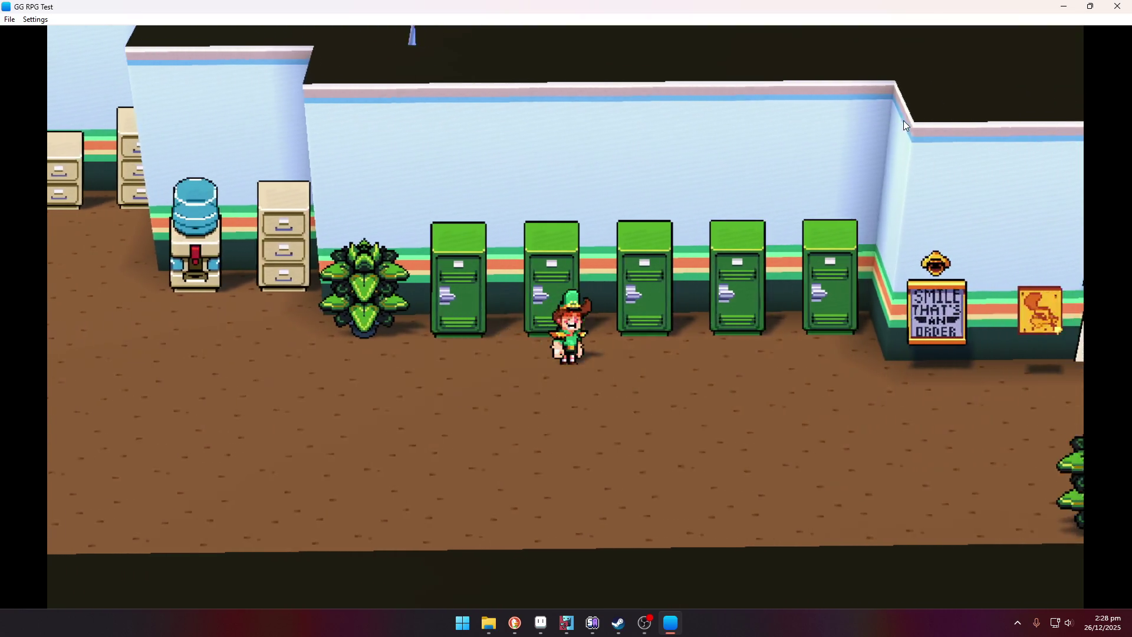
{"action": "key", "text": "Left"}
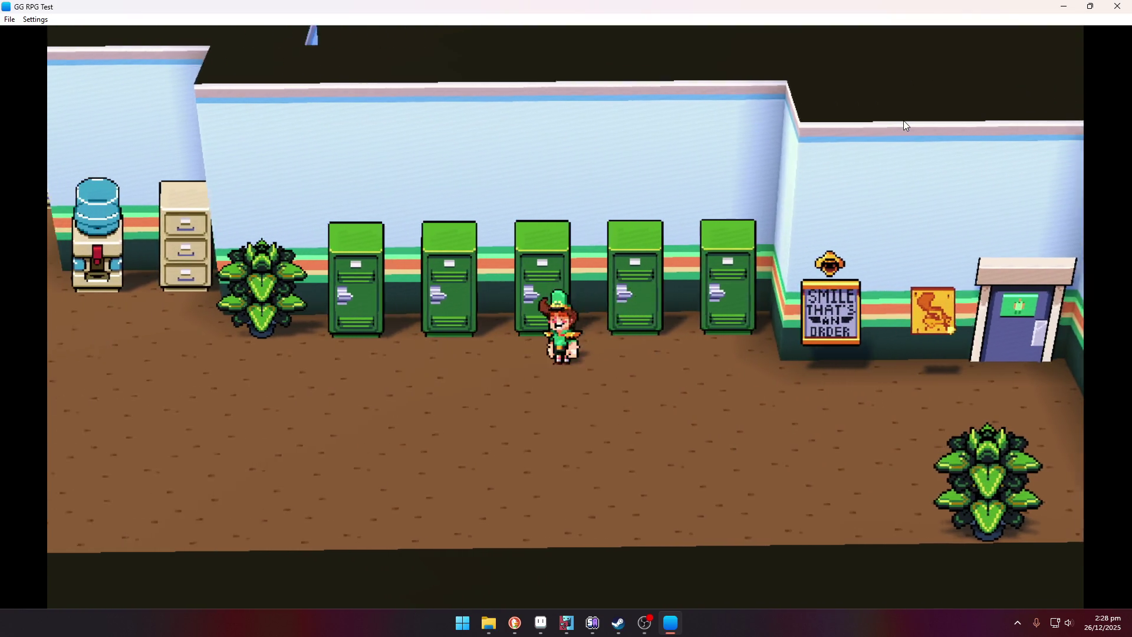
{"action": "key", "text": "Left"}
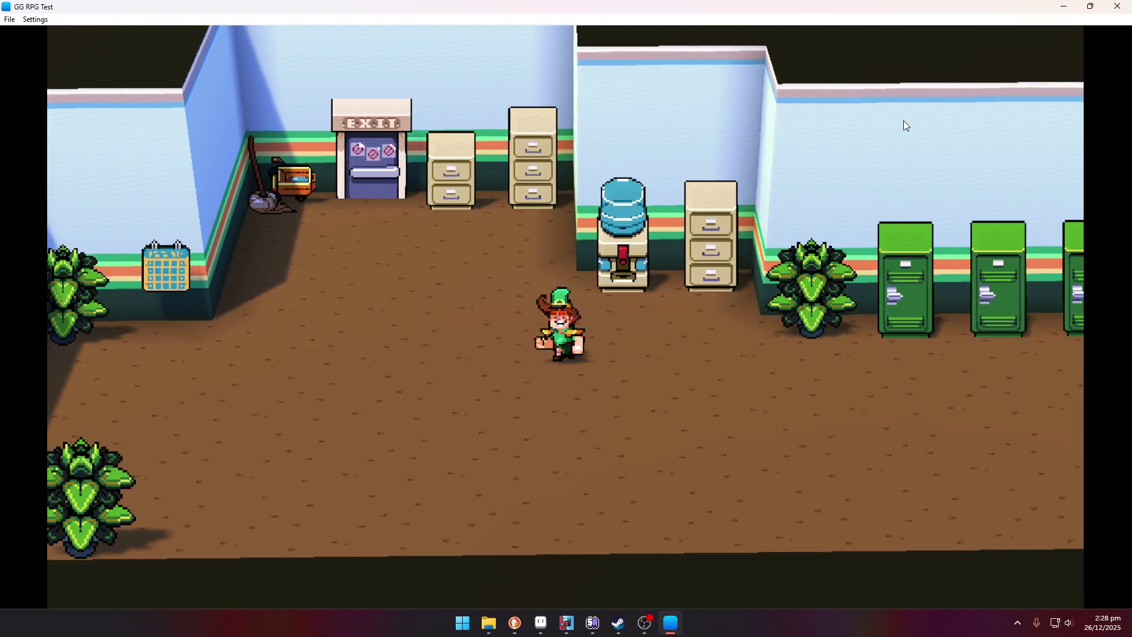
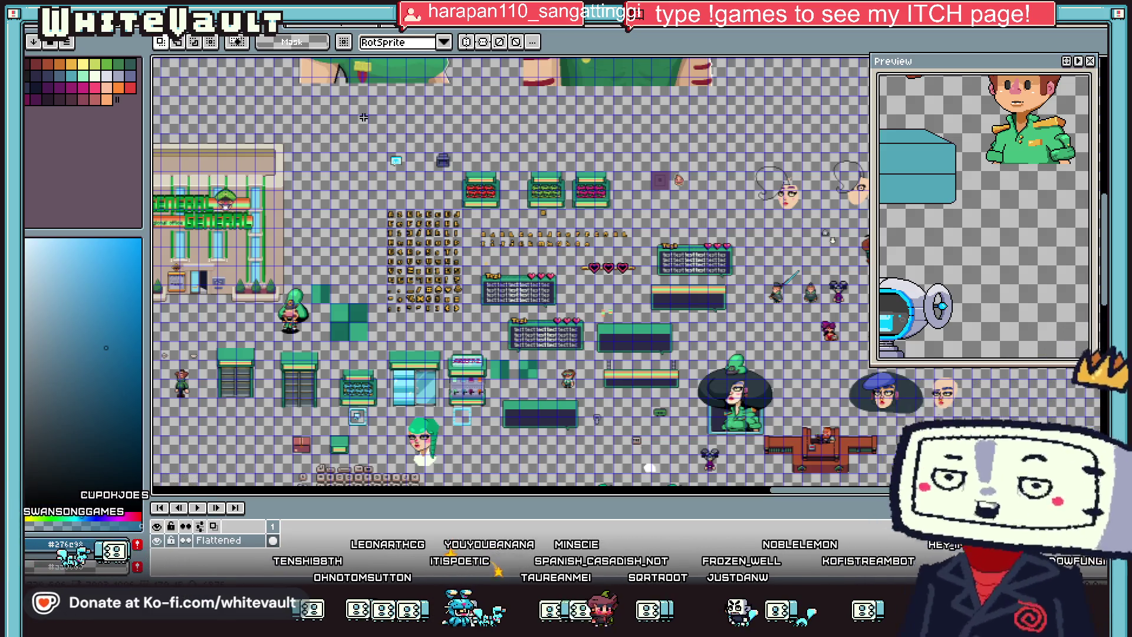
Step: Select the pink flower crate, nudge it down one pixel and commit
{"action": "scroll", "coordinate": [638, 147], "scroll_direction": "up", "scroll_amount": 1}
{"action": "scroll", "coordinate": [540, 171], "scroll_direction": "up", "scroll_amount": 1}
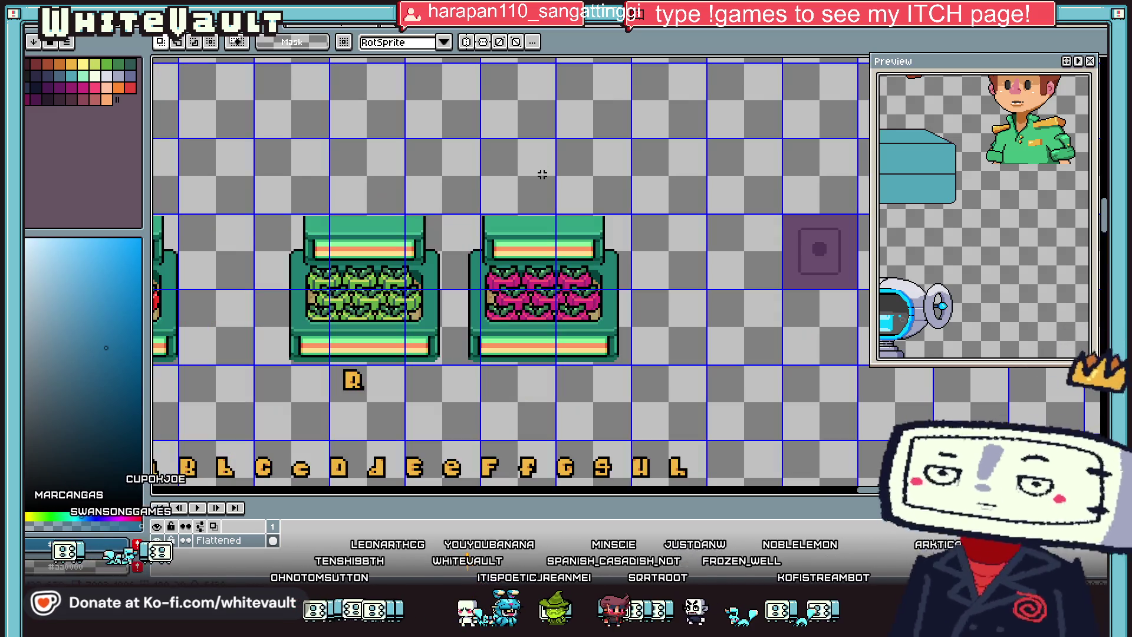
{"action": "mouse_move", "coordinate": [457, 196]}
{"action": "left_mouse_down"}
{"action": "mouse_move", "coordinate": [649, 380]}
{"action": "mouse_move", "coordinate": [640, 365]}
{"action": "left_mouse_up"}
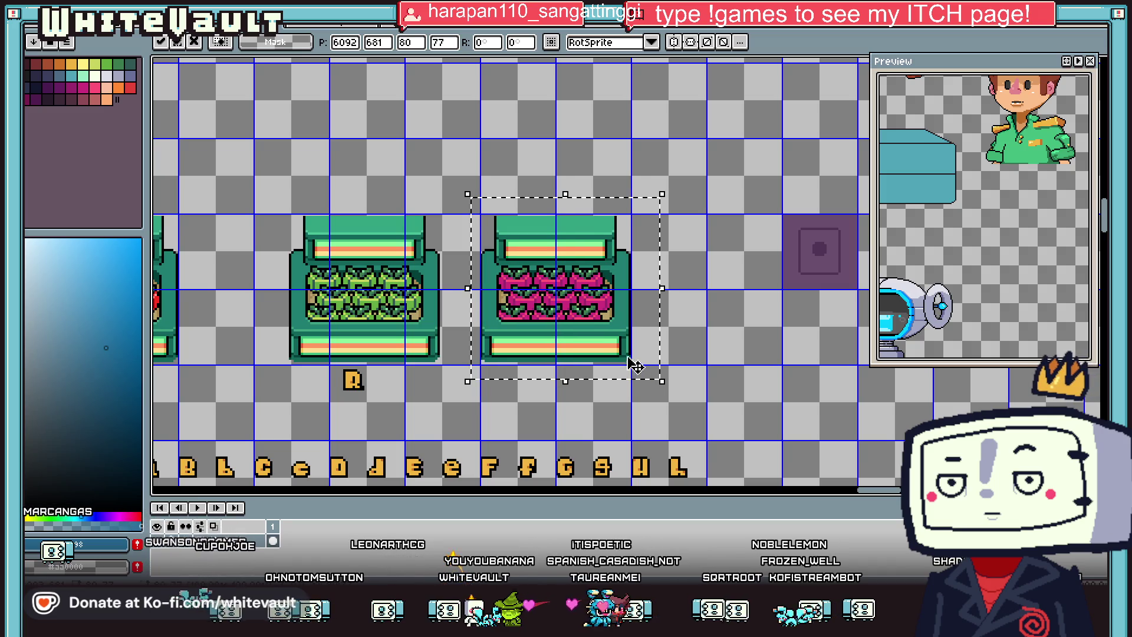
{"action": "scroll", "coordinate": [646, 369], "scroll_direction": "up", "scroll_amount": 1}
{"action": "key", "text": "Down"}
{"action": "key", "text": "Return"}
{"action": "scroll", "coordinate": [679, 311], "scroll_direction": "down", "scroll_amount": 1}
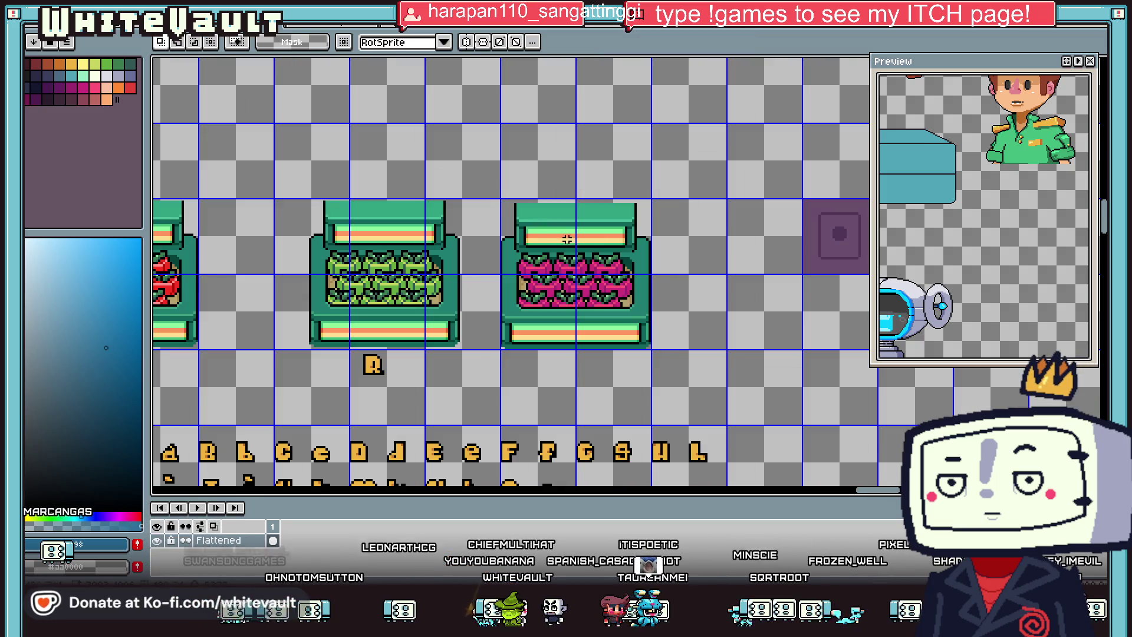
Step: Place a copy of the pink flower crate just above the original row
{"action": "left_click_drag", "start_coordinate": [501, 199], "coordinate": [649, 348]}
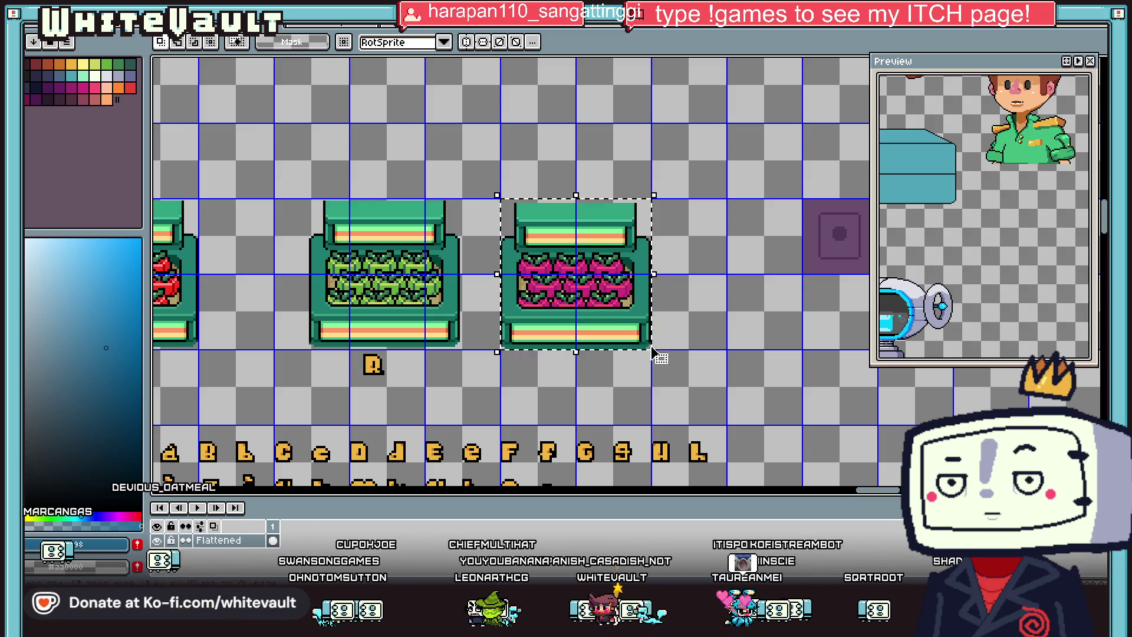
{"action": "scroll", "coordinate": [652, 354], "scroll_direction": "down", "scroll_amount": 2}
{"action": "left_click", "coordinate": [640, 317]}
{"action": "scroll", "coordinate": [640, 317], "scroll_direction": "up", "scroll_amount": 1}
{"action": "left_click_drag", "start_coordinate": [640, 330], "coordinate": [641, 212]}
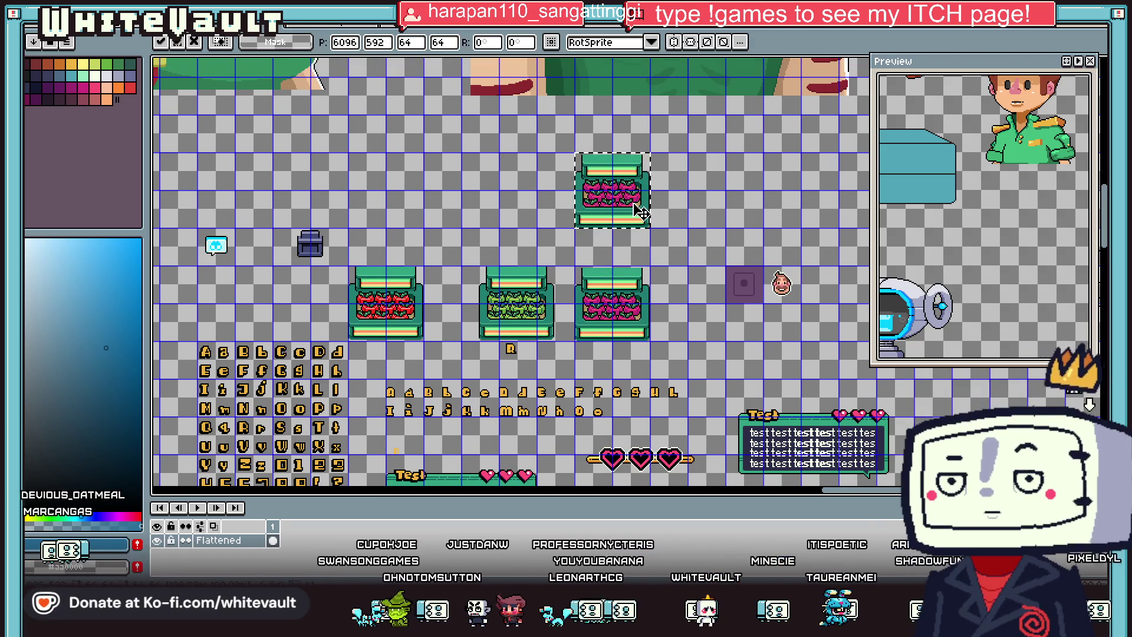
{"action": "scroll", "coordinate": [737, 160], "scroll_direction": "up", "scroll_amount": 1}
{"action": "left_click", "coordinate": [737, 160]}
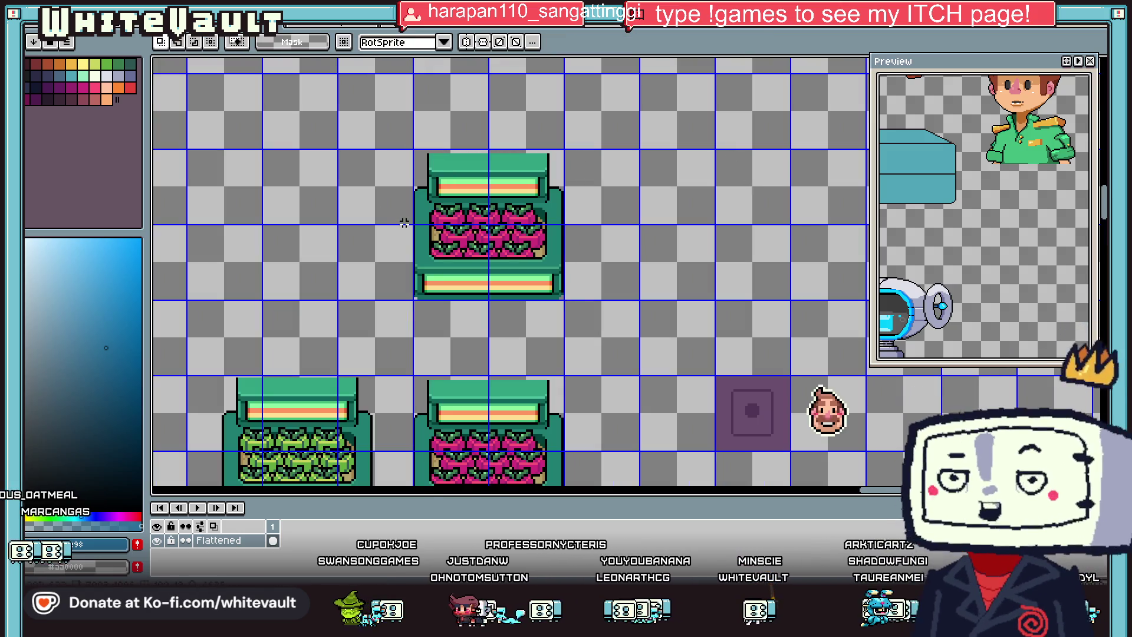
Step: Select the top section of the copied crate
{"action": "scroll", "coordinate": [407, 204], "scroll_direction": "up", "scroll_amount": 1}
{"action": "scroll", "coordinate": [409, 209], "scroll_direction": "down", "scroll_amount": 1}
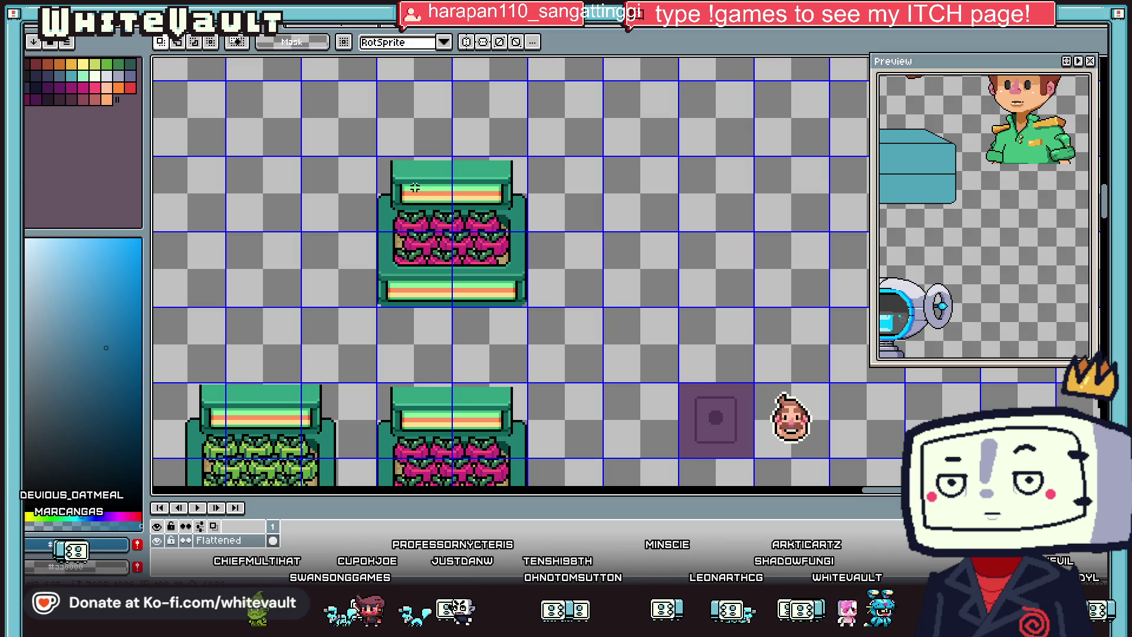
{"action": "scroll", "coordinate": [415, 187], "scroll_direction": "up", "scroll_amount": 1}
{"action": "left_click_drag", "start_coordinate": [384, 152], "coordinate": [475, 252]}
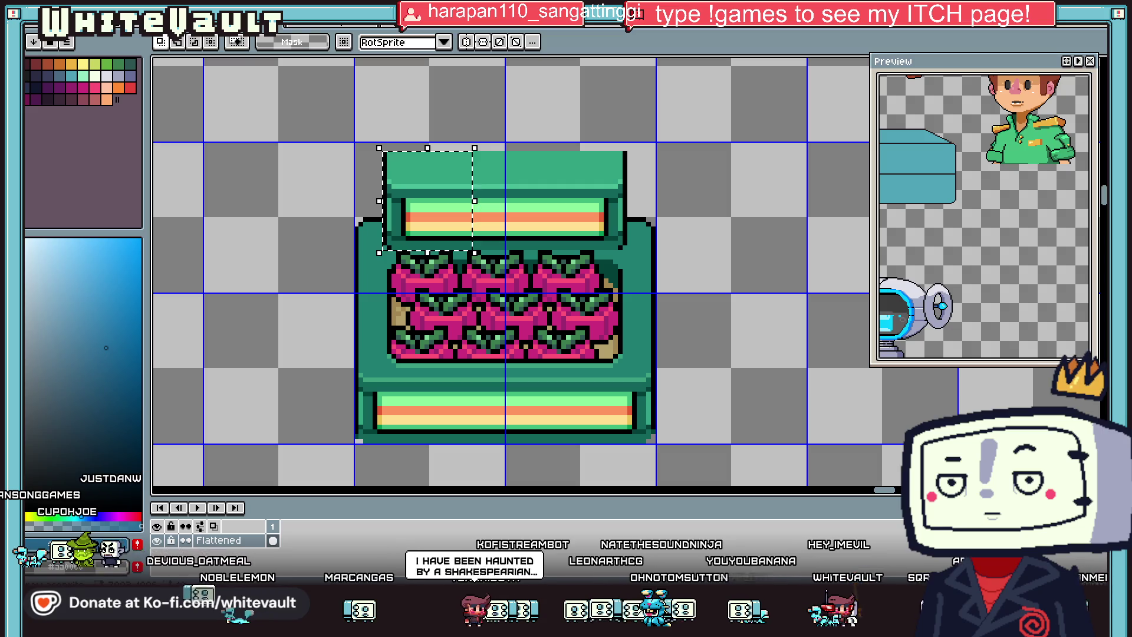
Step: Try shifting the crate top and rotating a strip, then undo back to a flowerless crate
{"action": "scroll", "coordinate": [440, 227], "scroll_direction": "up", "scroll_amount": 1}
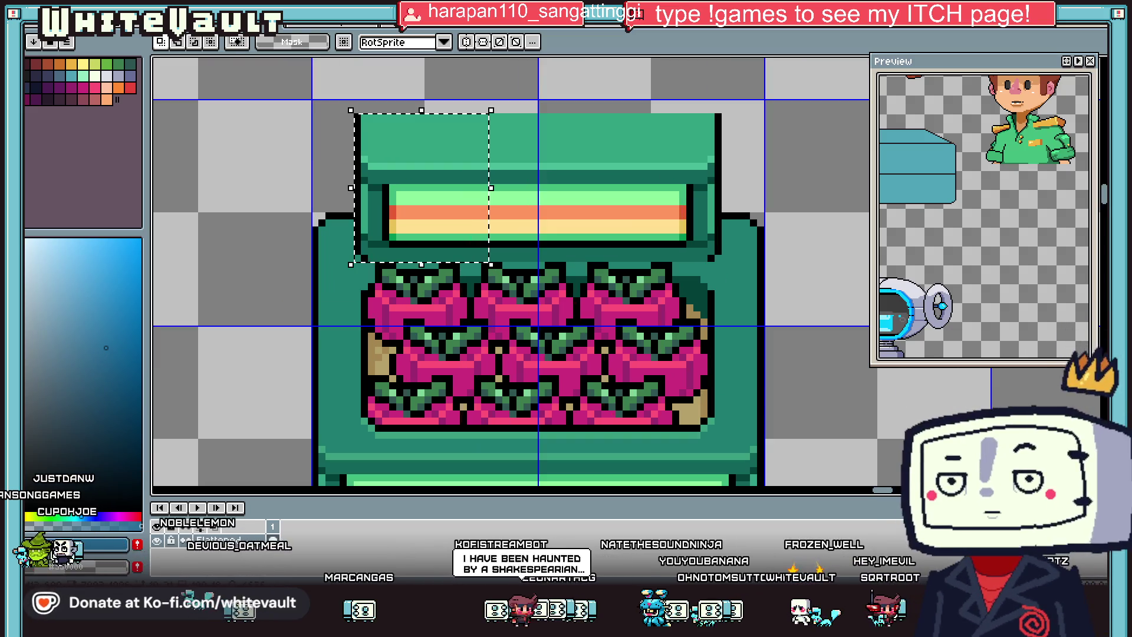
{"action": "left_click_drag", "start_coordinate": [439, 227], "coordinate": [397, 227]}
{"action": "scroll", "coordinate": [396, 227], "scroll_direction": "down", "scroll_amount": 2}
{"action": "scroll", "coordinate": [390, 224], "scroll_direction": "down", "scroll_amount": 1}
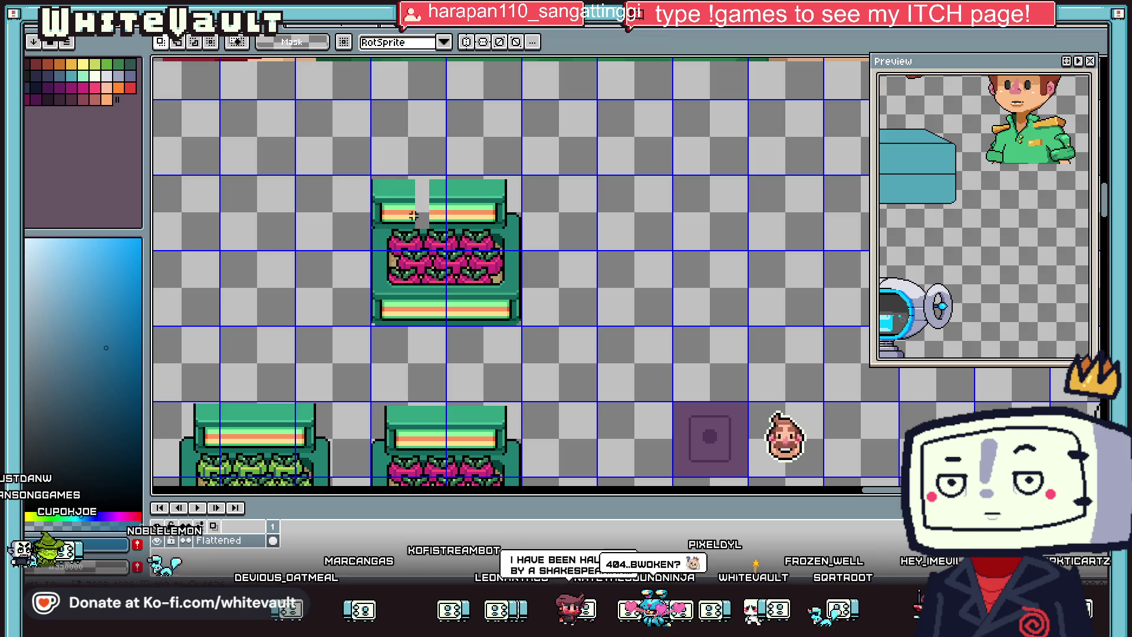
{"action": "scroll", "coordinate": [378, 222], "scroll_direction": "up", "scroll_amount": 2}
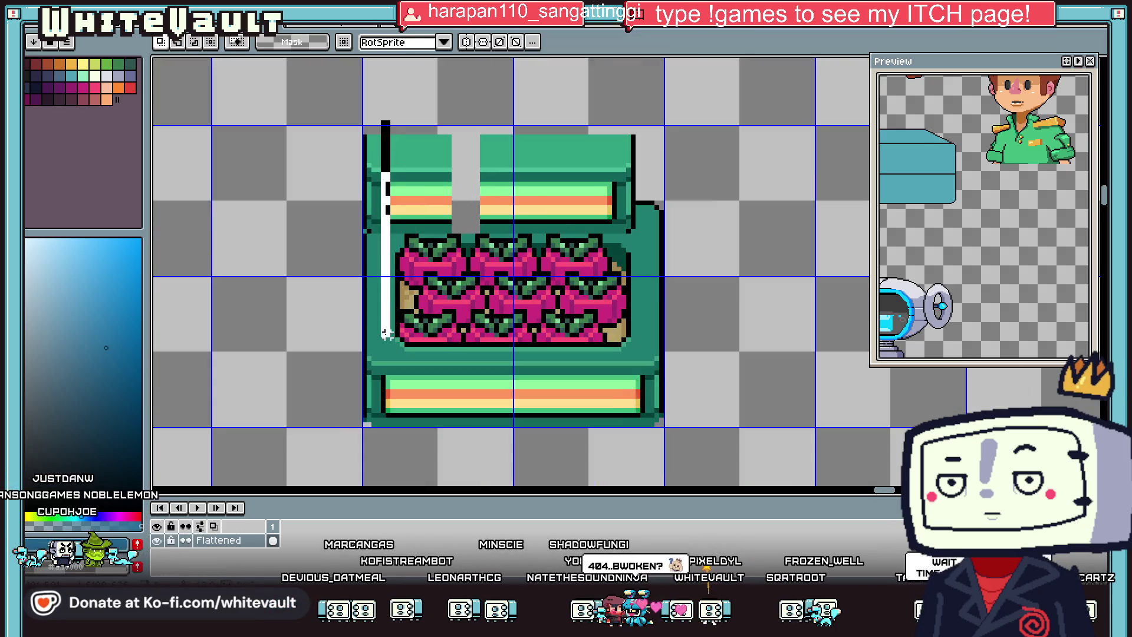
{"action": "left_click_drag", "start_coordinate": [386, 334], "coordinate": [390, 354]}
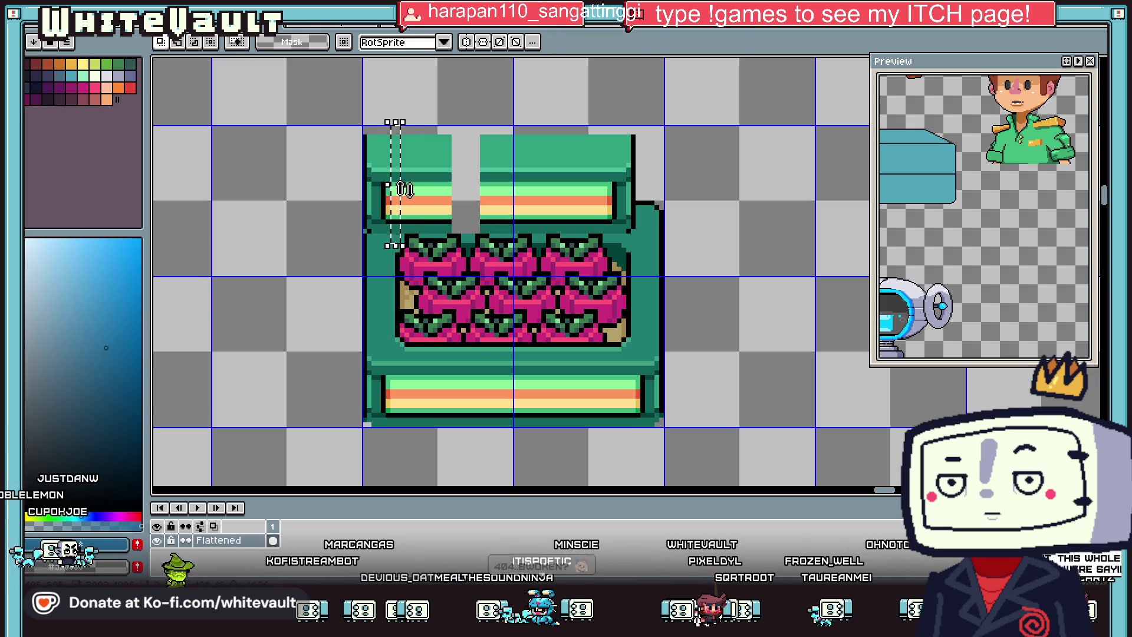
{"action": "left_click_drag", "start_coordinate": [406, 189], "coordinate": [617, 211]}
{"action": "key", "text": "ctrl+z"}
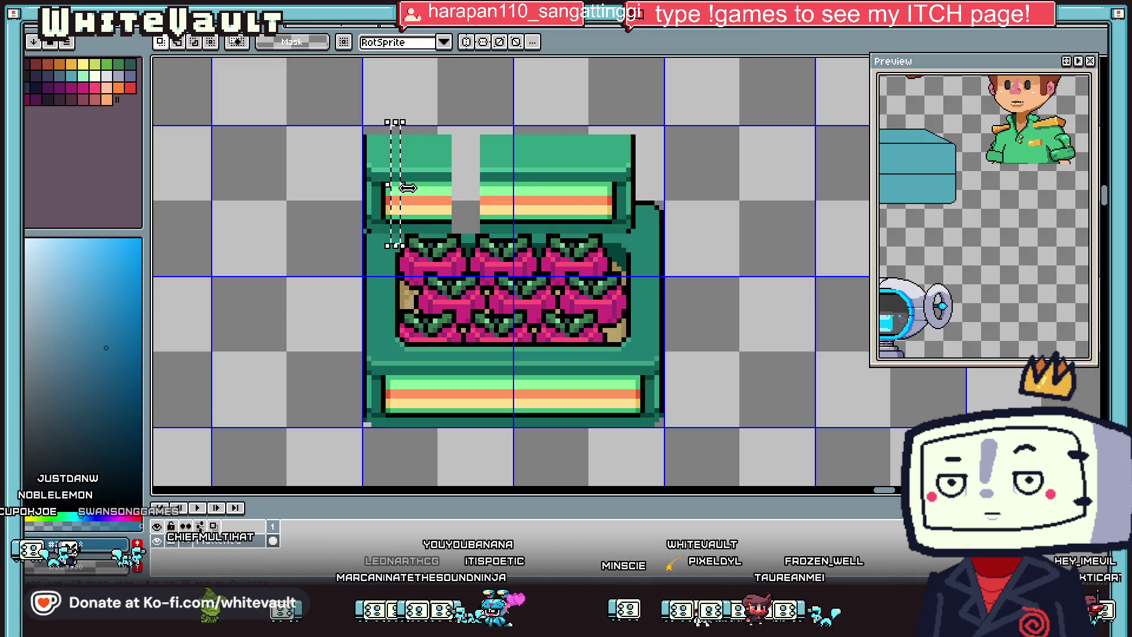
{"action": "key", "text": "ctrl+z"}
{"action": "key", "text": "ctrl+z"}
{"action": "key", "text": "ctrl+z"}
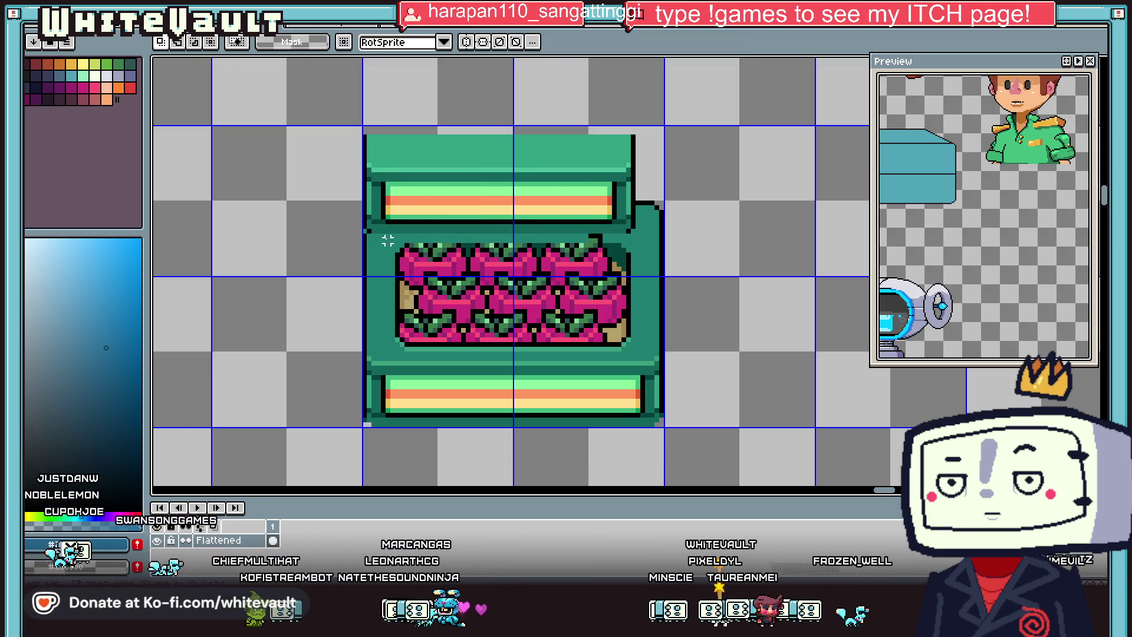
{"action": "key", "text": "ctrl+z"}
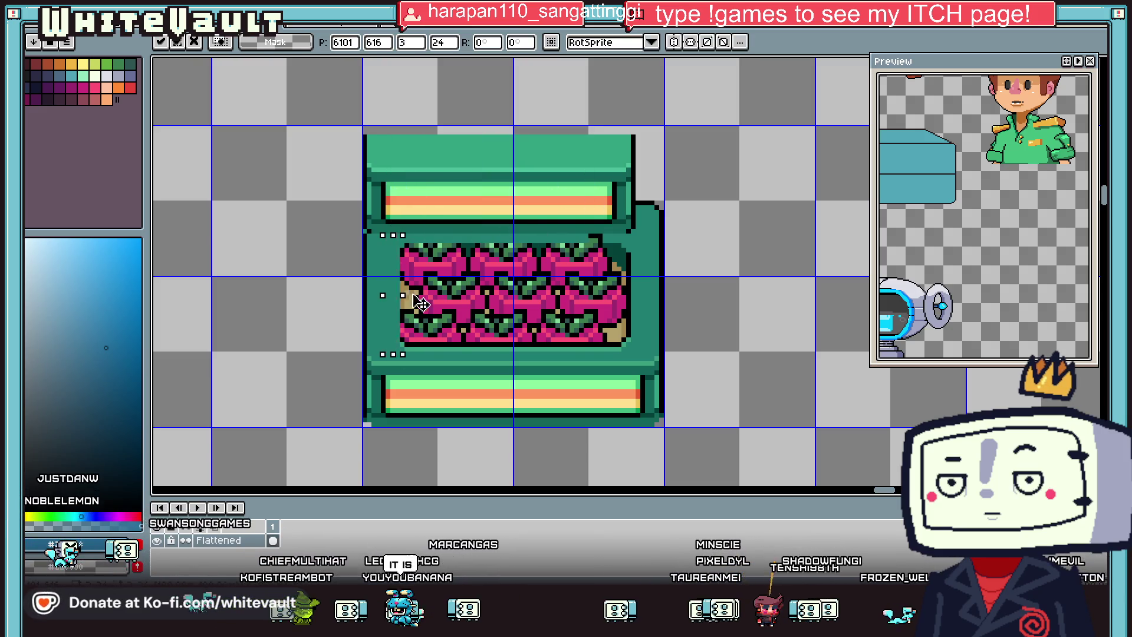
{"action": "key", "text": "ctrl+z"}
{"action": "key", "text": "ctrl+z"}
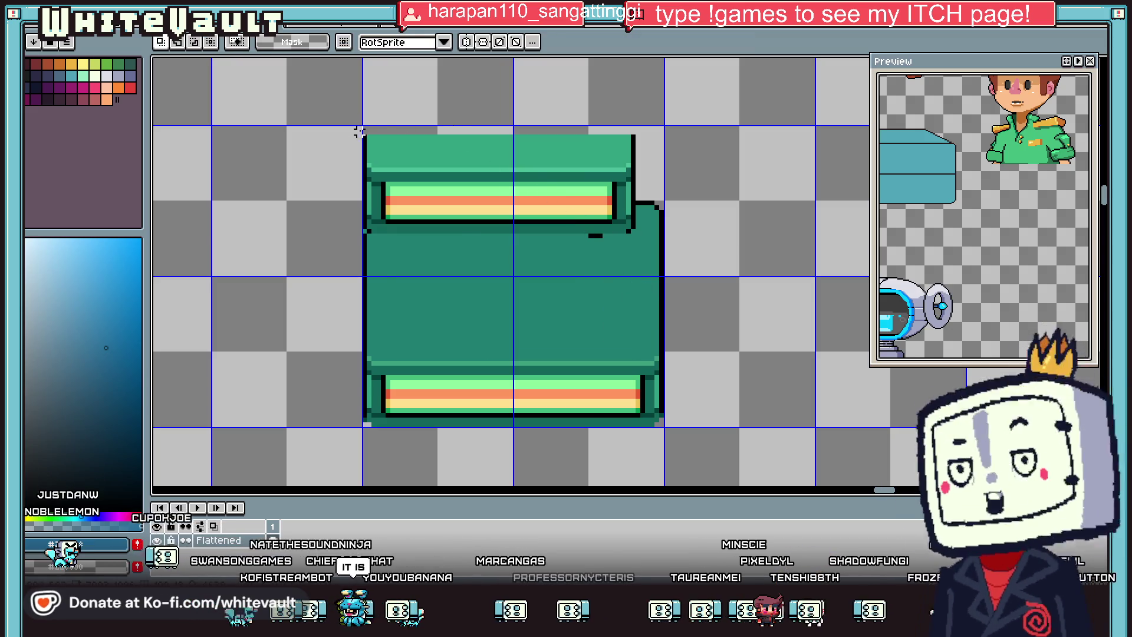
Step: Raise the panel's upper part and stretch a thin green strip down to fill the gap
{"action": "left_click_drag", "start_coordinate": [316, 108], "coordinate": [766, 274]}
{"action": "left_click_drag", "start_coordinate": [697, 251], "coordinate": [695, 241]}
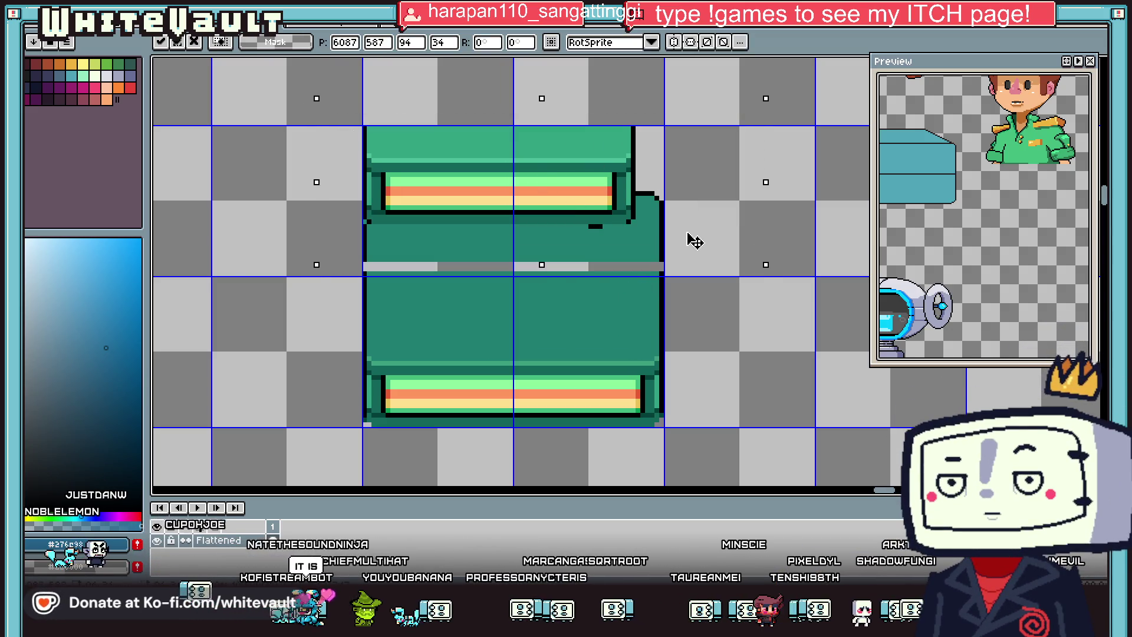
{"action": "key", "text": "Return"}
{"action": "left_click_drag", "start_coordinate": [331, 236], "coordinate": [775, 246]}
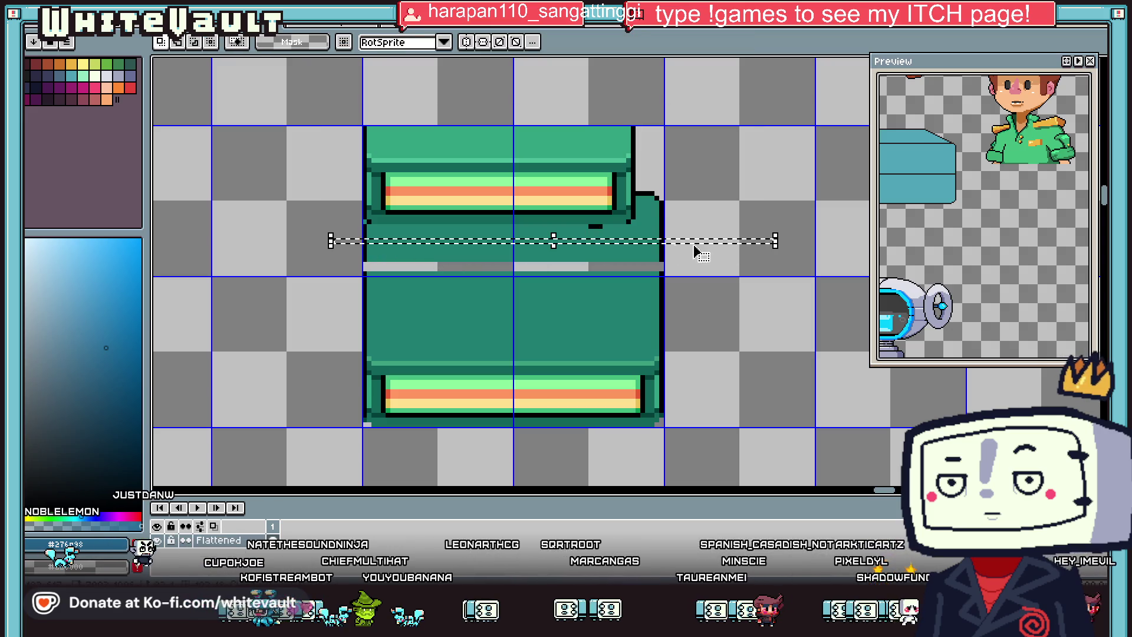
{"action": "left_click_drag", "start_coordinate": [568, 244], "coordinate": [556, 270]}
{"action": "key", "text": "Return"}
{"action": "scroll", "coordinate": [468, 334], "scroll_direction": "down", "scroll_amount": 1}
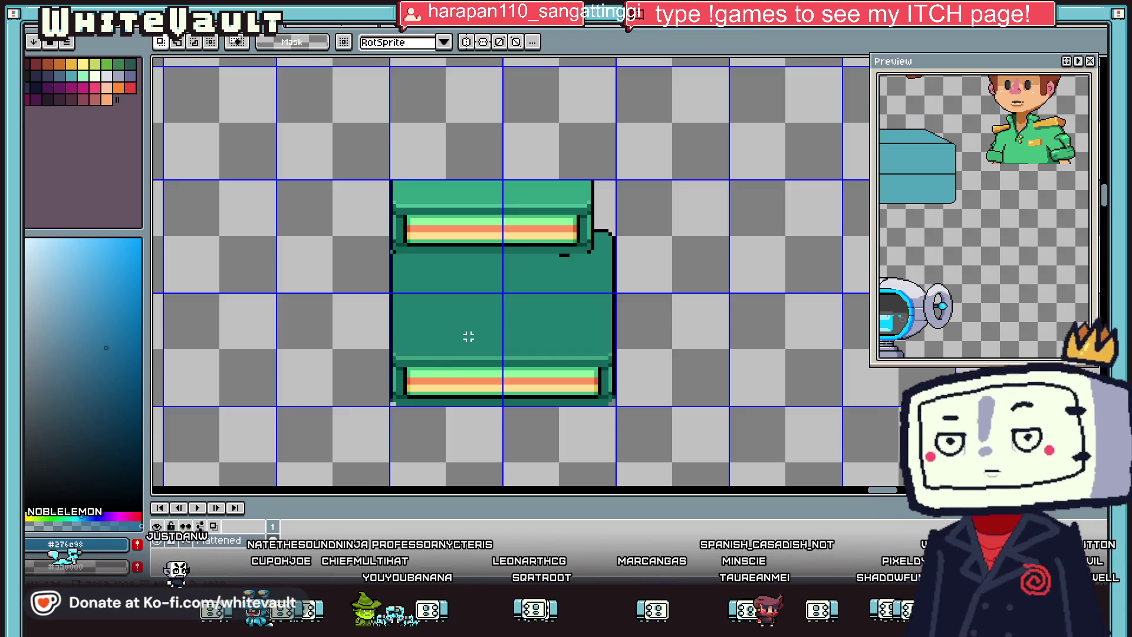
{"action": "scroll", "coordinate": [470, 336], "scroll_direction": "down", "scroll_amount": 1}
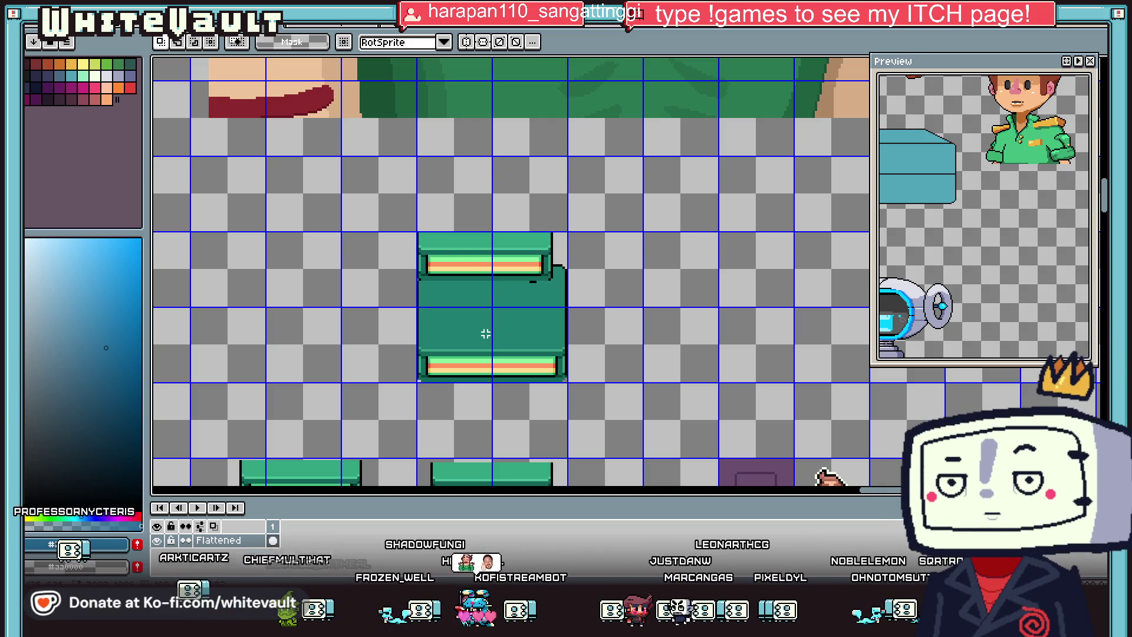
Step: Raise the panel's upper section and stretch a strip to fill the gap solid green
{"action": "scroll", "coordinate": [472, 265], "scroll_direction": "up", "scroll_amount": 1}
{"action": "left_click_drag", "start_coordinate": [524, 190], "coordinate": [527, 328]}
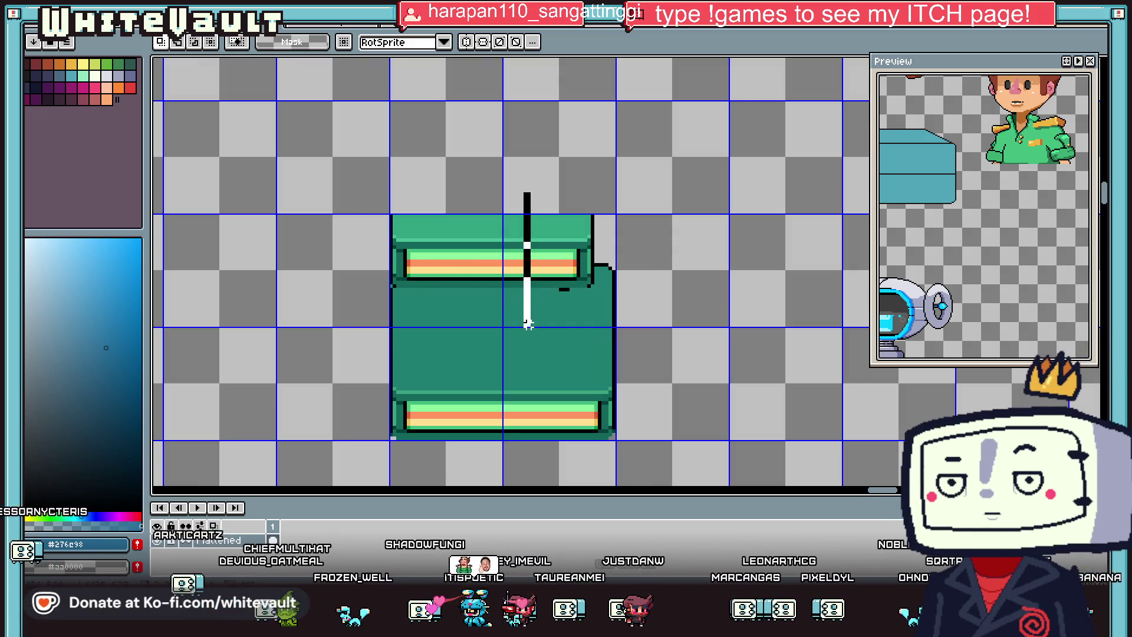
{"action": "key", "text": "ctrl+t"}
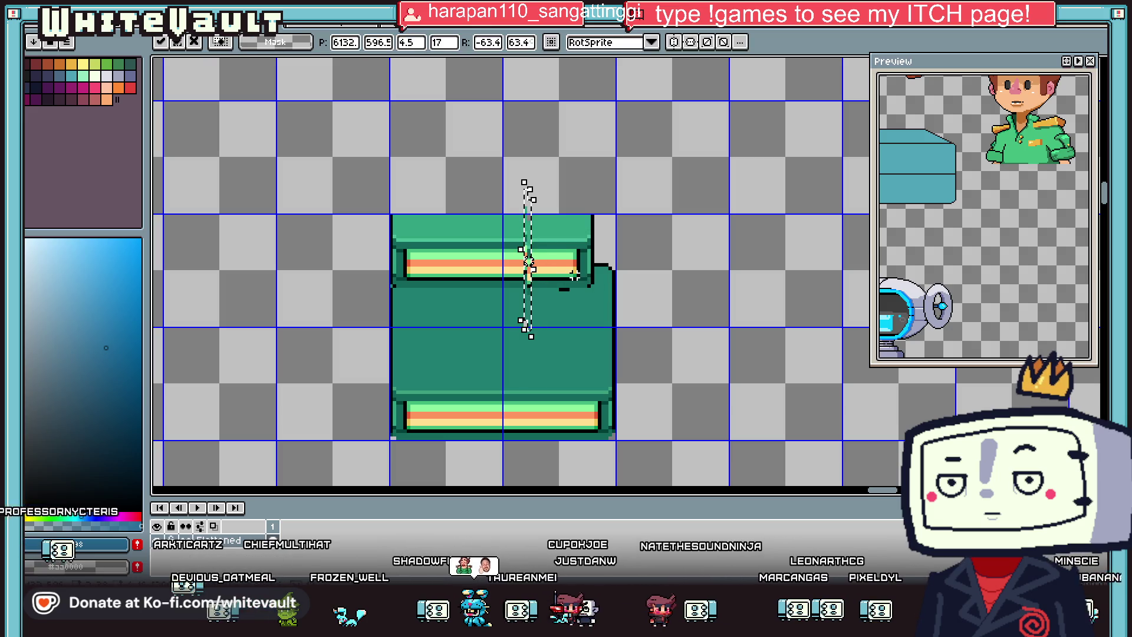
{"action": "key", "text": "Escape"}
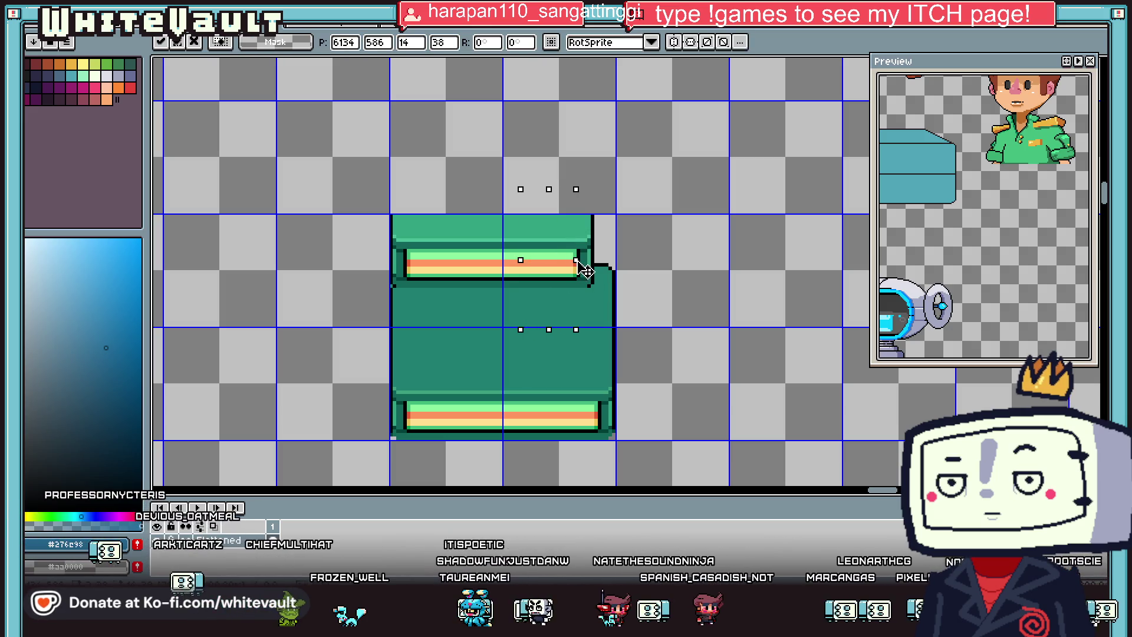
{"action": "mouse_move", "coordinate": [384, 230]}
{"action": "left_mouse_down"}
{"action": "mouse_move", "coordinate": [652, 320]}
{"action": "mouse_move", "coordinate": [632, 291]}
{"action": "left_mouse_up"}
{"action": "left_click", "coordinate": [373, 290]}
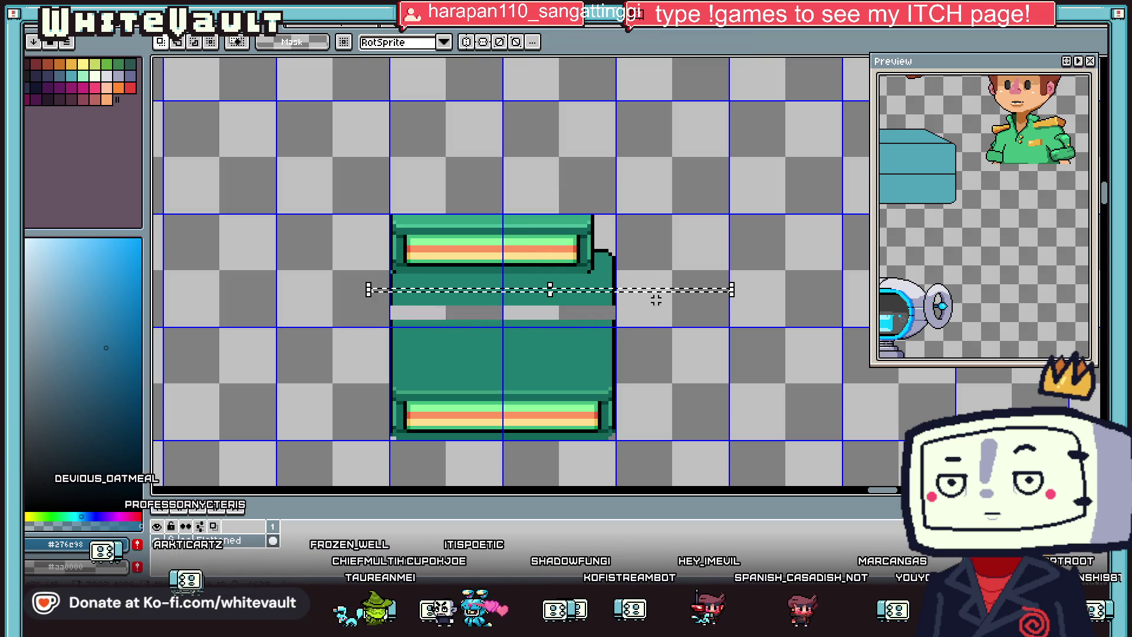
{"action": "left_click_drag", "start_coordinate": [373, 290], "coordinate": [731, 305]}
{"action": "left_click_drag", "start_coordinate": [501, 304], "coordinate": [501, 320]}
{"action": "left_click", "coordinate": [483, 279]}
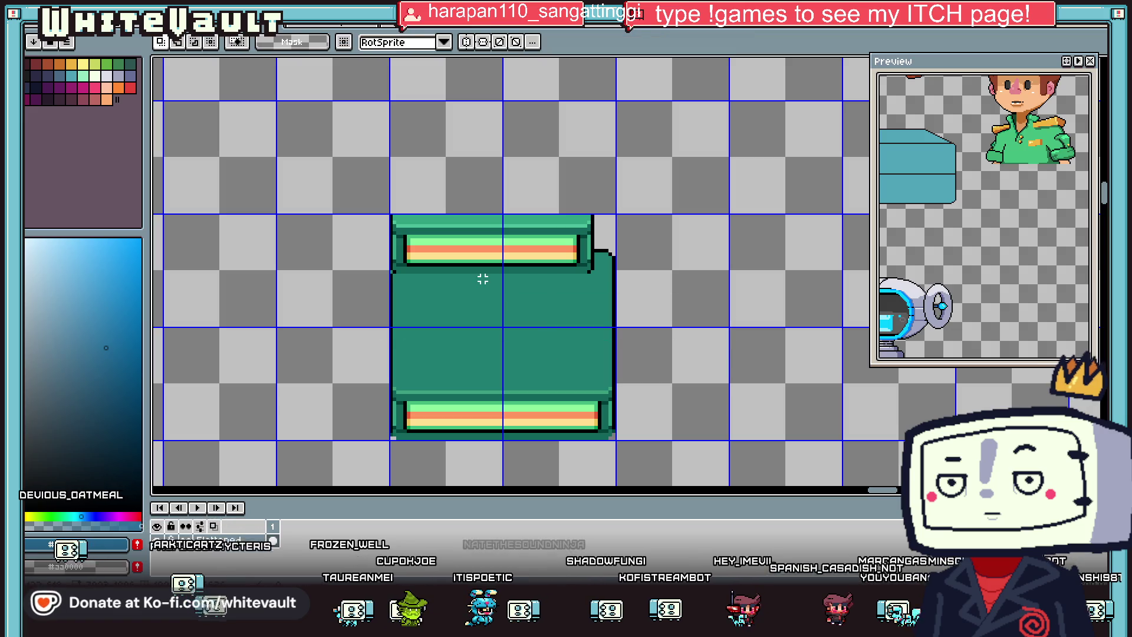
Step: On a new Layer 1, close a white rectangle outline and bucket-fill it white
{"action": "right_click", "coordinate": [237, 541]}
{"action": "left_click", "coordinate": [437, 508]}
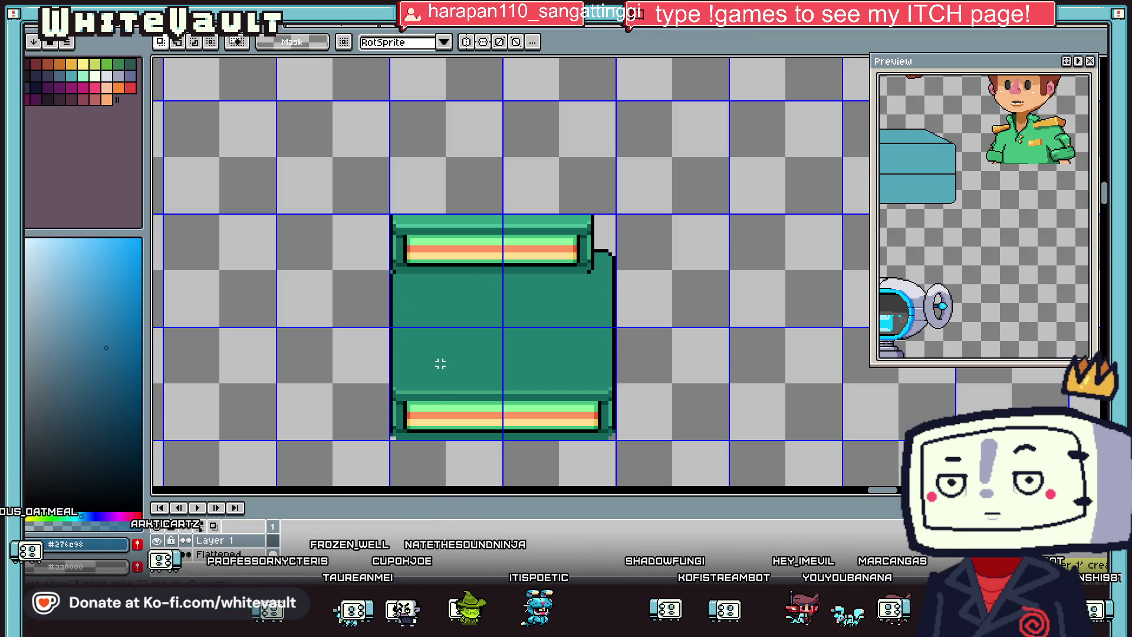
{"action": "key", "text": "b"}
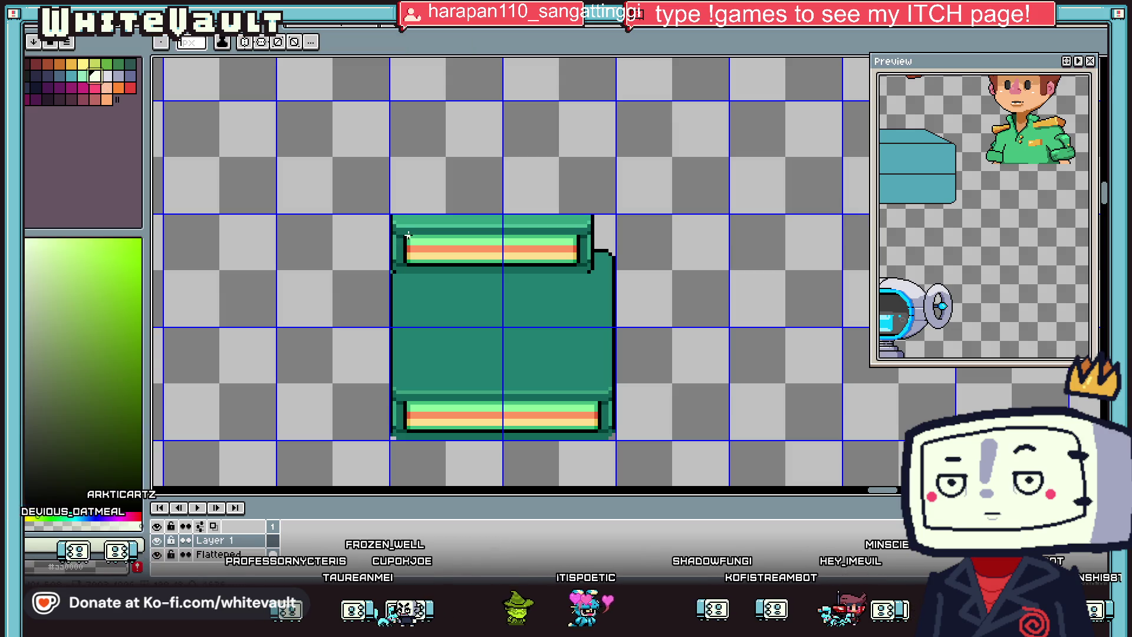
{"action": "scroll", "coordinate": [408, 236], "scroll_direction": "up", "scroll_amount": 2}
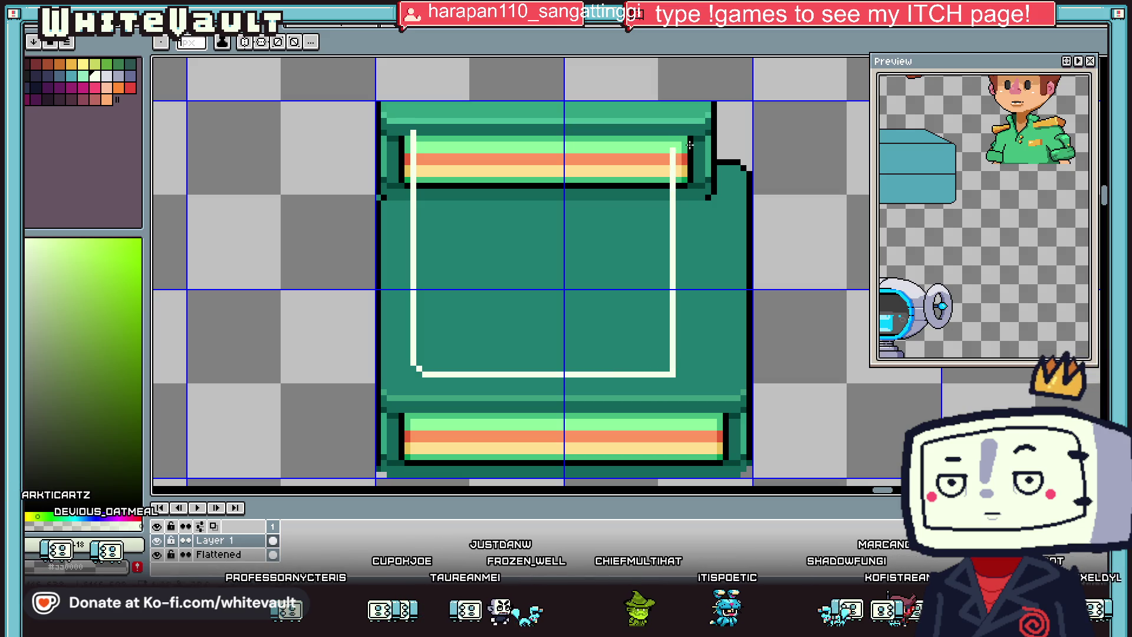
{"action": "left_click_drag", "start_coordinate": [667, 132], "coordinate": [409, 134]}
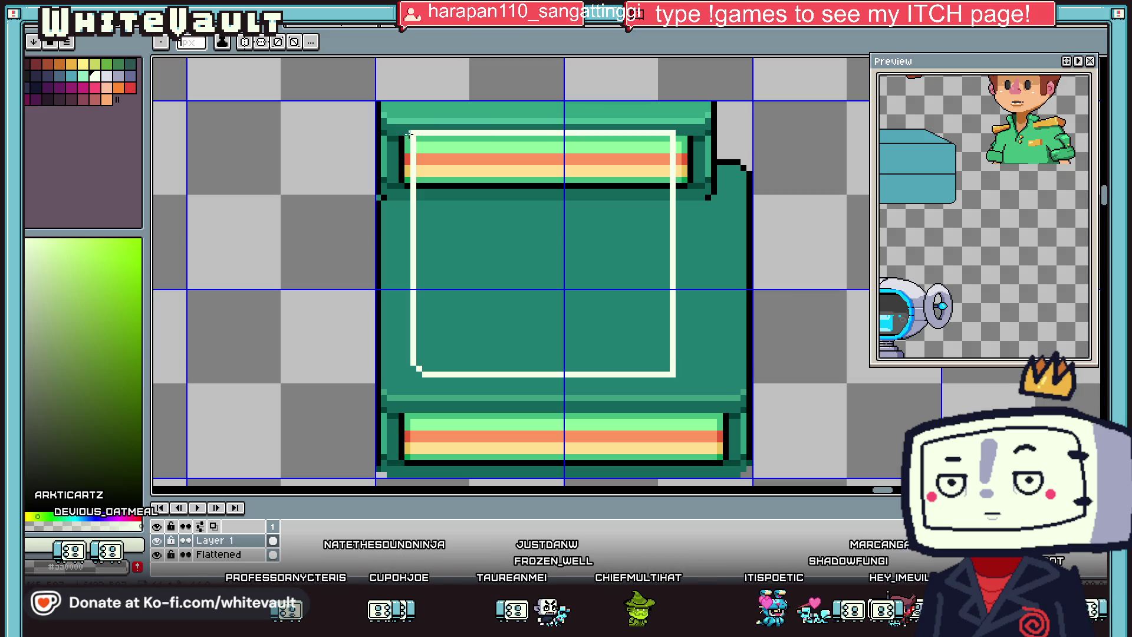
{"action": "key", "text": "g"}
{"action": "left_click", "coordinate": [501, 218]}
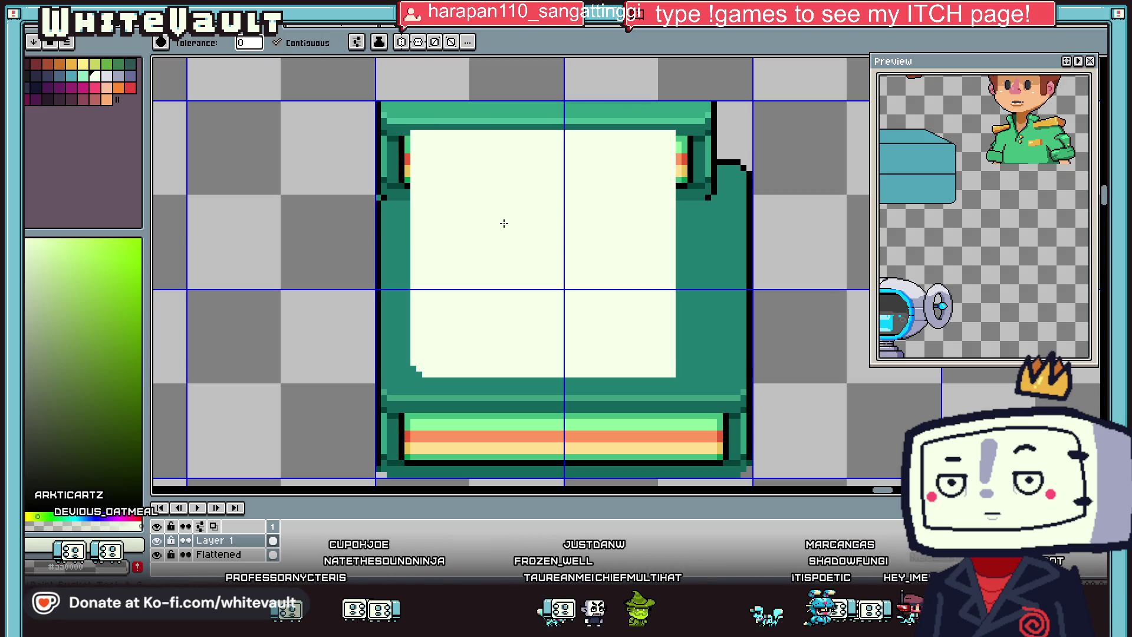
{"action": "scroll", "coordinate": [512, 223], "scroll_direction": "down", "scroll_amount": 2}
{"action": "scroll", "coordinate": [515, 224], "scroll_direction": "down", "scroll_amount": 2}
{"action": "scroll", "coordinate": [515, 223], "scroll_direction": "up", "scroll_amount": 2}
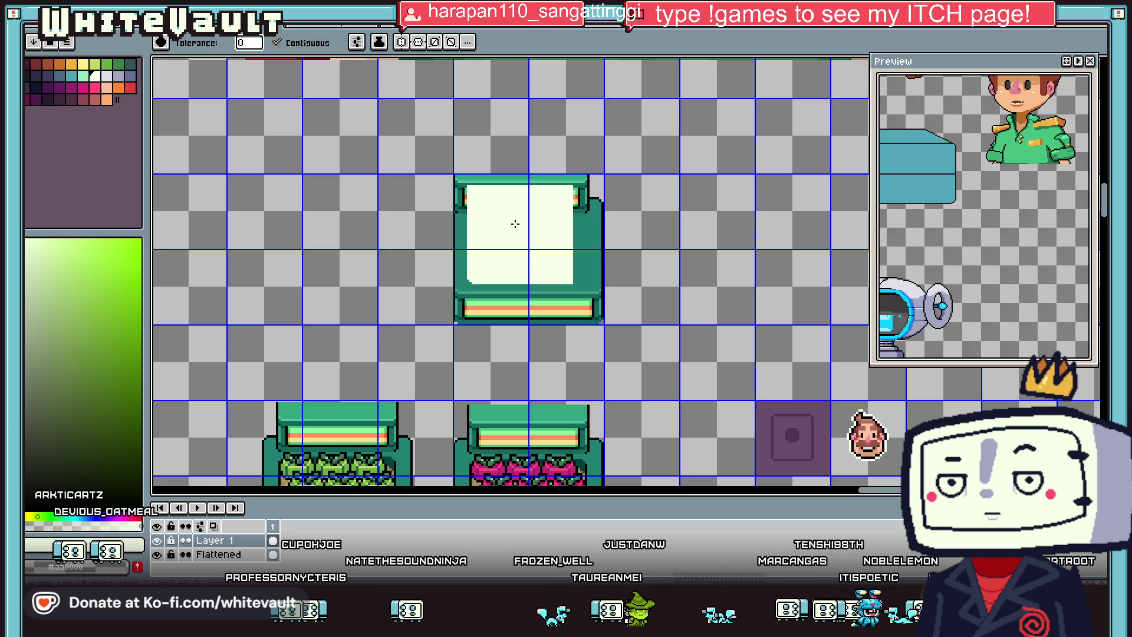
Step: Outline a teal panel inside the white box and bucket-fill it teal
{"action": "key", "text": "i"}
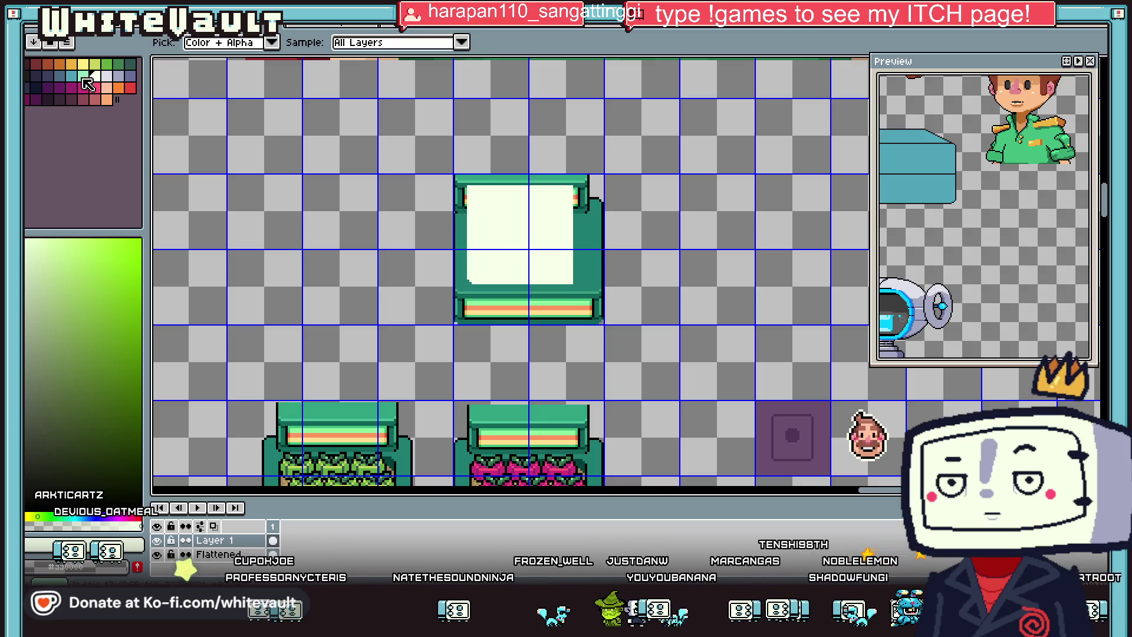
{"action": "left_click", "coordinate": [71, 75]}
{"action": "key", "text": "b"}
{"action": "scroll", "coordinate": [466, 219], "scroll_direction": "up", "scroll_amount": 2}
{"action": "left_click_drag", "start_coordinate": [459, 205], "coordinate": [472, 365]}
{"action": "scroll", "coordinate": [472, 365], "scroll_direction": "up", "scroll_amount": 1}
{"action": "scroll", "coordinate": [475, 369], "scroll_direction": "down", "scroll_amount": 1}
{"action": "left_click", "coordinate": [714, 369], "text": "shift"}
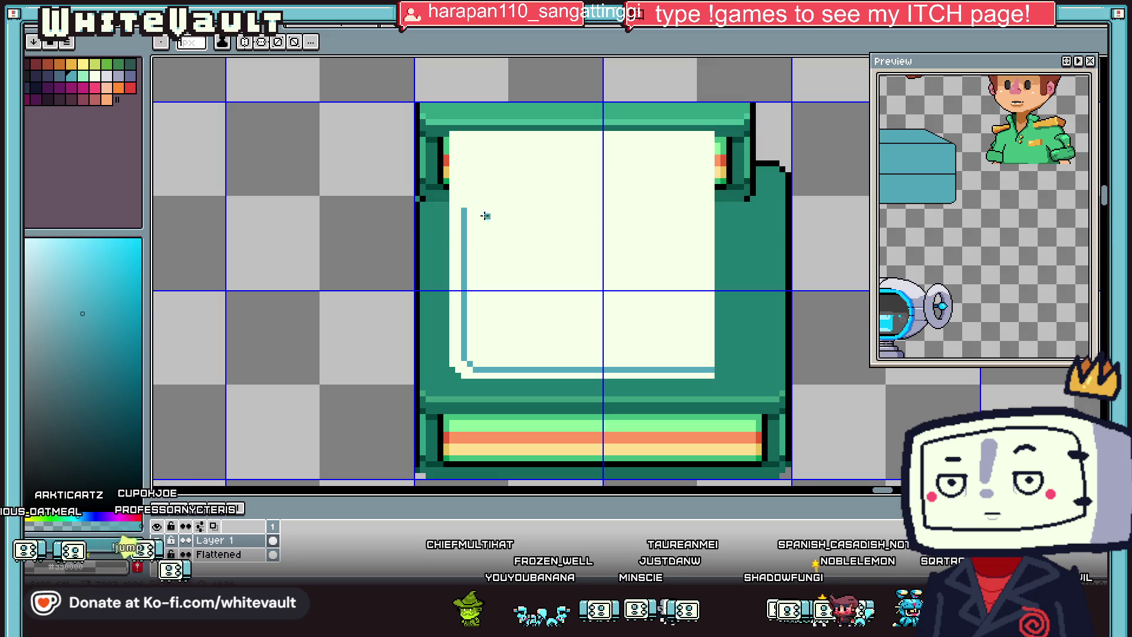
{"action": "left_click_drag", "start_coordinate": [463, 210], "coordinate": [712, 212]}
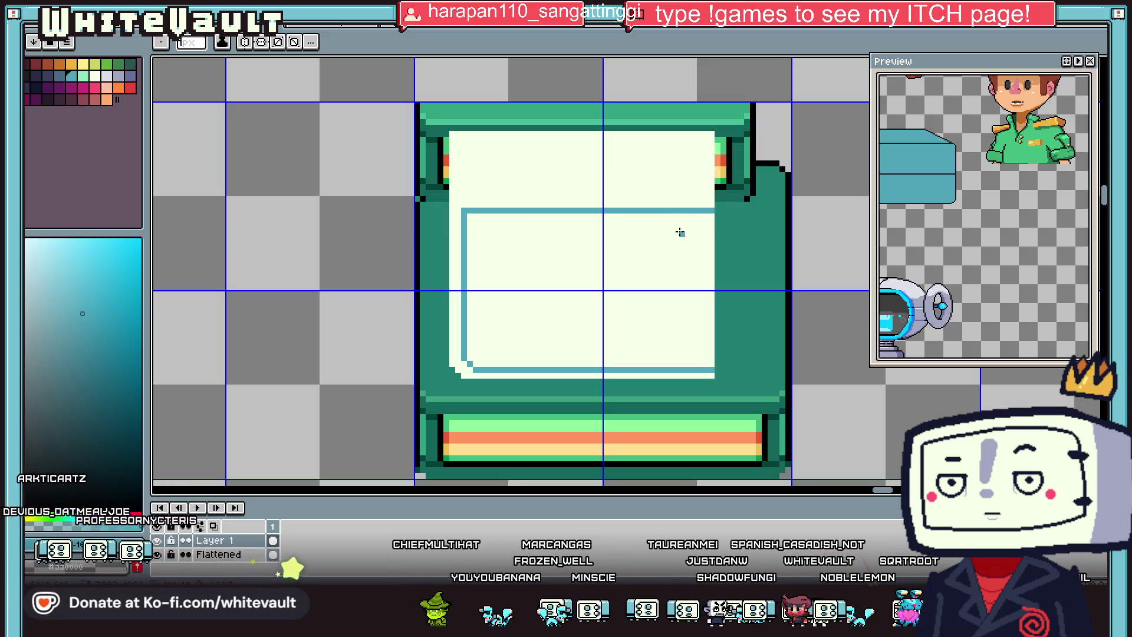
{"action": "key", "text": "g"}
{"action": "left_click", "coordinate": [680, 233]}
{"action": "scroll", "coordinate": [672, 242], "scroll_direction": "down", "scroll_amount": 3}
{"action": "scroll", "coordinate": [665, 250], "scroll_direction": "up", "scroll_amount": 2}
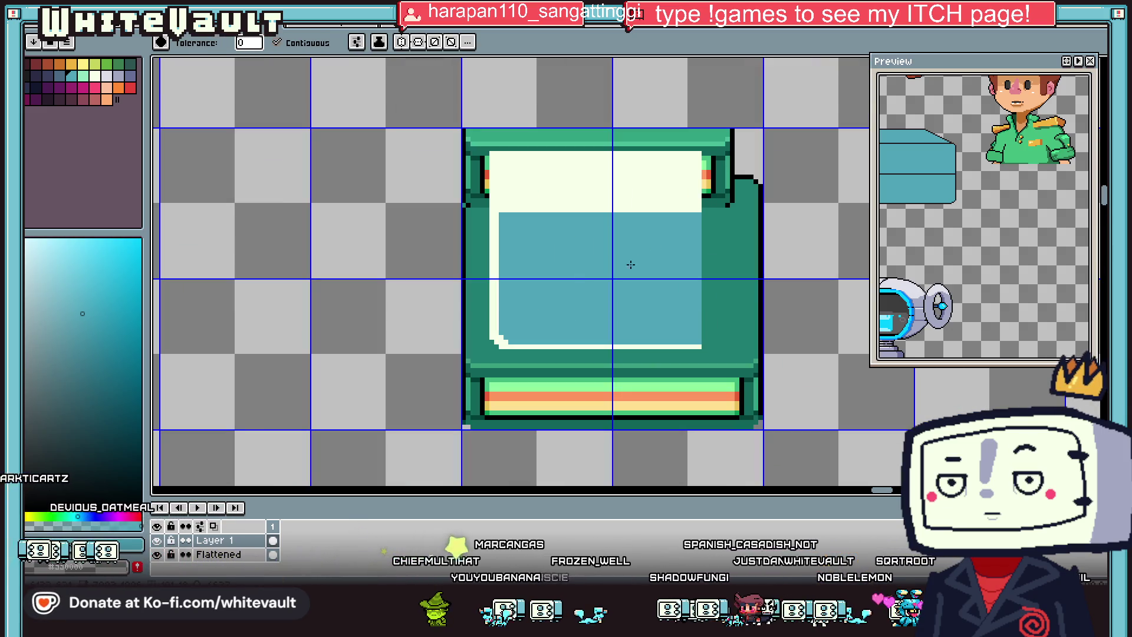
Step: Zoom in and draw the fish's body outline in dark slate
{"action": "key", "text": "i"}
{"action": "scroll", "coordinate": [628, 266], "scroll_direction": "down", "scroll_amount": 1}
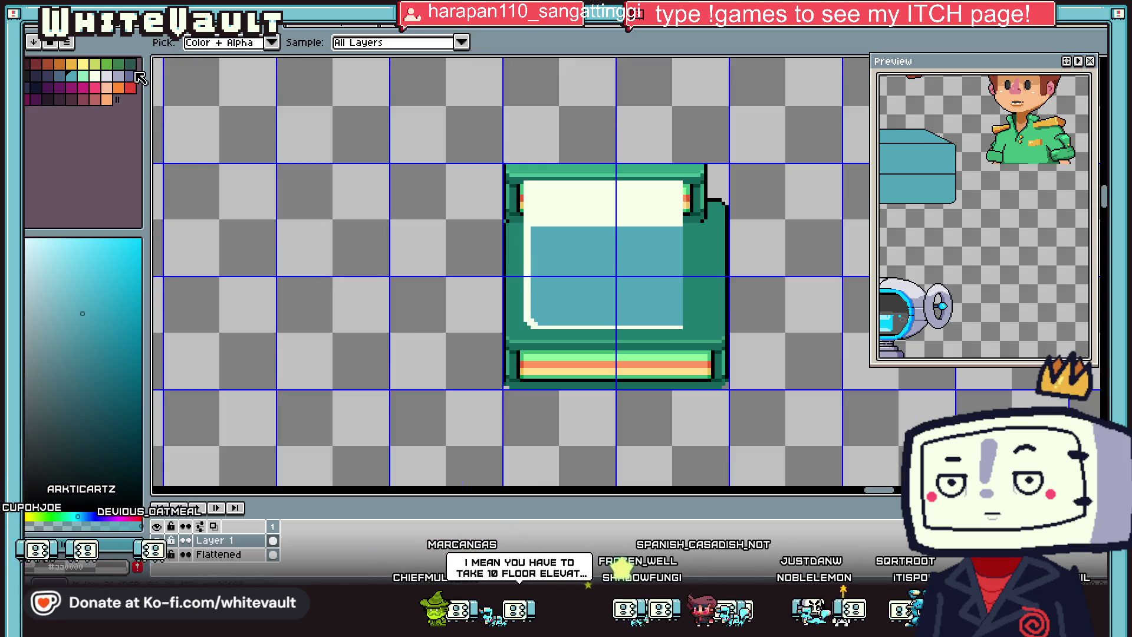
{"action": "key", "text": "plus"}
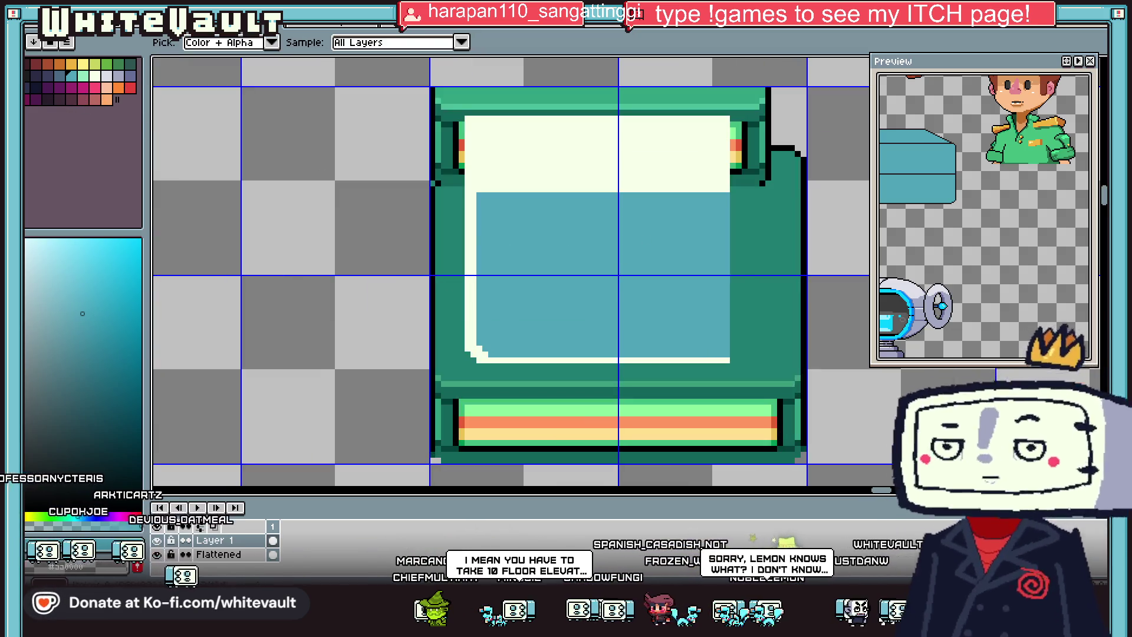
{"action": "left_click", "coordinate": [66, 82]}
{"action": "key", "text": "b"}
{"action": "scroll", "coordinate": [518, 273], "scroll_direction": "up", "scroll_amount": 3}
{"action": "left_click", "coordinate": [492, 295]}
{"action": "left_click", "coordinate": [520, 267]}
{"action": "scroll", "coordinate": [534, 281], "scroll_direction": "down", "scroll_amount": 1}
{"action": "mouse_move", "coordinate": [513, 331]}
{"action": "left_mouse_down"}
{"action": "mouse_move", "coordinate": [654, 245]}
{"action": "mouse_move", "coordinate": [697, 302]}
{"action": "mouse_move", "coordinate": [664, 335]}
{"action": "mouse_move", "coordinate": [526, 342]}
{"action": "left_mouse_up"}
{"action": "left_click", "coordinate": [669, 259]}
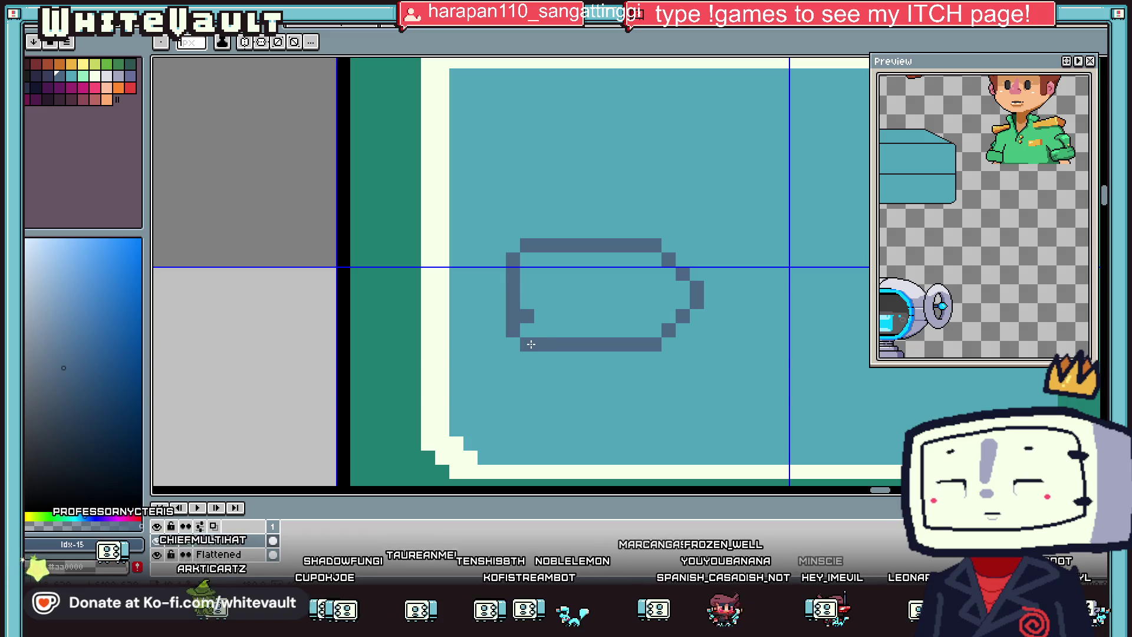
Step: Cover a stray outline pixel with teal sampled from the panel
{"action": "key", "text": "i"}
{"action": "left_click", "coordinate": [498, 316]}
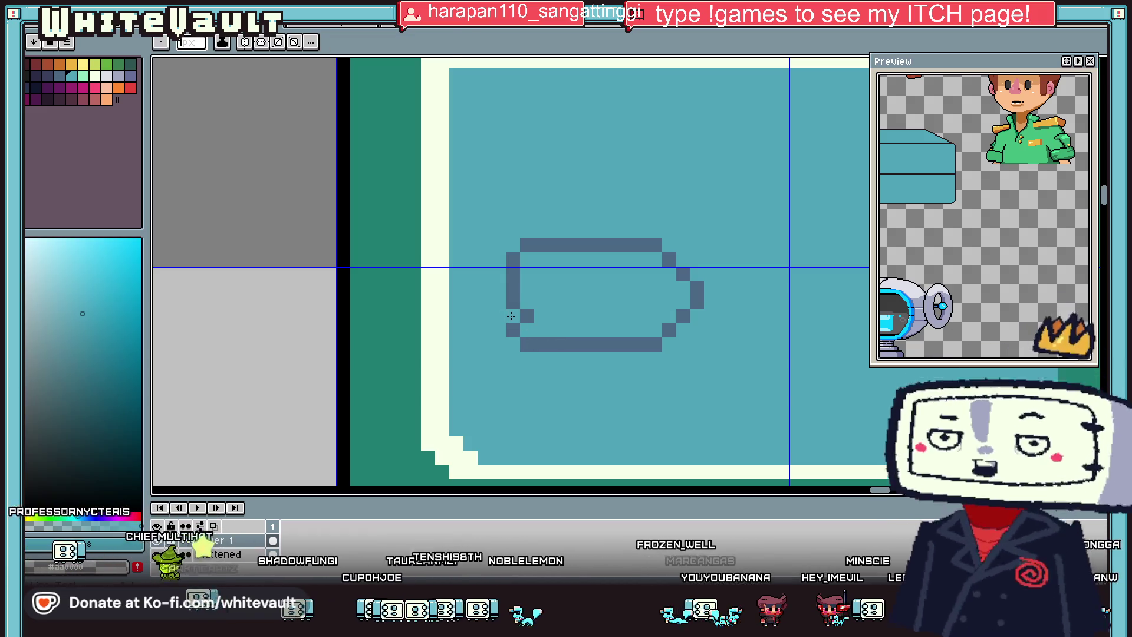
{"action": "scroll", "coordinate": [657, 260], "scroll_direction": "down", "scroll_amount": 2}
{"action": "scroll", "coordinate": [623, 269], "scroll_direction": "up", "scroll_amount": 1}
{"action": "scroll", "coordinate": [613, 267], "scroll_direction": "up", "scroll_amount": 1}
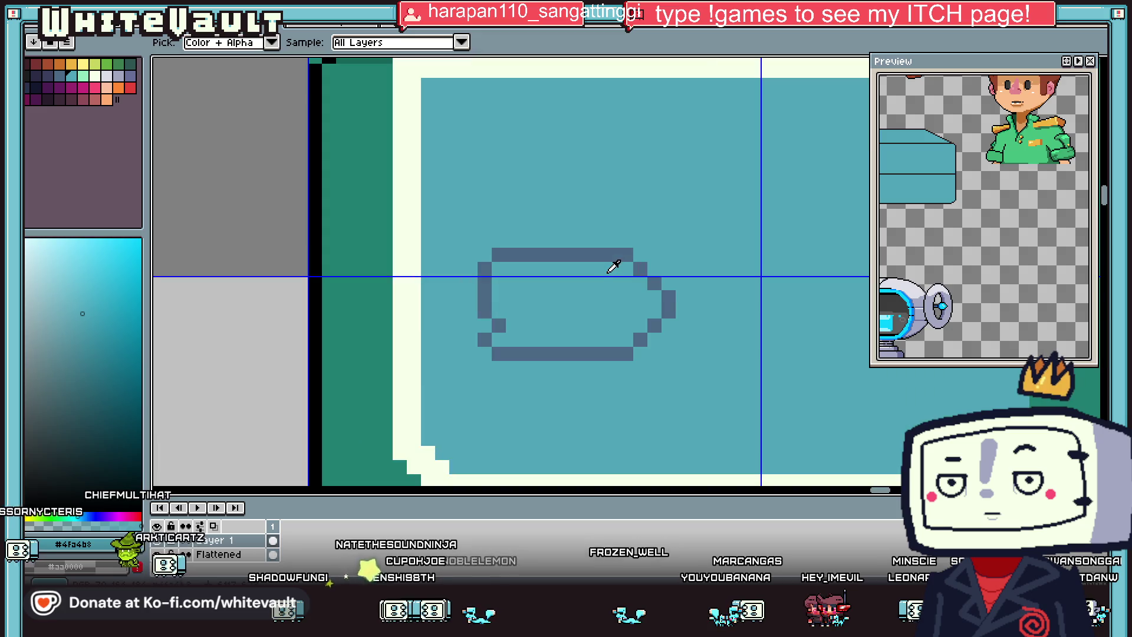
{"action": "left_click", "coordinate": [479, 268]}
{"action": "key", "text": "b"}
{"action": "left_click", "coordinate": [485, 326], "text": "alt"}
{"action": "left_click", "coordinate": [499, 325]}
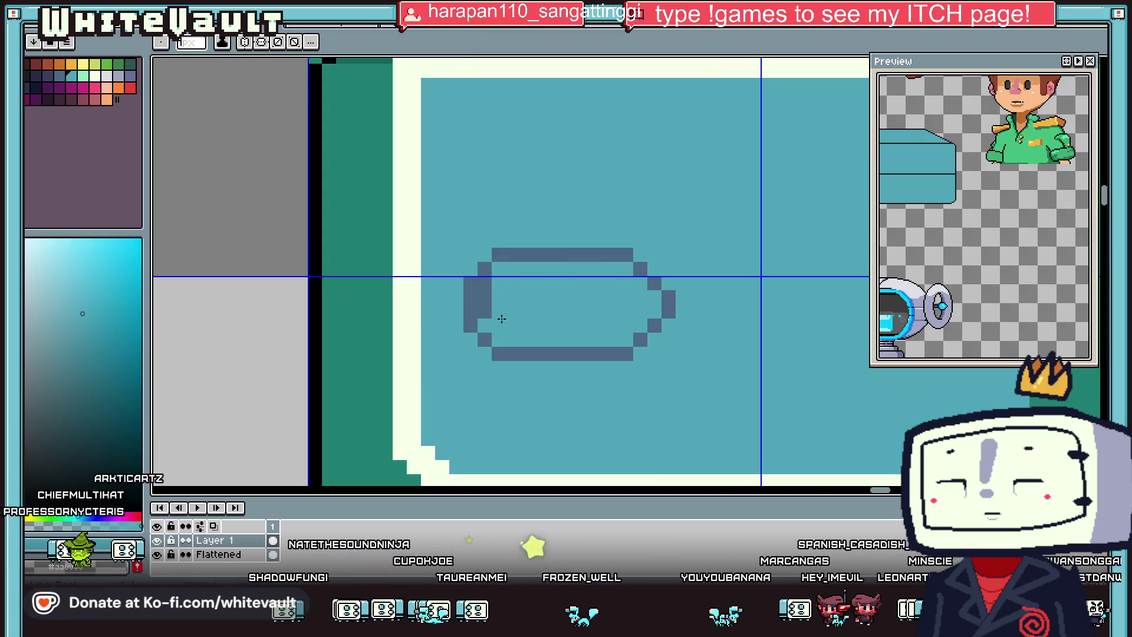
Step: Draw the fish's X-shaped eye and forked tail in dark slate
{"action": "left_click", "coordinate": [523, 250], "text": "alt"}
{"action": "left_click", "coordinate": [513, 283]}
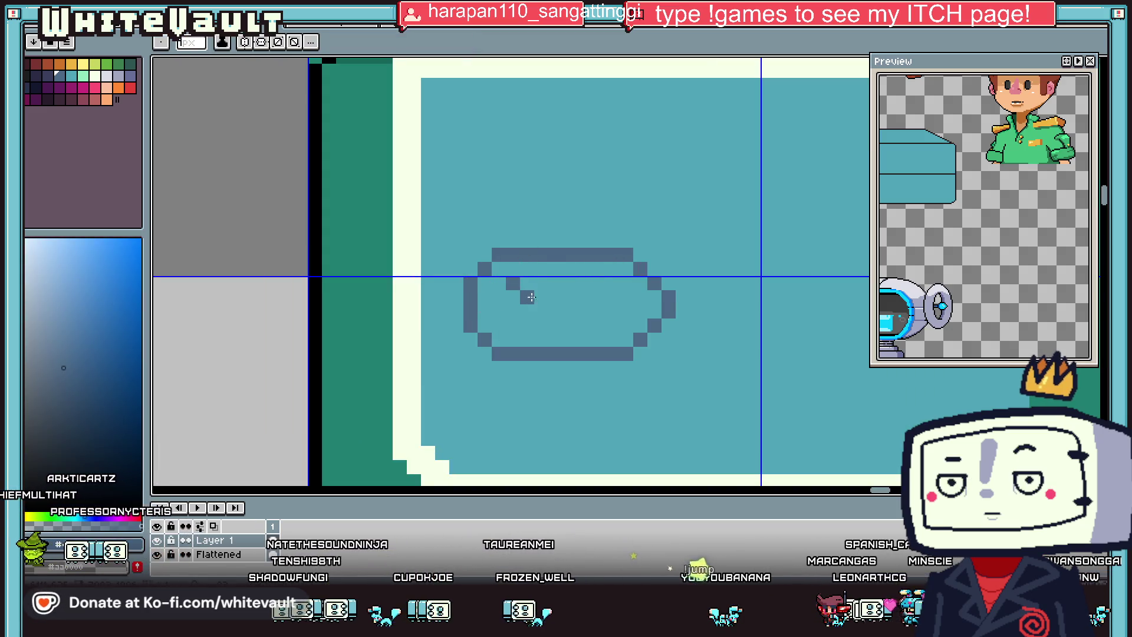
{"action": "left_click", "coordinate": [541, 283]}
{"action": "left_click", "coordinate": [513, 312]}
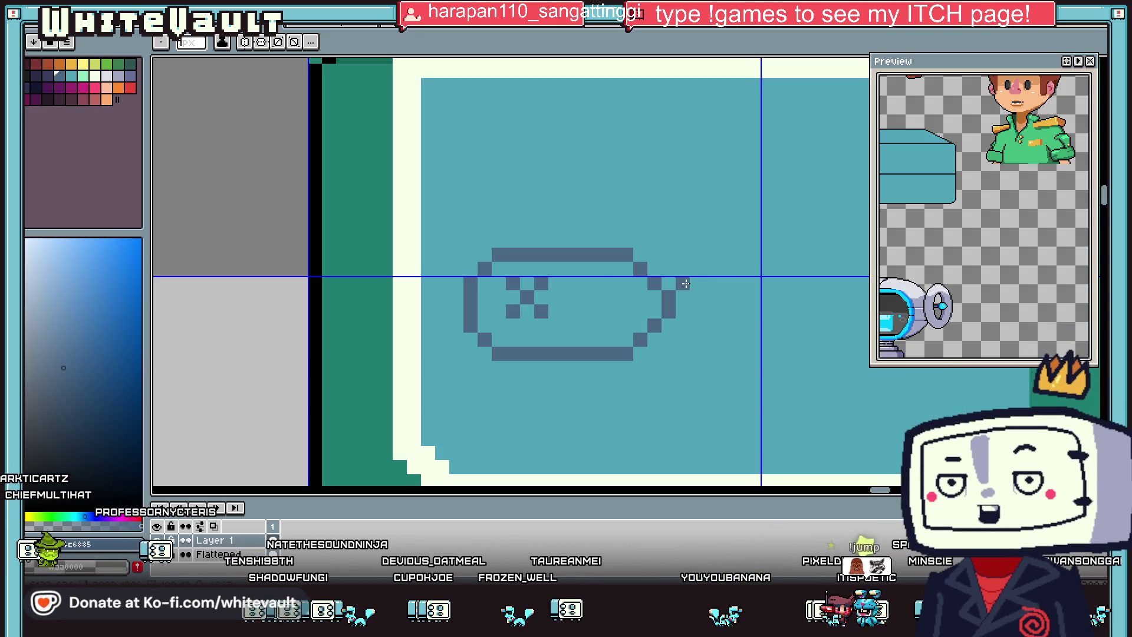
{"action": "mouse_move", "coordinate": [700, 270]}
{"action": "left_mouse_down"}
{"action": "mouse_move", "coordinate": [712, 255]}
{"action": "mouse_move", "coordinate": [740, 256]}
{"action": "mouse_move", "coordinate": [739, 319]}
{"action": "left_mouse_up"}
Step: Raise the fish's top outline and redraw its bottom outline lower
{"action": "mouse_move", "coordinate": [599, 240]}
{"action": "left_mouse_down"}
{"action": "mouse_move", "coordinate": [525, 241]}
{"action": "mouse_move", "coordinate": [598, 255]}
{"action": "left_mouse_up"}
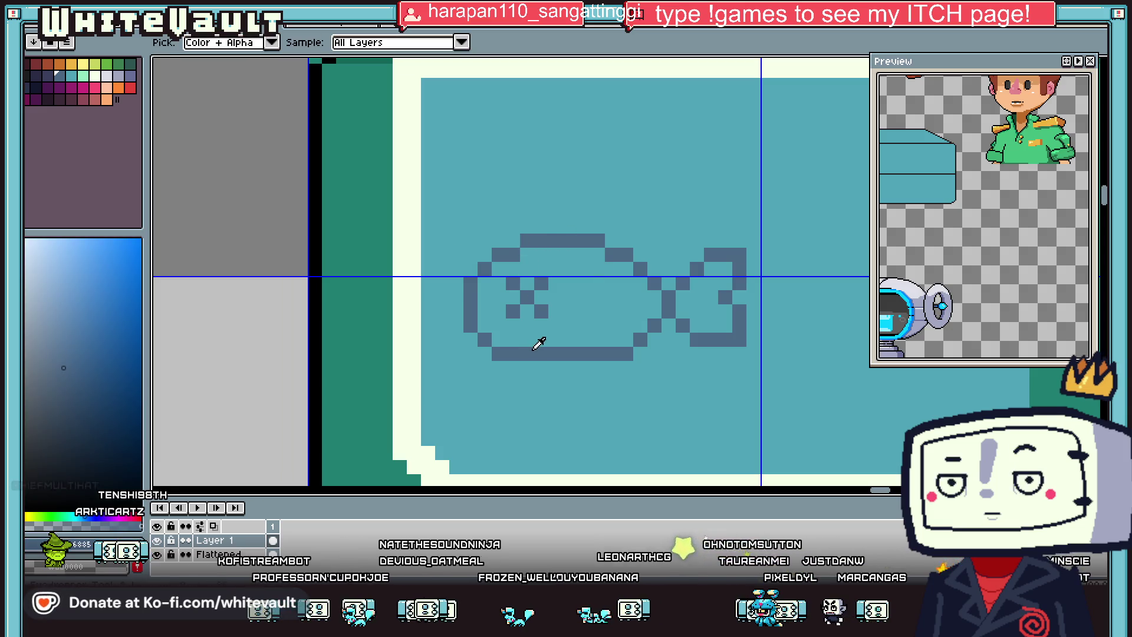
{"action": "left_click", "coordinate": [533, 349]}
{"action": "left_click", "coordinate": [530, 352]}
{"action": "left_click", "coordinate": [617, 353], "text": "alt"}
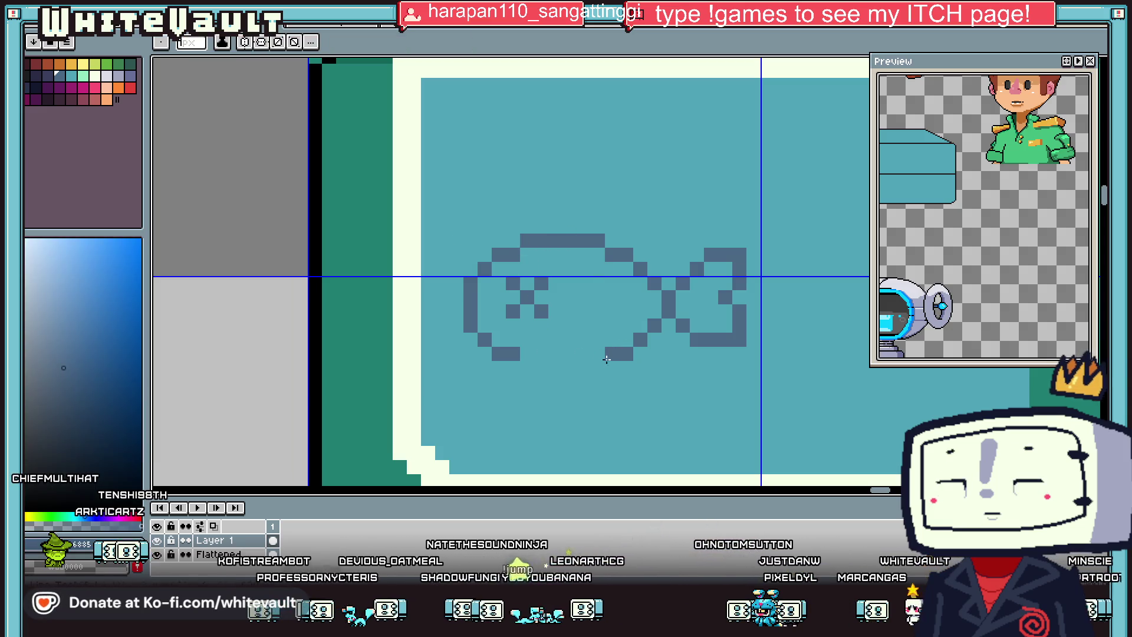
{"action": "left_click_drag", "start_coordinate": [600, 368], "coordinate": [525, 368]}
Step: Add dark pixels around the eye and left outline, plus a curved mouth line
{"action": "left_click", "coordinate": [477, 301]}
{"action": "mouse_move", "coordinate": [569, 283]}
{"action": "left_mouse_down"}
{"action": "mouse_move", "coordinate": [533, 279]}
{"action": "mouse_move", "coordinate": [529, 299]}
{"action": "left_mouse_up"}
{"action": "left_click", "coordinate": [531, 273], "text": "alt"}
{"action": "left_click", "coordinate": [555, 297], "text": "alt"}
{"action": "left_click", "coordinate": [542, 306]}
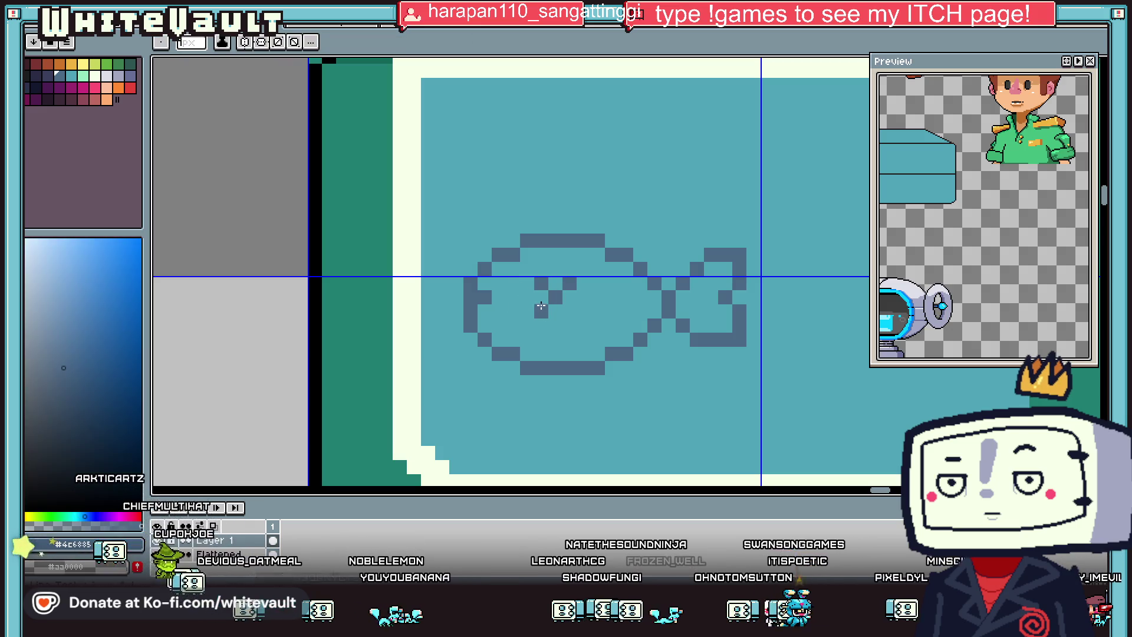
{"action": "left_click_drag", "start_coordinate": [615, 337], "coordinate": [576, 352]}
Step: Add a small fin on top and rework the eye pixels with teal touch-ups
{"action": "scroll", "coordinate": [589, 309], "scroll_direction": "down", "scroll_amount": 3}
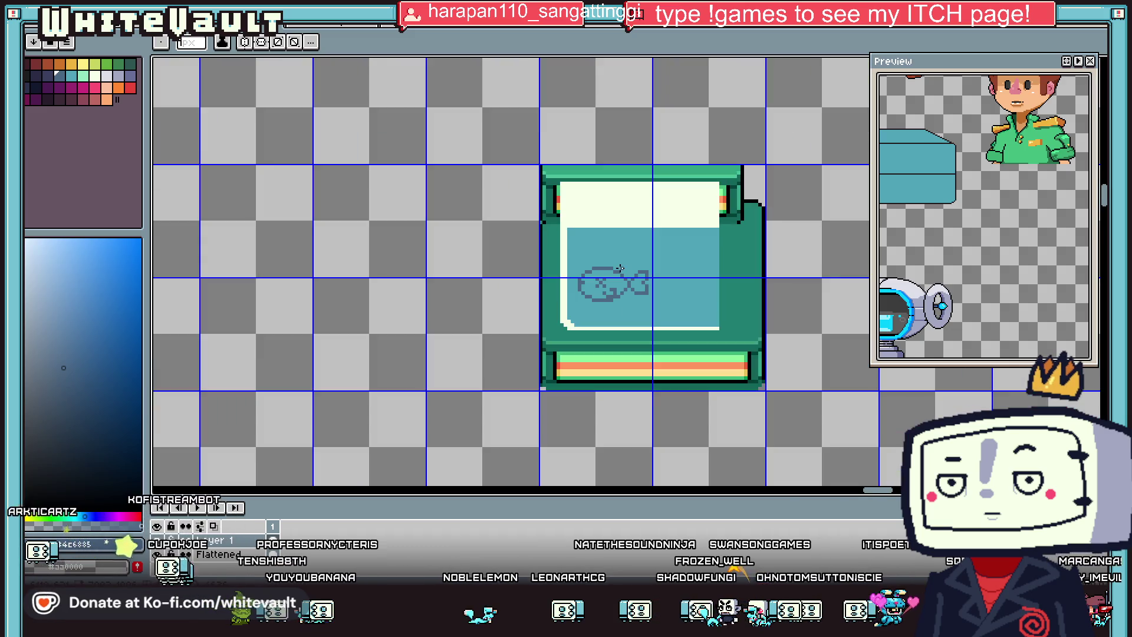
{"action": "scroll", "coordinate": [602, 267], "scroll_direction": "up", "scroll_amount": 3}
{"action": "left_click", "coordinate": [603, 267]}
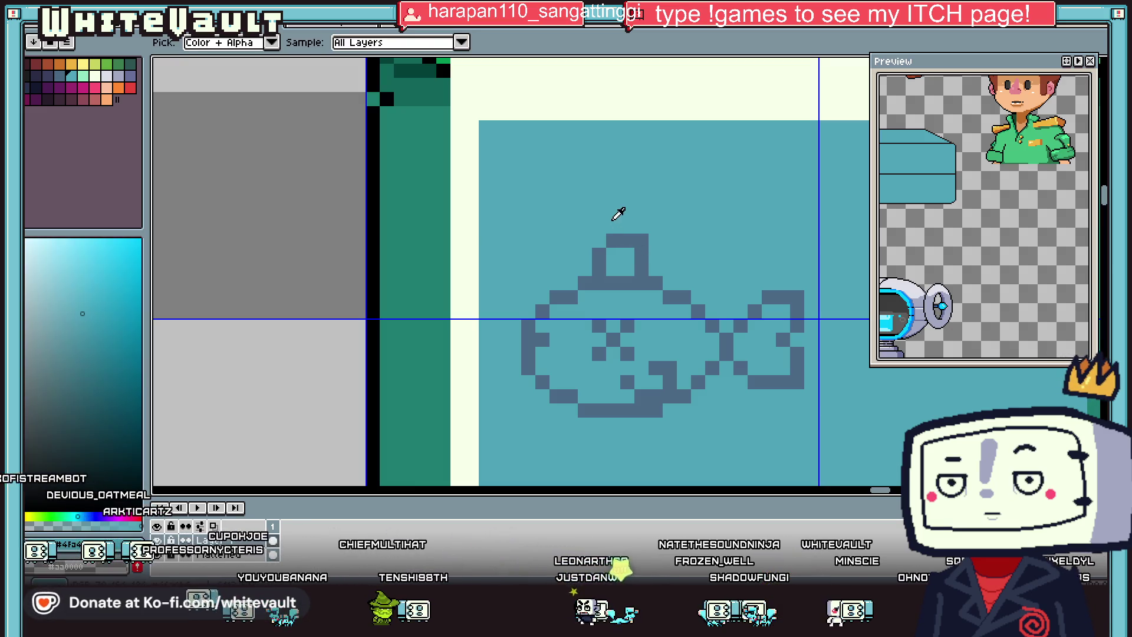
{"action": "left_click_drag", "start_coordinate": [615, 252], "coordinate": [602, 248]}
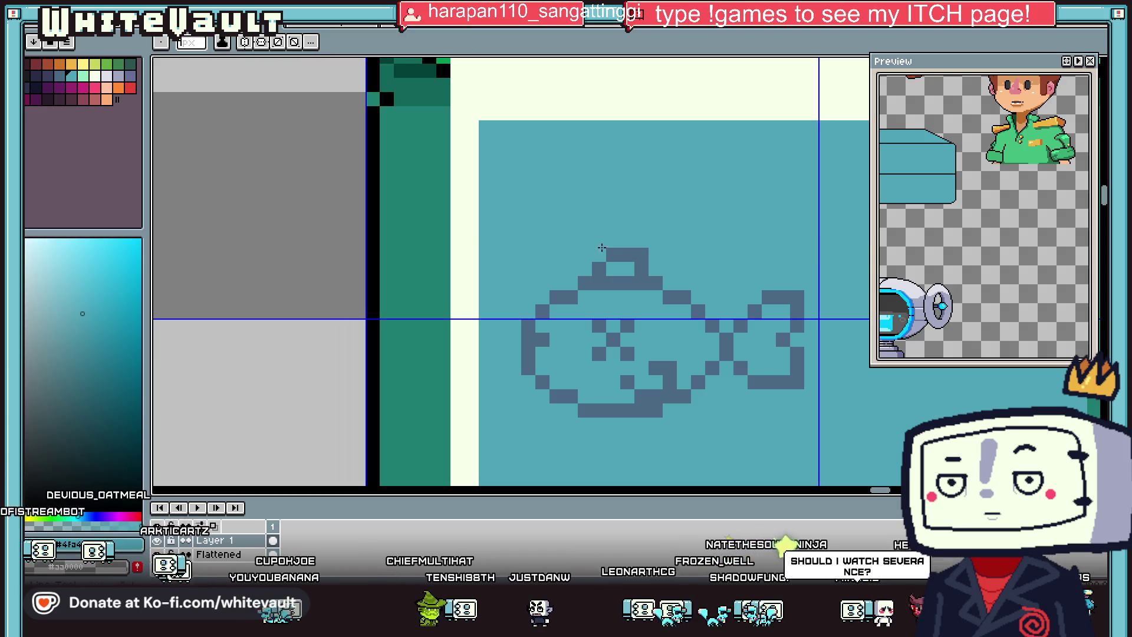
{"action": "scroll", "coordinate": [611, 259], "scroll_direction": "down", "scroll_amount": 5}
{"action": "scroll", "coordinate": [657, 279], "scroll_direction": "up", "scroll_amount": 3}
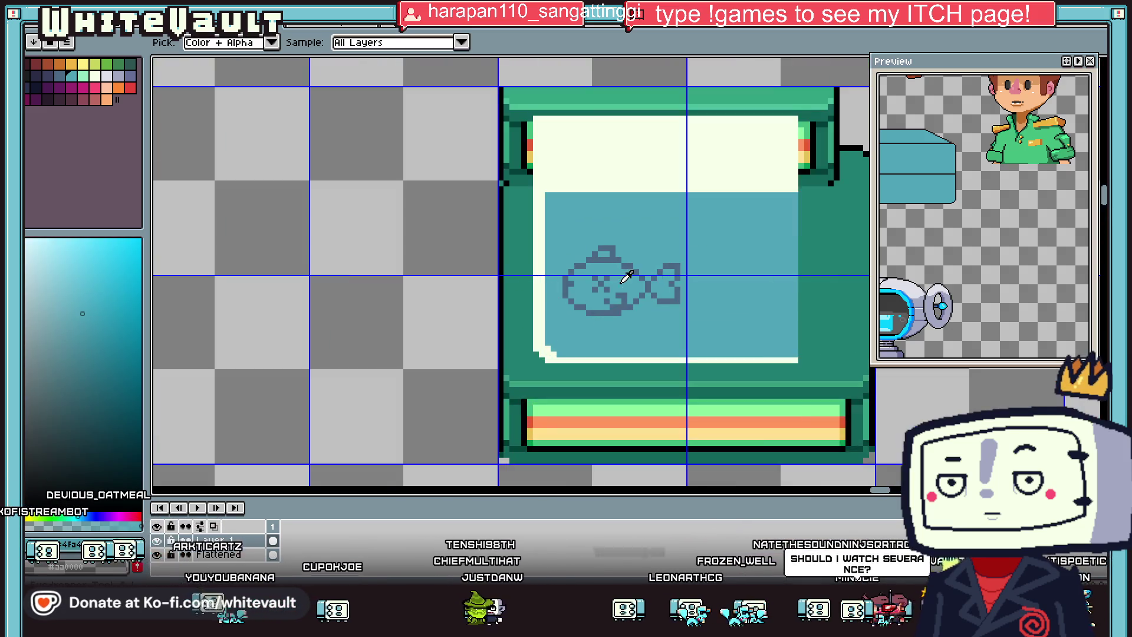
{"action": "scroll", "coordinate": [594, 253], "scroll_direction": "up", "scroll_amount": 2}
{"action": "mouse_move", "coordinate": [562, 255]}
{"action": "left_mouse_down"}
{"action": "mouse_move", "coordinate": [556, 293]}
{"action": "mouse_move", "coordinate": [558, 273]}
{"action": "left_mouse_up"}
{"action": "left_click", "coordinate": [606, 278], "text": "alt"}
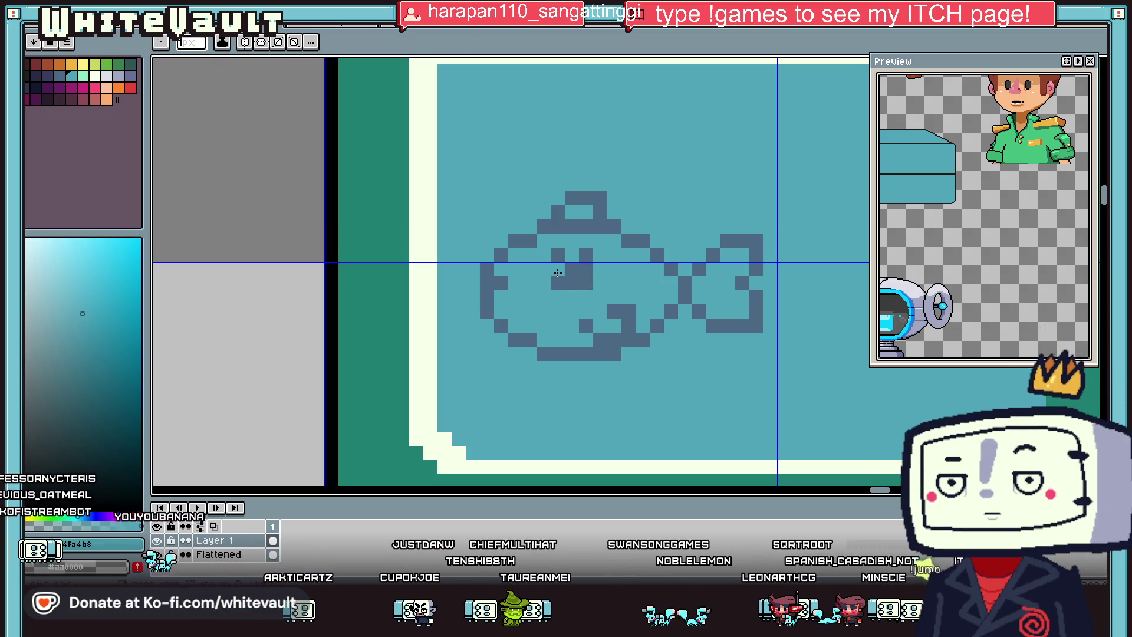
{"action": "key", "text": "alt"}
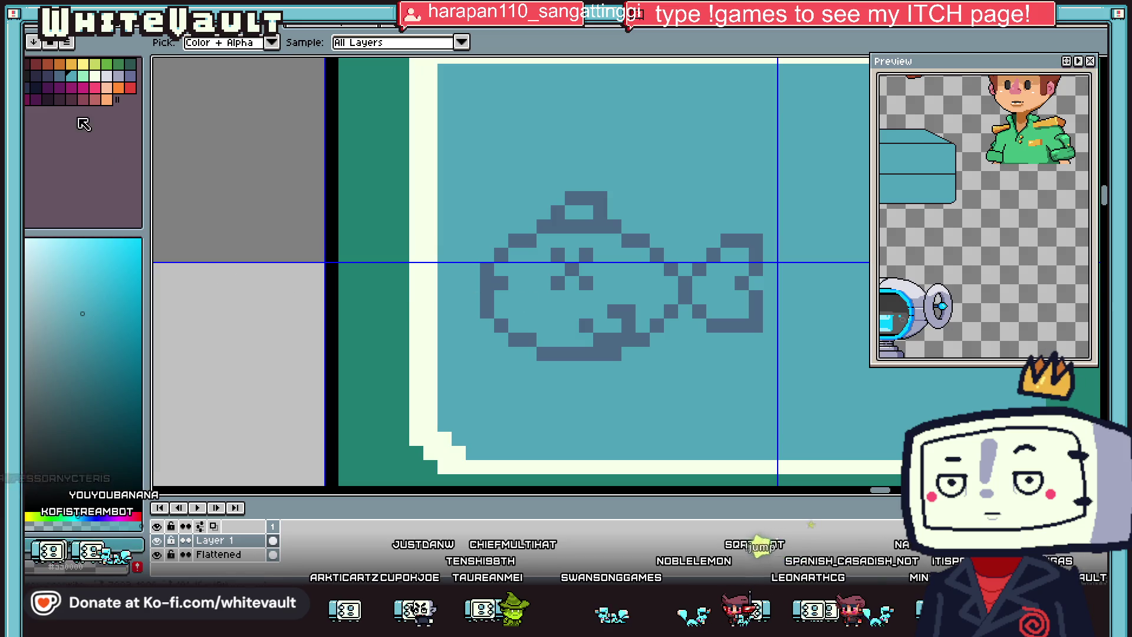
Step: Recolour the whole fish outline in a darker blue
{"action": "left_click", "coordinate": [57, 77]}
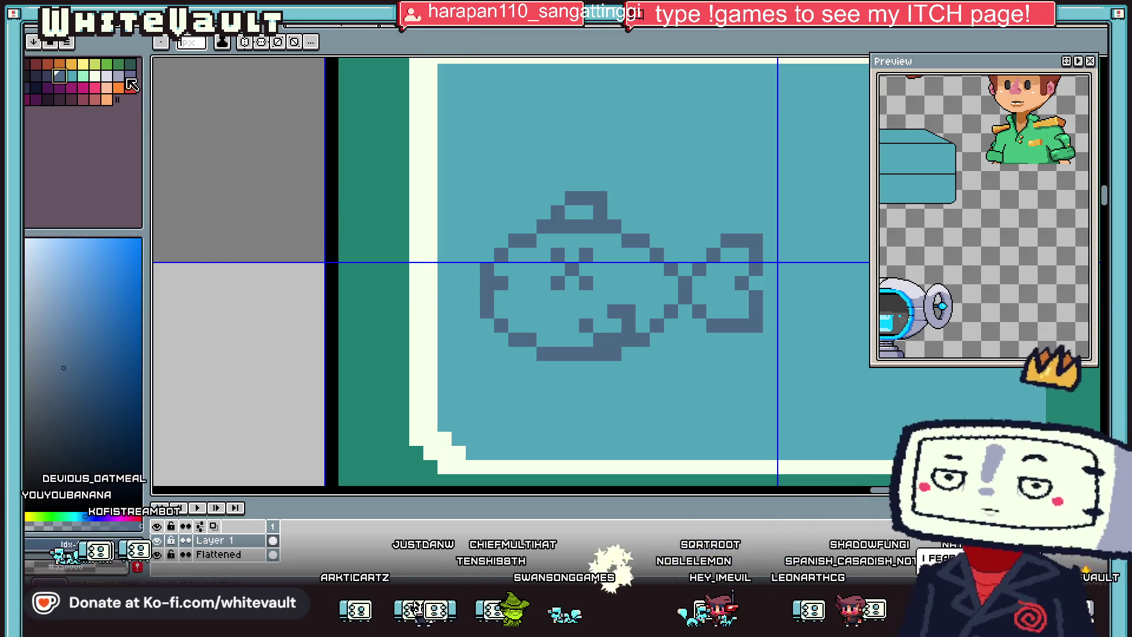
{"action": "left_click", "coordinate": [42, 75]}
{"action": "left_click_drag", "start_coordinate": [487, 301], "coordinate": [487, 275]}
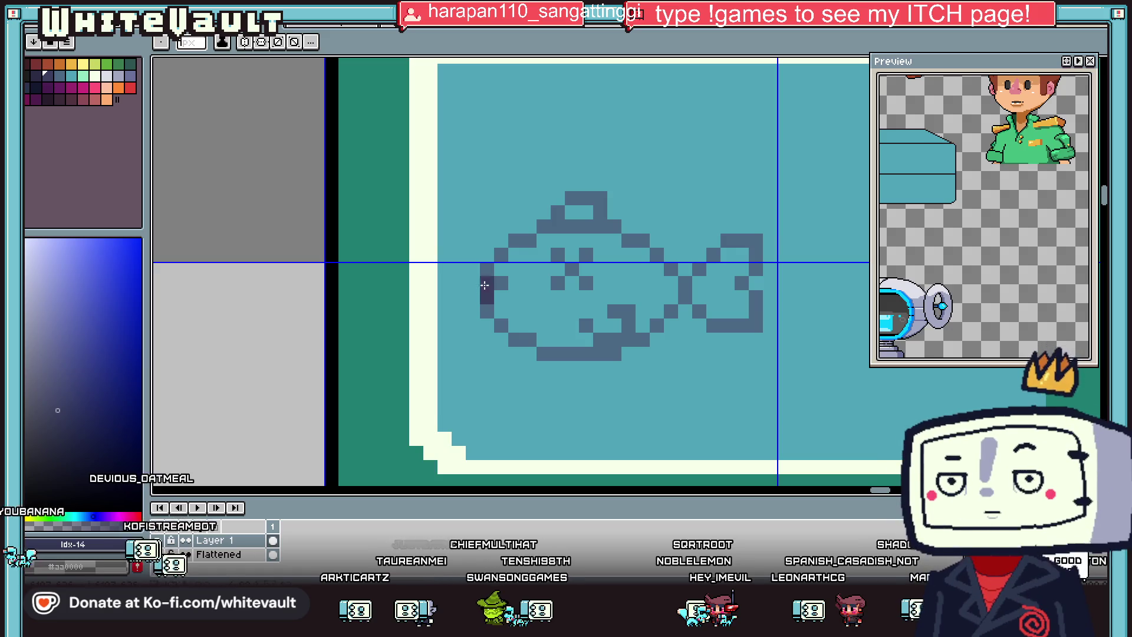
{"action": "scroll", "coordinate": [532, 240], "scroll_direction": "down", "scroll_amount": 3}
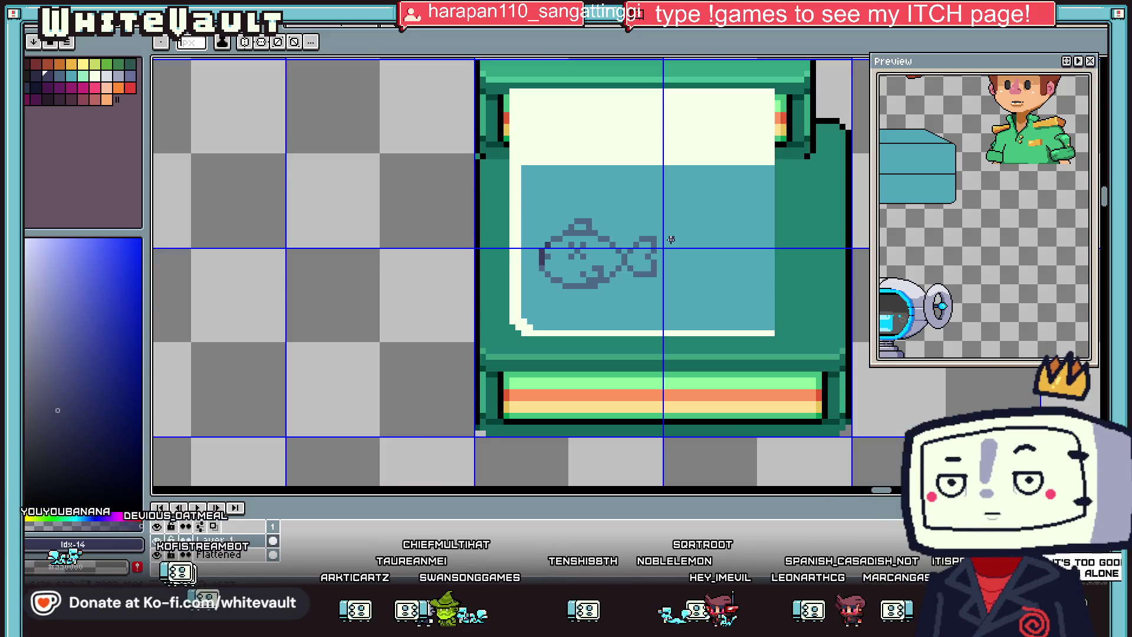
{"action": "key", "text": "g"}
{"action": "left_click", "coordinate": [588, 221]}
Step: Paint darker shading along the fish's bottom edge
{"action": "scroll", "coordinate": [588, 222], "scroll_direction": "up", "scroll_amount": 2}
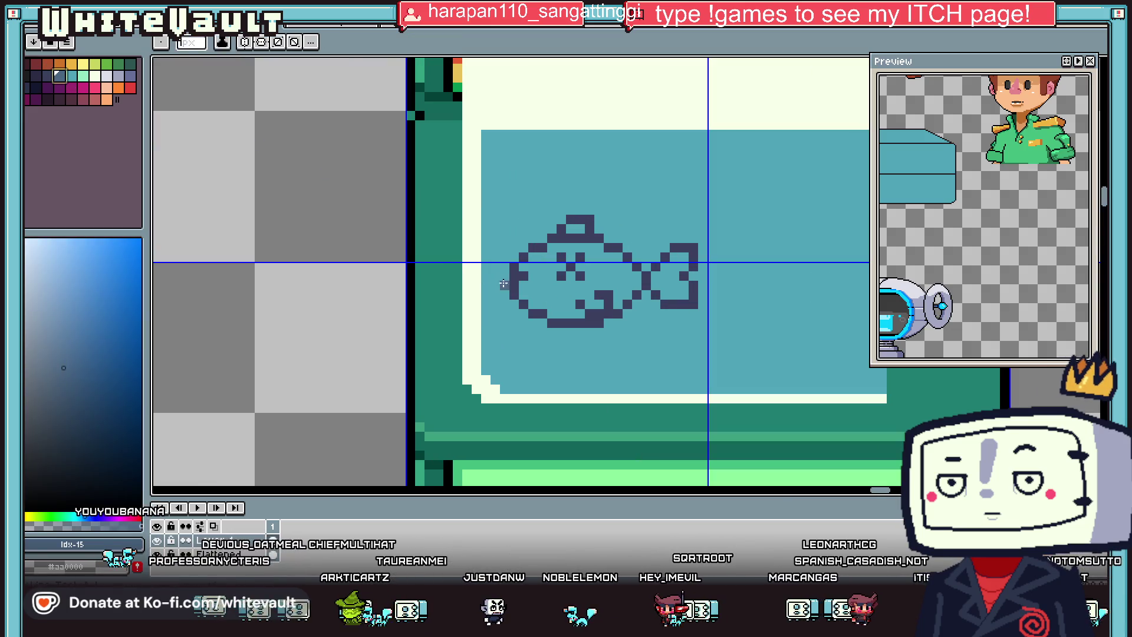
{"action": "scroll", "coordinate": [503, 283], "scroll_direction": "up", "scroll_amount": 2}
{"action": "mouse_move", "coordinate": [619, 341]}
{"action": "left_mouse_down"}
{"action": "mouse_move", "coordinate": [708, 368]}
{"action": "mouse_move", "coordinate": [820, 341]}
{"action": "left_mouse_up"}
{"action": "scroll", "coordinate": [836, 325], "scroll_direction": "down", "scroll_amount": 2}
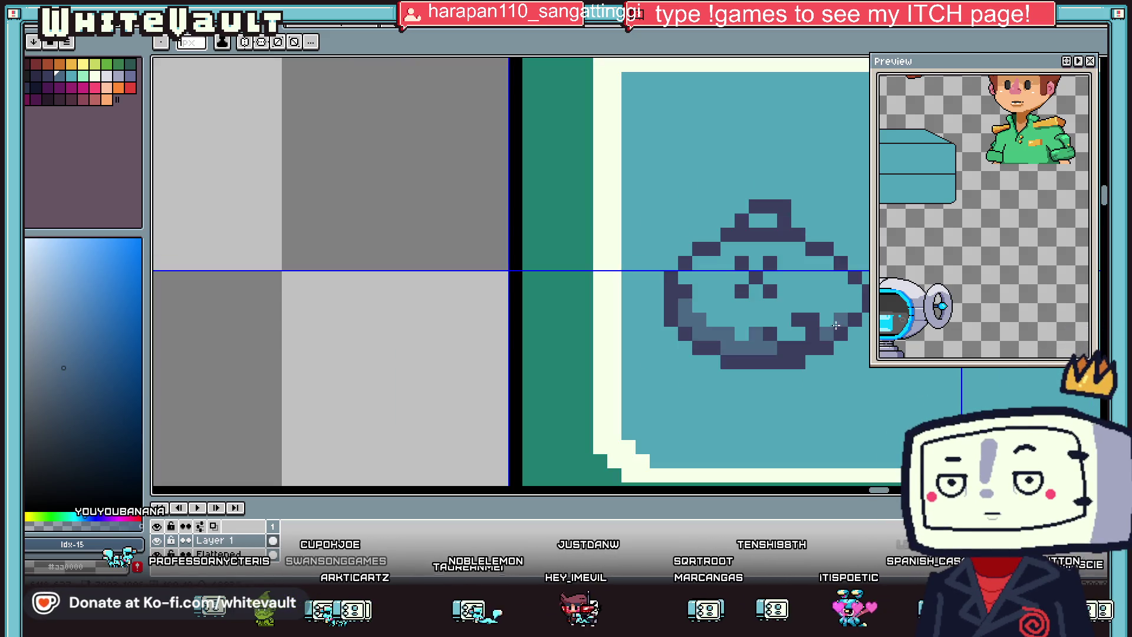
{"action": "scroll", "coordinate": [852, 309], "scroll_direction": "down", "scroll_amount": 2}
{"action": "scroll", "coordinate": [826, 354], "scroll_direction": "down", "scroll_amount": 1}
{"action": "scroll", "coordinate": [761, 468], "scroll_direction": "up", "scroll_amount": 2}
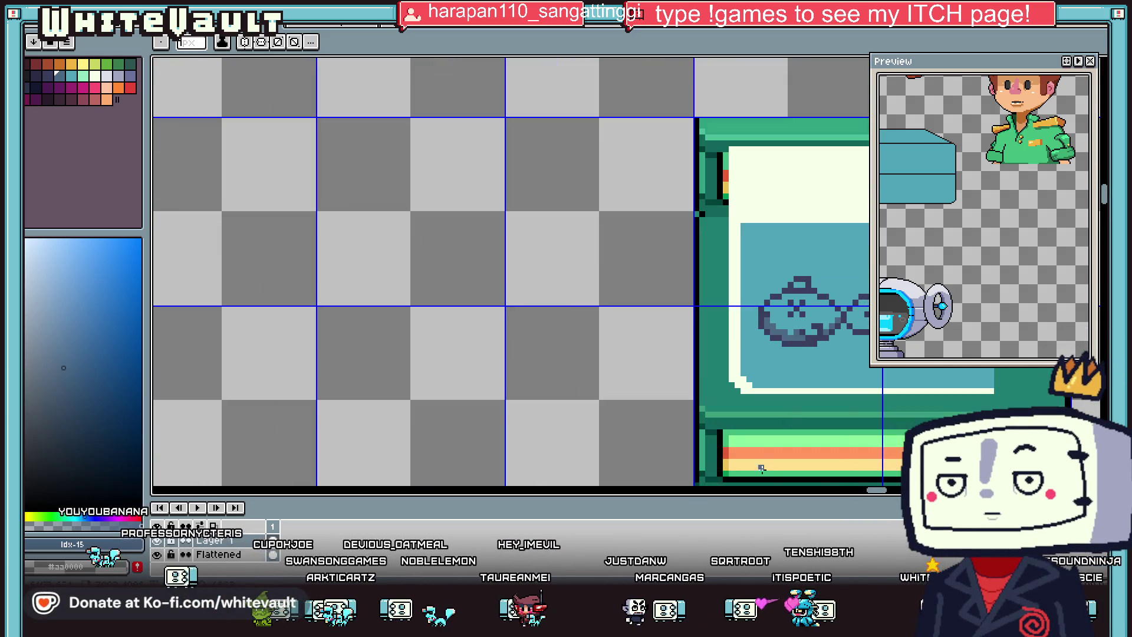
Step: Zoom in and place one darker shading pixel in the fish's tail
{"action": "scroll", "coordinate": [699, 322], "scroll_direction": "right", "scroll_amount": 2}
{"action": "scroll", "coordinate": [699, 321], "scroll_direction": "up", "scroll_amount": 1}
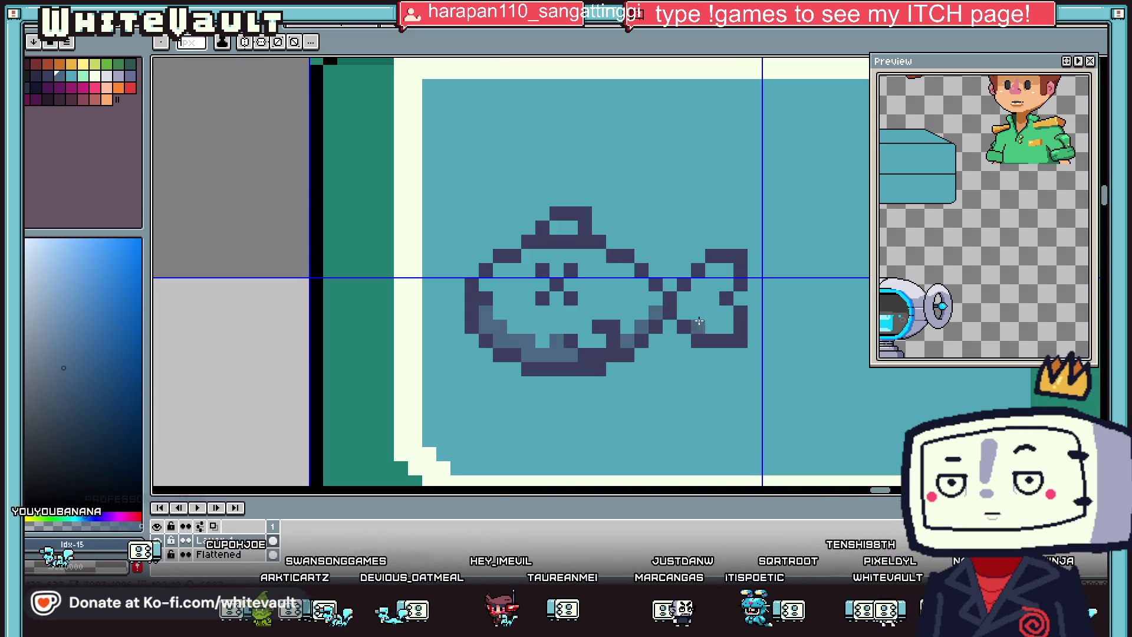
{"action": "left_click", "coordinate": [720, 284]}
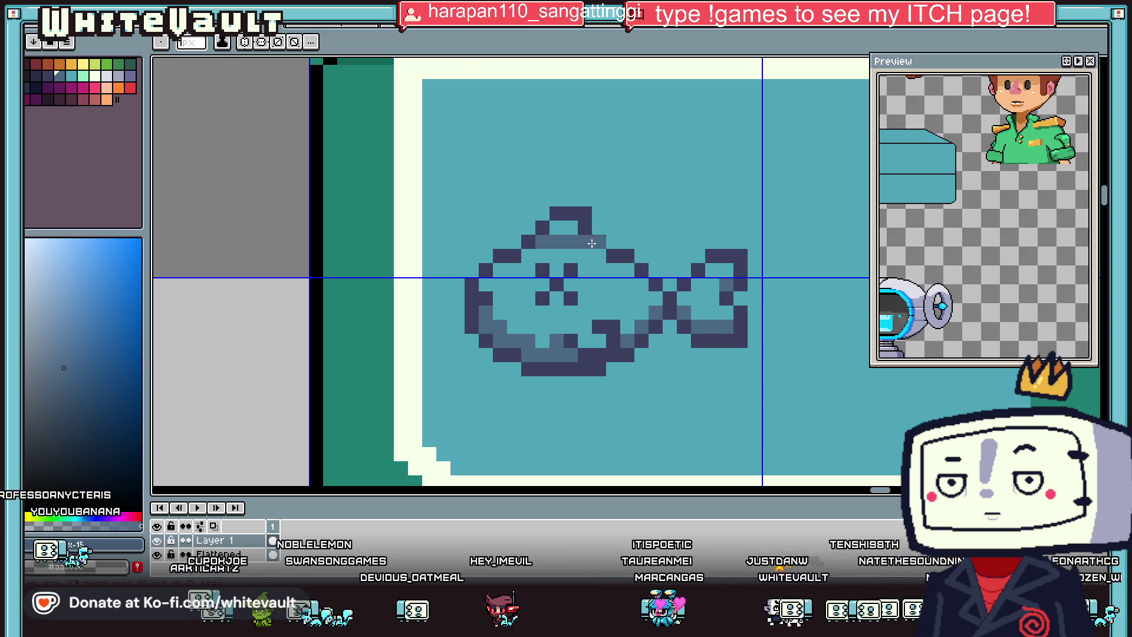
{"action": "scroll", "coordinate": [592, 243], "scroll_direction": "down", "scroll_amount": 3}
{"action": "scroll", "coordinate": [598, 260], "scroll_direction": "up", "scroll_amount": 2}
{"action": "scroll", "coordinate": [607, 260], "scroll_direction": "up", "scroll_amount": 1}
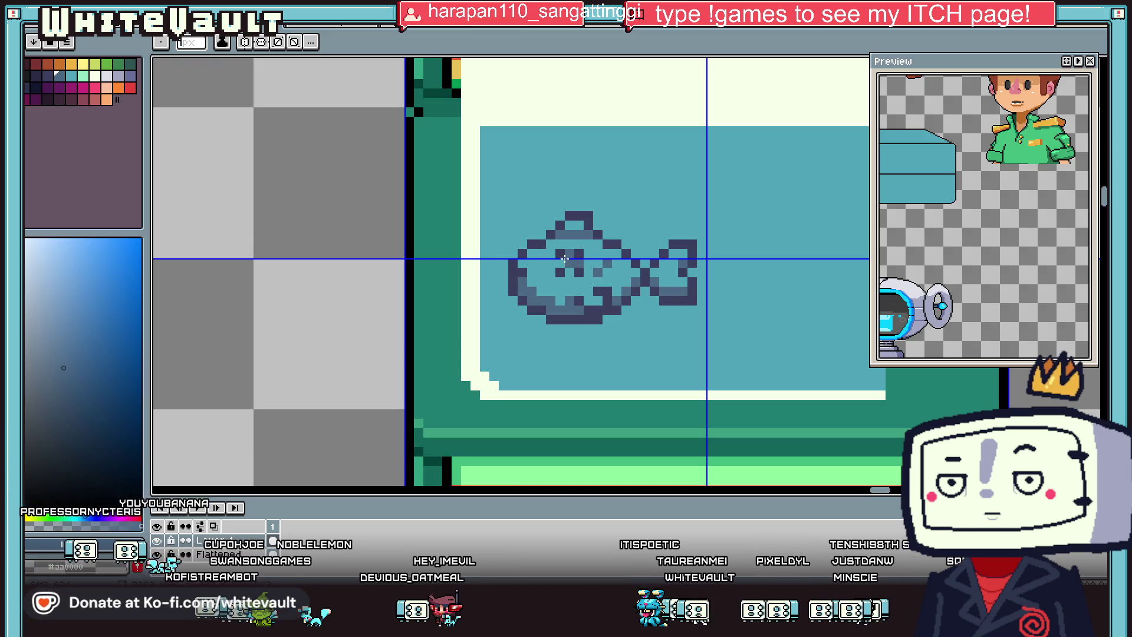
{"action": "scroll", "coordinate": [565, 258], "scroll_direction": "down", "scroll_amount": 2}
{"action": "scroll", "coordinate": [658, 292], "scroll_direction": "down", "scroll_amount": 1}
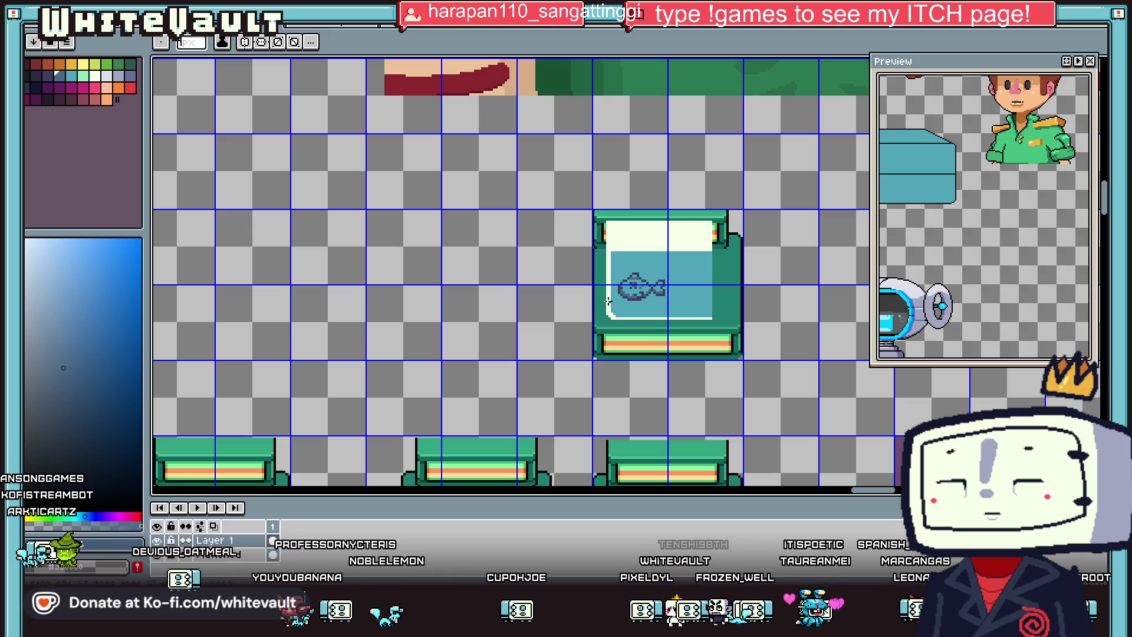
Step: Sample the teal water colour and dot shade pixels around the fish's top
{"action": "scroll", "coordinate": [648, 288], "scroll_direction": "up", "scroll_amount": 3}
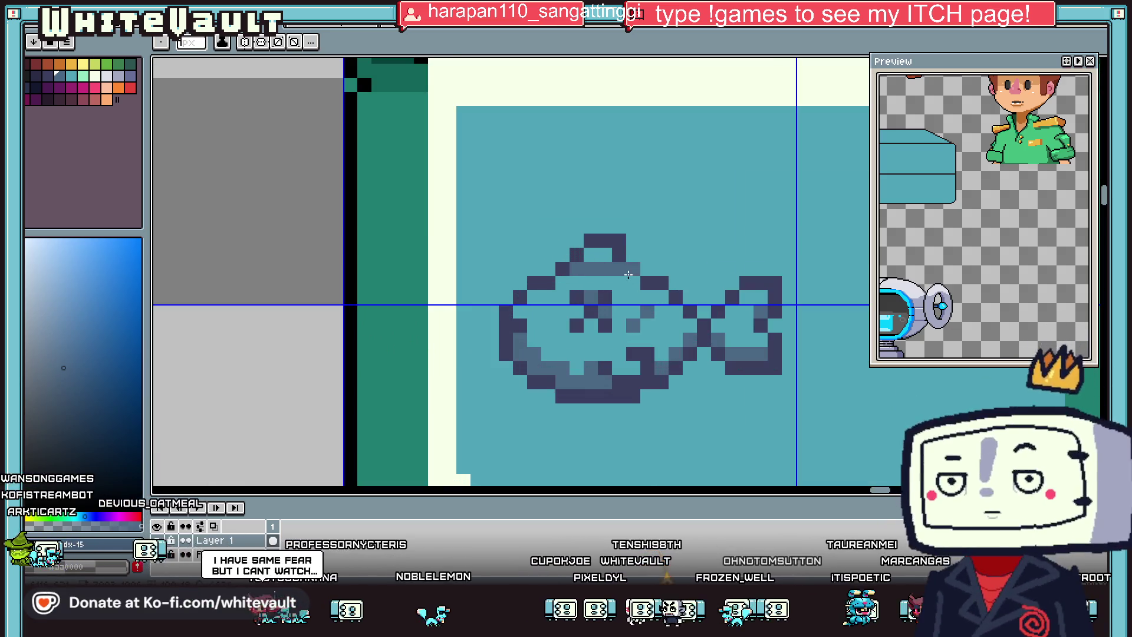
{"action": "key", "text": "i"}
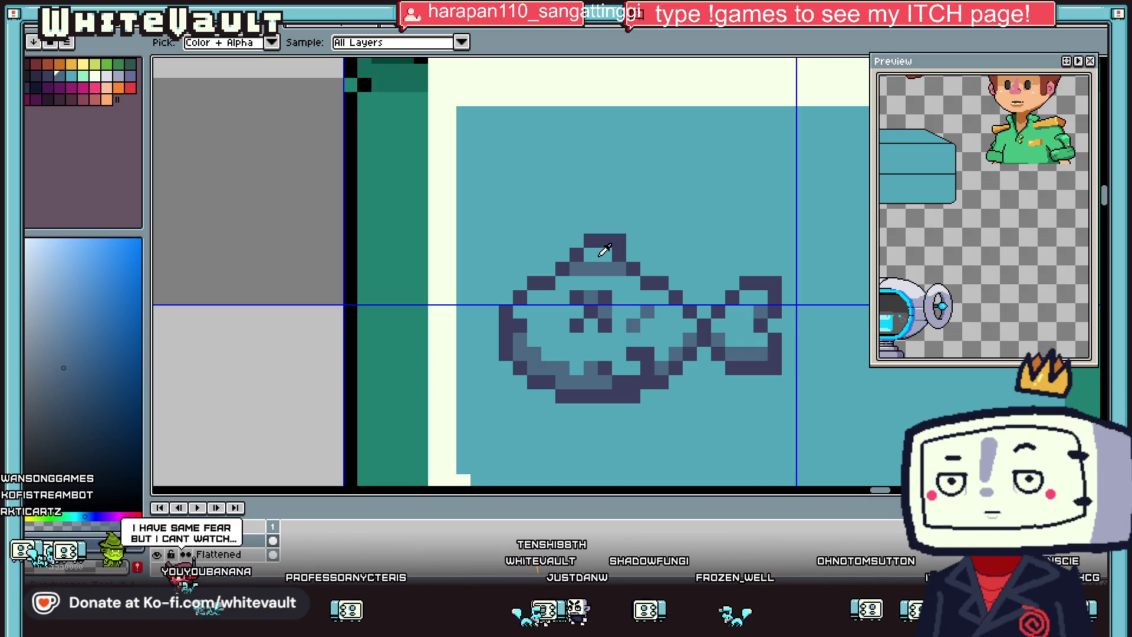
{"action": "scroll", "coordinate": [617, 253], "scroll_direction": "up", "scroll_amount": 2}
{"action": "left_click", "coordinate": [634, 269]}
{"action": "scroll", "coordinate": [650, 287], "scroll_direction": "up", "scroll_amount": 1}
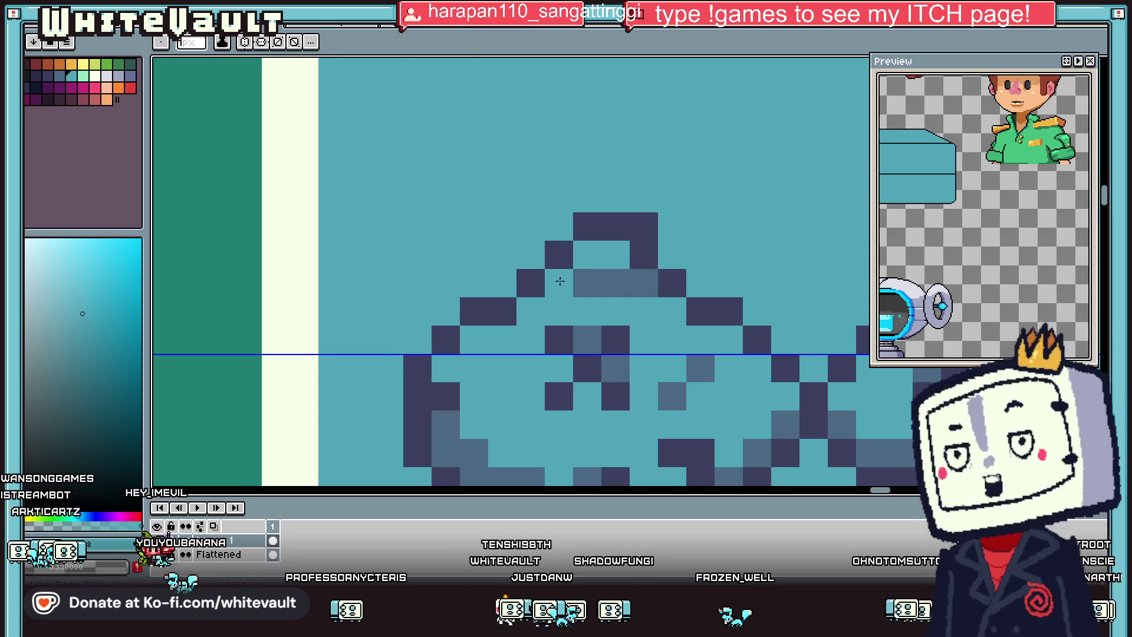
{"action": "left_click", "coordinate": [616, 283], "text": "alt"}
{"action": "left_click", "coordinate": [625, 253]}
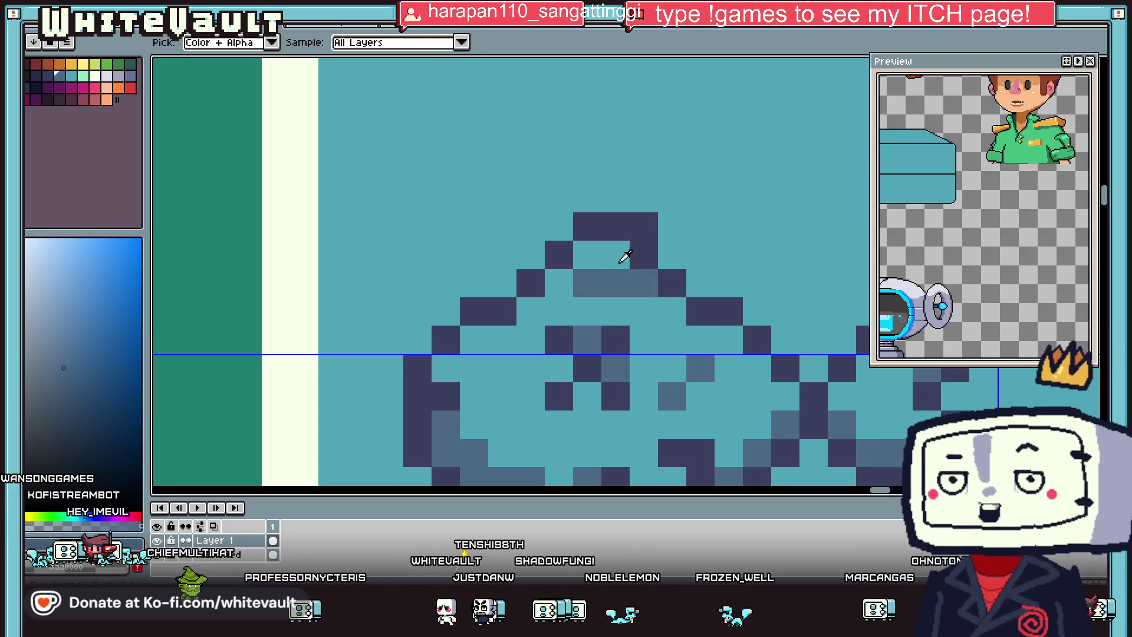
{"action": "left_click", "coordinate": [584, 256]}
{"action": "left_click", "coordinate": [560, 282]}
{"action": "left_click", "coordinate": [596, 299]}
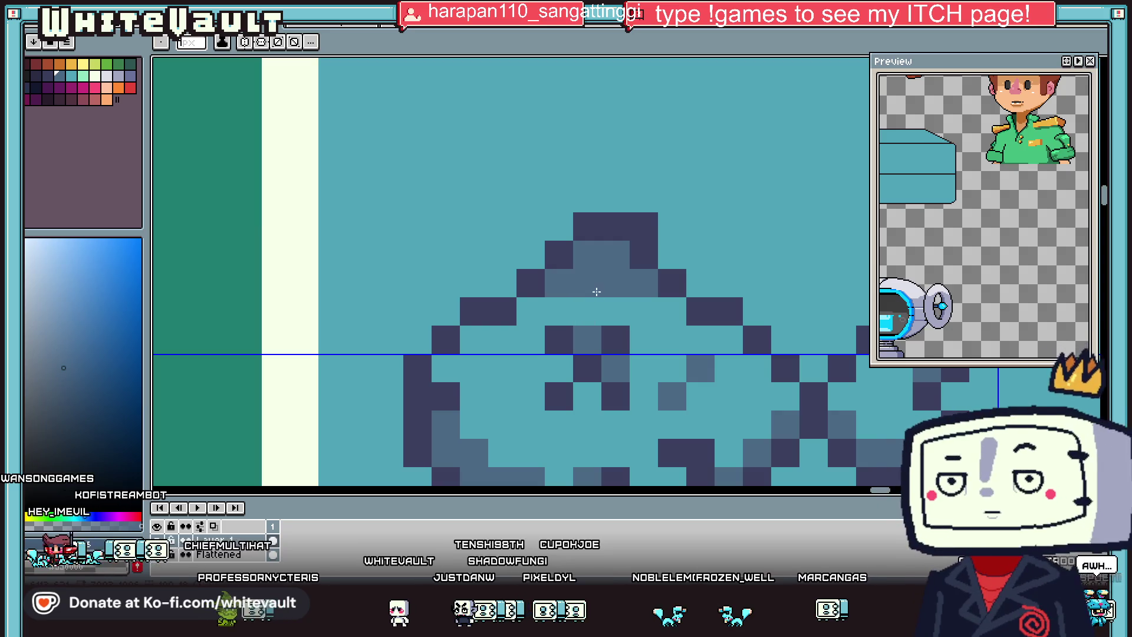
Step: Repaint the fish-top pixels teal, then shade the row under the outline blue-grey
{"action": "left_click", "coordinate": [596, 307], "text": "alt"}
{"action": "left_click_drag", "start_coordinate": [559, 283], "coordinate": [659, 283]}
{"action": "scroll", "coordinate": [662, 286], "scroll_direction": "down", "scroll_amount": 3}
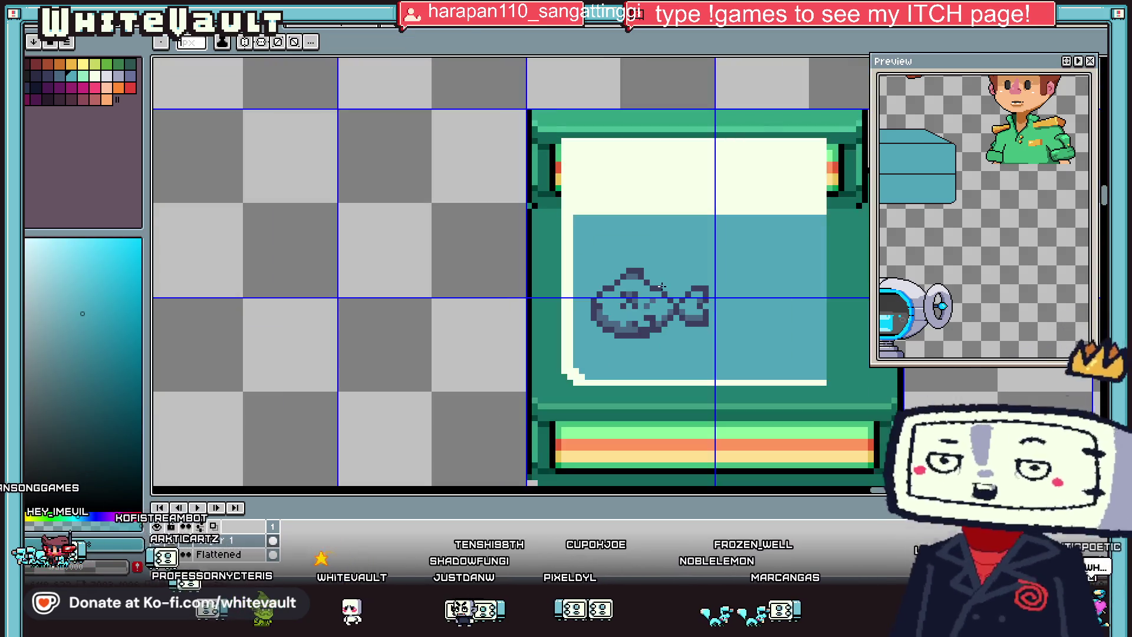
{"action": "scroll", "coordinate": [662, 286], "scroll_direction": "down", "scroll_amount": 2}
{"action": "scroll", "coordinate": [649, 283], "scroll_direction": "up", "scroll_amount": 3}
{"action": "scroll", "coordinate": [637, 282], "scroll_direction": "up", "scroll_amount": 2}
{"action": "scroll", "coordinate": [630, 281], "scroll_direction": "up", "scroll_amount": 1}
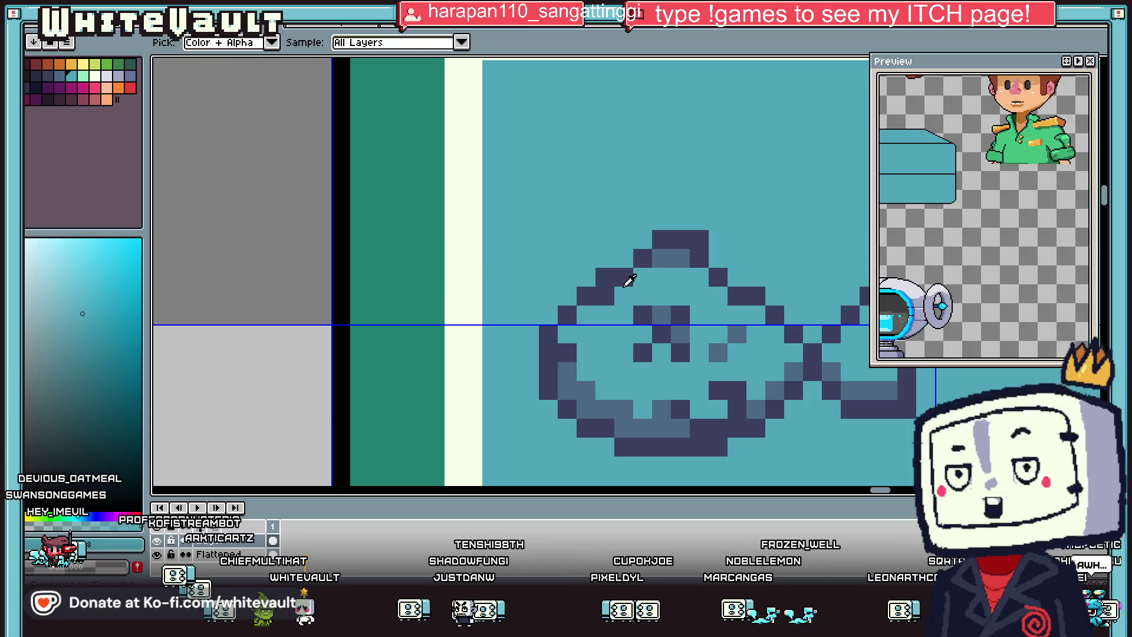
{"action": "left_click", "coordinate": [663, 254], "text": "alt"}
{"action": "left_click_drag", "start_coordinate": [643, 276], "coordinate": [701, 271]}
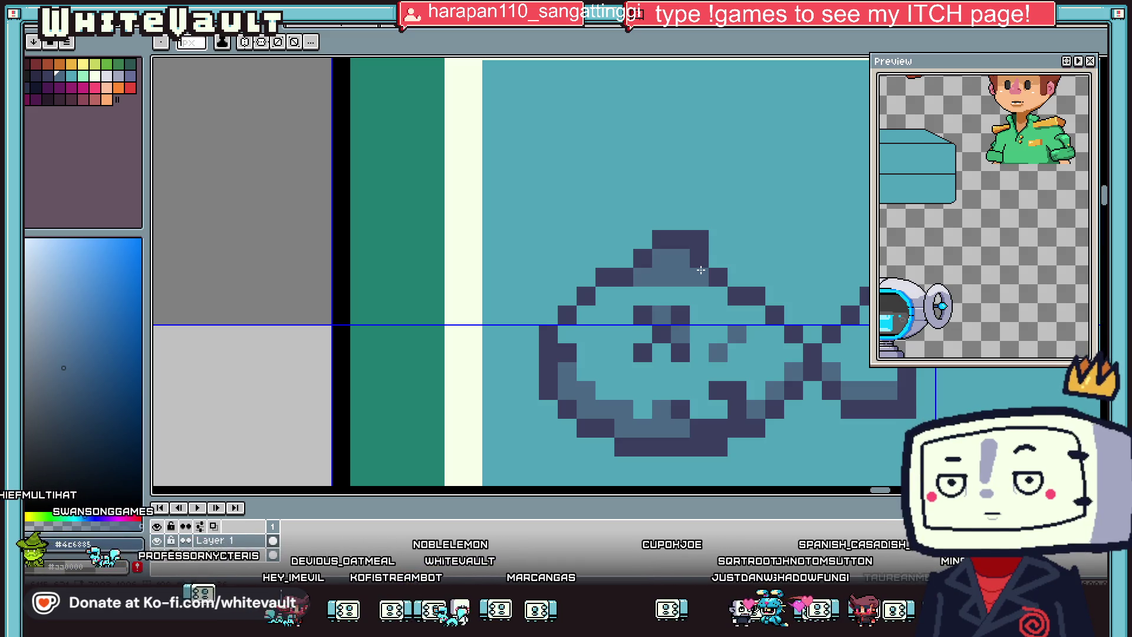
Step: Sample a new drawing colour from the tank sprite
{"action": "key", "text": "i"}
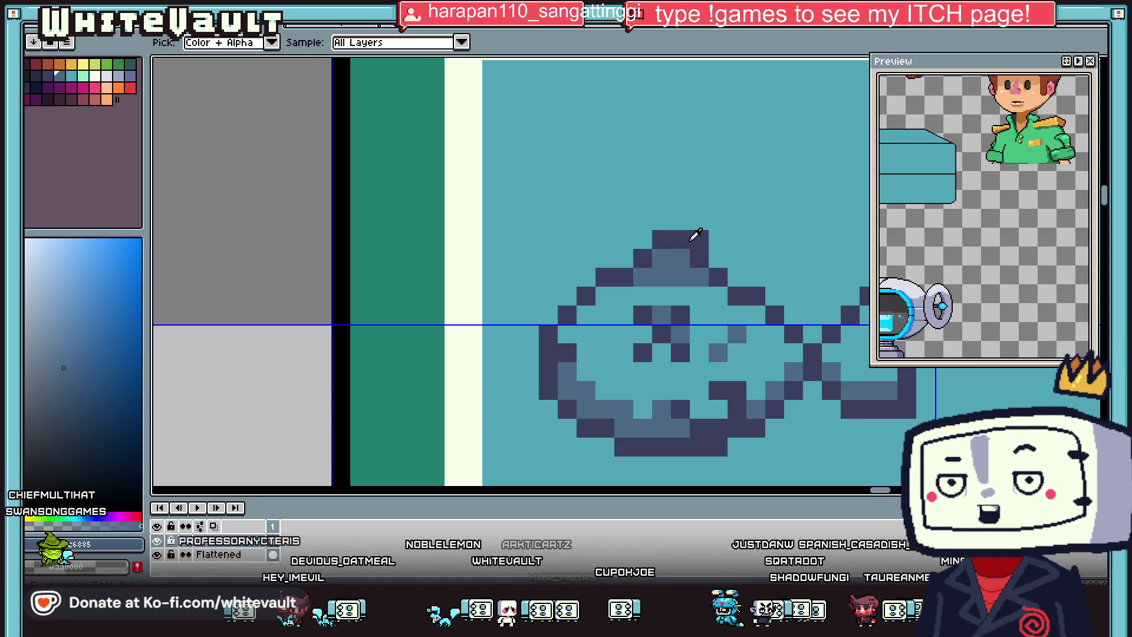
{"action": "scroll", "coordinate": [696, 235], "scroll_direction": "down", "scroll_amount": 2}
{"action": "scroll", "coordinate": [690, 241], "scroll_direction": "down", "scroll_amount": 1}
{"action": "scroll", "coordinate": [678, 257], "scroll_direction": "up", "scroll_amount": 3}
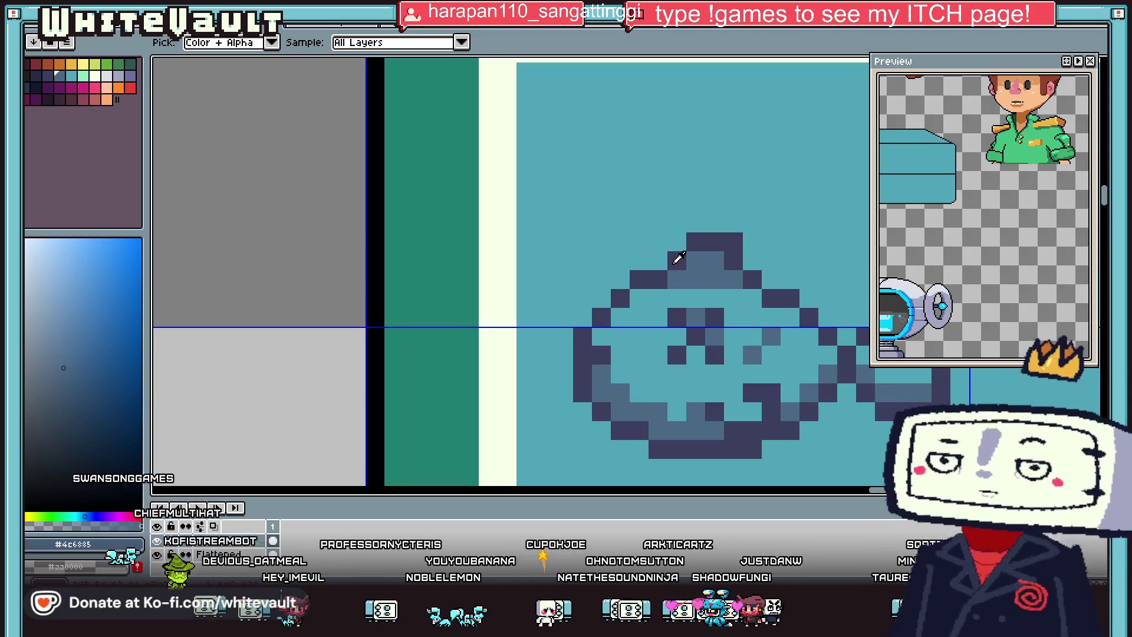
{"action": "scroll", "coordinate": [678, 258], "scroll_direction": "down", "scroll_amount": 3}
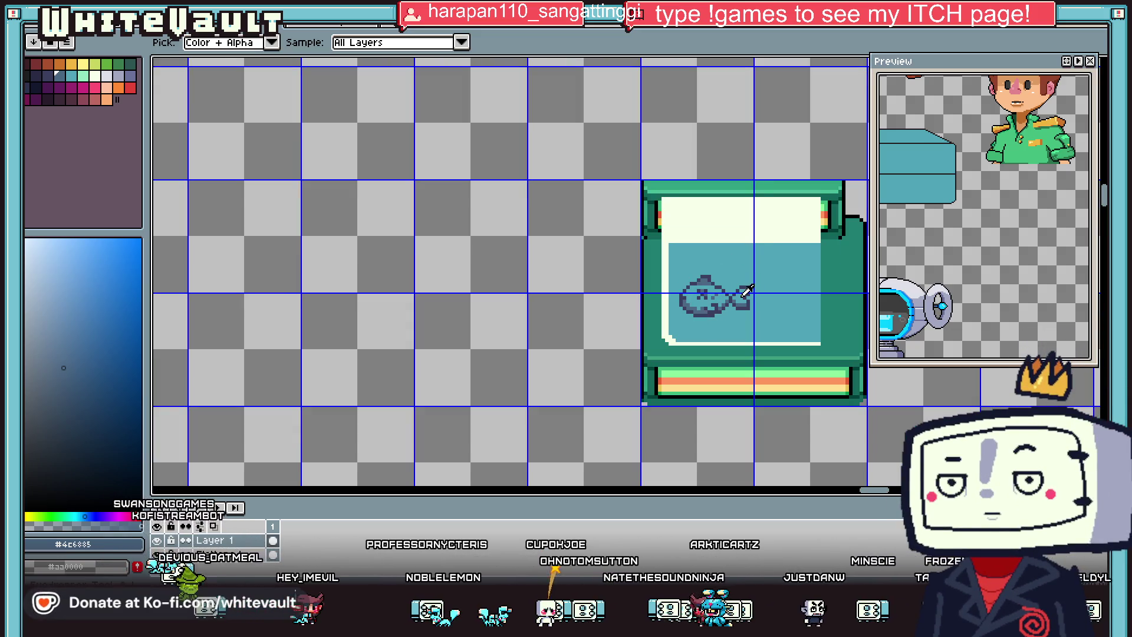
{"action": "scroll", "coordinate": [748, 290], "scroll_direction": "up", "scroll_amount": 3}
{"action": "scroll", "coordinate": [737, 295], "scroll_direction": "up", "scroll_amount": 2}
{"action": "key", "text": "b"}
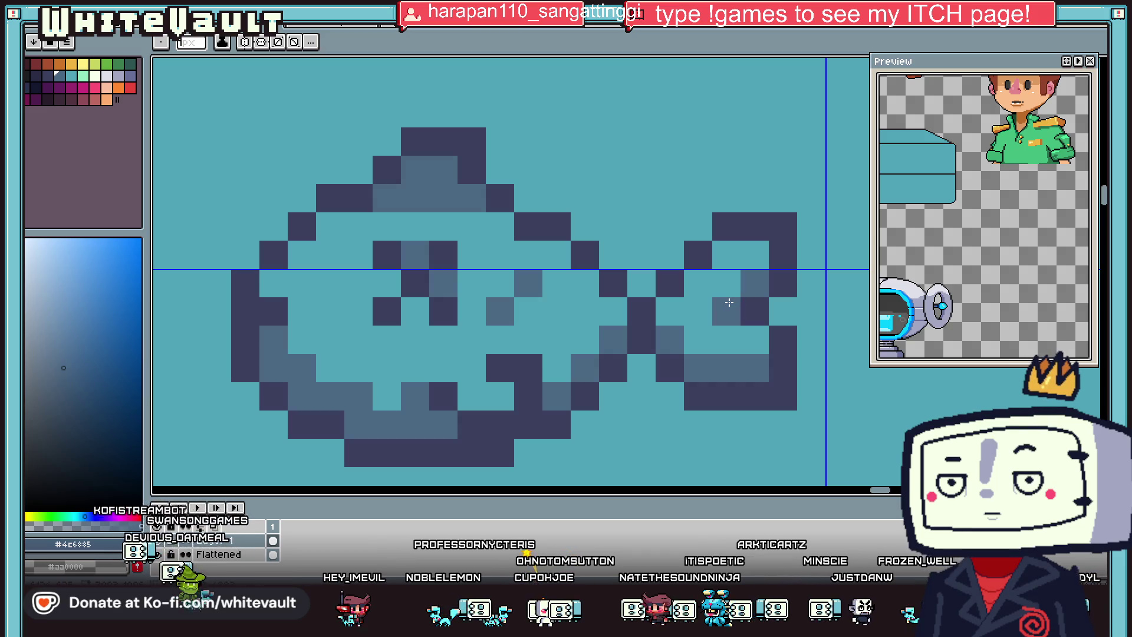
{"action": "scroll", "coordinate": [730, 302], "scroll_direction": "down", "scroll_amount": 3}
{"action": "key", "text": "i"}
{"action": "scroll", "coordinate": [729, 303], "scroll_direction": "down", "scroll_amount": 1}
{"action": "scroll", "coordinate": [729, 302], "scroll_direction": "up", "scroll_amount": 1}
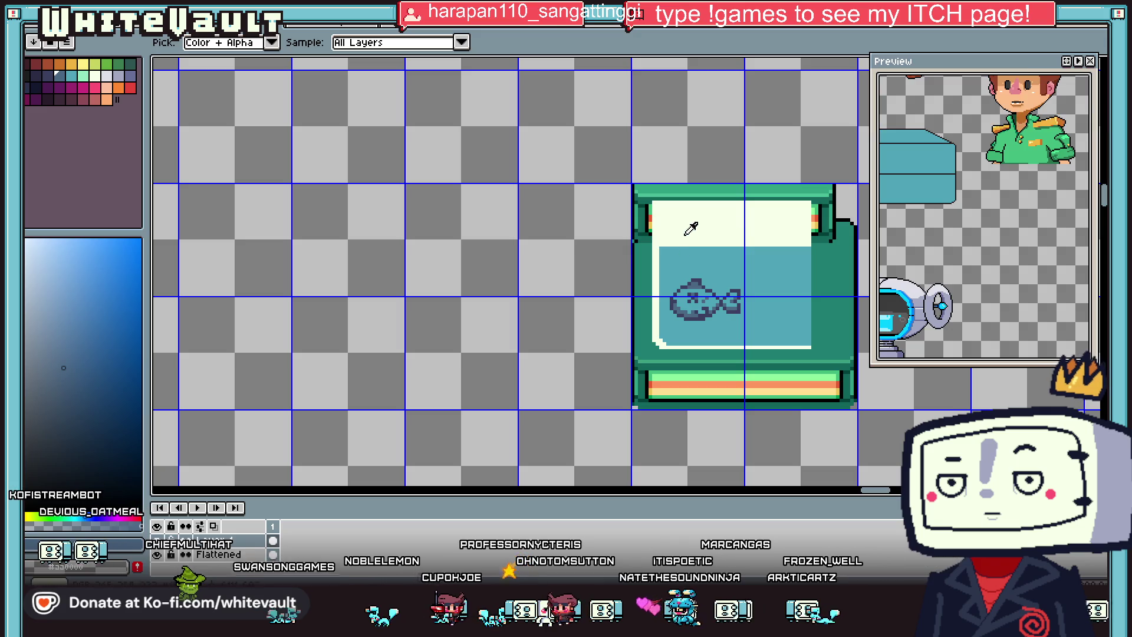
{"action": "left_click", "coordinate": [670, 248]}
Step: Draw a light-cyan line along the tank's left edge and bucket-fill the cream area cyan
{"action": "key", "text": "b"}
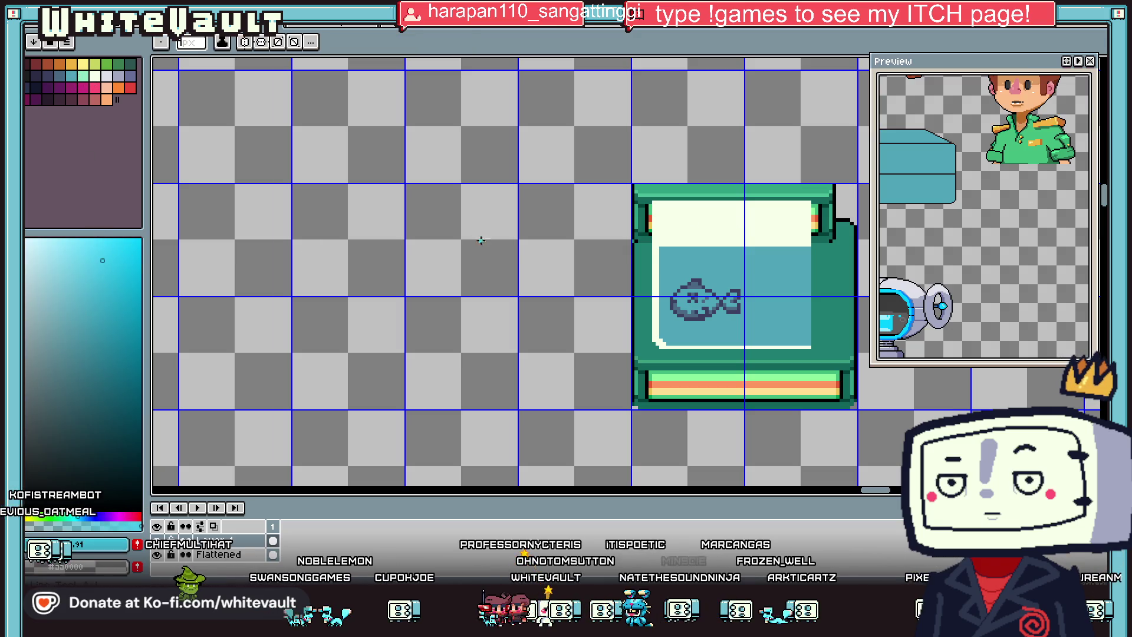
{"action": "scroll", "coordinate": [662, 246], "scroll_direction": "up", "scroll_amount": 2}
{"action": "left_click_drag", "start_coordinate": [668, 255], "coordinate": [669, 188]}
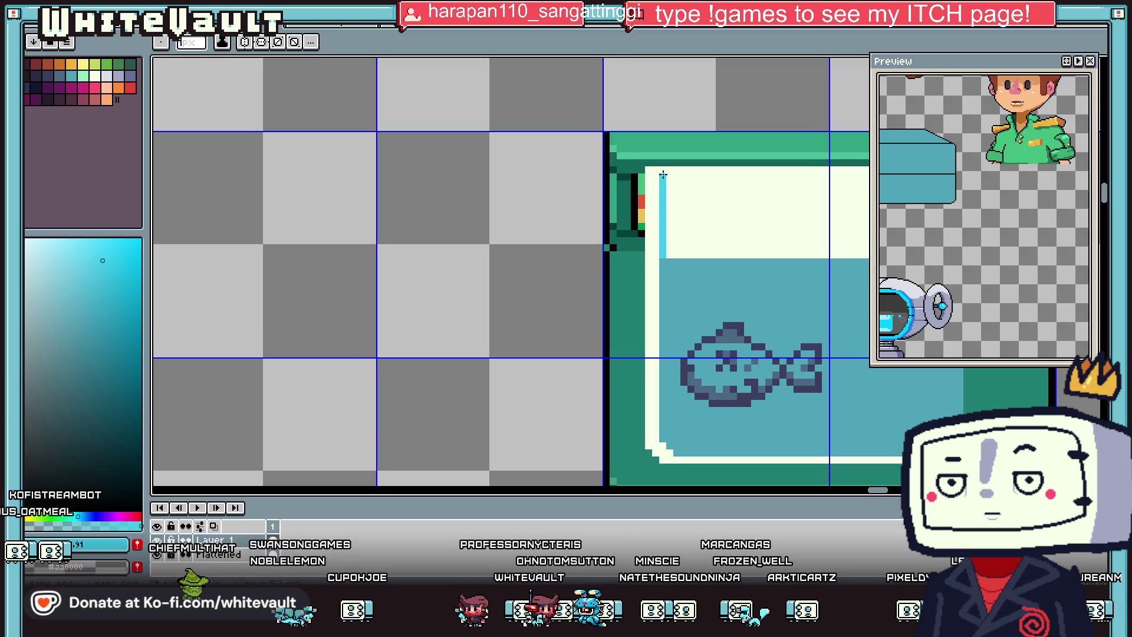
{"action": "key", "text": "g"}
{"action": "left_click", "coordinate": [727, 201]}
{"action": "scroll", "coordinate": [741, 232], "scroll_direction": "down", "scroll_amount": 1}
{"action": "scroll", "coordinate": [743, 233], "scroll_direction": "down", "scroll_amount": 4}
{"action": "scroll", "coordinate": [761, 231], "scroll_direction": "up", "scroll_amount": 4}
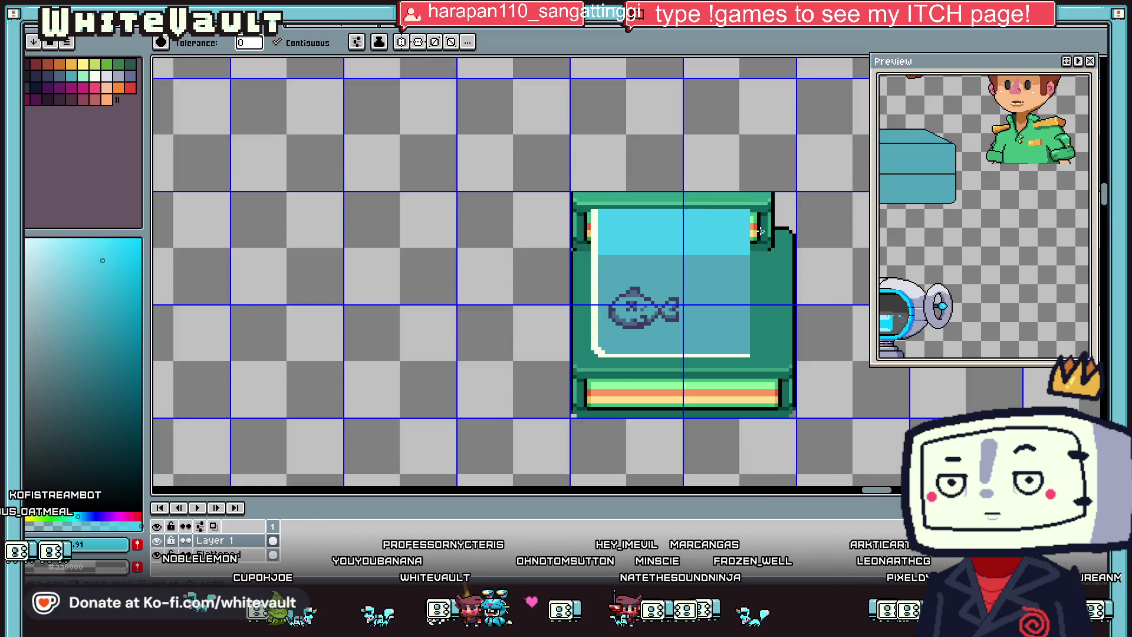
{"action": "scroll", "coordinate": [761, 231], "scroll_direction": "up", "scroll_amount": 1}
Step: Draw a black line down the frame's left inner edge and cover the stray black block teal
{"action": "key", "text": "r"}
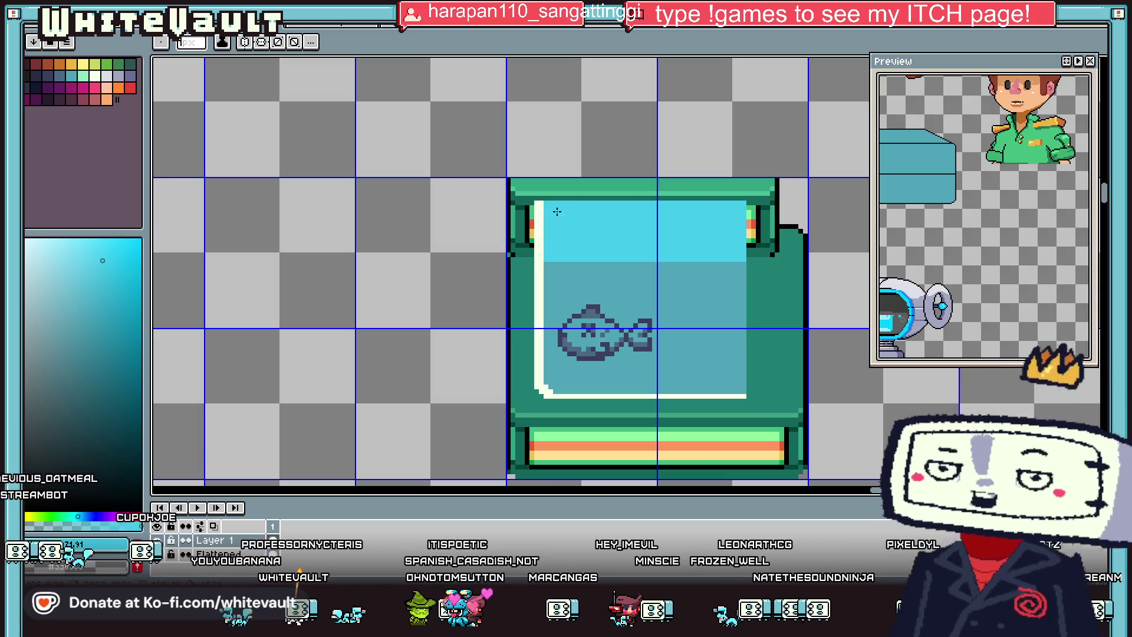
{"action": "key", "text": "i"}
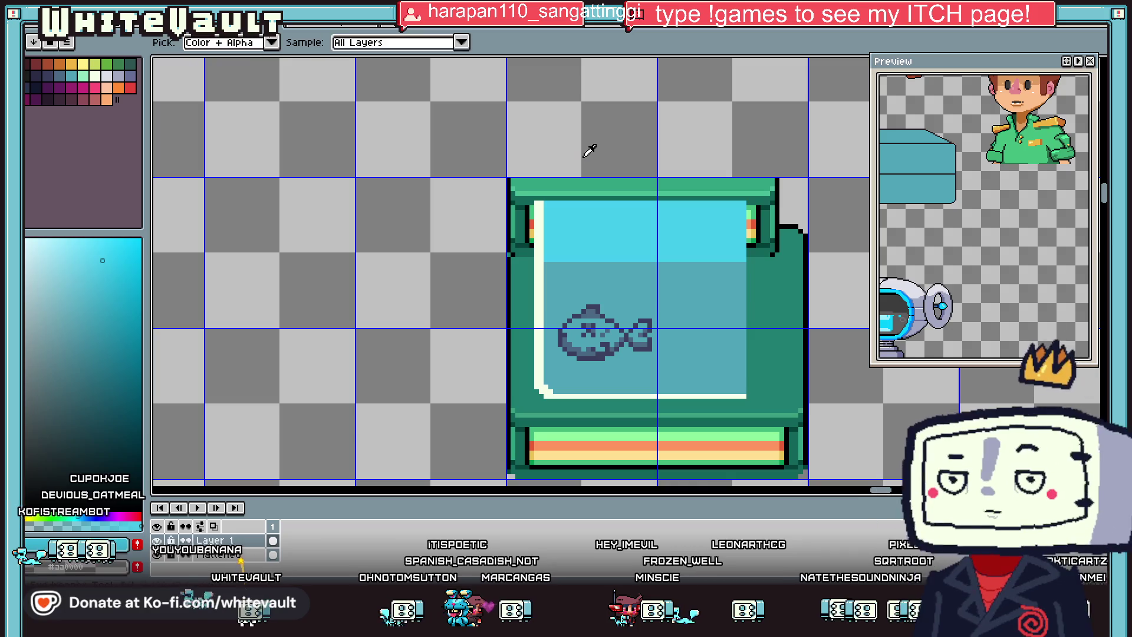
{"action": "scroll", "coordinate": [535, 223], "scroll_direction": "up", "scroll_amount": 1}
{"action": "left_click", "coordinate": [535, 397]}
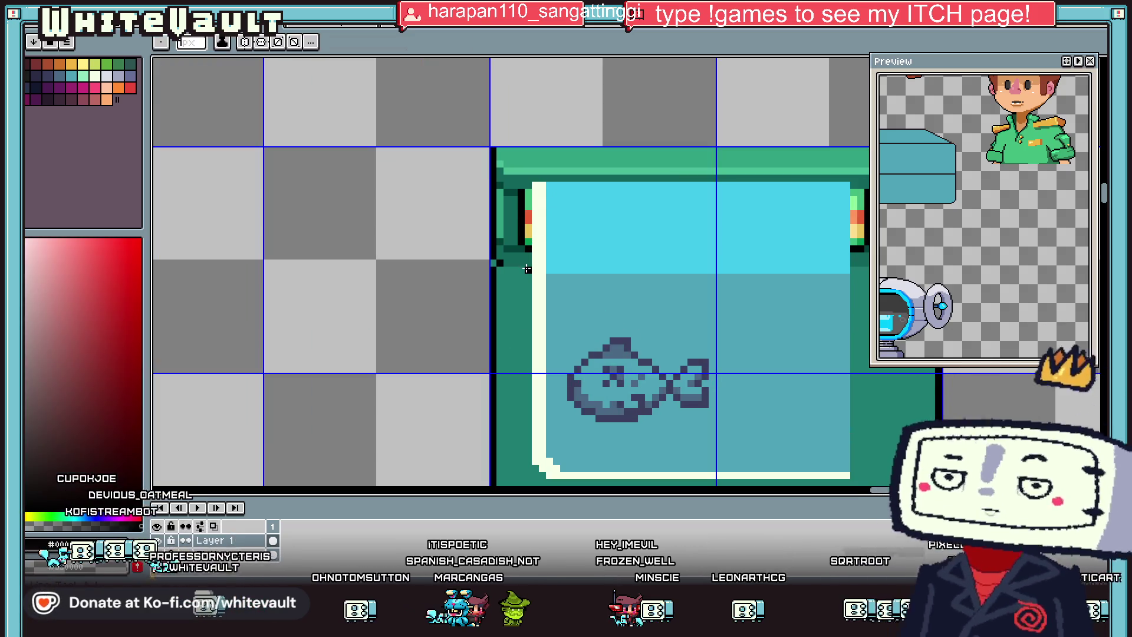
{"action": "left_click_drag", "start_coordinate": [529, 463], "coordinate": [529, 185]}
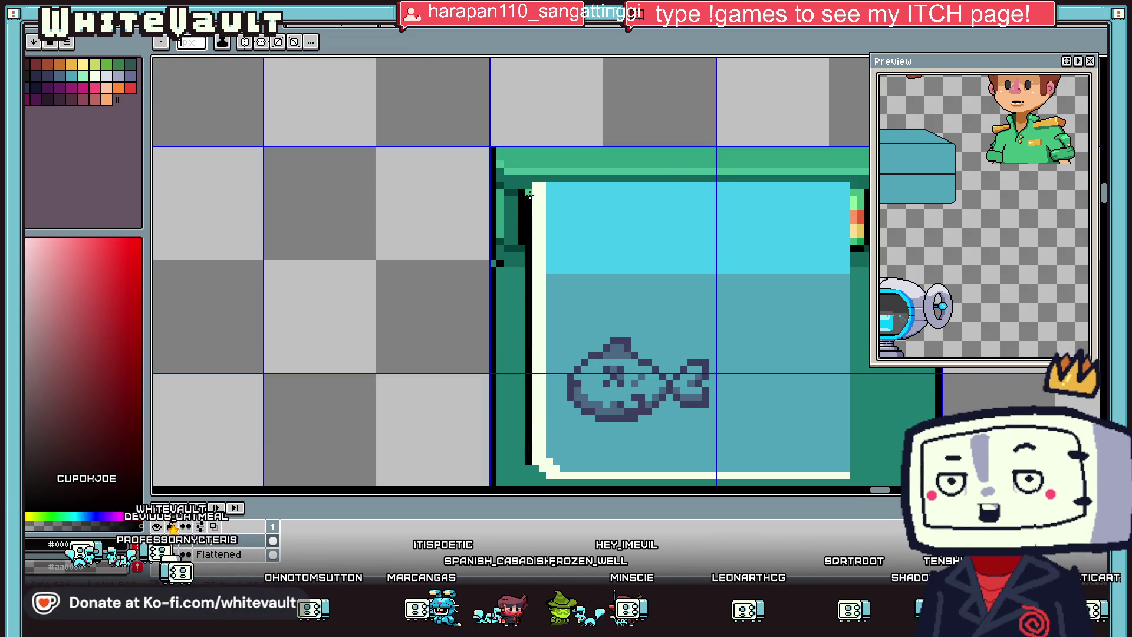
{"action": "key", "text": "i"}
{"action": "left_click", "coordinate": [528, 189]}
{"action": "scroll", "coordinate": [524, 195], "scroll_direction": "up", "scroll_amount": 1}
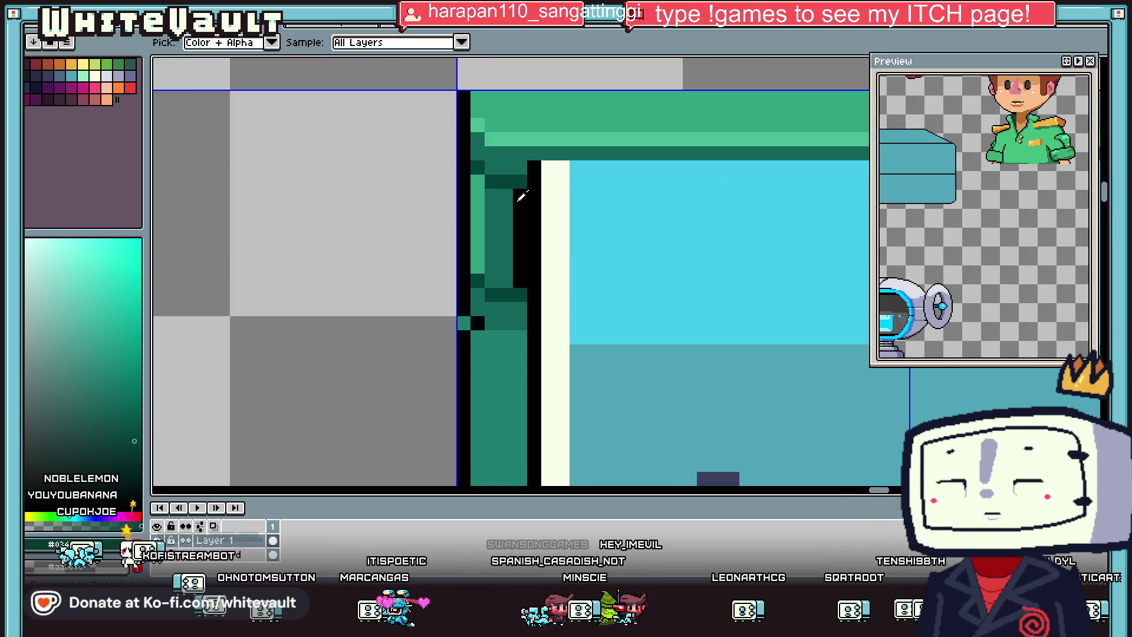
{"action": "key", "text": "b"}
{"action": "left_click_drag", "start_coordinate": [522, 202], "coordinate": [524, 278]}
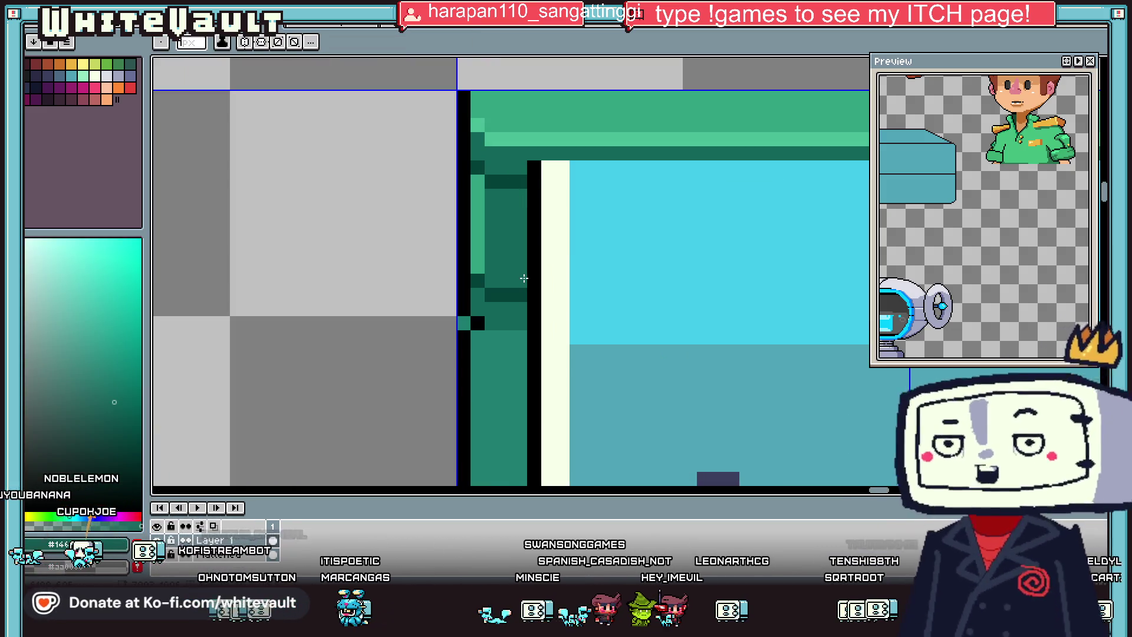
Step: Outline the water's top edge in black with a white line just beneath it
{"action": "key", "text": "i"}
{"action": "left_click", "coordinate": [533, 177]}
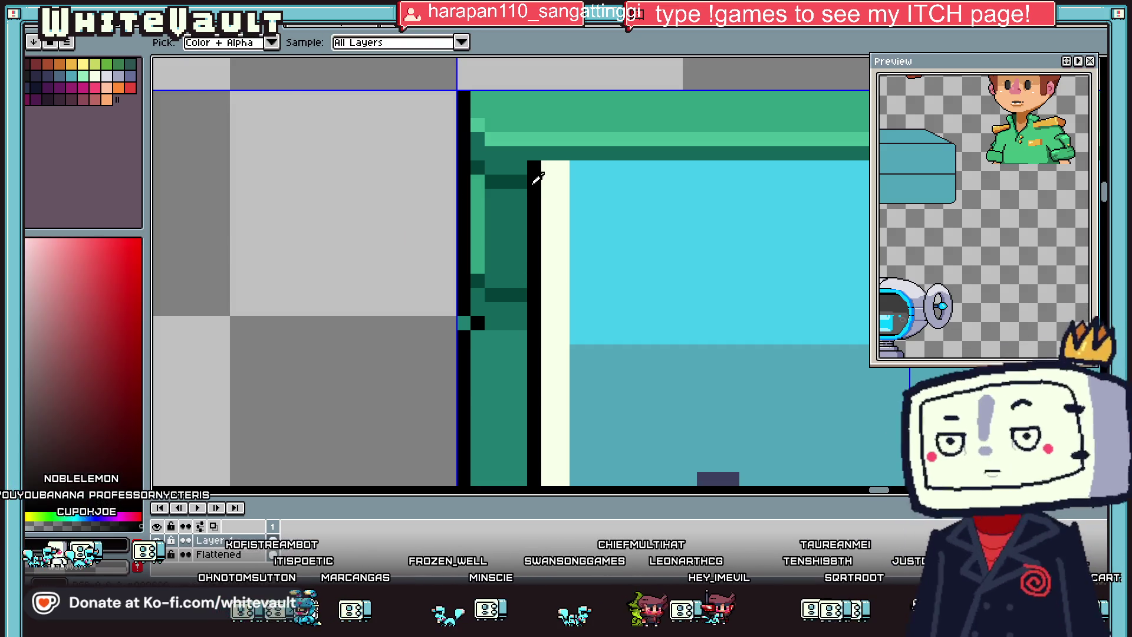
{"action": "key", "text": "b"}
{"action": "left_click", "coordinate": [549, 155]}
{"action": "scroll", "coordinate": [548, 155], "scroll_direction": "down", "scroll_amount": 2}
{"action": "left_click_drag", "start_coordinate": [548, 155], "coordinate": [790, 155]}
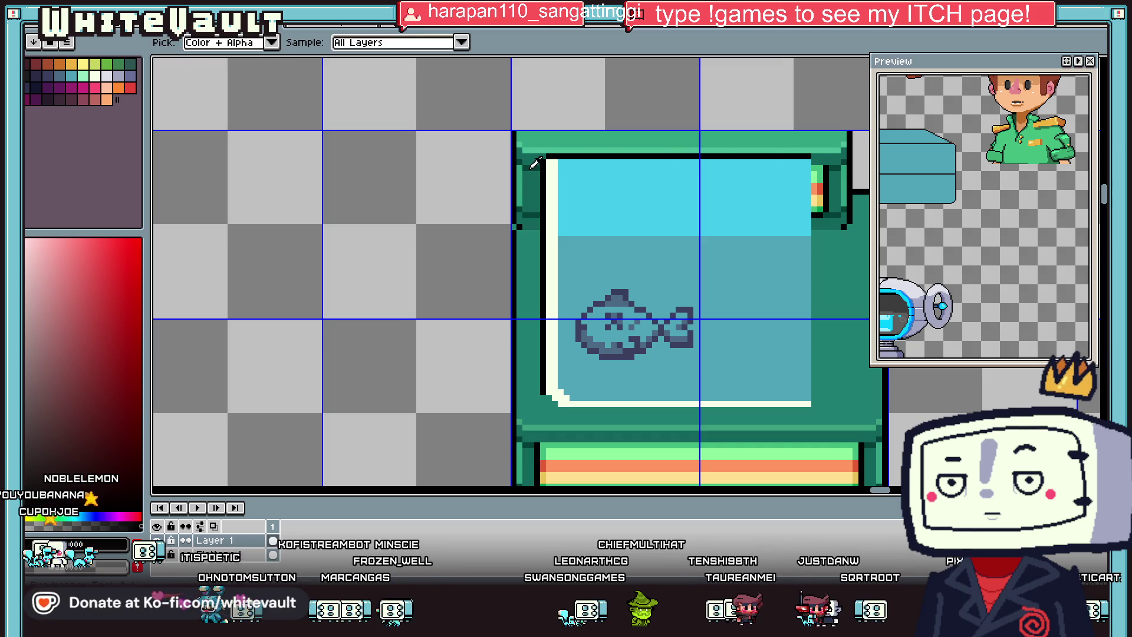
{"action": "key", "text": "i"}
{"action": "left_click", "coordinate": [552, 177]}
{"action": "key", "text": "b"}
{"action": "left_click_drag", "start_coordinate": [557, 163], "coordinate": [804, 163]}
Step: Repaint the tank's cream left inner border in teal
{"action": "key", "text": "i"}
{"action": "left_click", "coordinate": [663, 196]}
{"action": "key", "text": "b"}
{"action": "scroll", "coordinate": [663, 196], "scroll_direction": "down", "scroll_amount": 2}
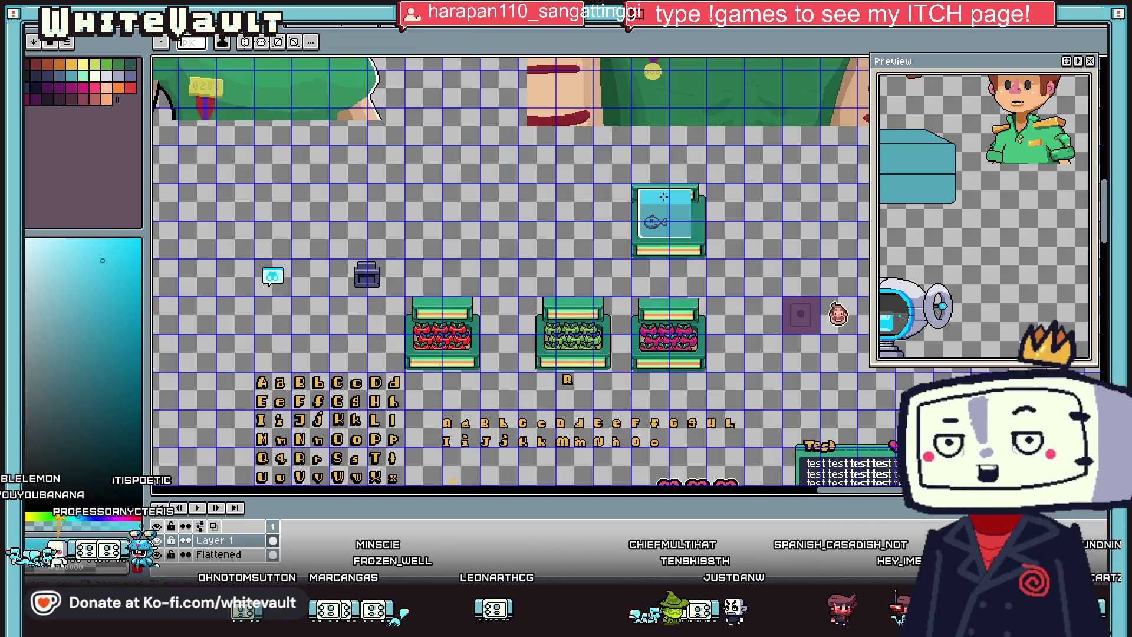
{"action": "key", "text": "i"}
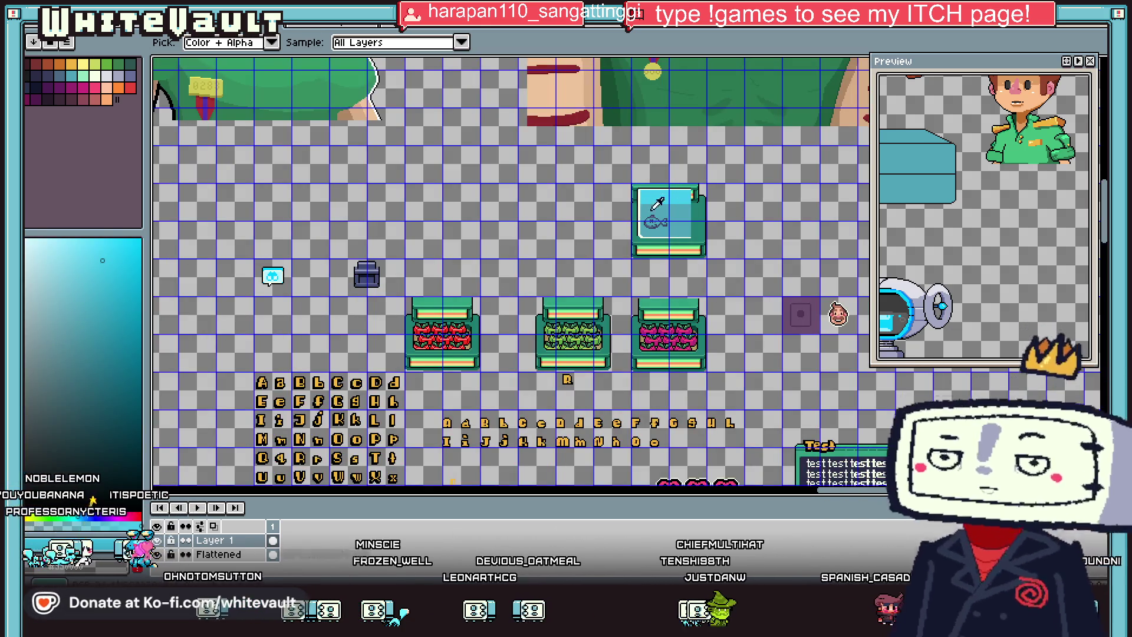
{"action": "scroll", "coordinate": [669, 193], "scroll_direction": "up", "scroll_amount": 2}
{"action": "key", "text": "b"}
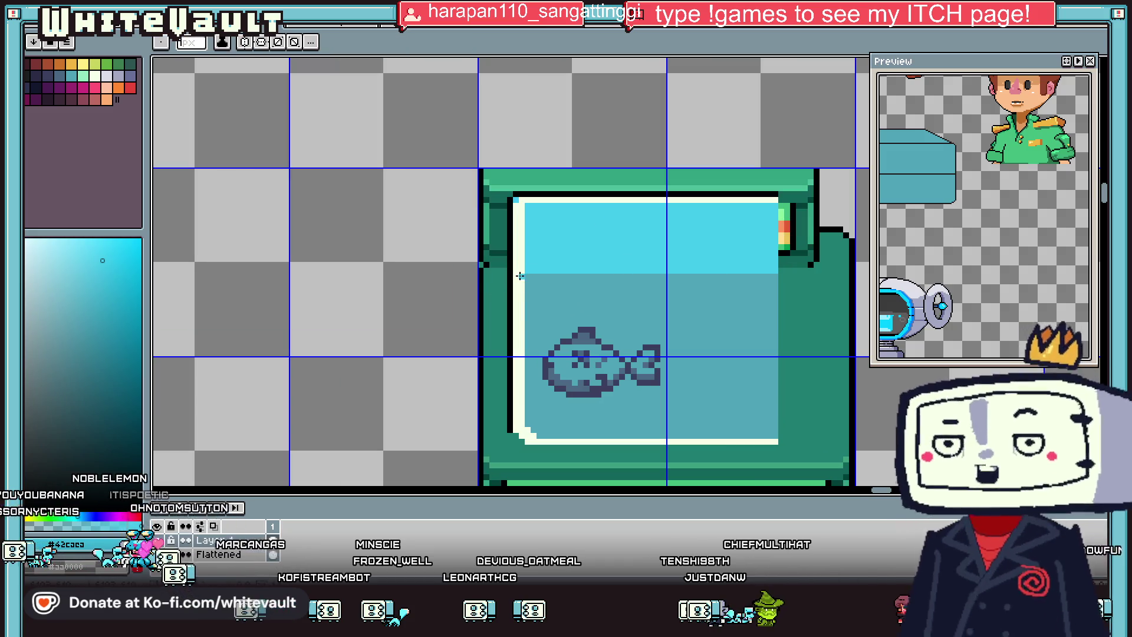
{"action": "left_click_drag", "start_coordinate": [523, 276], "coordinate": [525, 423]}
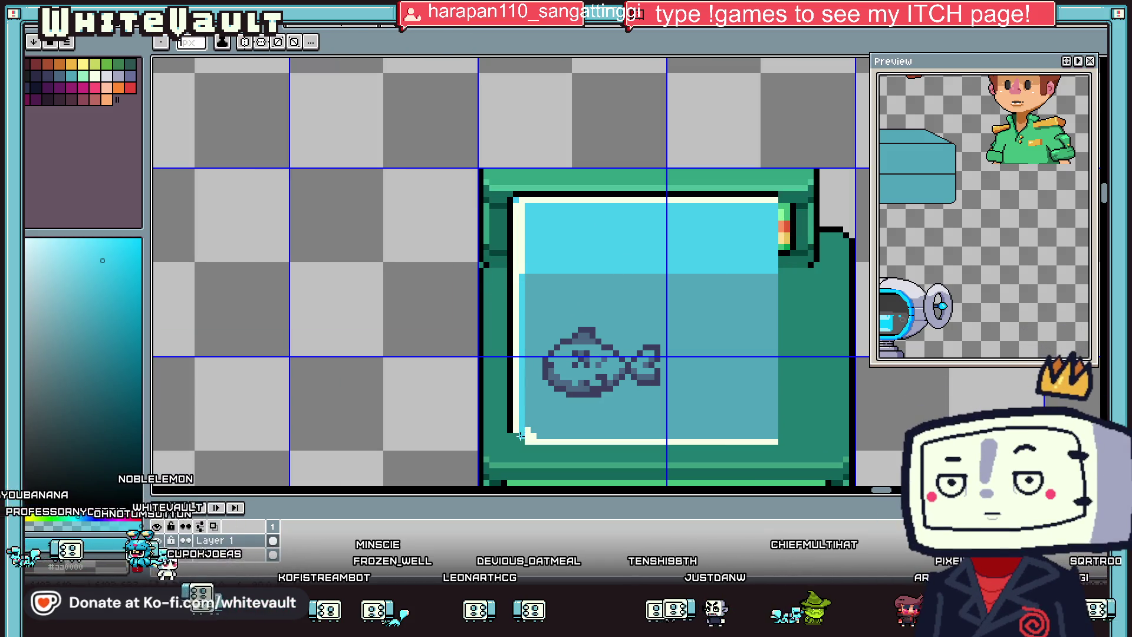
{"action": "scroll", "coordinate": [613, 378], "scroll_direction": "down", "scroll_amount": 3}
Step: Sample a lighter colour and paint a highlight along the water line
{"action": "key", "text": "i"}
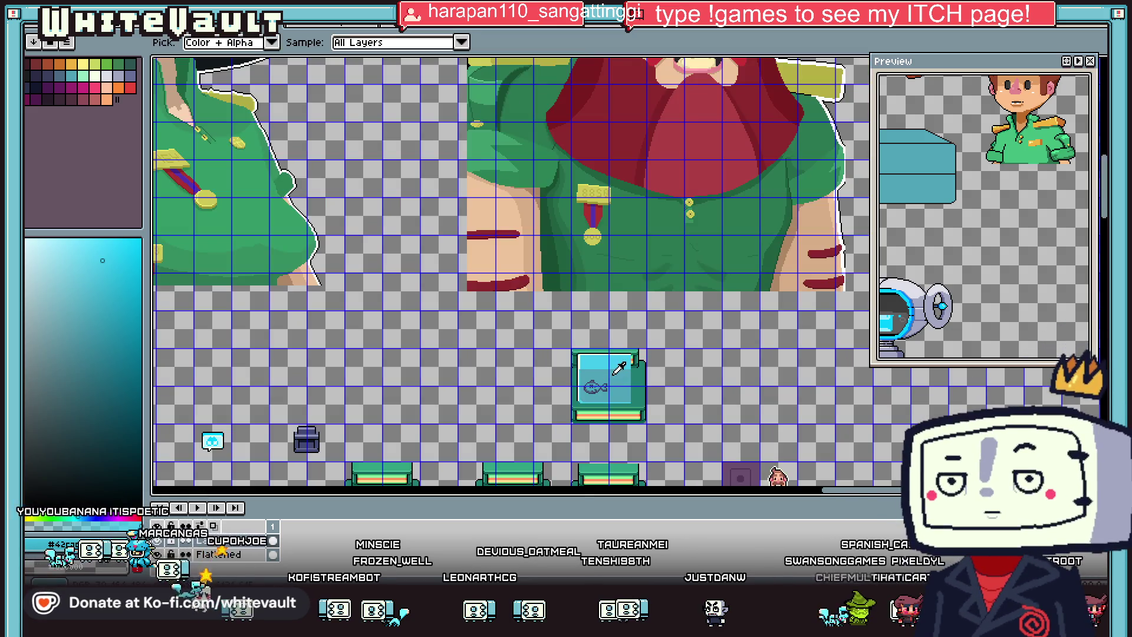
{"action": "scroll", "coordinate": [615, 373], "scroll_direction": "up", "scroll_amount": 2}
{"action": "scroll", "coordinate": [578, 348], "scroll_direction": "up", "scroll_amount": 2}
{"action": "key", "text": "b"}
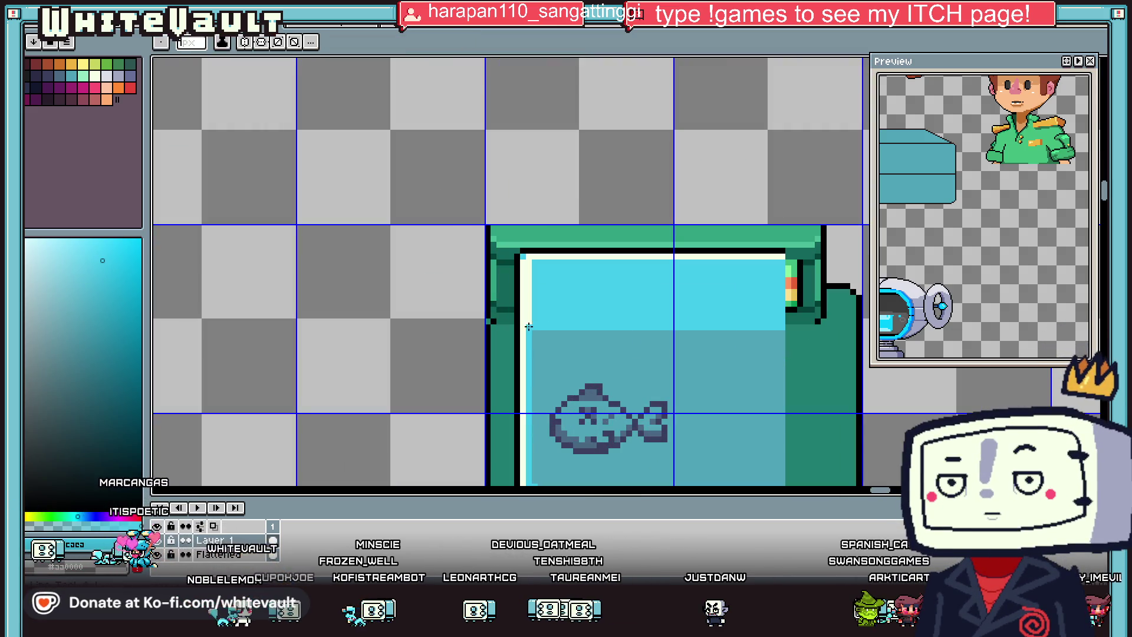
{"action": "scroll", "coordinate": [529, 261], "scroll_direction": "down", "scroll_amount": 3}
{"action": "scroll", "coordinate": [530, 259], "scroll_direction": "down", "scroll_amount": 1}
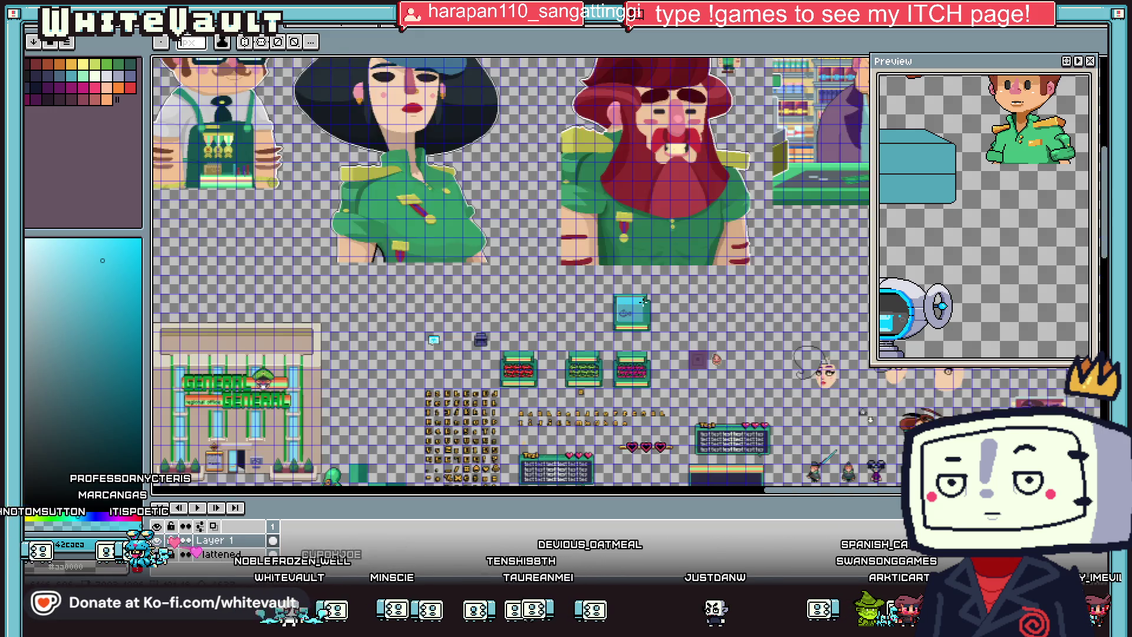
{"action": "scroll", "coordinate": [566, 254], "scroll_direction": "up", "scroll_amount": 3}
{"action": "key", "text": "i"}
{"action": "scroll", "coordinate": [579, 247], "scroll_direction": "up", "scroll_amount": 1}
{"action": "left_click", "coordinate": [595, 235]}
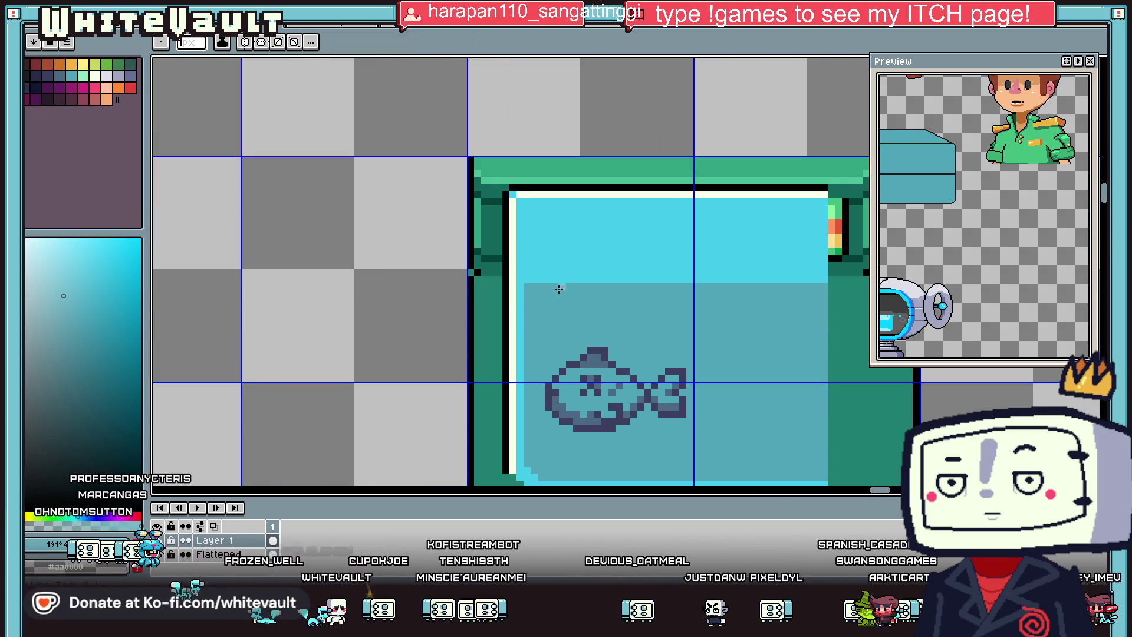
{"action": "key", "text": "b"}
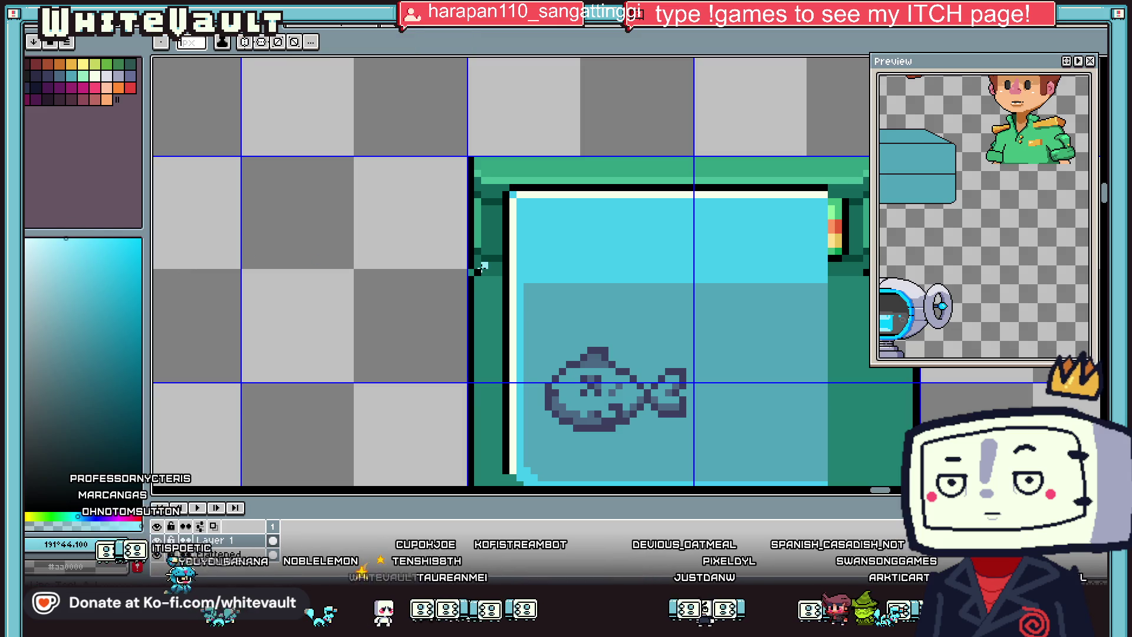
{"action": "left_click_drag", "start_coordinate": [518, 276], "coordinate": [818, 276]}
{"action": "scroll", "coordinate": [815, 316], "scroll_direction": "down", "scroll_amount": 2}
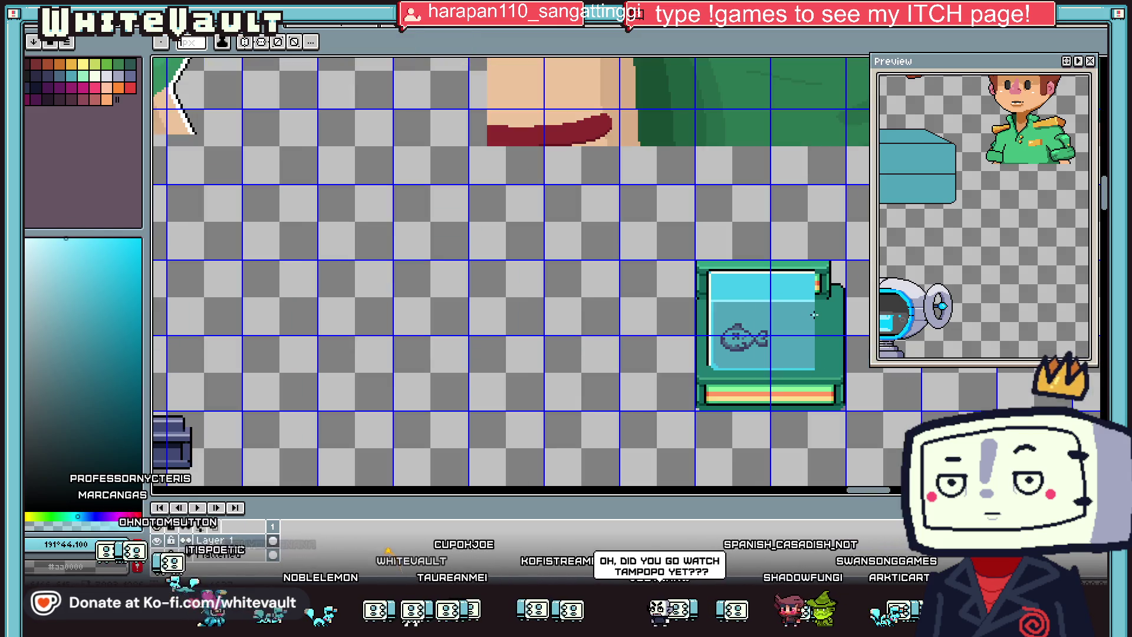
{"action": "scroll", "coordinate": [814, 315], "scroll_direction": "up", "scroll_amount": 1}
{"action": "scroll", "coordinate": [646, 356], "scroll_direction": "up", "scroll_amount": 1}
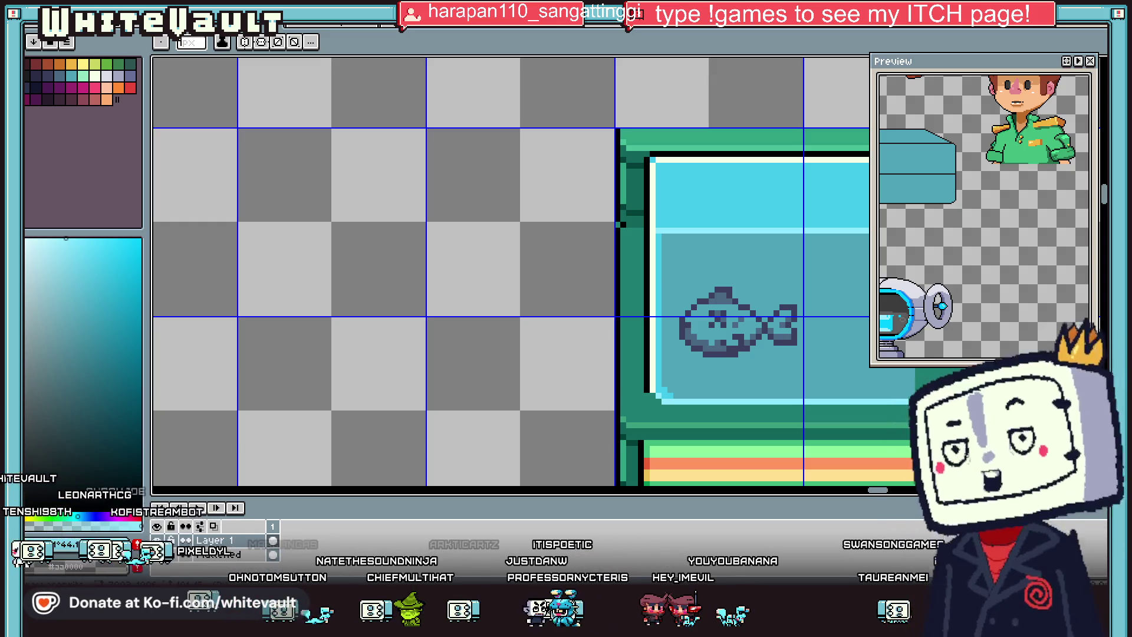
{"action": "scroll", "coordinate": [719, 263], "scroll_direction": "down", "scroll_amount": 3}
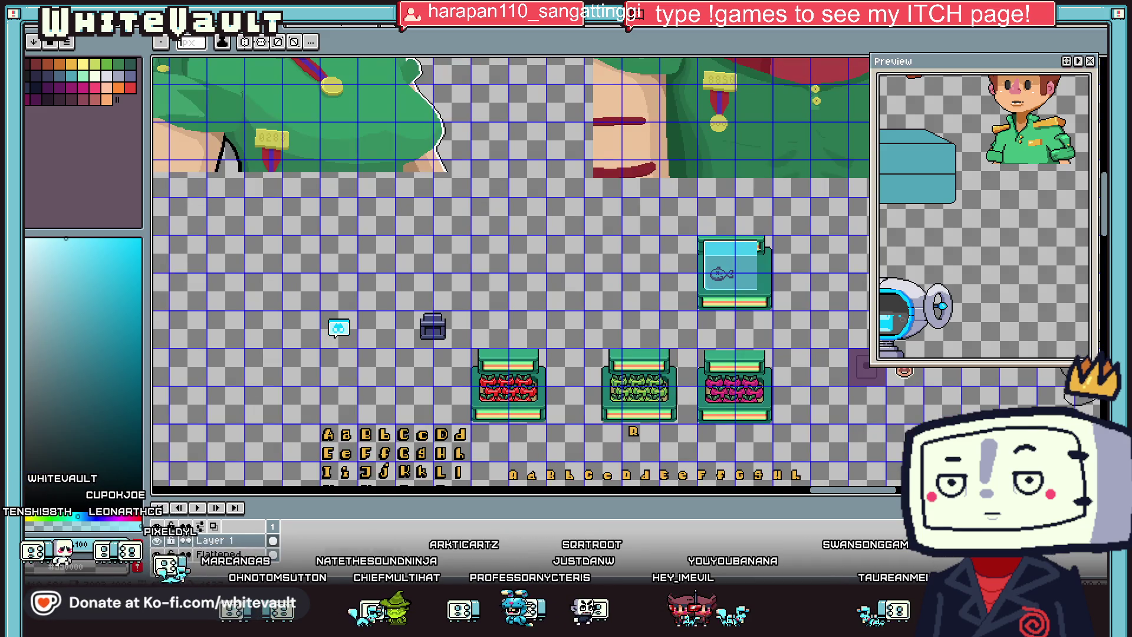
{"action": "scroll", "coordinate": [760, 256], "scroll_direction": "up", "scroll_amount": 2}
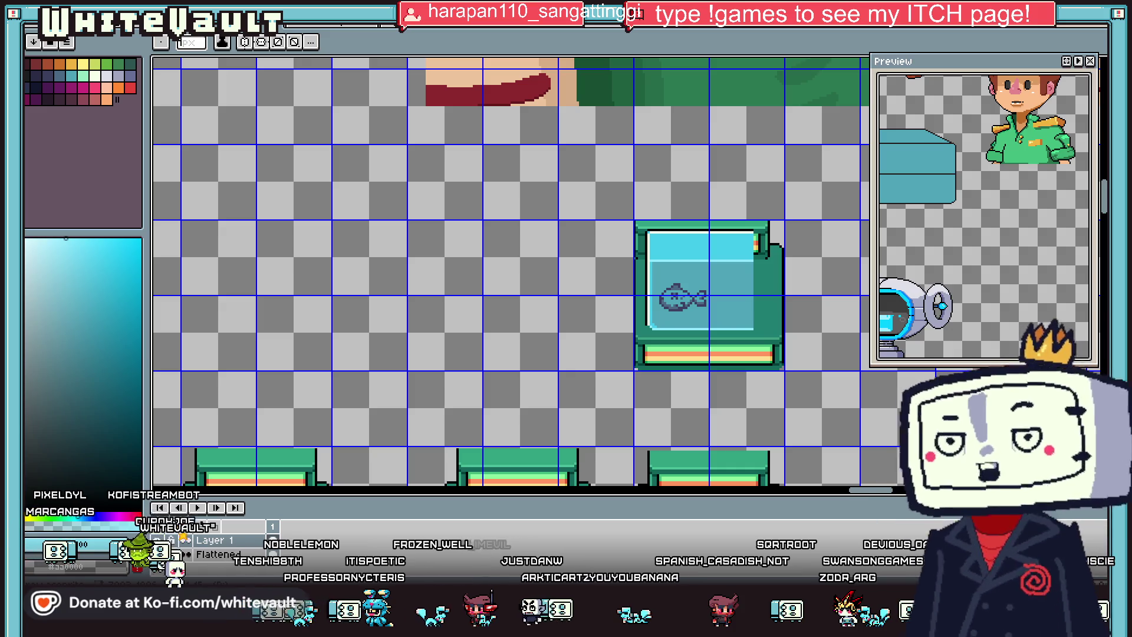
{"action": "scroll", "coordinate": [656, 267], "scroll_direction": "up", "scroll_amount": 2}
{"action": "scroll", "coordinate": [655, 267], "scroll_direction": "up", "scroll_amount": 1}
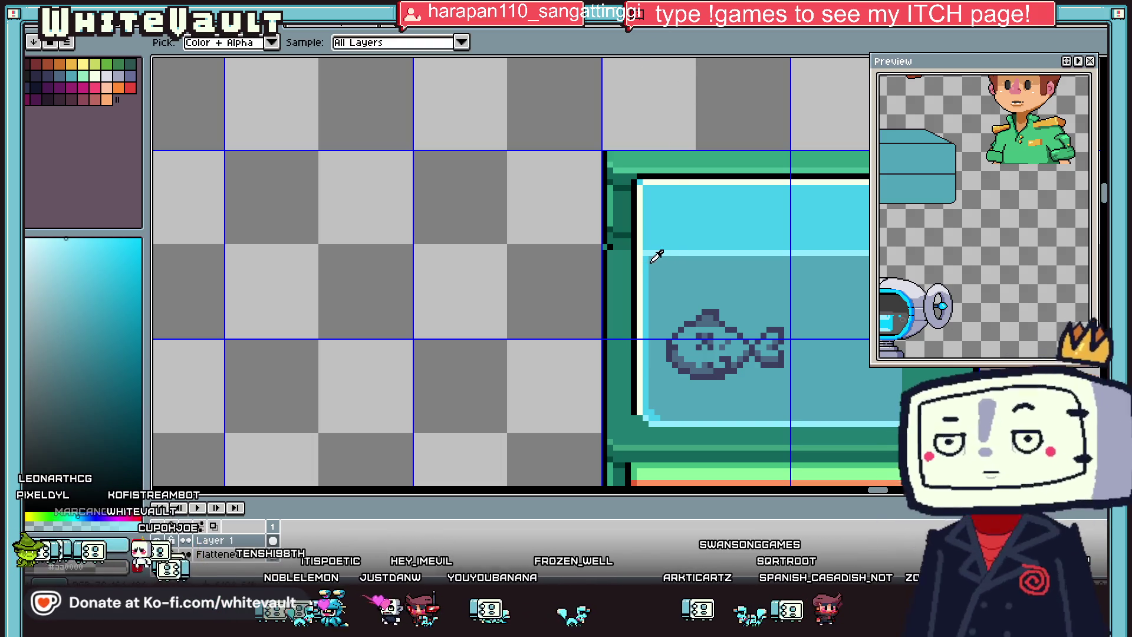
Step: Brighten the tank's inner left edge with light cyan and sample a darker teal
{"action": "left_click_drag", "start_coordinate": [643, 254], "coordinate": [646, 420]}
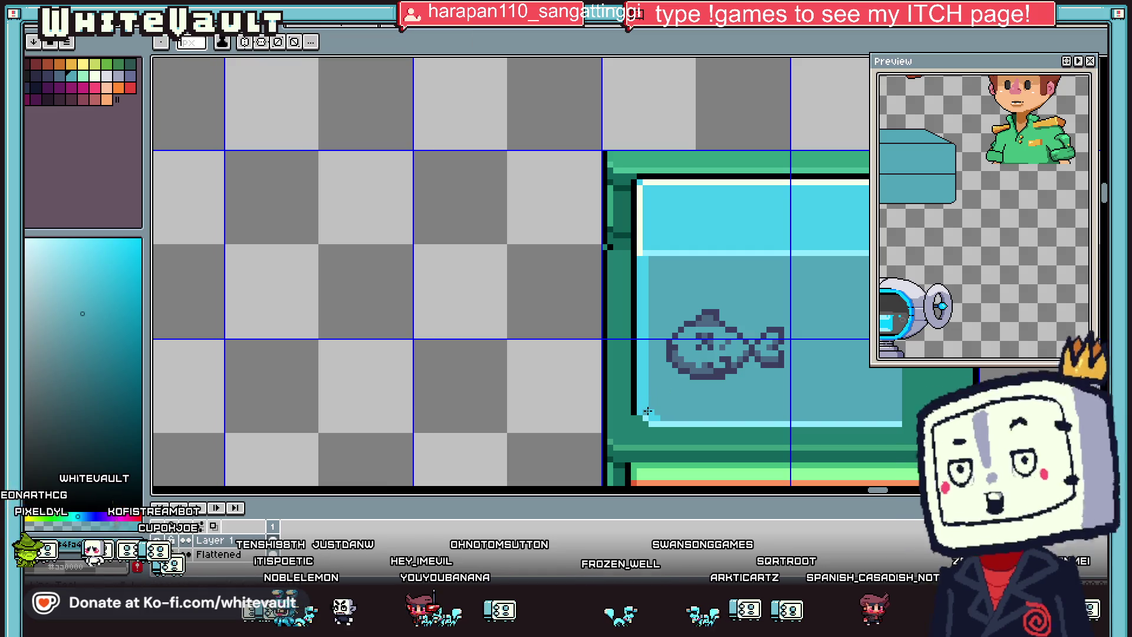
{"action": "left_click", "coordinate": [649, 409], "text": "alt"}
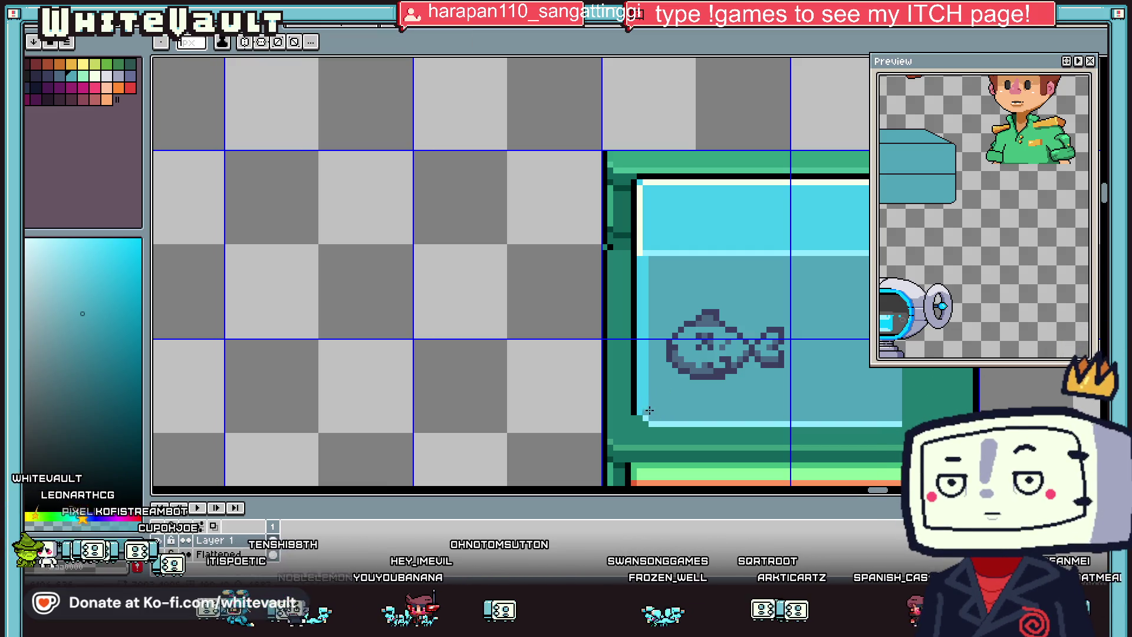
{"action": "scroll", "coordinate": [714, 238], "scroll_direction": "down", "scroll_amount": 5}
{"action": "scroll", "coordinate": [716, 240], "scroll_direction": "up", "scroll_amount": 2}
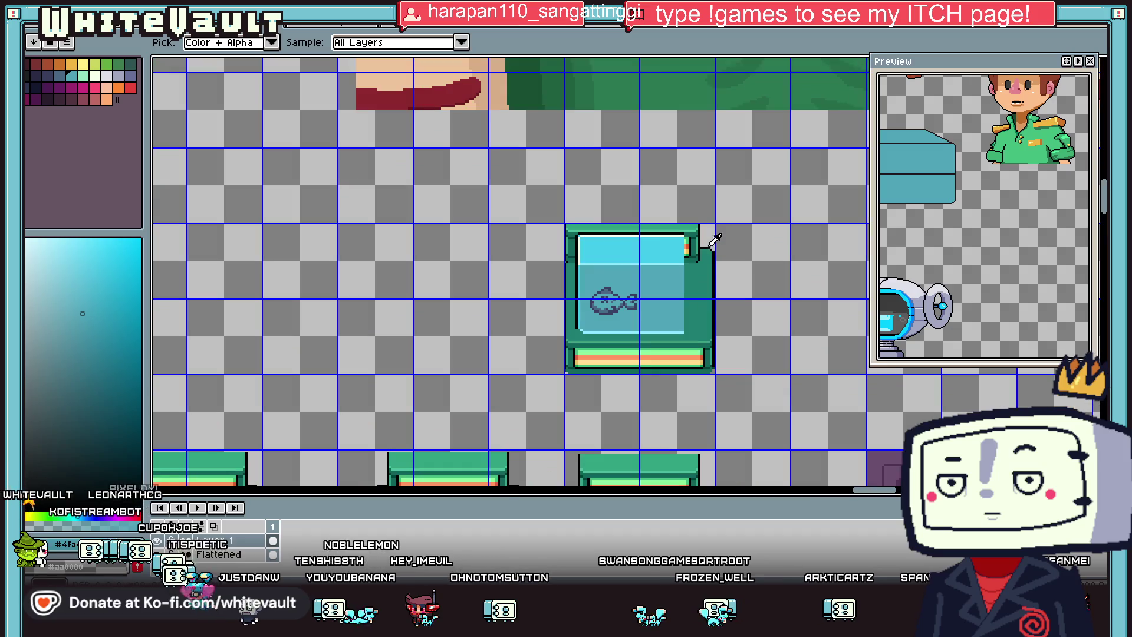
{"action": "scroll", "coordinate": [643, 284], "scroll_direction": "up", "scroll_amount": 1}
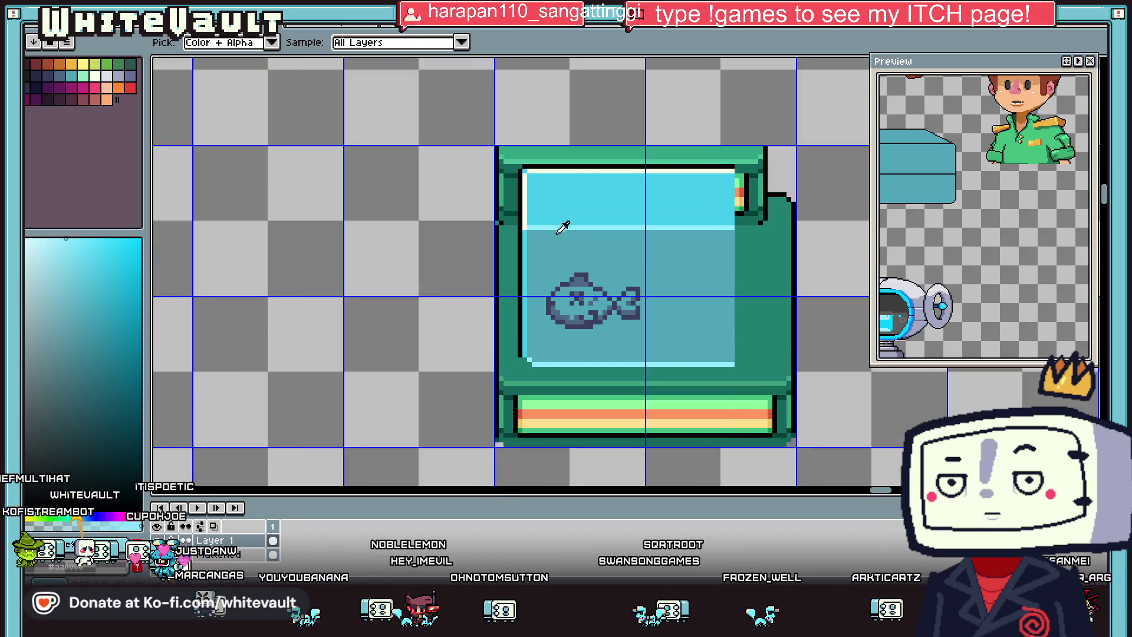
{"action": "scroll", "coordinate": [563, 228], "scroll_direction": "down", "scroll_amount": 3}
{"action": "scroll", "coordinate": [613, 264], "scroll_direction": "up", "scroll_amount": 2}
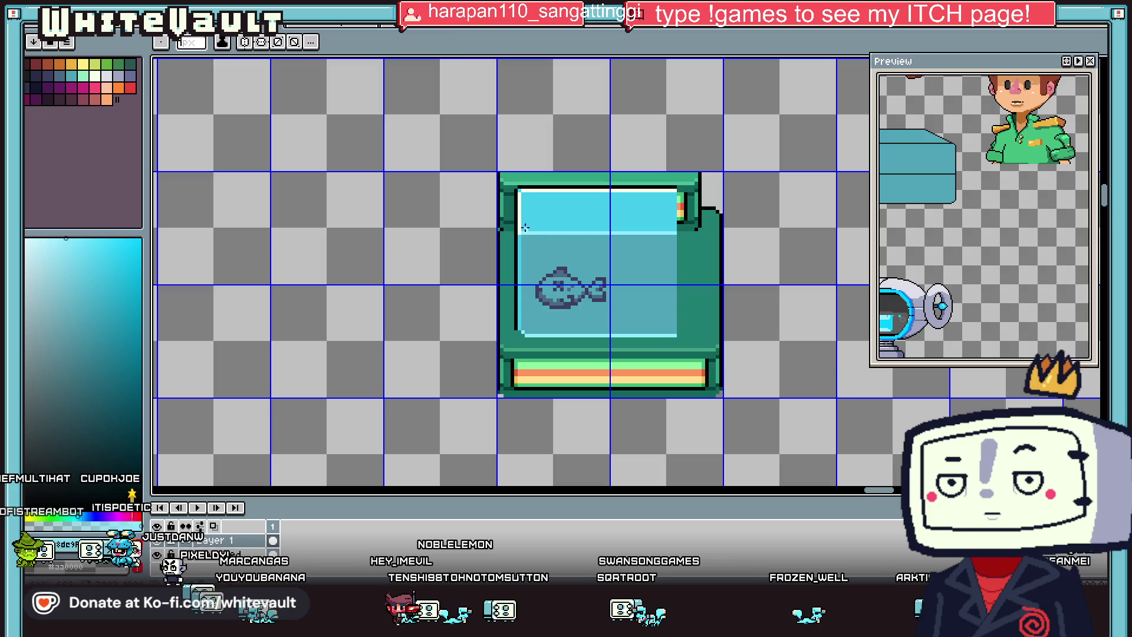
{"action": "scroll", "coordinate": [525, 227], "scroll_direction": "up", "scroll_amount": 1}
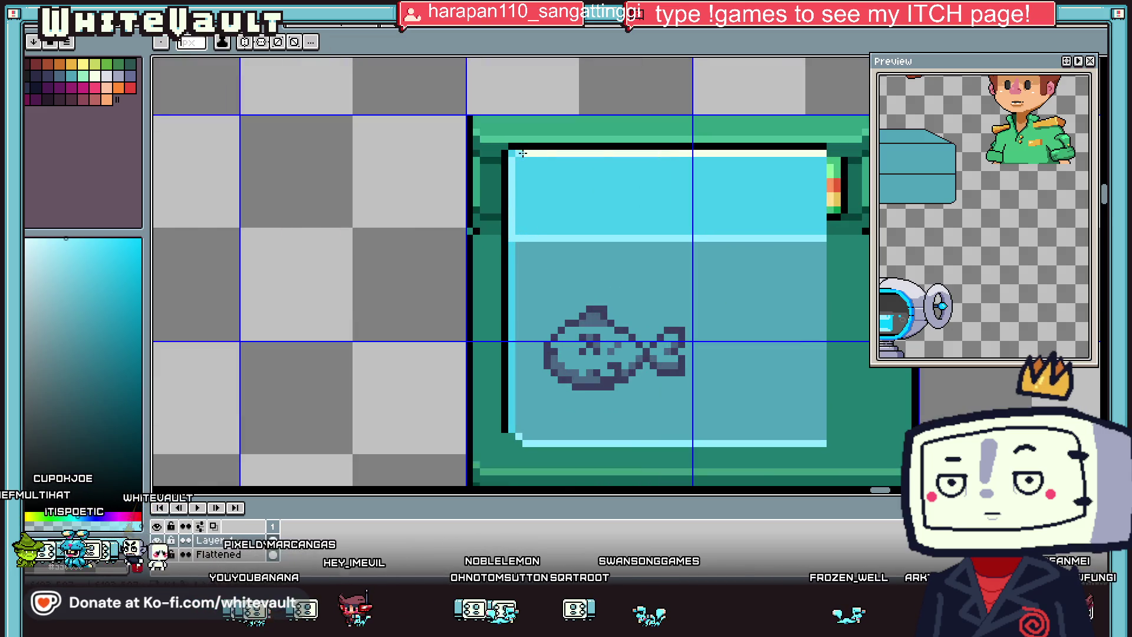
Step: Darken the light water-line edge with the sampled darker water colour
{"action": "key", "text": "alt"}
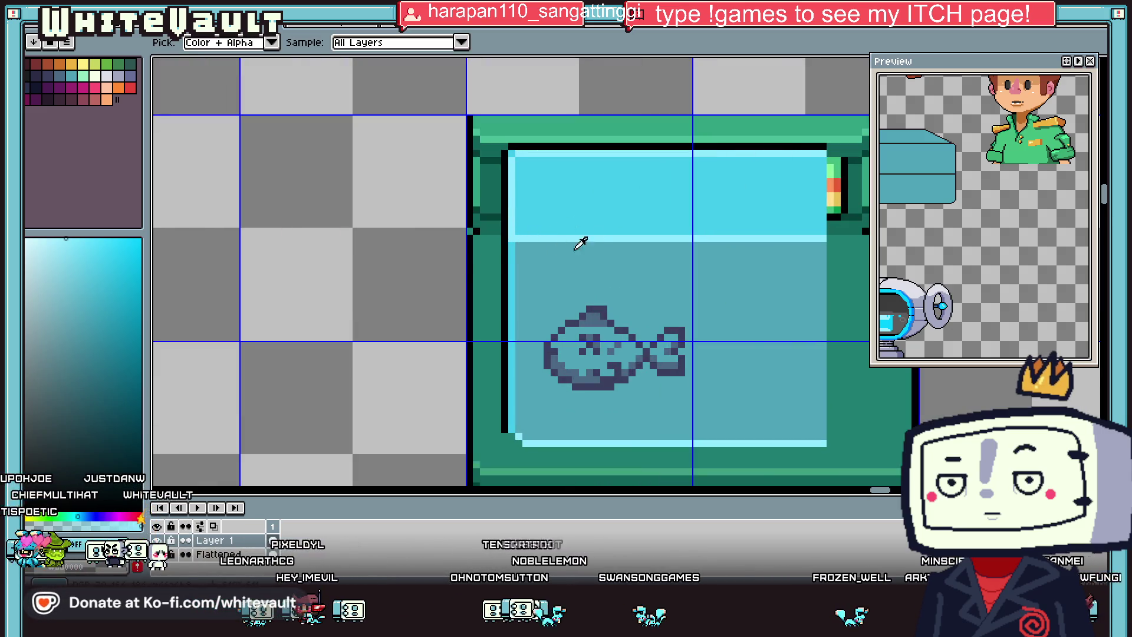
{"action": "left_click", "coordinate": [515, 252], "text": "alt"}
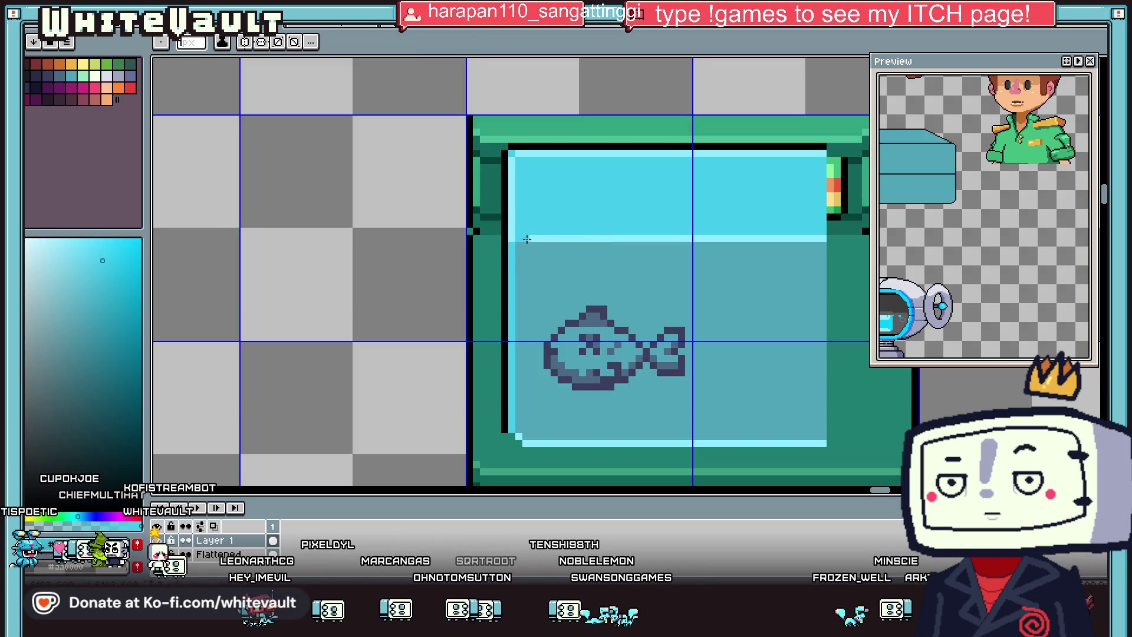
{"action": "left_click_drag", "start_coordinate": [522, 239], "coordinate": [787, 236]}
{"action": "scroll", "coordinate": [822, 237], "scroll_direction": "down", "scroll_amount": 3}
{"action": "scroll", "coordinate": [737, 265], "scroll_direction": "up", "scroll_amount": 1}
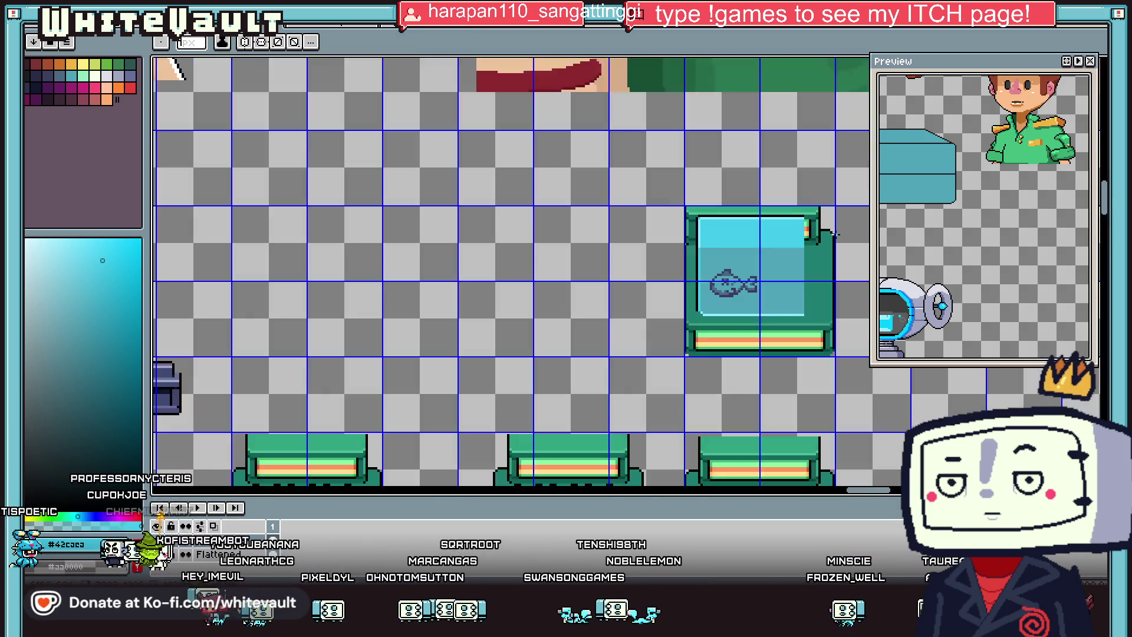
{"action": "scroll", "coordinate": [660, 255], "scroll_direction": "up", "scroll_amount": 2}
{"action": "key", "text": "alt"}
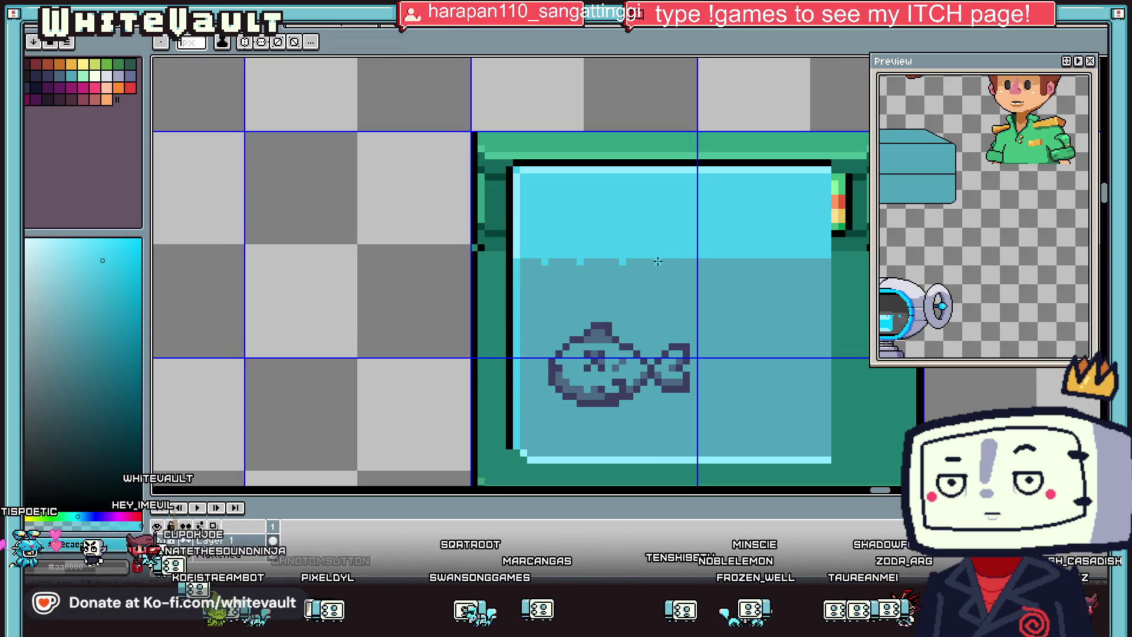
Step: Add three light pixel ticks along the water's top edge
{"action": "left_click", "coordinate": [665, 261]}
{"action": "left_click", "coordinate": [713, 262]}
{"action": "left_click", "coordinate": [756, 261]}
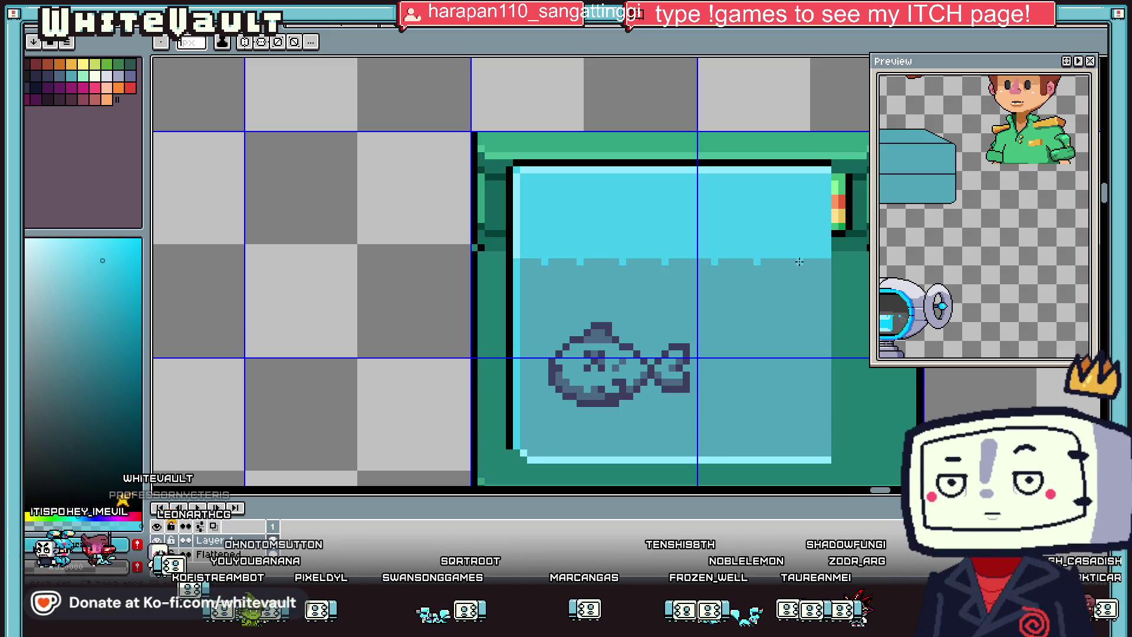
{"action": "scroll", "coordinate": [810, 261], "scroll_direction": "down", "scroll_amount": 1}
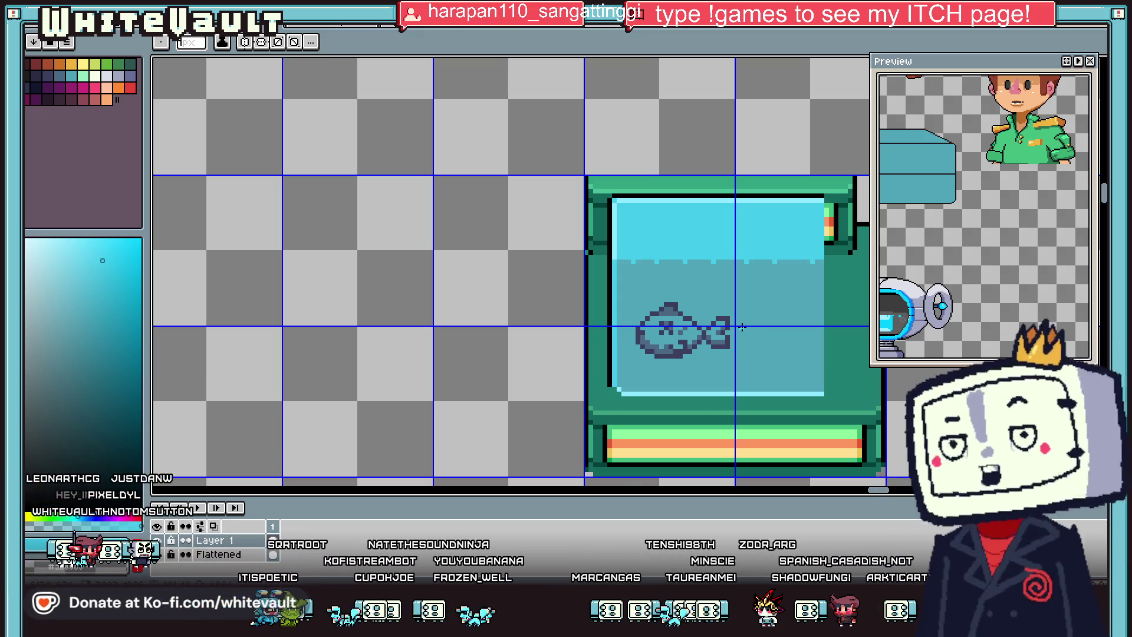
Step: Paint light-cyan ripples along the water's bottom edge
{"action": "key", "text": "i"}
{"action": "key", "text": "b"}
{"action": "scroll", "coordinate": [631, 383], "scroll_direction": "up", "scroll_amount": 1}
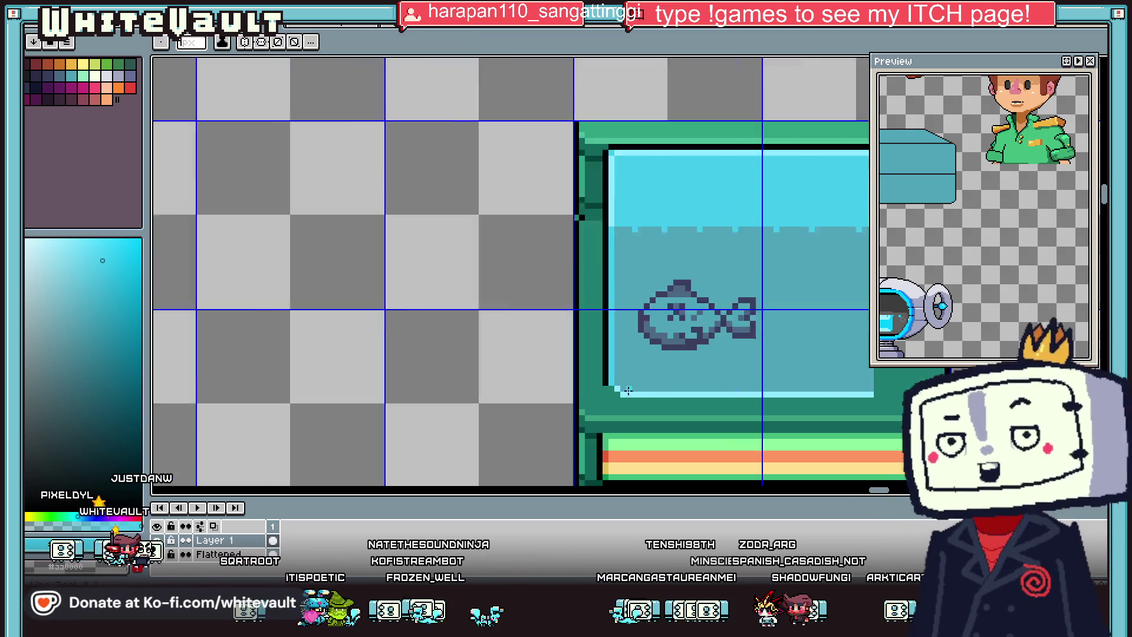
{"action": "scroll", "coordinate": [634, 380], "scroll_direction": "up", "scroll_amount": 1}
{"action": "left_click_drag", "start_coordinate": [641, 378], "coordinate": [686, 373]}
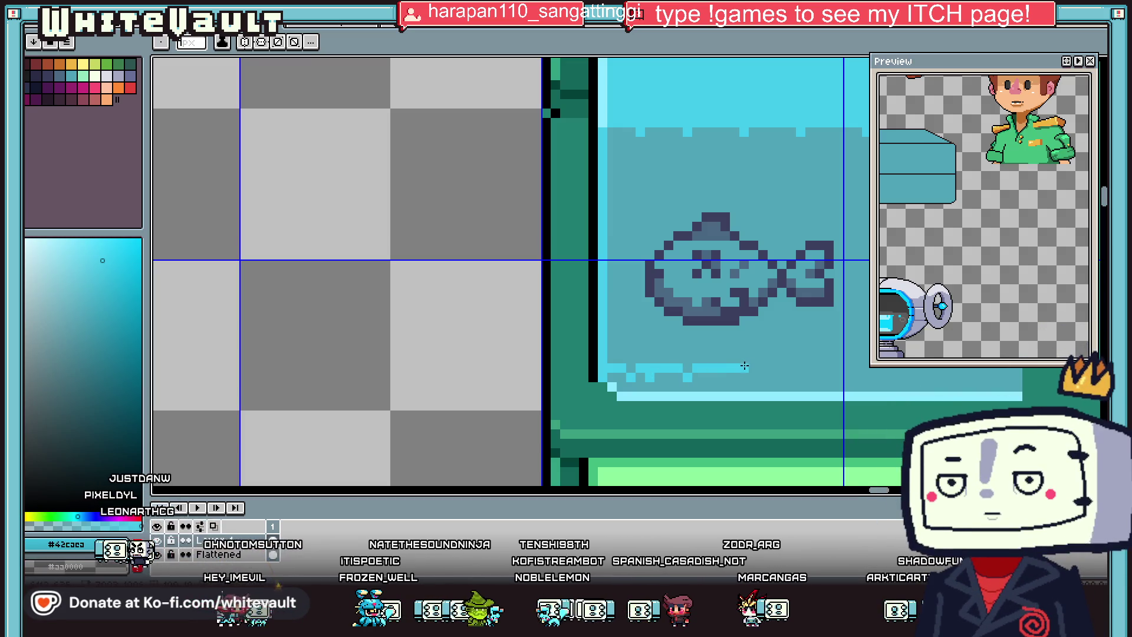
{"action": "scroll", "coordinate": [838, 376], "scroll_direction": "down", "scroll_amount": 2}
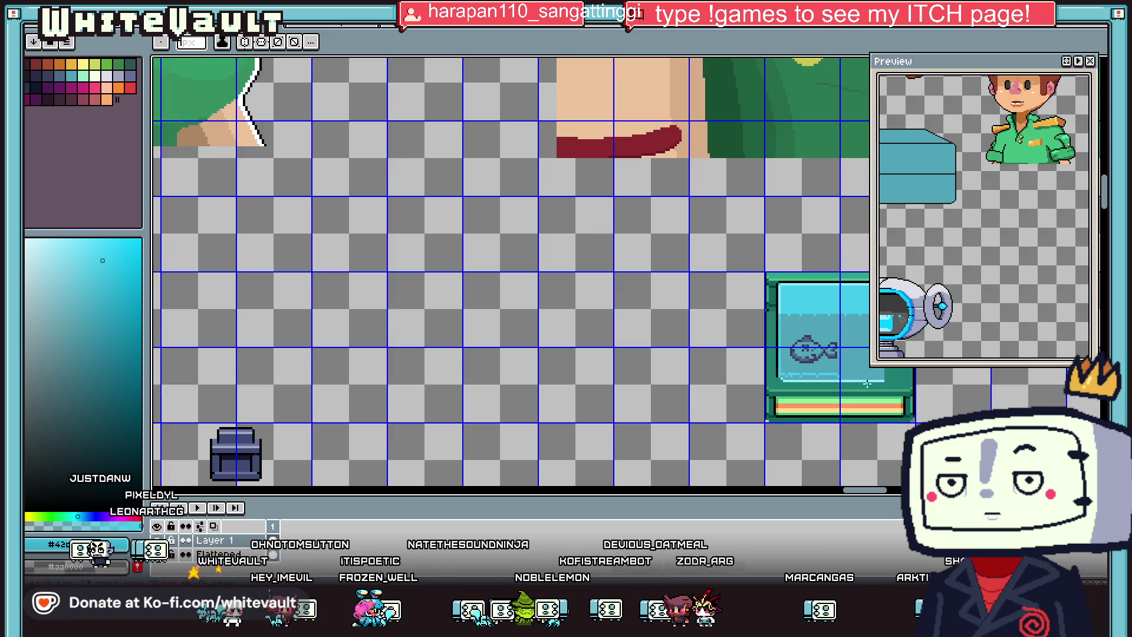
{"action": "scroll", "coordinate": [767, 368], "scroll_direction": "up", "scroll_amount": 1}
{"action": "scroll", "coordinate": [765, 367], "scroll_direction": "up", "scroll_amount": 1}
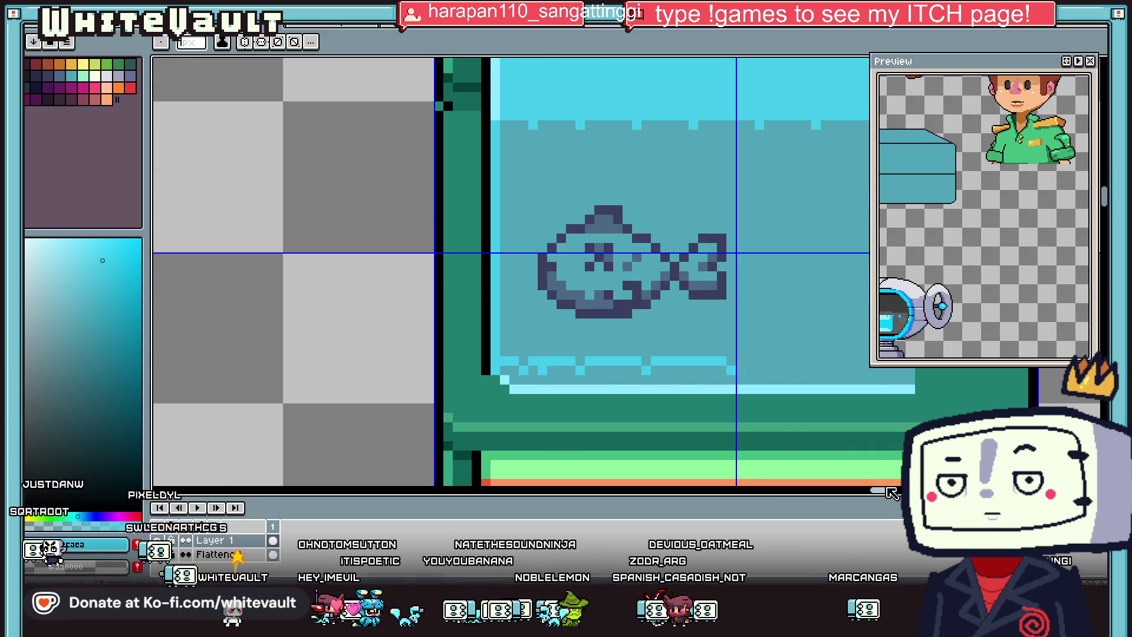
{"action": "scroll", "coordinate": [891, 495], "scroll_direction": "right", "scroll_amount": 1}
{"action": "scroll", "coordinate": [699, 384], "scroll_direction": "down", "scroll_amount": 1}
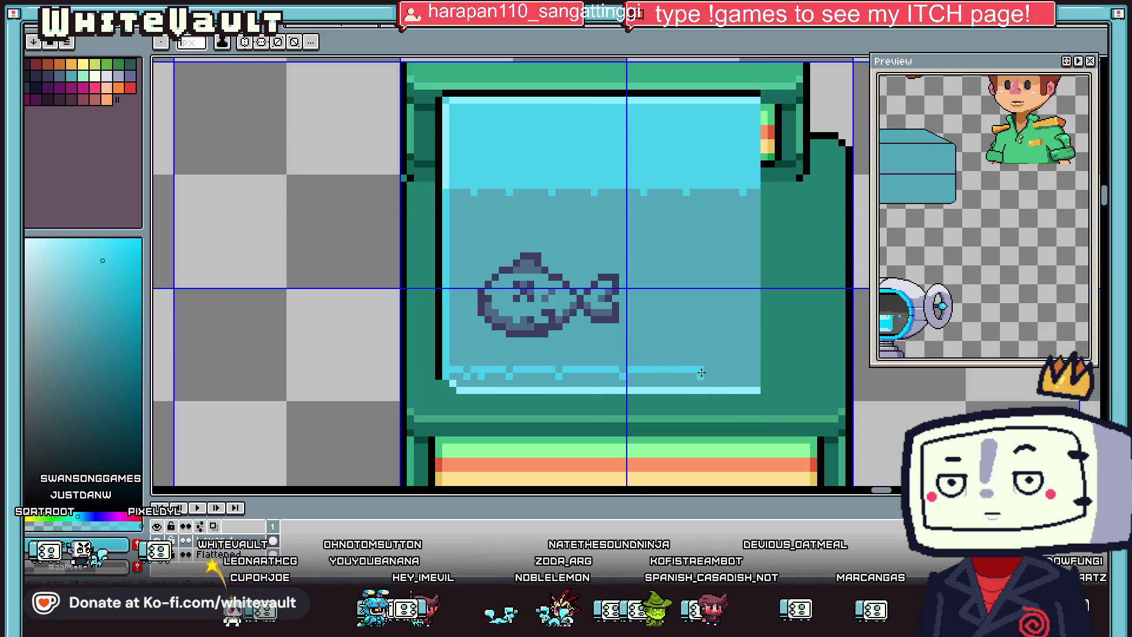
{"action": "scroll", "coordinate": [743, 362], "scroll_direction": "down", "scroll_amount": 2}
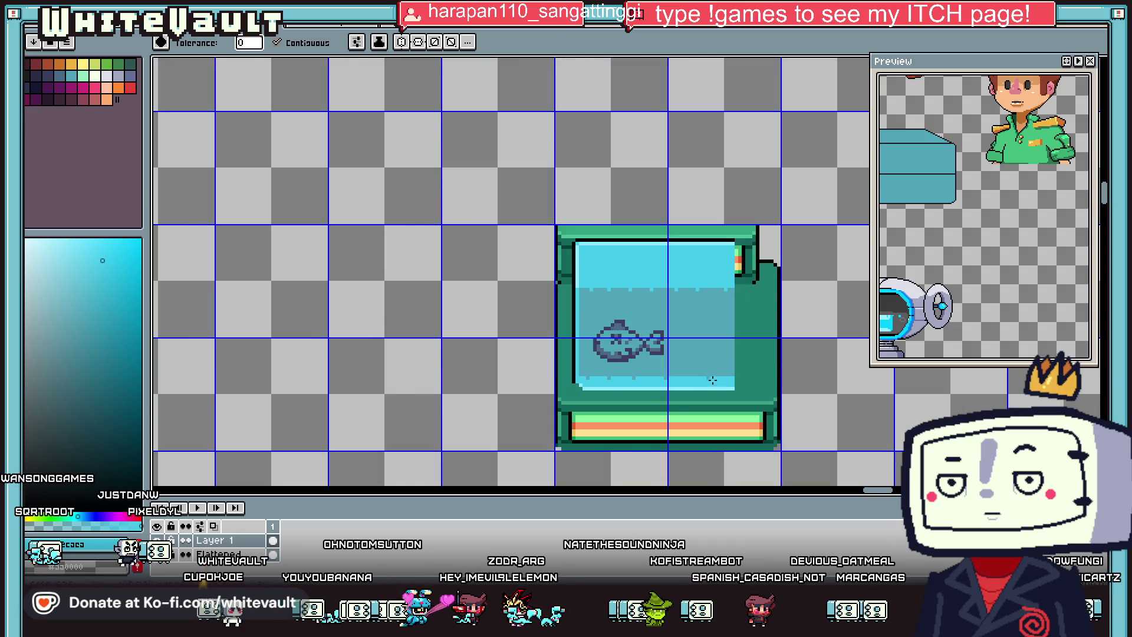
Step: Sample the darker water tone, then settle on the muted teal water colour
{"action": "scroll", "coordinate": [725, 356], "scroll_direction": "down", "scroll_amount": 1}
{"action": "key", "text": "i"}
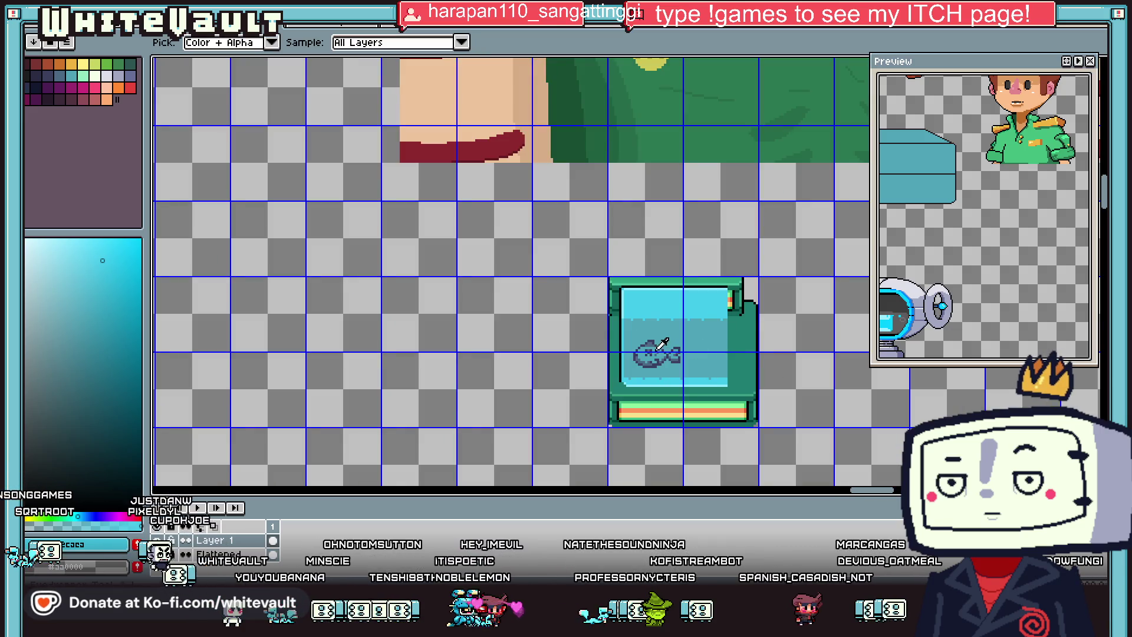
{"action": "scroll", "coordinate": [659, 346], "scroll_direction": "up", "scroll_amount": 3}
{"action": "left_click", "coordinate": [609, 252]}
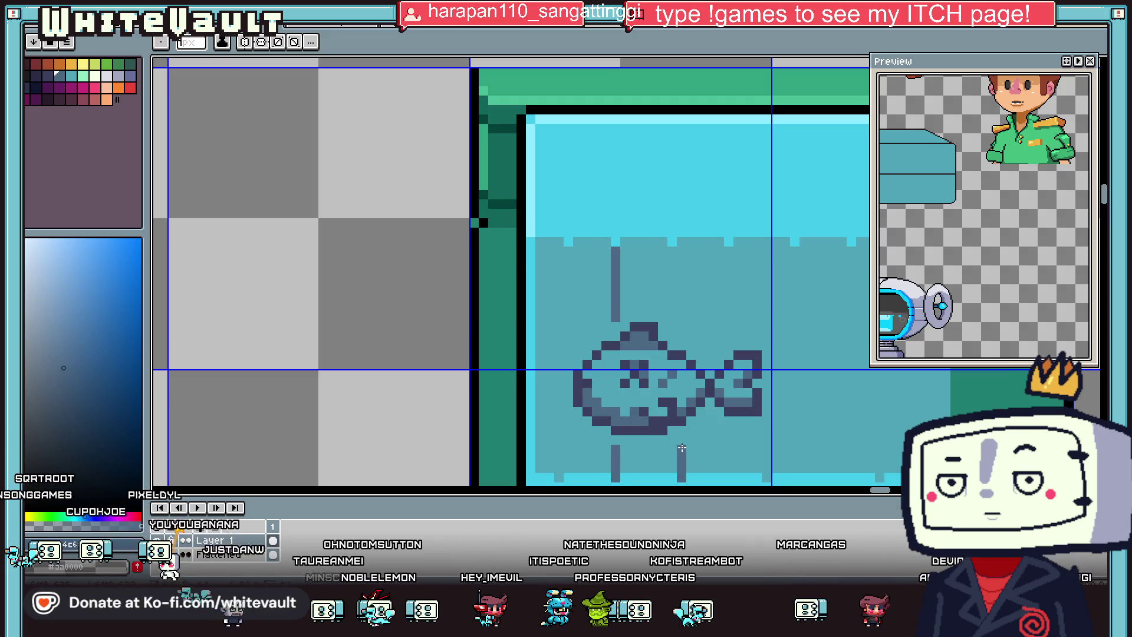
{"action": "scroll", "coordinate": [680, 381], "scroll_direction": "down", "scroll_amount": 3}
{"action": "scroll", "coordinate": [677, 276], "scroll_direction": "up", "scroll_amount": 3}
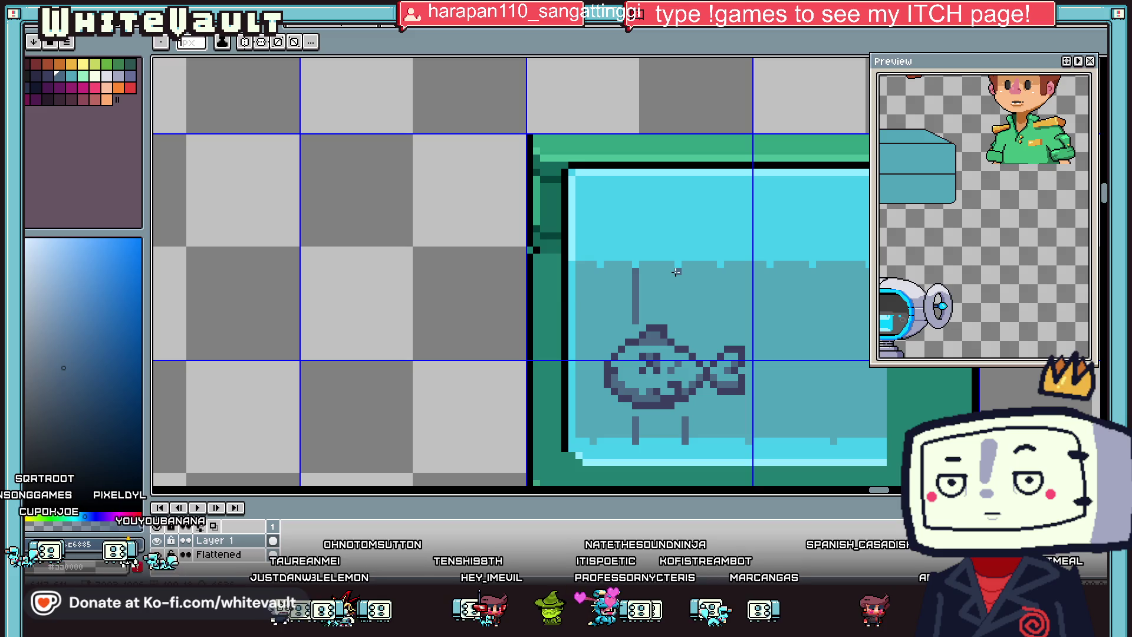
{"action": "scroll", "coordinate": [680, 318], "scroll_direction": "down", "scroll_amount": 3}
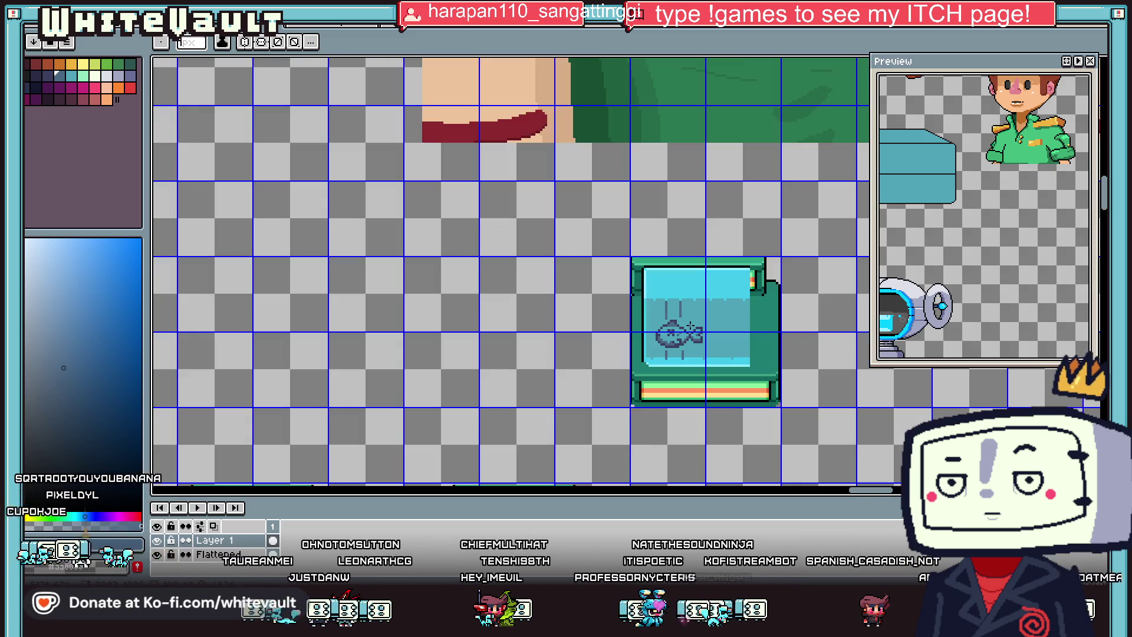
{"action": "scroll", "coordinate": [708, 283], "scroll_direction": "up", "scroll_amount": 3}
{"action": "key", "text": "alt"}
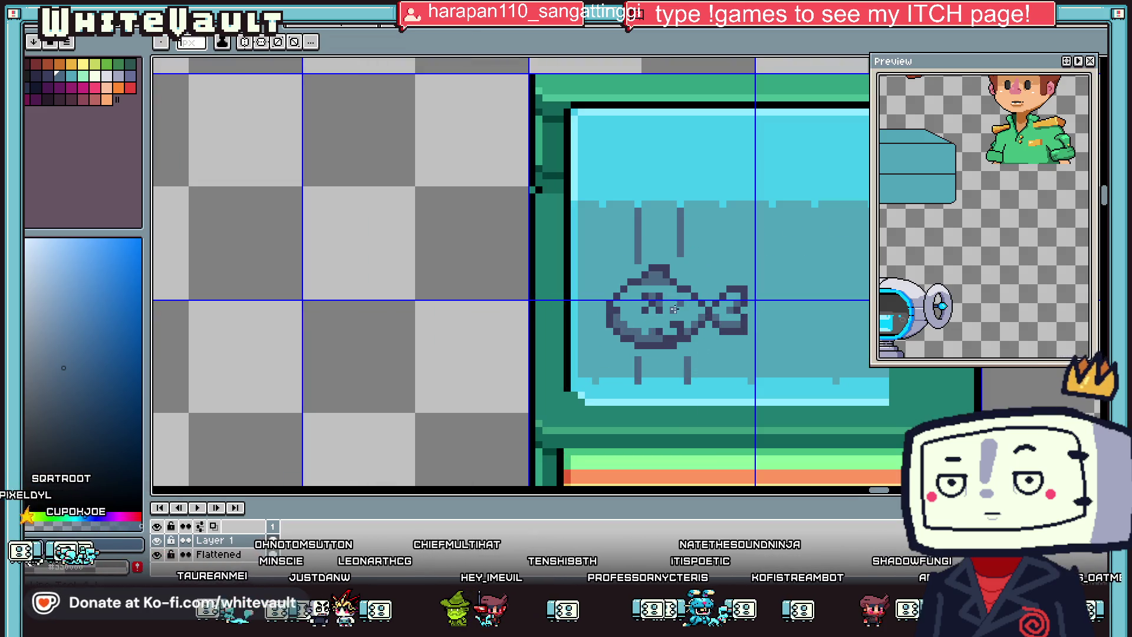
{"action": "left_click", "coordinate": [689, 382], "text": "alt"}
{"action": "left_click", "coordinate": [689, 372], "text": "alt"}
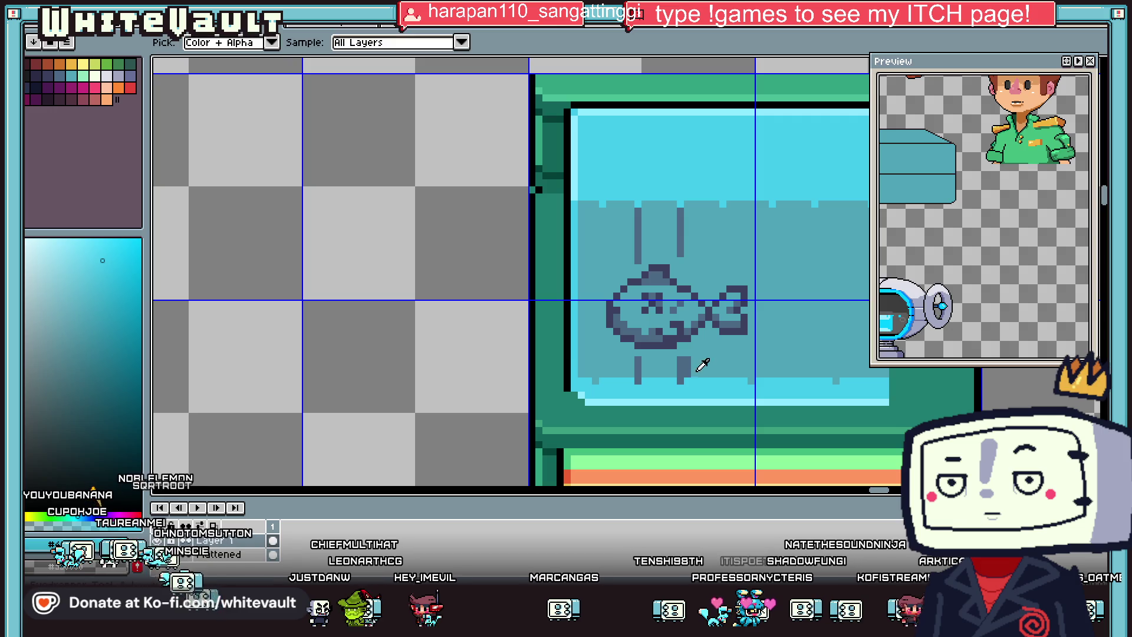
Step: Marquee-select the bars above the fish and add the bars below it
{"action": "left_click", "coordinate": [1098, 63]}
{"action": "left_click_drag", "start_coordinate": [638, 190], "coordinate": [681, 248]}
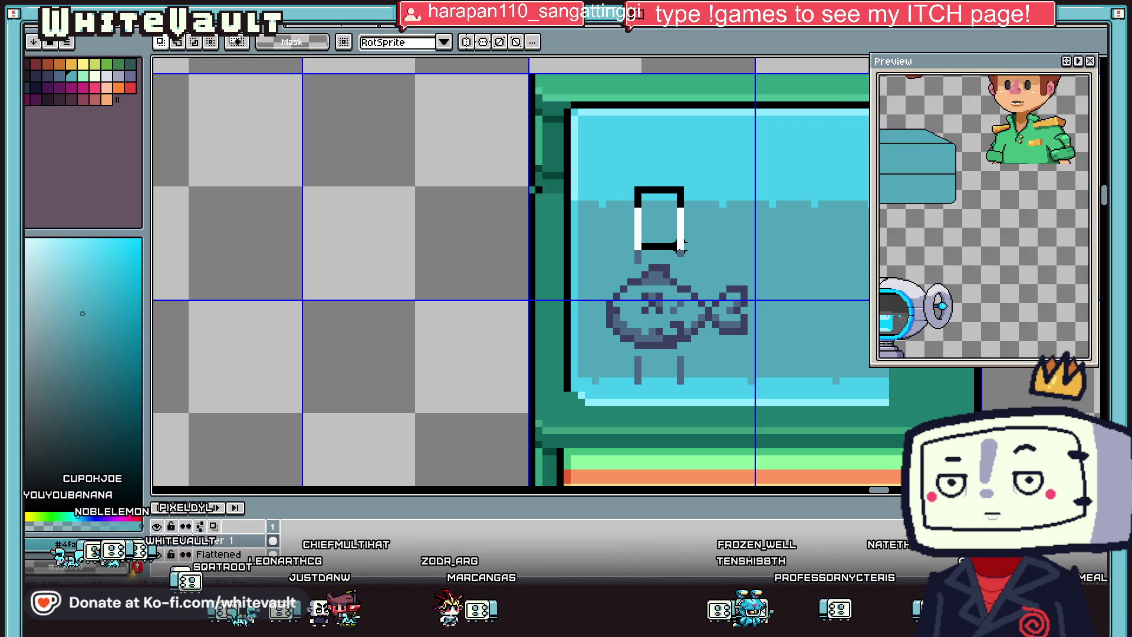
{"action": "mouse_move", "coordinate": [621, 364]}
{"action": "left_mouse_down"}
{"action": "mouse_move", "coordinate": [698, 394]}
{"action": "mouse_move", "coordinate": [728, 385]}
{"action": "left_mouse_up"}
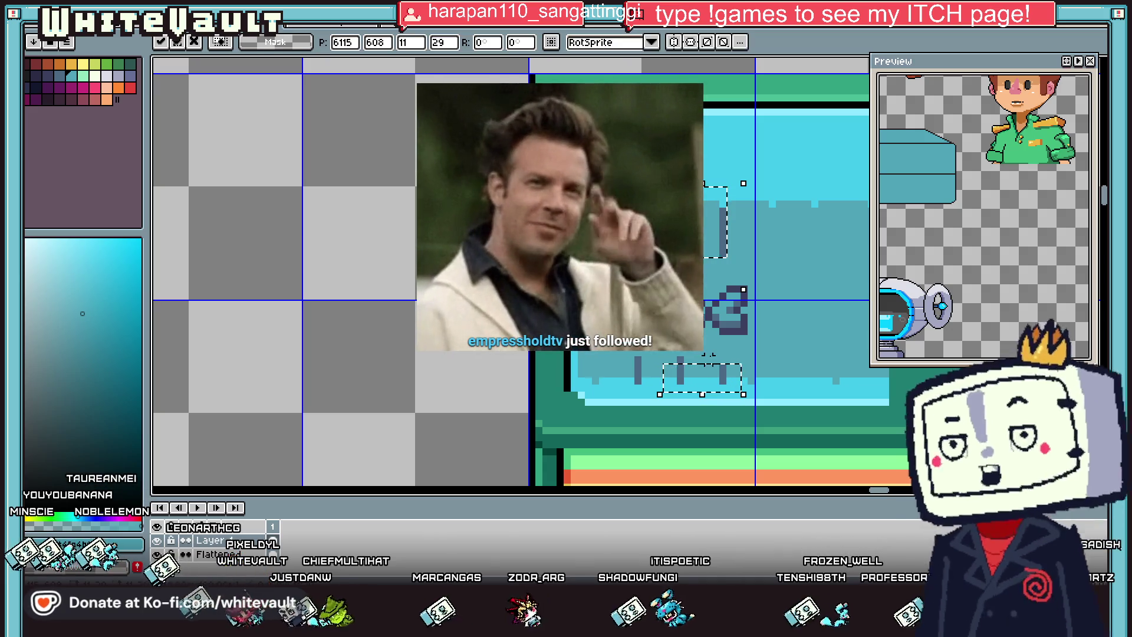
Step: Copy the selected bars three times to the right and drop the copies onto the tank
{"action": "left_click_drag", "start_coordinate": [710, 235], "coordinate": [753, 235]}
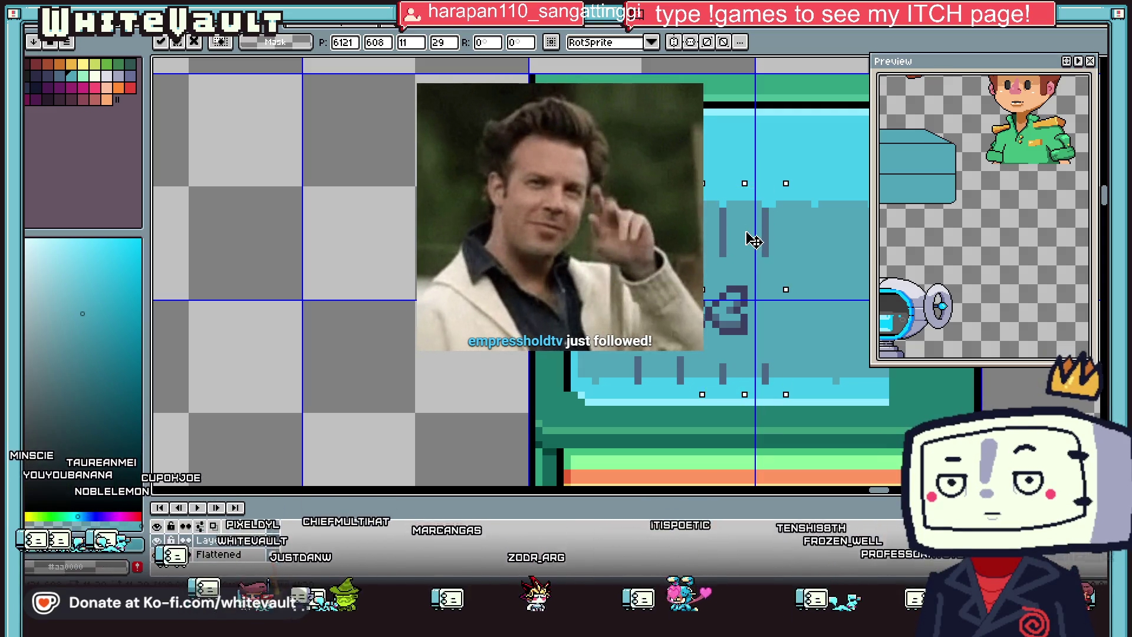
{"action": "left_click_drag", "start_coordinate": [753, 239], "coordinate": [798, 242]}
{"action": "scroll", "coordinate": [802, 241], "scroll_direction": "down", "scroll_amount": 3}
{"action": "scroll", "coordinate": [819, 221], "scroll_direction": "up", "scroll_amount": 3}
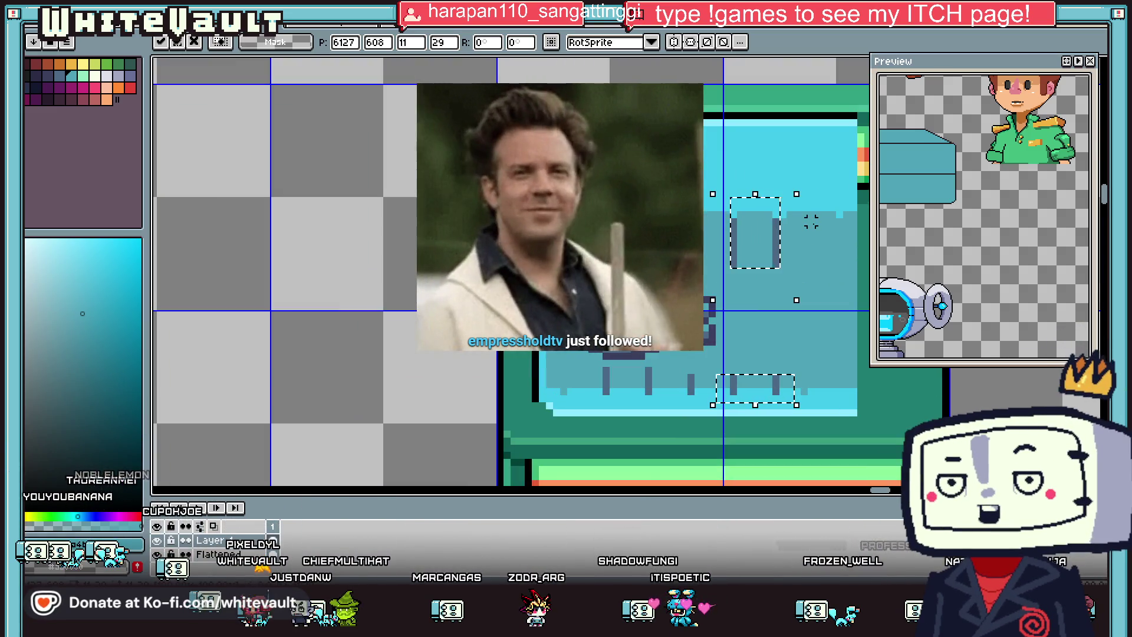
{"action": "left_click_drag", "start_coordinate": [786, 240], "coordinate": [812, 242]}
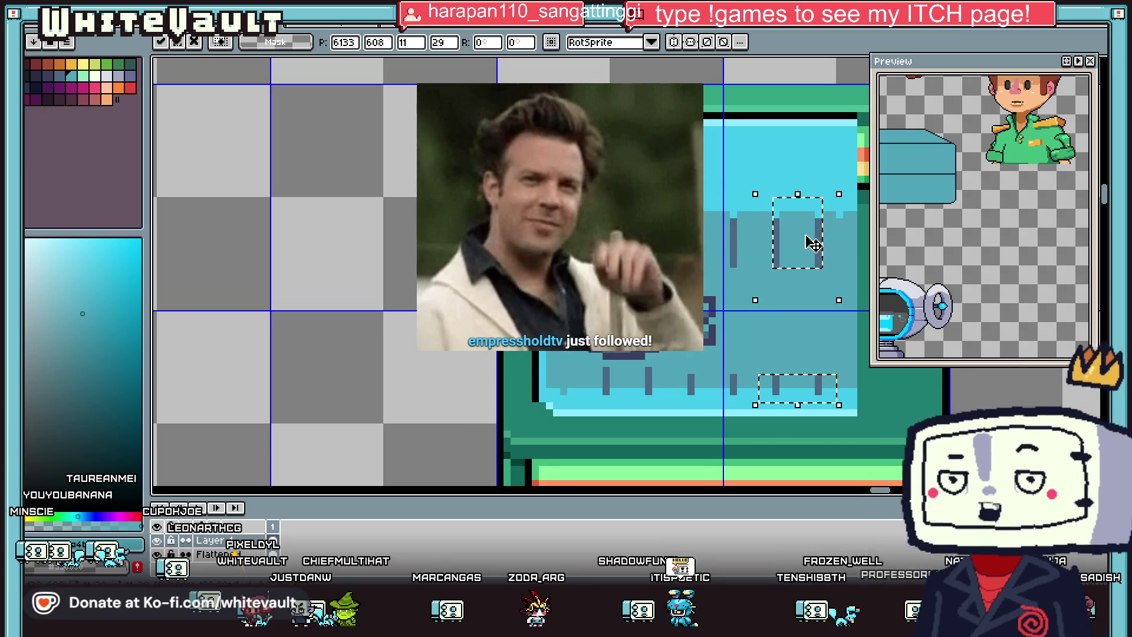
{"action": "key", "text": "ctrl+d"}
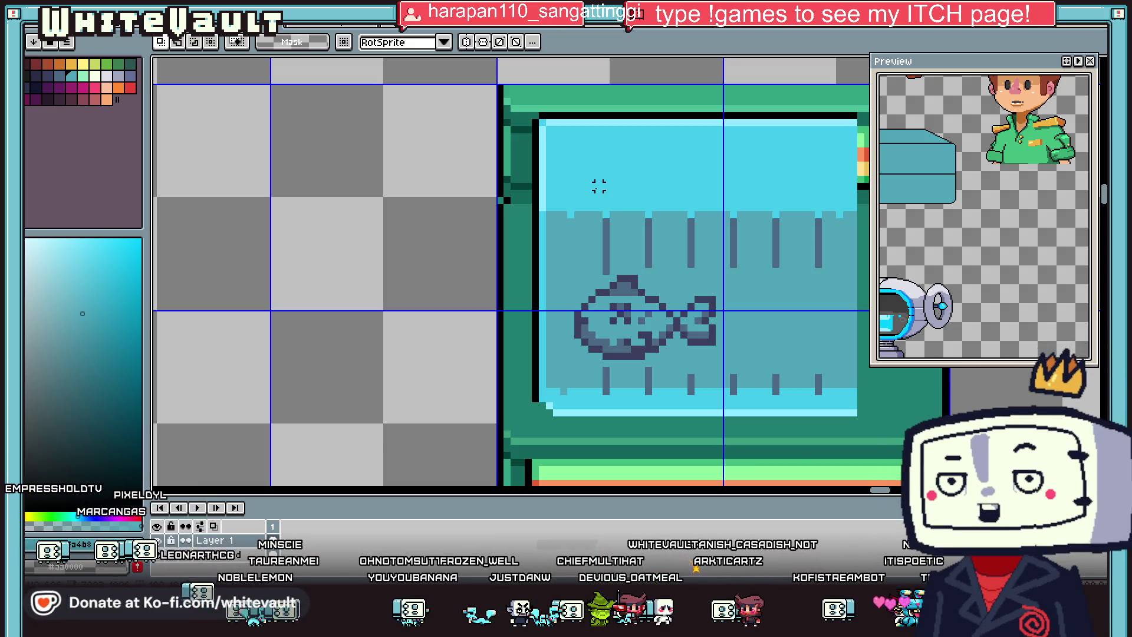
Step: Sample the water blue and teal colours from the tank to draw the extra left bar
{"action": "key", "text": "i"}
{"action": "left_click", "coordinate": [609, 219]}
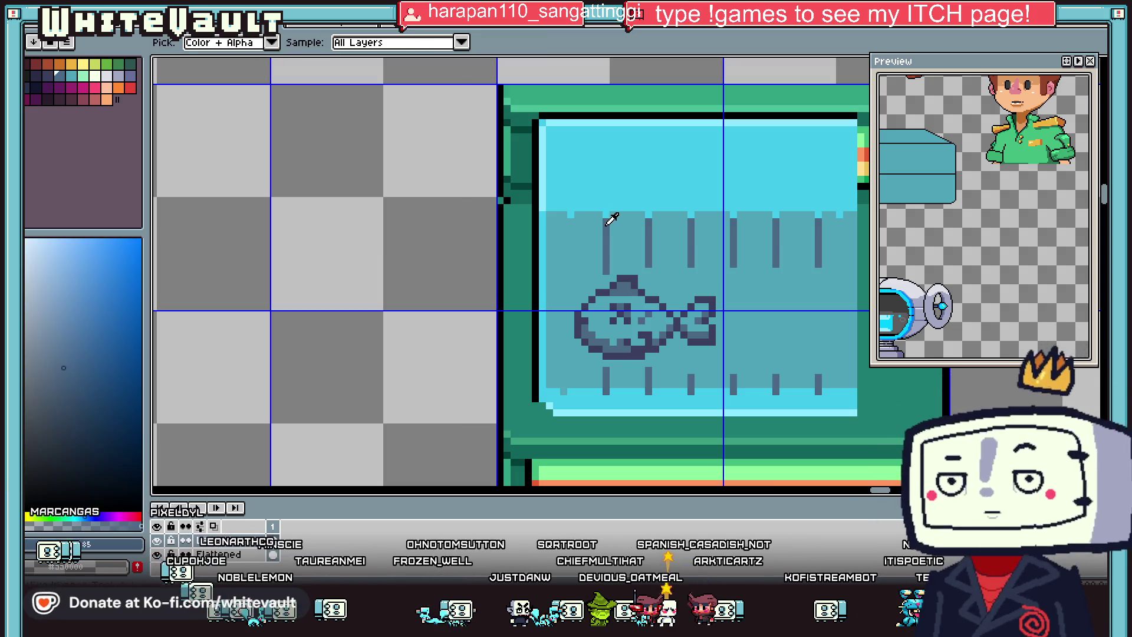
{"action": "key", "text": "b"}
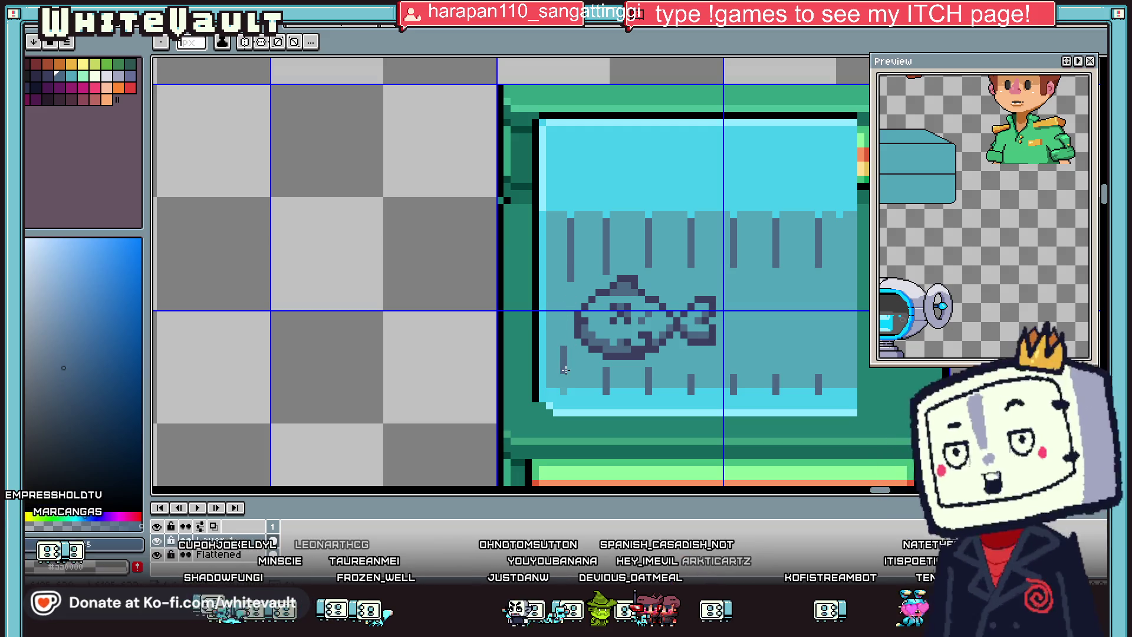
{"action": "key", "text": "i"}
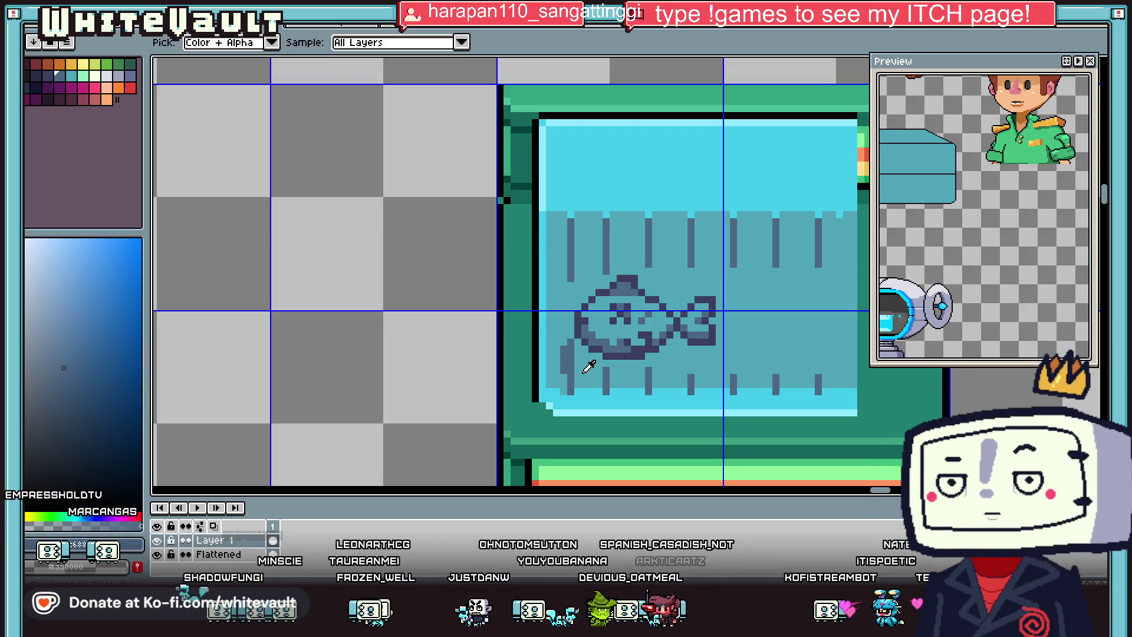
{"action": "left_click", "coordinate": [583, 369]}
{"action": "key", "text": "b"}
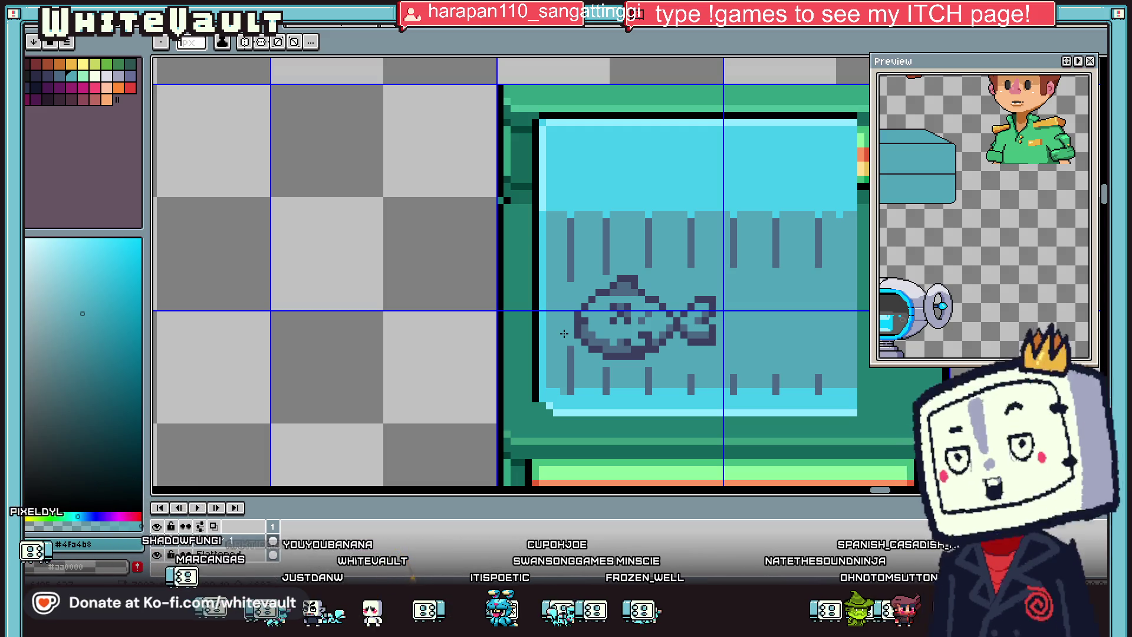
Step: Zoom out and back in to review the rows of bars across the kiosk's tank
{"action": "scroll", "coordinate": [697, 258], "scroll_direction": "down", "scroll_amount": 3}
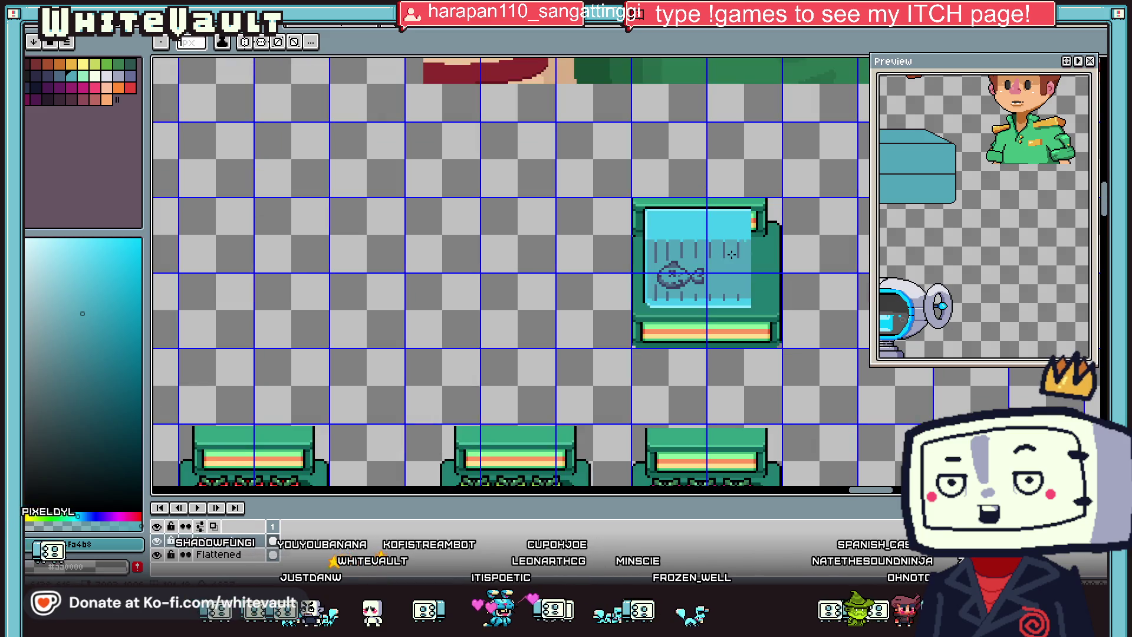
{"action": "scroll", "coordinate": [728, 252], "scroll_direction": "up", "scroll_amount": 3}
{"action": "key", "text": "i"}
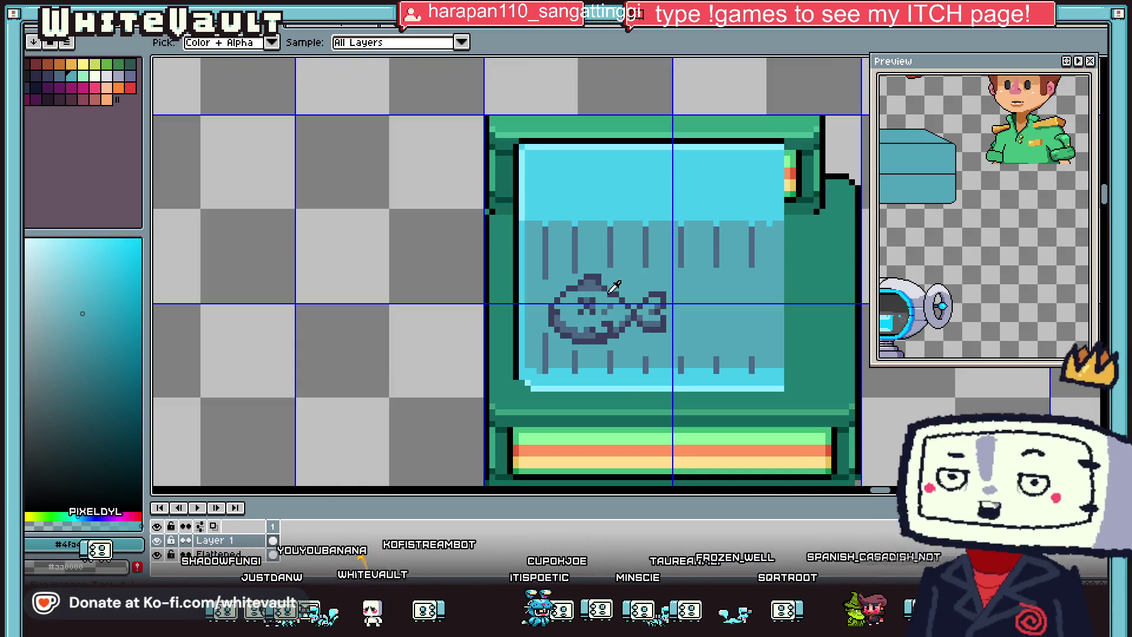
{"action": "scroll", "coordinate": [656, 287], "scroll_direction": "down", "scroll_amount": 4}
{"action": "scroll", "coordinate": [655, 288], "scroll_direction": "up", "scroll_amount": 5}
{"action": "key", "text": "b"}
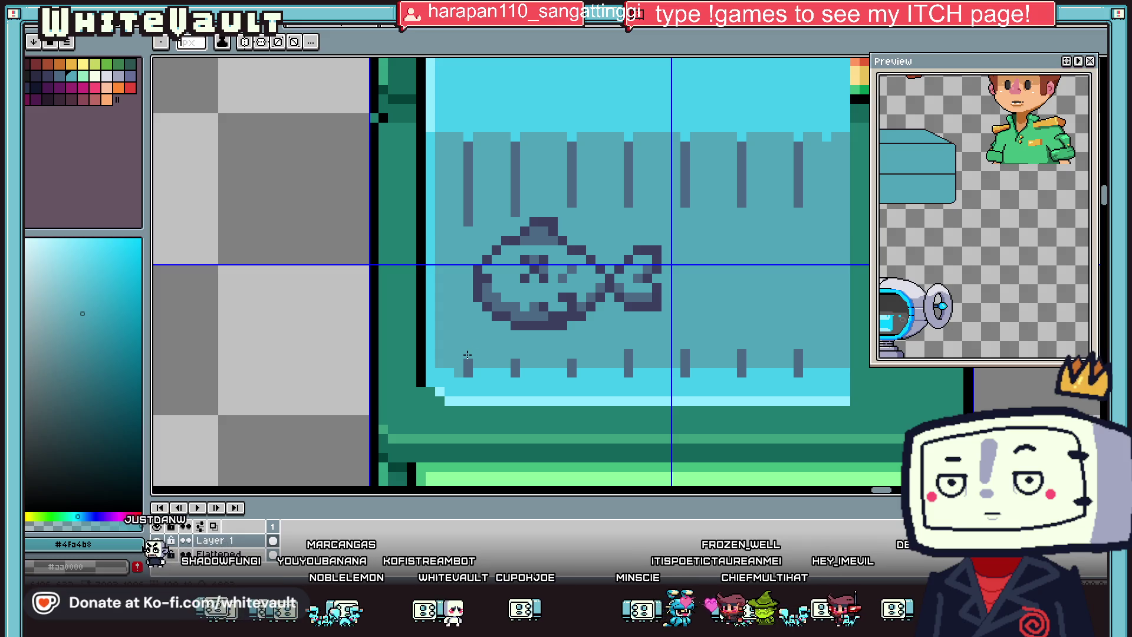
{"action": "key", "text": "i"}
{"action": "key", "text": "m"}
{"action": "scroll", "coordinate": [778, 331], "scroll_direction": "down", "scroll_amount": 2}
{"action": "scroll", "coordinate": [824, 311], "scroll_direction": "down", "scroll_amount": 1}
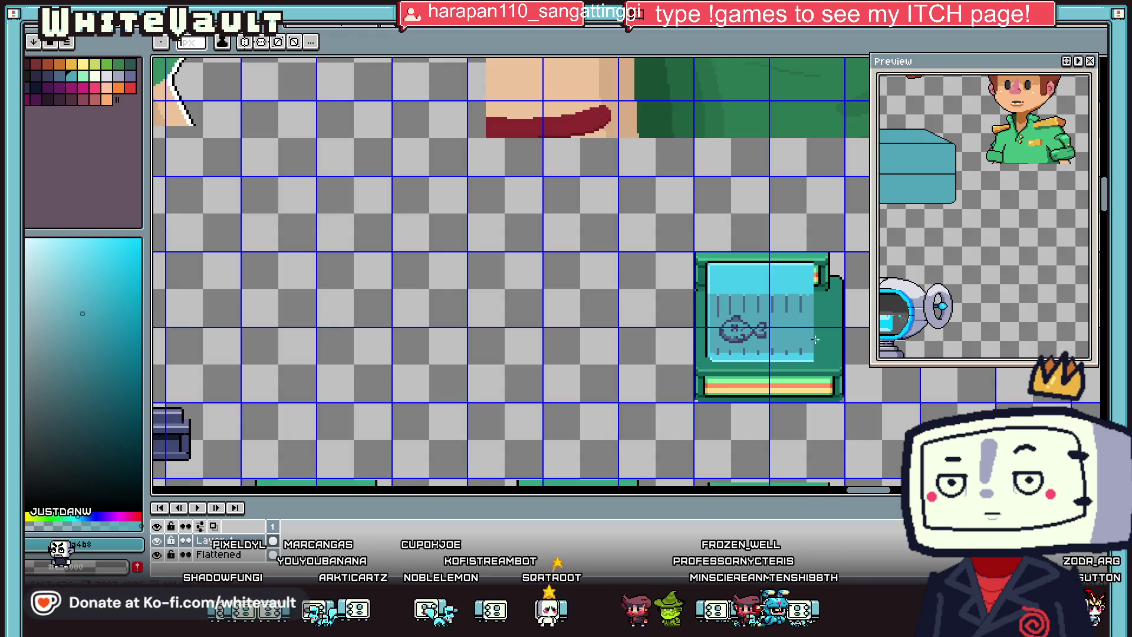
{"action": "scroll", "coordinate": [824, 311], "scroll_direction": "down", "scroll_amount": 2}
{"action": "scroll", "coordinate": [796, 301], "scroll_direction": "up", "scroll_amount": 2}
{"action": "scroll", "coordinate": [777, 286], "scroll_direction": "up", "scroll_amount": 1}
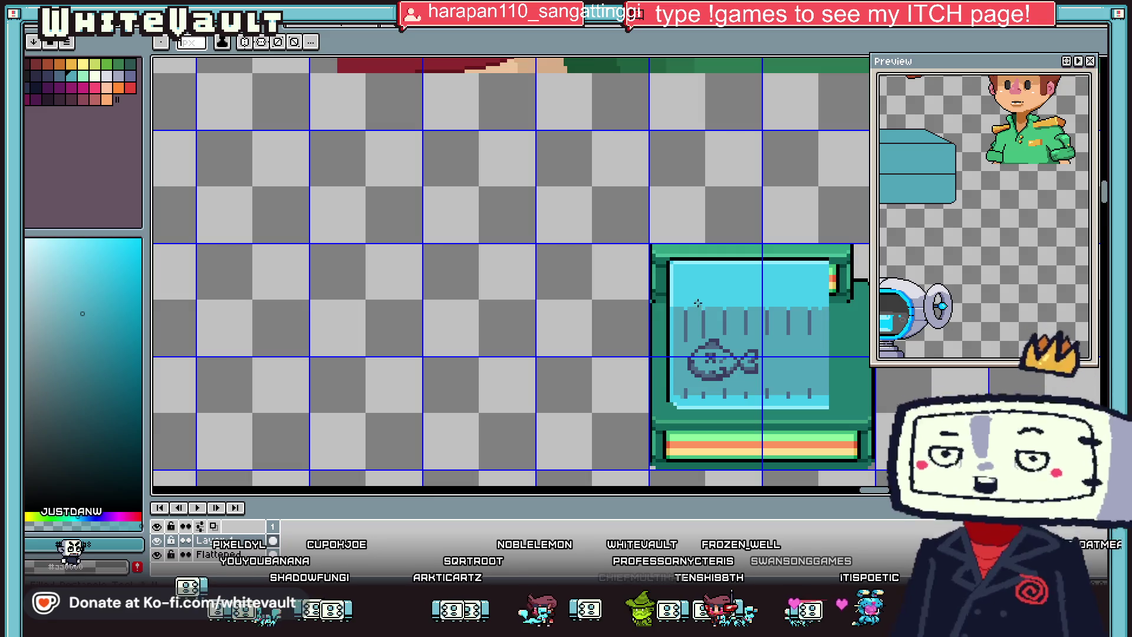
{"action": "scroll", "coordinate": [738, 294], "scroll_direction": "down", "scroll_amount": 2}
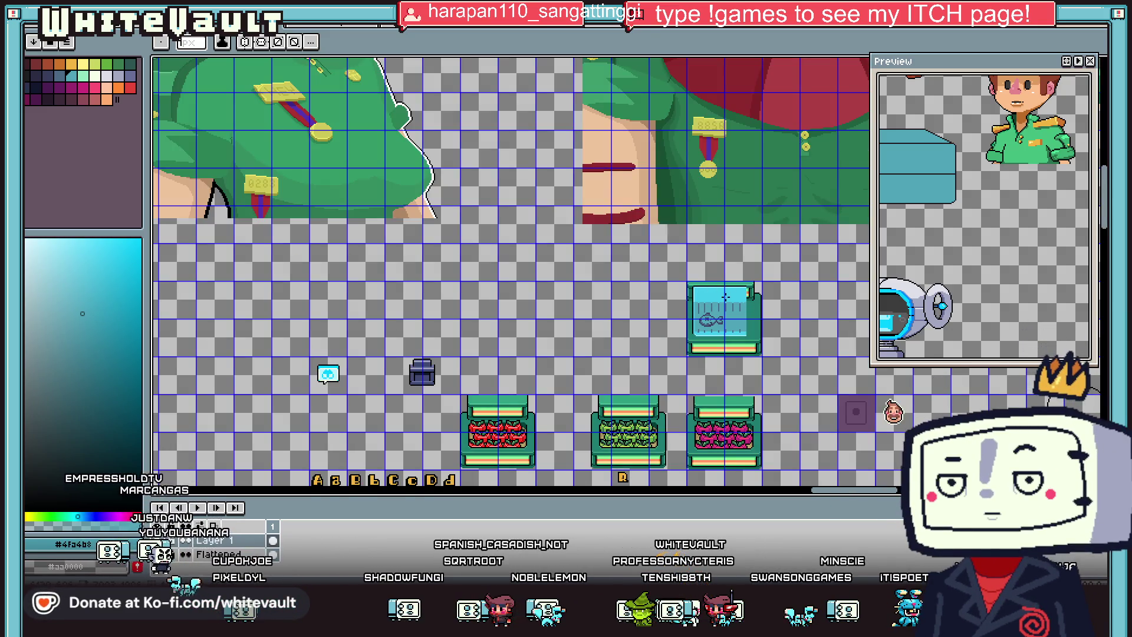
{"action": "scroll", "coordinate": [727, 295], "scroll_direction": "up", "scroll_amount": 3}
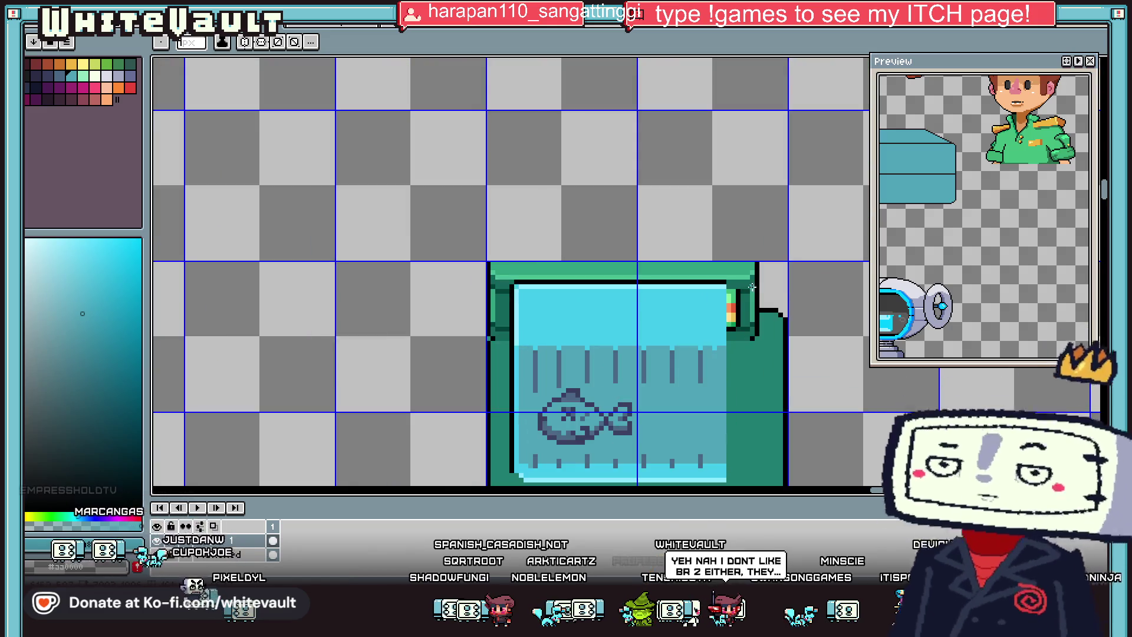
Step: Paint orange, yellow, light-green and light-cyan pixels into the tank top's right-end column
{"action": "scroll", "coordinate": [731, 294], "scroll_direction": "up", "scroll_amount": 2}
{"action": "key", "text": "i"}
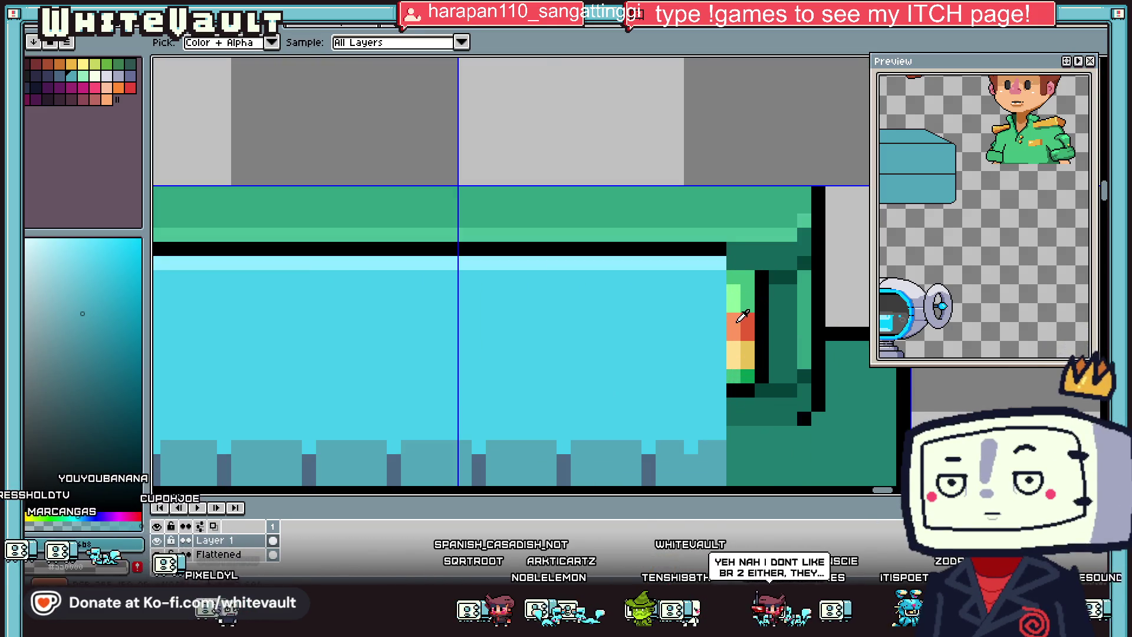
{"action": "left_click", "coordinate": [738, 321], "text": "alt"}
{"action": "left_click", "coordinate": [705, 319]}
{"action": "left_click", "coordinate": [738, 351], "text": "alt"}
{"action": "left_click", "coordinate": [705, 347]}
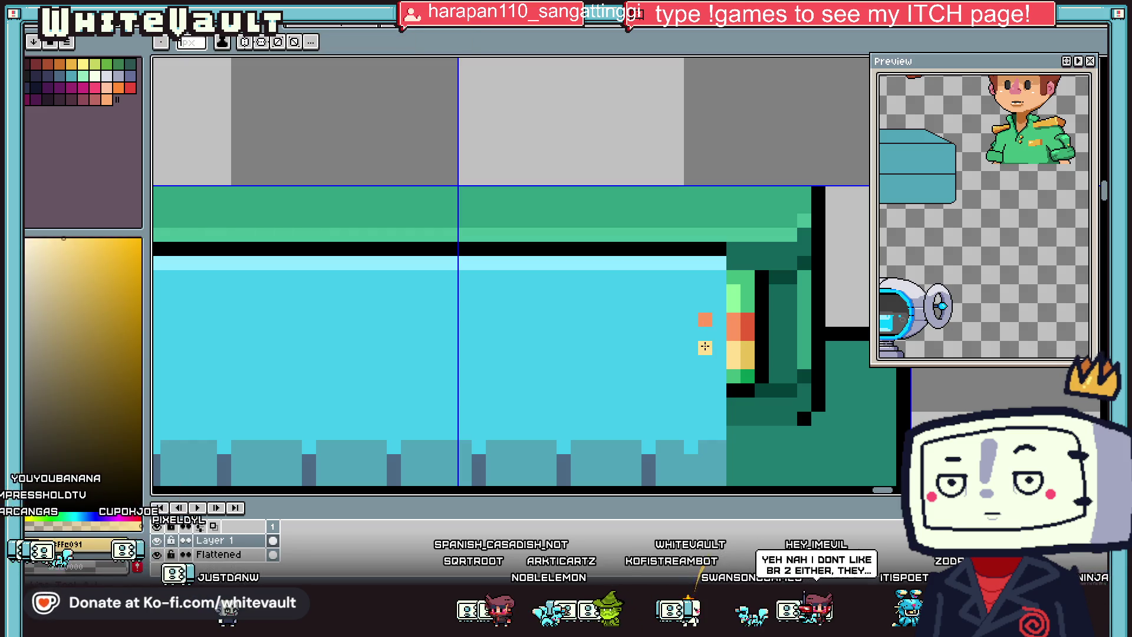
{"action": "left_click", "coordinate": [740, 375], "text": "alt"}
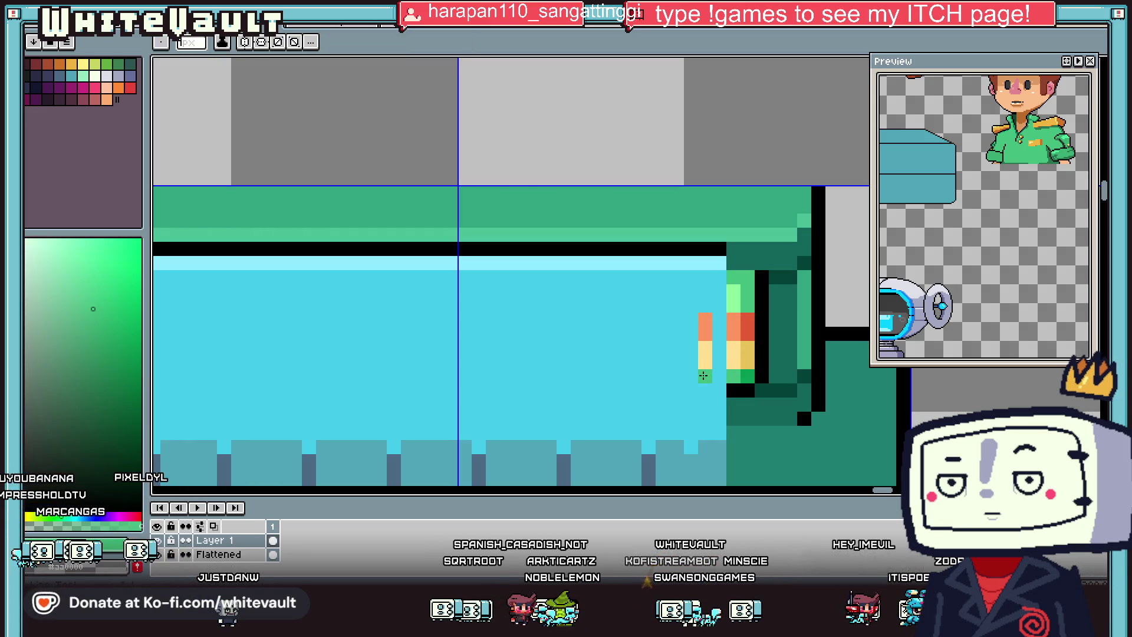
{"action": "left_click_drag", "start_coordinate": [705, 306], "coordinate": [706, 291]}
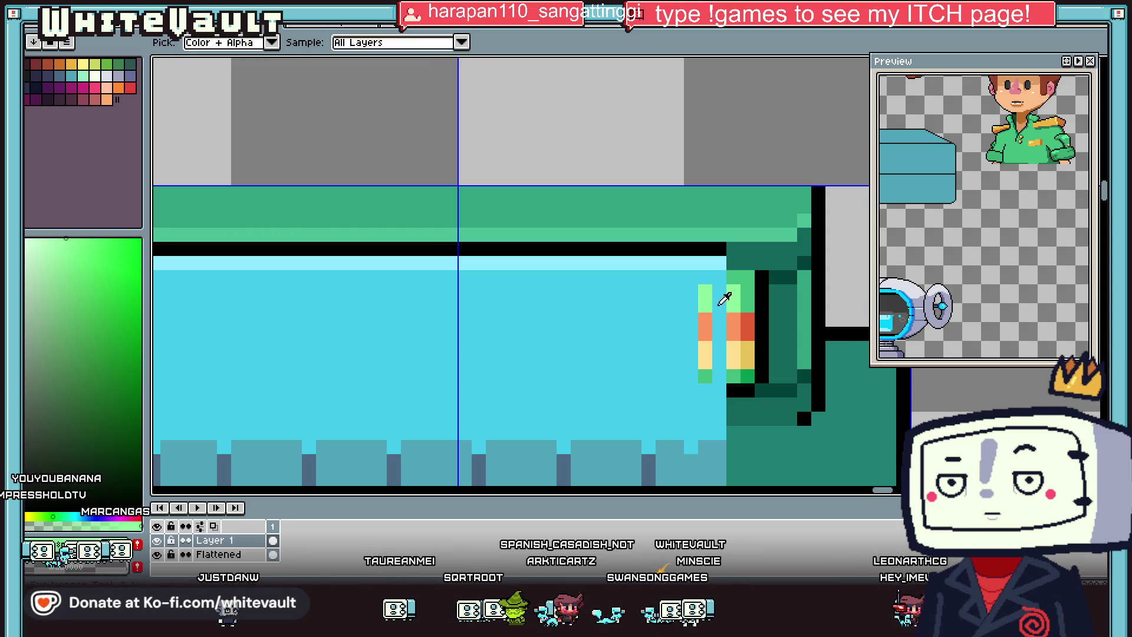
{"action": "left_click", "coordinate": [720, 295], "text": "alt"}
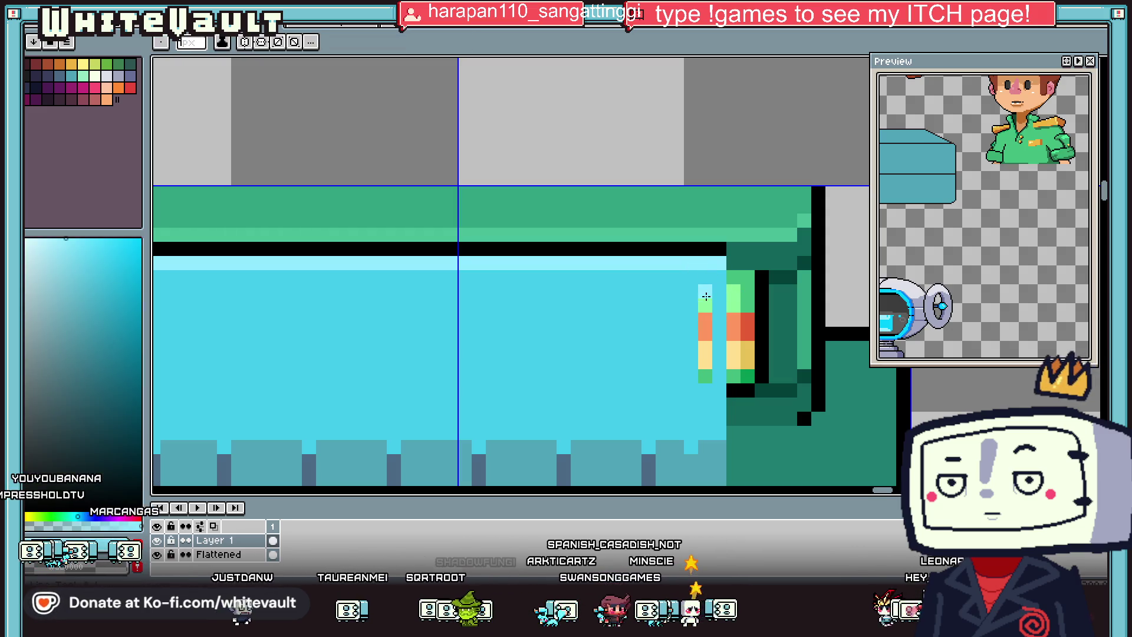
{"action": "left_click_drag", "start_coordinate": [705, 289], "coordinate": [706, 307]}
{"action": "left_click", "coordinate": [705, 327], "text": "alt"}
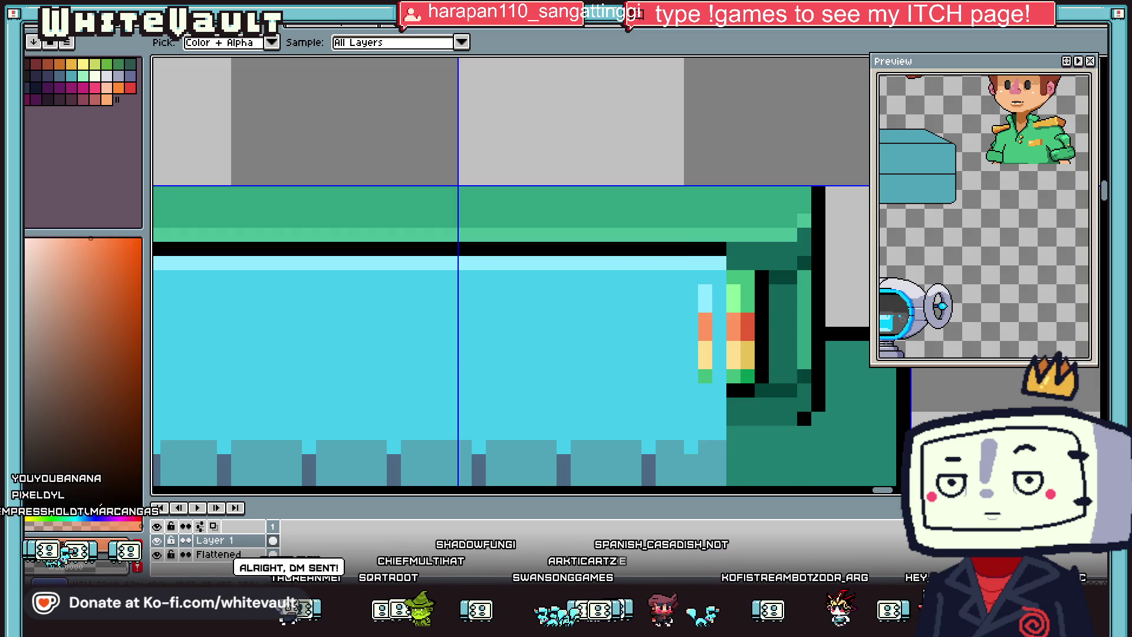
Step: Recolour the column's lower pixels in blue and teal shades
{"action": "key", "text": "x"}
{"action": "left_click", "coordinate": [707, 321]}
{"action": "mouse_move", "coordinate": [706, 321]}
{"action": "left_mouse_down"}
{"action": "mouse_move", "coordinate": [705, 334]}
{"action": "mouse_move", "coordinate": [706, 318]}
{"action": "left_mouse_up"}
{"action": "left_click", "coordinate": [675, 448], "text": "alt"}
{"action": "left_click", "coordinate": [704, 349]}
{"action": "left_click", "coordinate": [705, 376]}
{"action": "left_click", "coordinate": [705, 362], "text": "alt"}
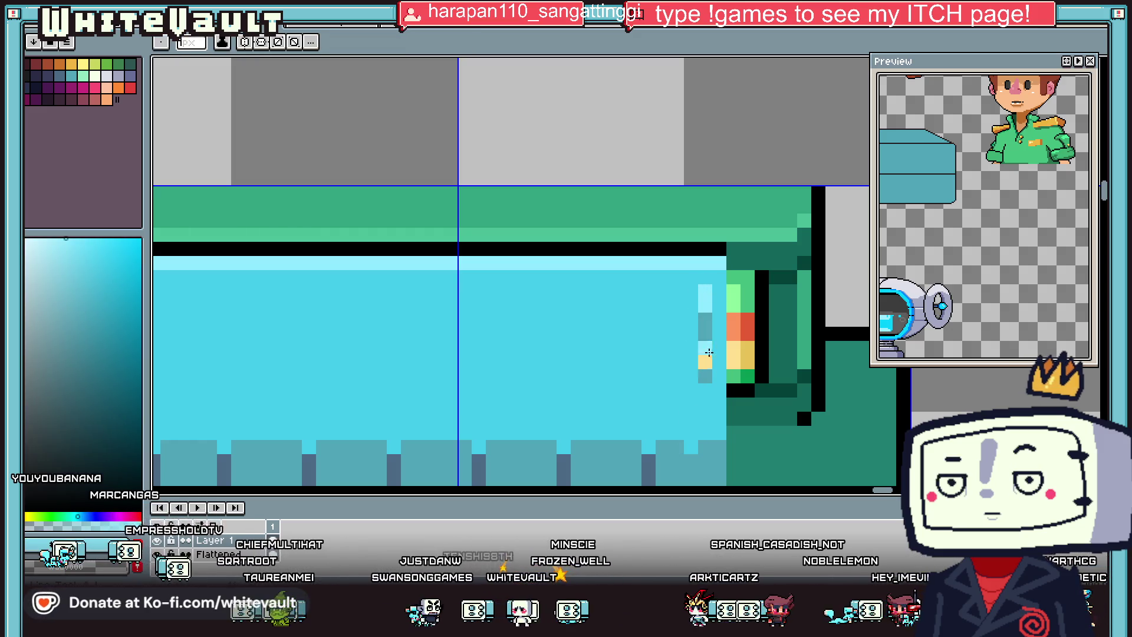
{"action": "scroll", "coordinate": [697, 294], "scroll_direction": "down", "scroll_amount": 3}
{"action": "scroll", "coordinate": [691, 377], "scroll_direction": "up", "scroll_amount": 3}
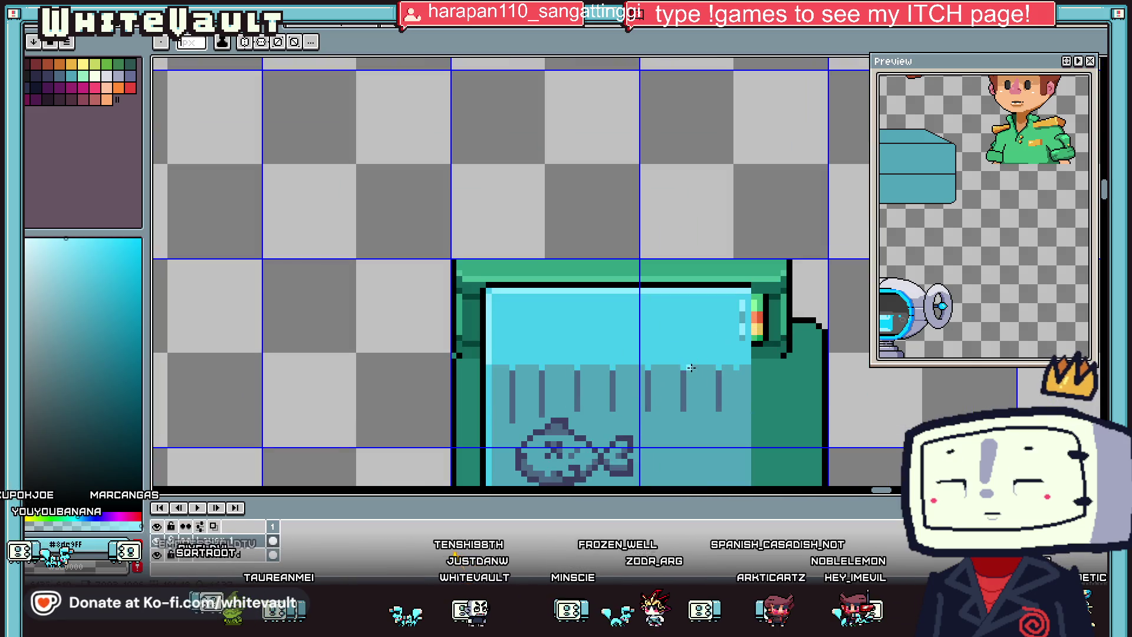
Step: Select the recoloured pixel column with the magic wand across the tank top
{"action": "key", "text": "w"}
{"action": "scroll", "coordinate": [746, 317], "scroll_direction": "up", "scroll_amount": 1}
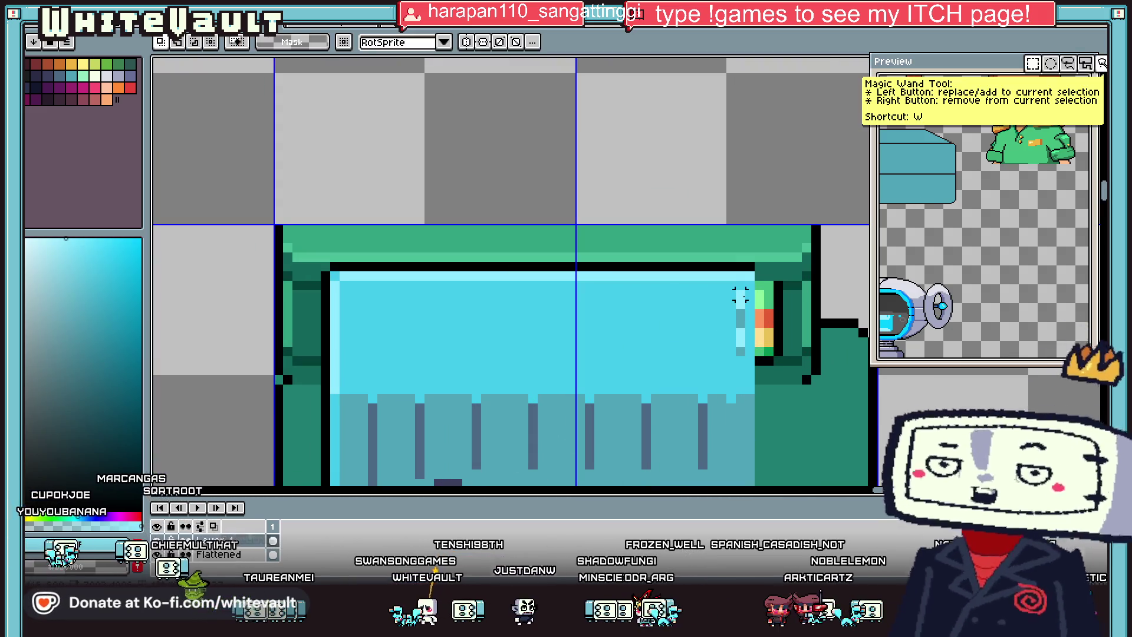
{"action": "mouse_move", "coordinate": [740, 351]}
{"action": "left_mouse_down"}
{"action": "mouse_move", "coordinate": [758, 358]}
{"action": "mouse_move", "coordinate": [333, 325]}
{"action": "left_mouse_up"}
{"action": "scroll", "coordinate": [751, 413], "scroll_direction": "down", "scroll_amount": 3}
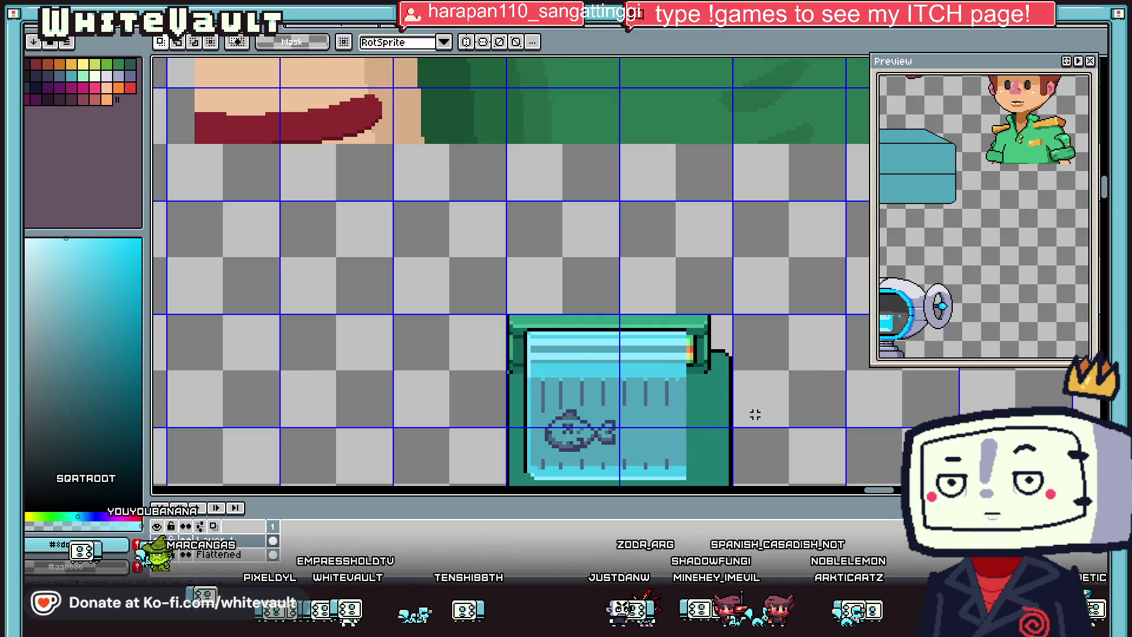
{"action": "scroll", "coordinate": [754, 413], "scroll_direction": "down", "scroll_amount": 2}
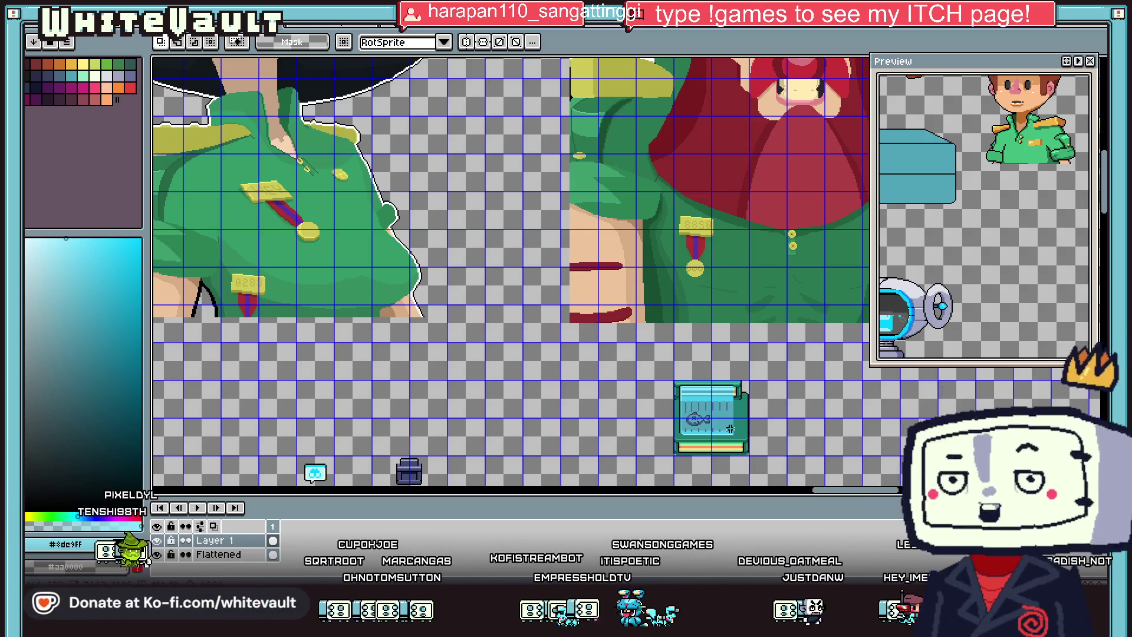
{"action": "scroll", "coordinate": [689, 390], "scroll_direction": "up", "scroll_amount": 2}
Step: Paint the missing pixel at the stripe's left end in light cyan
{"action": "scroll", "coordinate": [684, 387], "scroll_direction": "up", "scroll_amount": 1}
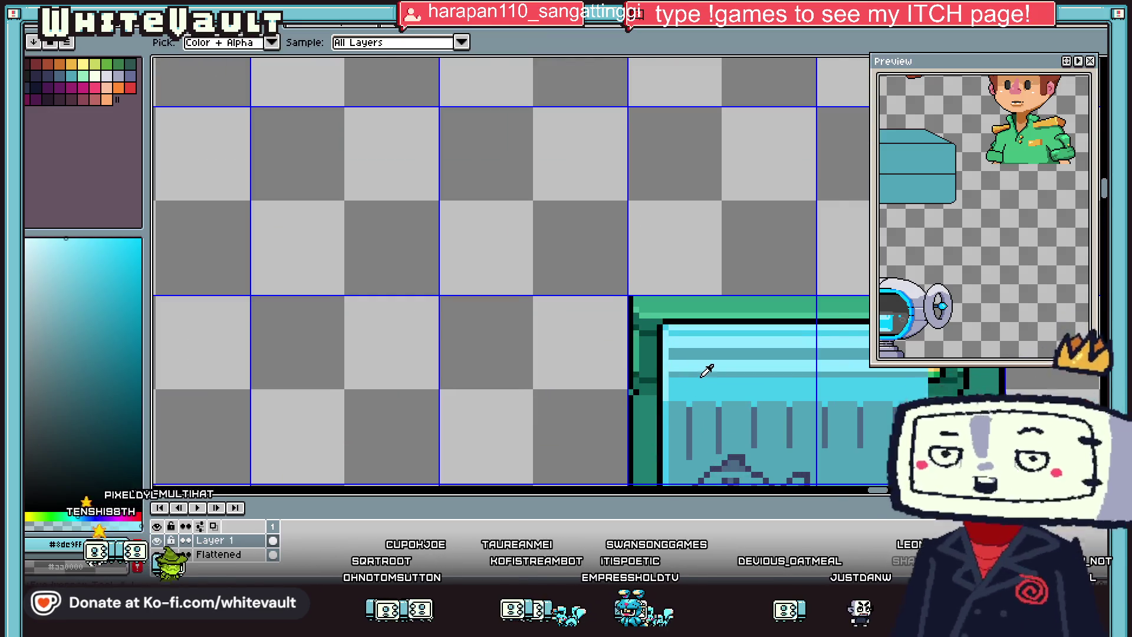
{"action": "scroll", "coordinate": [674, 377], "scroll_direction": "up", "scroll_amount": 1}
{"action": "scroll", "coordinate": [668, 334], "scroll_direction": "up", "scroll_amount": 1}
{"action": "left_click", "coordinate": [657, 394], "text": "alt"}
{"action": "left_click", "coordinate": [657, 416]}
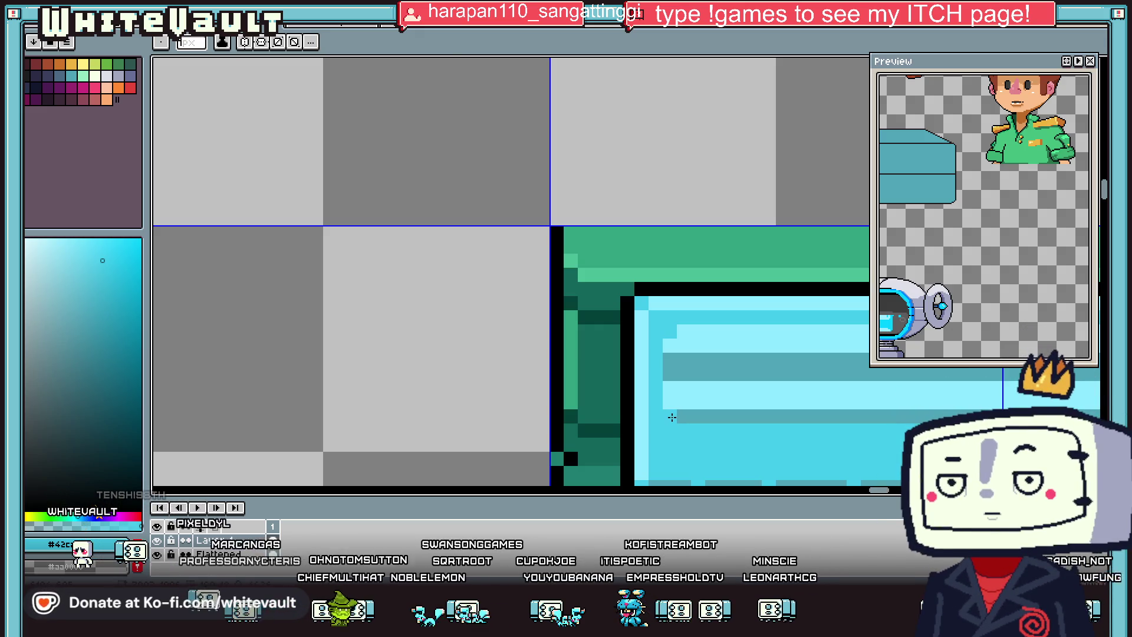
{"action": "scroll", "coordinate": [706, 391], "scroll_direction": "down", "scroll_amount": 3}
{"action": "scroll", "coordinate": [702, 389], "scroll_direction": "up", "scroll_amount": 2}
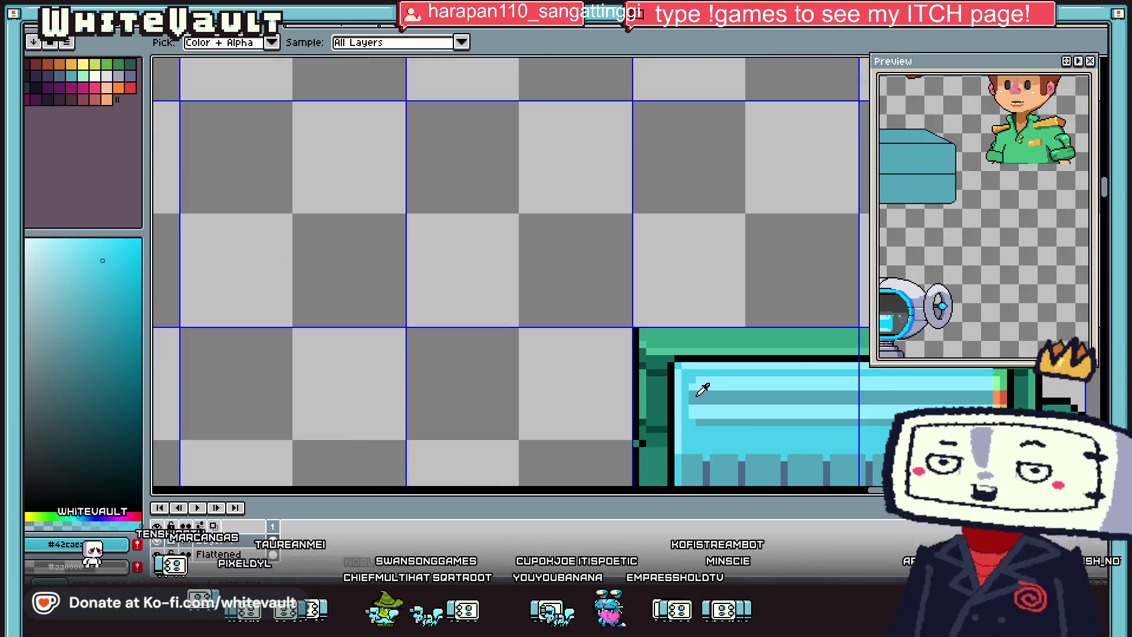
Step: Sample the tank's teal and zoom around to check the pale stripes
{"action": "left_click", "coordinate": [698, 396], "text": "alt"}
{"action": "scroll", "coordinate": [695, 392], "scroll_direction": "up", "scroll_amount": 1}
{"action": "scroll", "coordinate": [695, 439], "scroll_direction": "down", "scroll_amount": 3}
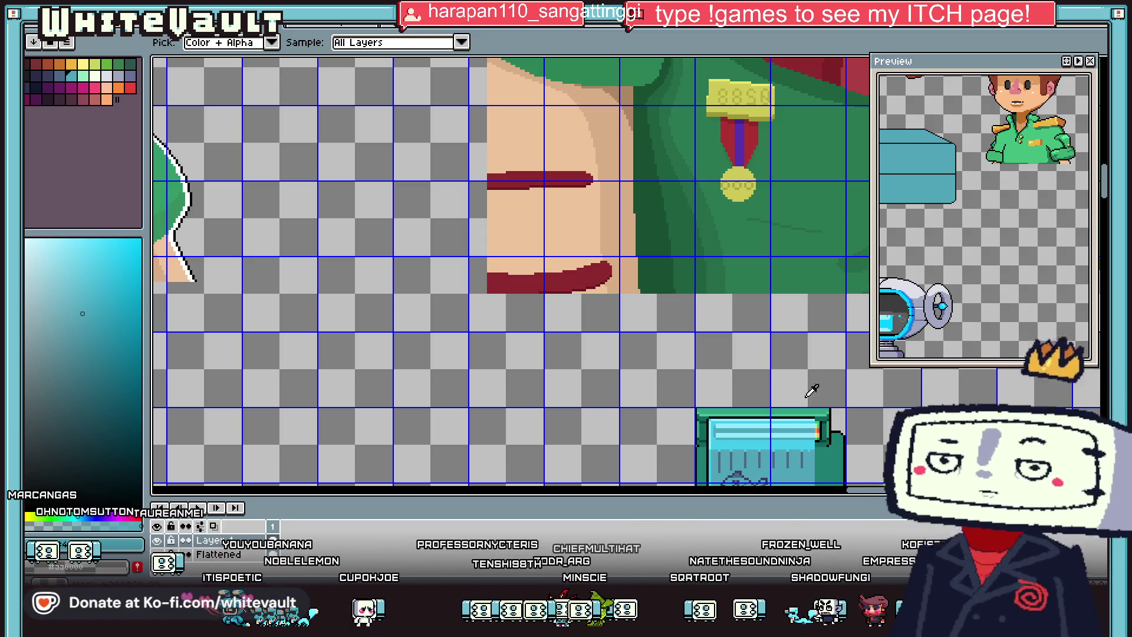
{"action": "scroll", "coordinate": [777, 439], "scroll_direction": "up", "scroll_amount": 2}
{"action": "scroll", "coordinate": [720, 434], "scroll_direction": "down", "scroll_amount": 1}
{"action": "scroll", "coordinate": [737, 430], "scroll_direction": "down", "scroll_amount": 1}
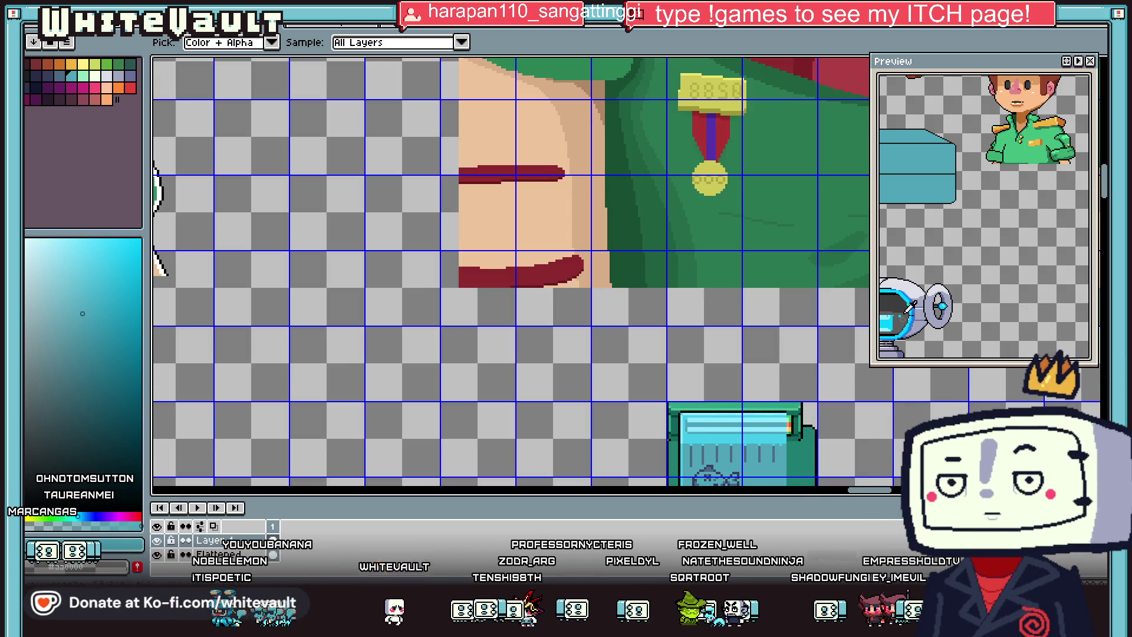
{"action": "key", "text": "m"}
{"action": "scroll", "coordinate": [722, 418], "scroll_direction": "up", "scroll_amount": 1}
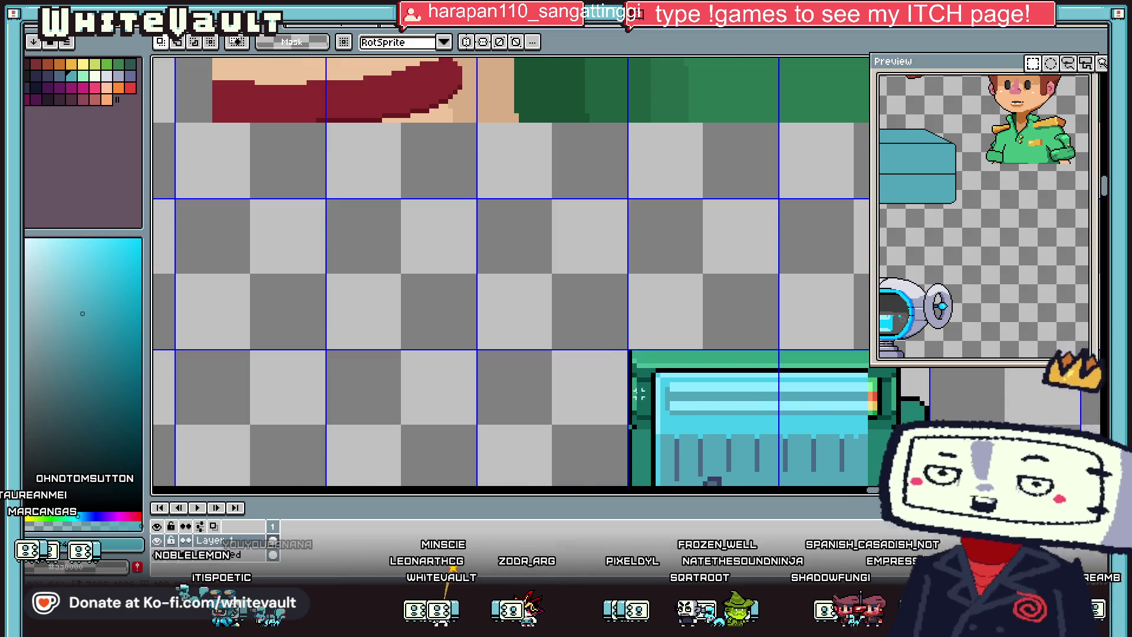
Step: Sample tank colours until the dark slate #4c6885 of the water posts is picked
{"action": "scroll", "coordinate": [678, 420], "scroll_direction": "down", "scroll_amount": 1}
{"action": "key", "text": "b"}
{"action": "scroll", "coordinate": [640, 423], "scroll_direction": "up", "scroll_amount": 2}
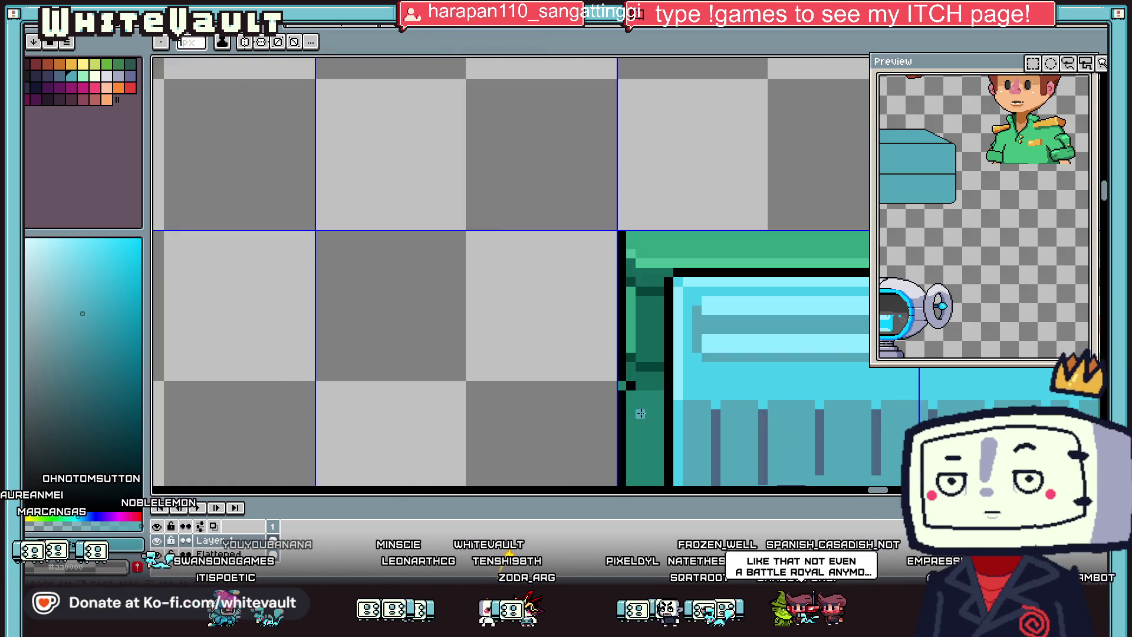
{"action": "left_click", "coordinate": [638, 371], "text": "alt"}
{"action": "left_click", "coordinate": [622, 375], "text": "alt"}
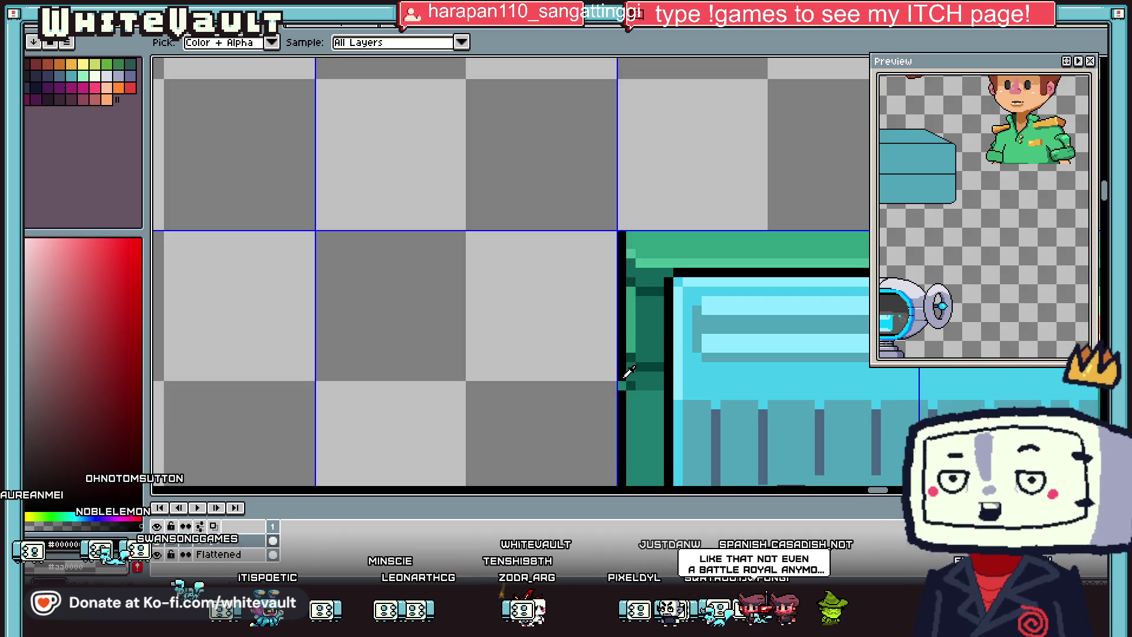
{"action": "scroll", "coordinate": [640, 378], "scroll_direction": "down", "scroll_amount": 1}
{"action": "scroll", "coordinate": [644, 369], "scroll_direction": "up", "scroll_amount": 1}
{"action": "left_click", "coordinate": [698, 390], "text": "alt"}
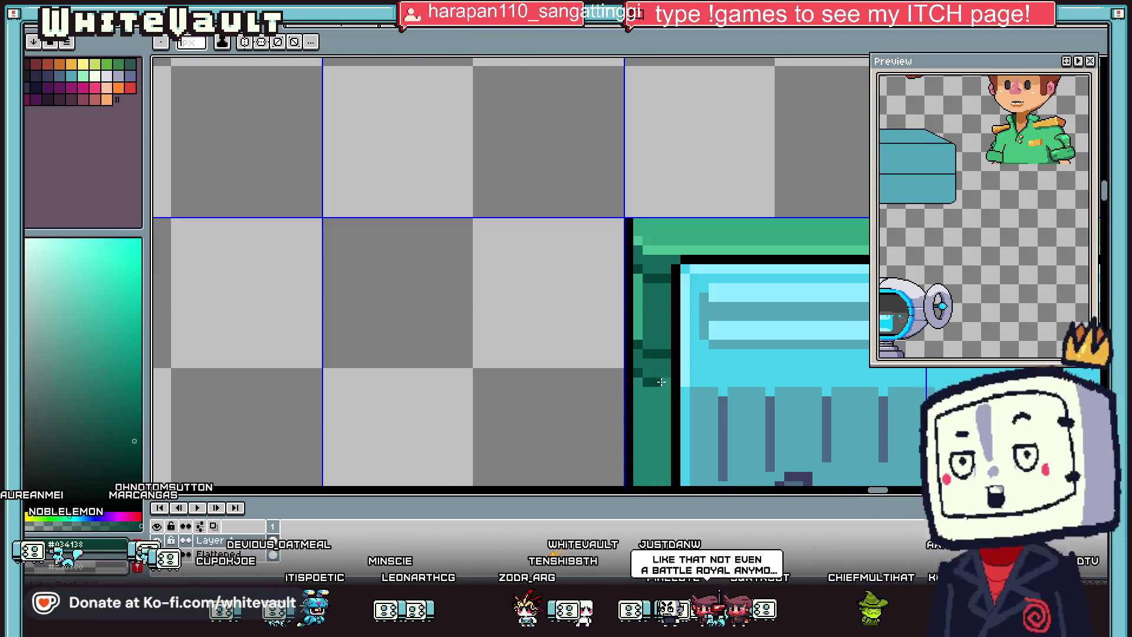
{"action": "scroll", "coordinate": [678, 386], "scroll_direction": "down", "scroll_amount": 1}
{"action": "scroll", "coordinate": [673, 383], "scroll_direction": "down", "scroll_amount": 1}
{"action": "scroll", "coordinate": [668, 381], "scroll_direction": "up", "scroll_amount": 1}
{"action": "left_click", "coordinate": [686, 393], "text": "alt"}
Step: Draw a dark slate line across the top of the water panel, extending it leftward
{"action": "scroll", "coordinate": [684, 377], "scroll_direction": "up", "scroll_amount": 1}
{"action": "left_click_drag", "start_coordinate": [654, 373], "coordinate": [854, 376]}
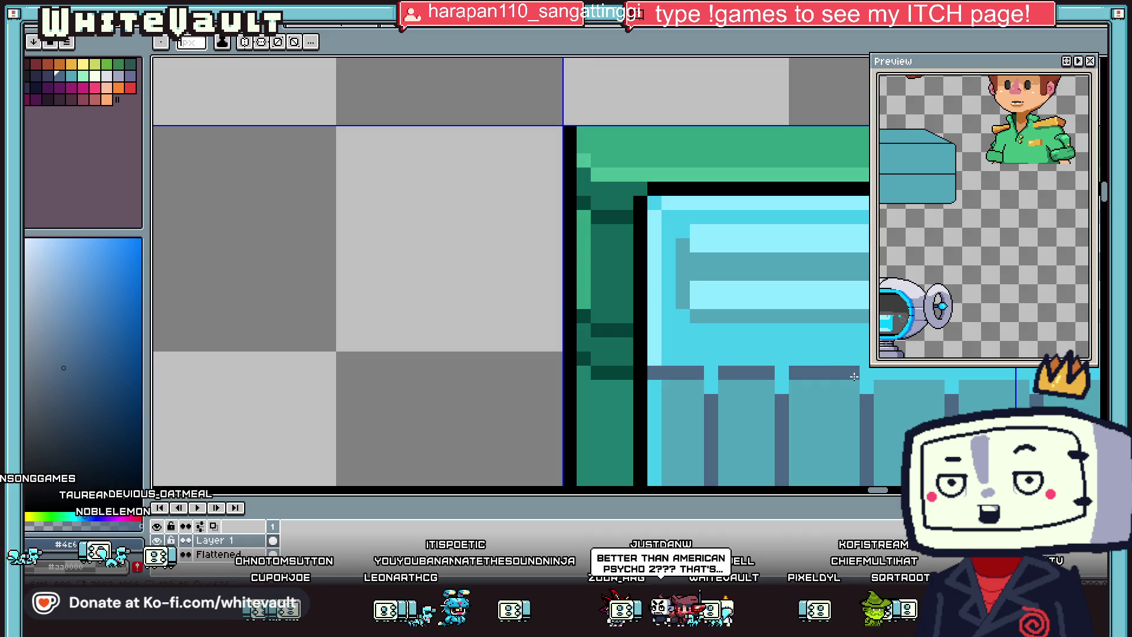
{"action": "scroll", "coordinate": [854, 376], "scroll_direction": "down", "scroll_amount": 2}
{"action": "scroll", "coordinate": [590, 413], "scroll_direction": "up", "scroll_amount": 1}
{"action": "scroll", "coordinate": [441, 408], "scroll_direction": "up", "scroll_amount": 1}
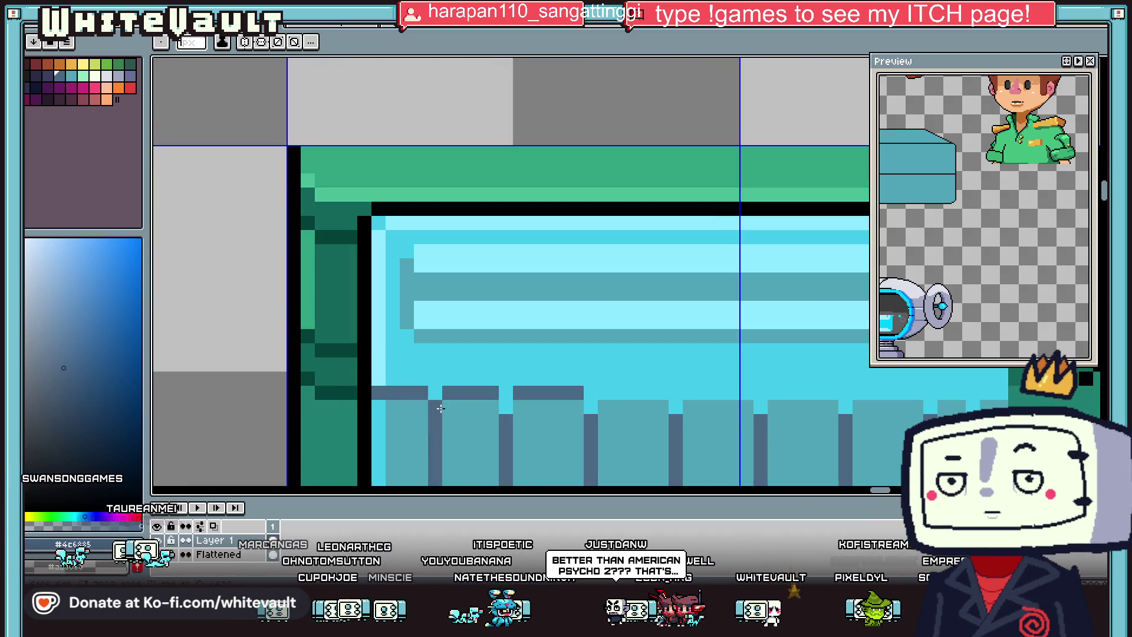
{"action": "left_click_drag", "start_coordinate": [601, 393], "coordinate": [761, 398]}
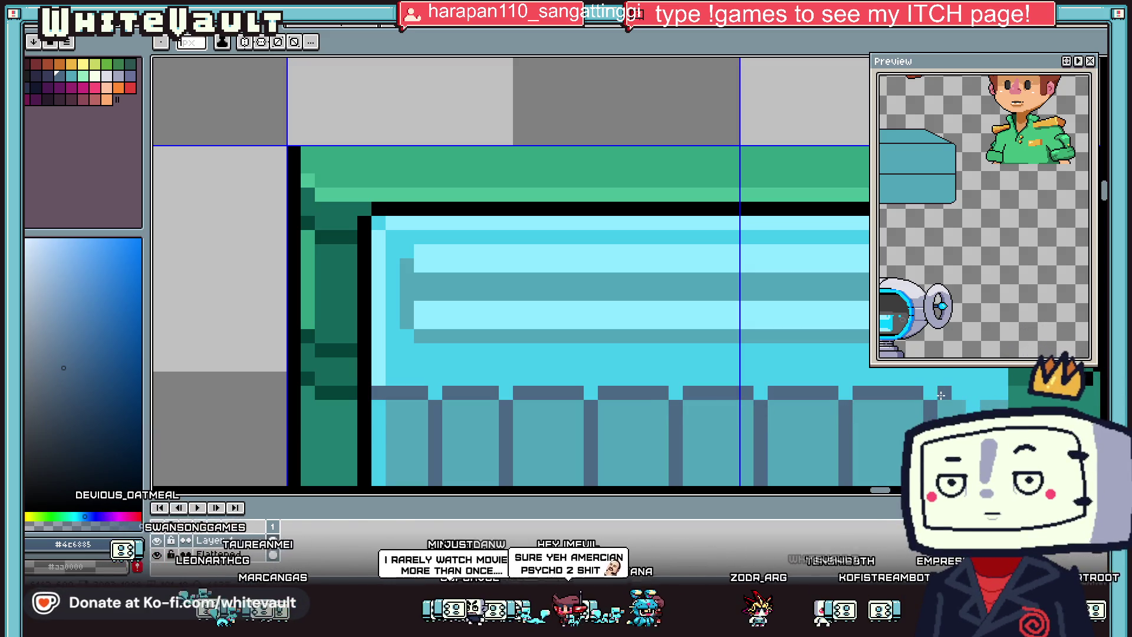
{"action": "scroll", "coordinate": [993, 401], "scroll_direction": "down", "scroll_amount": 1}
{"action": "scroll", "coordinate": [993, 402], "scroll_direction": "down", "scroll_amount": 1}
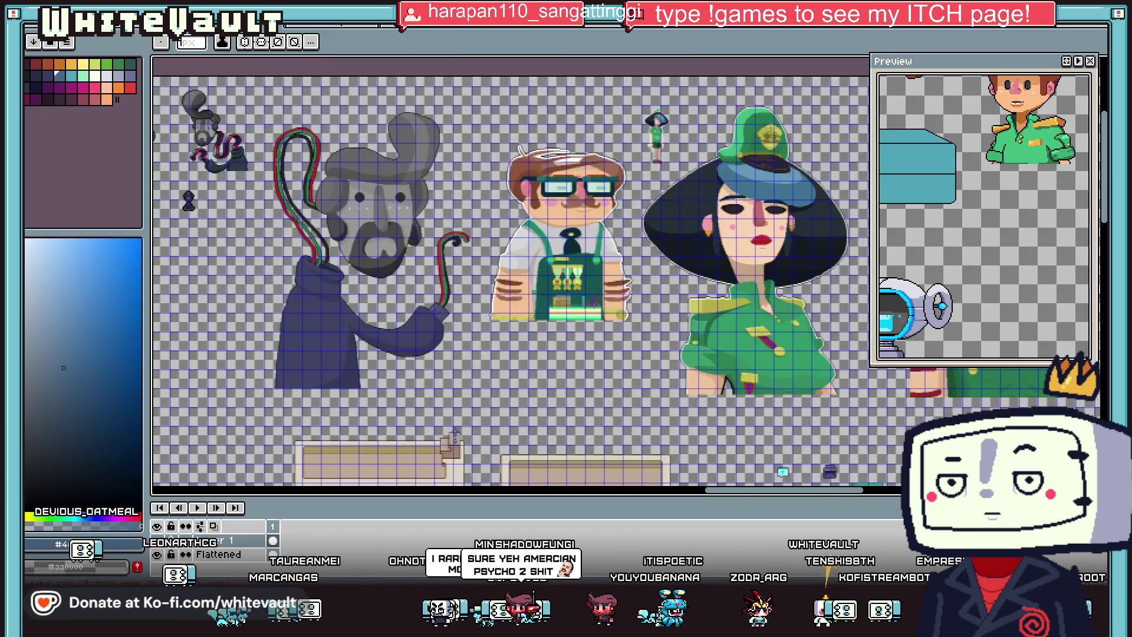
{"action": "scroll", "coordinate": [993, 401], "scroll_direction": "up", "scroll_amount": 1}
{"action": "left_click_drag", "start_coordinate": [863, 494], "coordinate": [805, 465]}
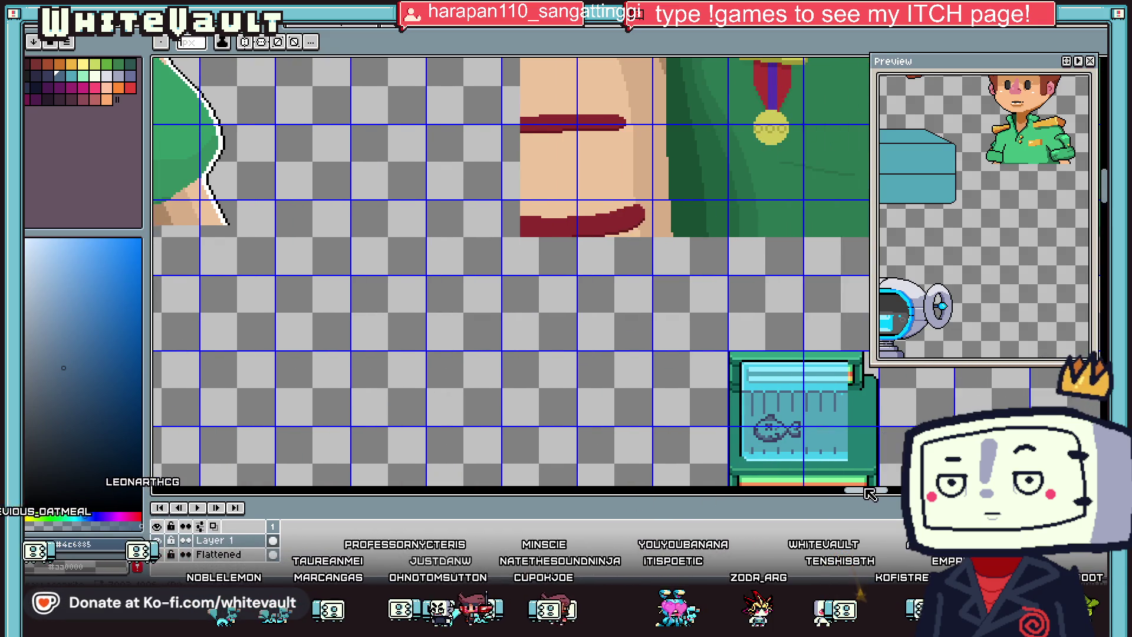
{"action": "scroll", "coordinate": [805, 466], "scroll_direction": "down", "scroll_amount": 2}
{"action": "scroll", "coordinate": [805, 466], "scroll_direction": "up", "scroll_amount": 3}
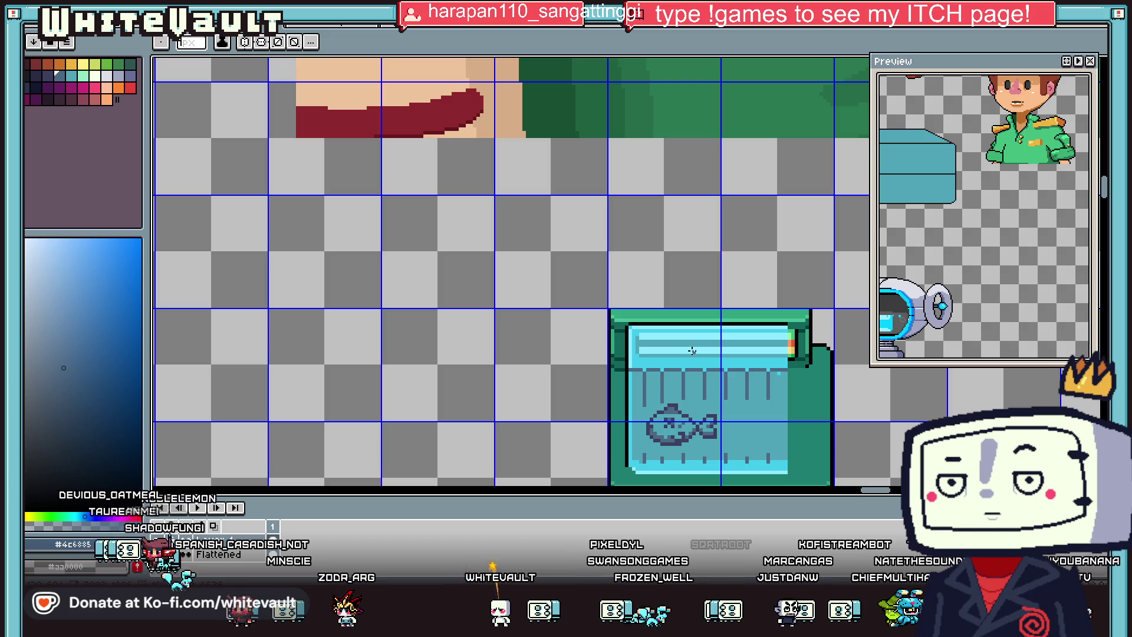
{"action": "scroll", "coordinate": [613, 263], "scroll_direction": "up", "scroll_amount": 1}
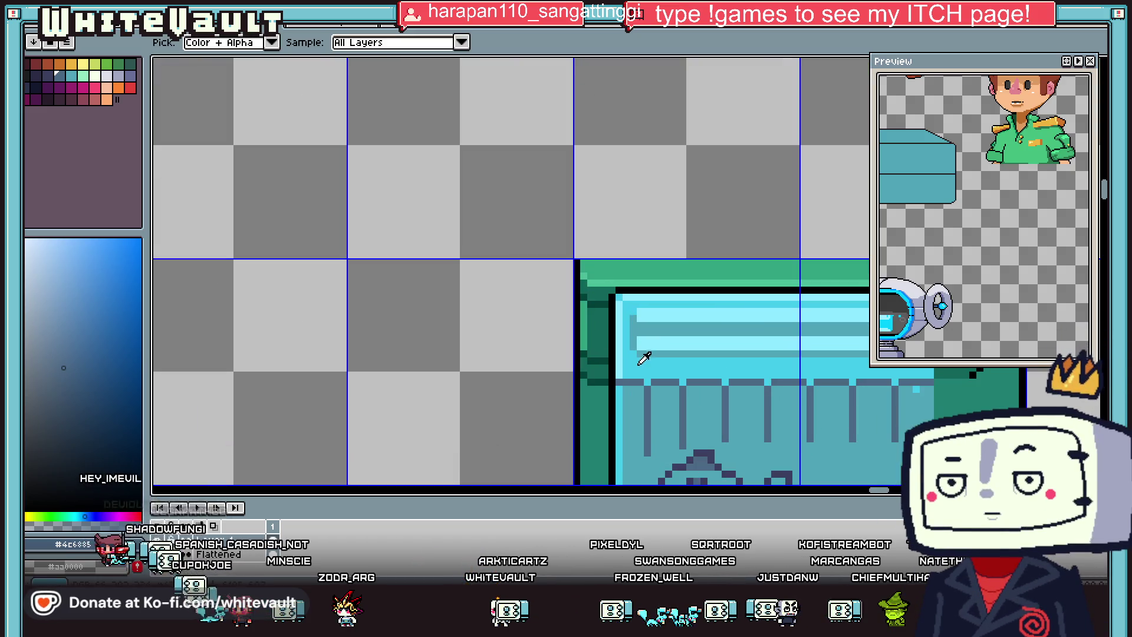
Step: Marquee-select the shaded fish inside the tank
{"action": "left_click", "coordinate": [649, 356]}
{"action": "scroll", "coordinate": [648, 356], "scroll_direction": "down", "scroll_amount": 3}
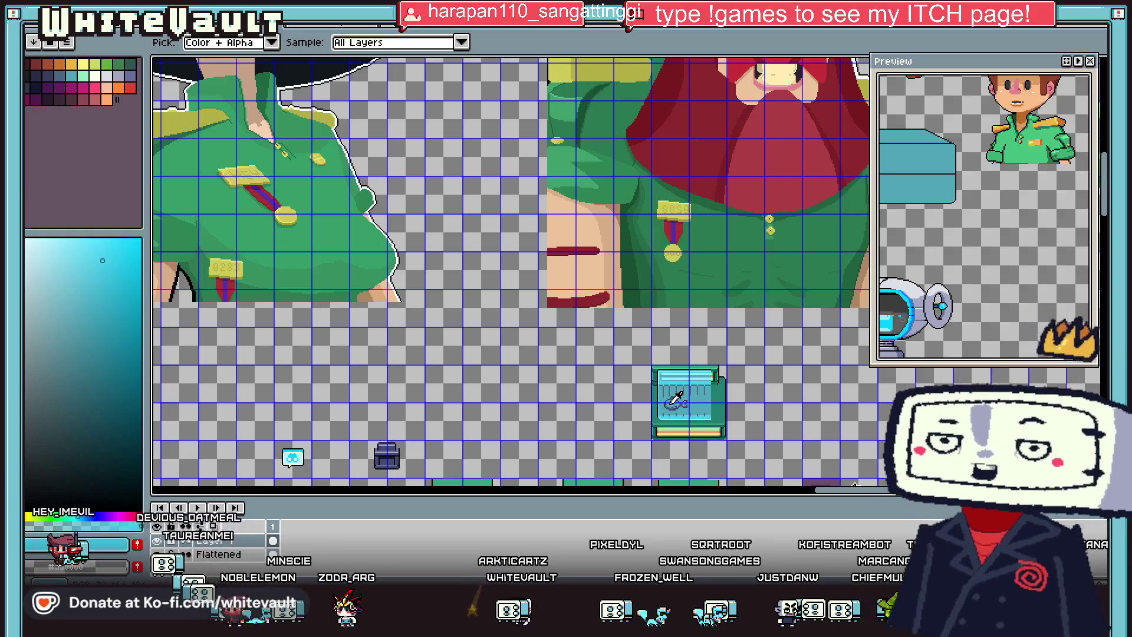
{"action": "scroll", "coordinate": [679, 393], "scroll_direction": "up", "scroll_amount": 3}
{"action": "key", "text": "m"}
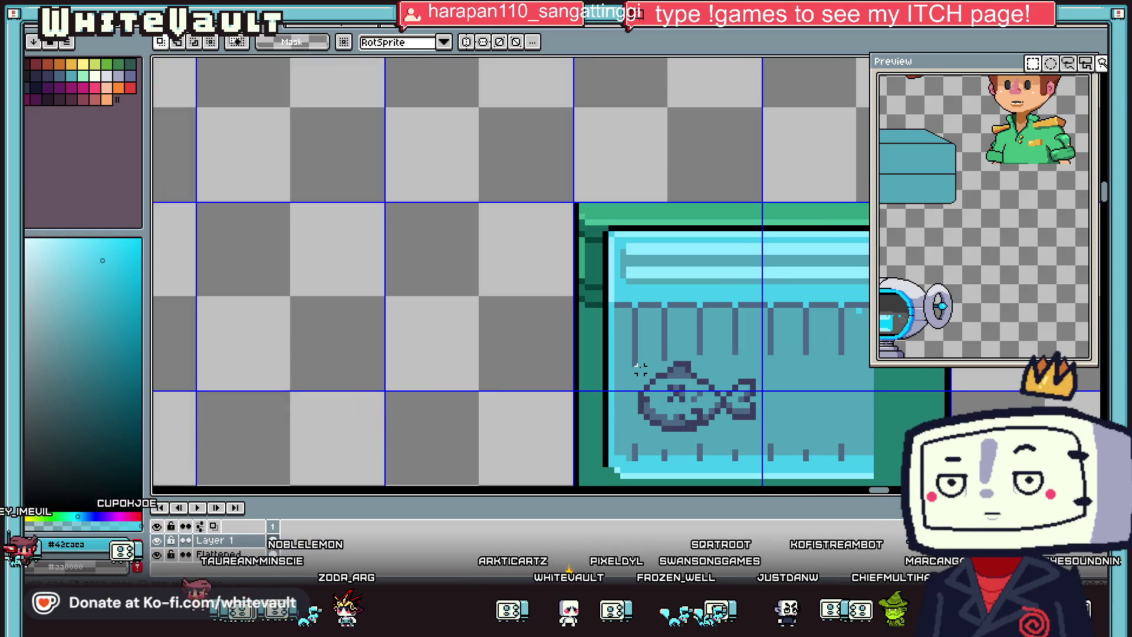
{"action": "mouse_move", "coordinate": [644, 362]}
{"action": "left_mouse_down"}
{"action": "mouse_move", "coordinate": [754, 422]}
{"action": "mouse_move", "coordinate": [757, 413]}
{"action": "left_mouse_up"}
Step: Drag a copy of the fish to the right and drop it beside the original
{"action": "mouse_move", "coordinate": [634, 381]}
{"action": "left_mouse_down"}
{"action": "mouse_move", "coordinate": [666, 422]}
{"action": "mouse_move", "coordinate": [696, 398]}
{"action": "left_mouse_up"}
{"action": "scroll", "coordinate": [667, 422], "scroll_direction": "down", "scroll_amount": 3}
{"action": "scroll", "coordinate": [761, 424], "scroll_direction": "up", "scroll_amount": 2}
{"action": "left_click_drag", "start_coordinate": [761, 424], "coordinate": [782, 424]}
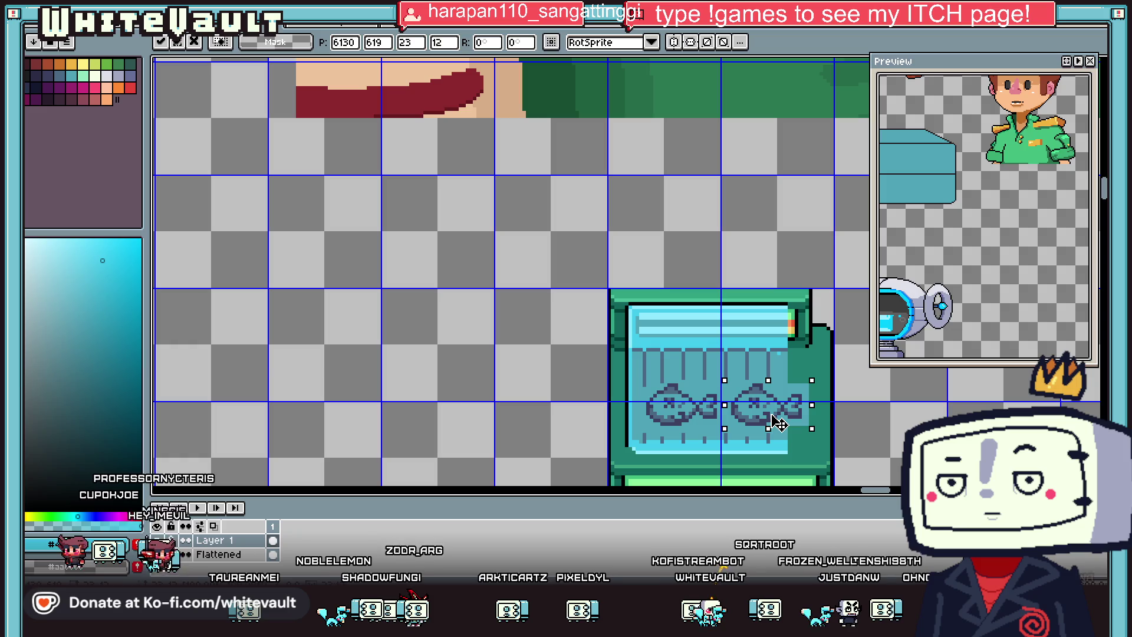
{"action": "scroll", "coordinate": [782, 423], "scroll_direction": "down", "scroll_amount": 2}
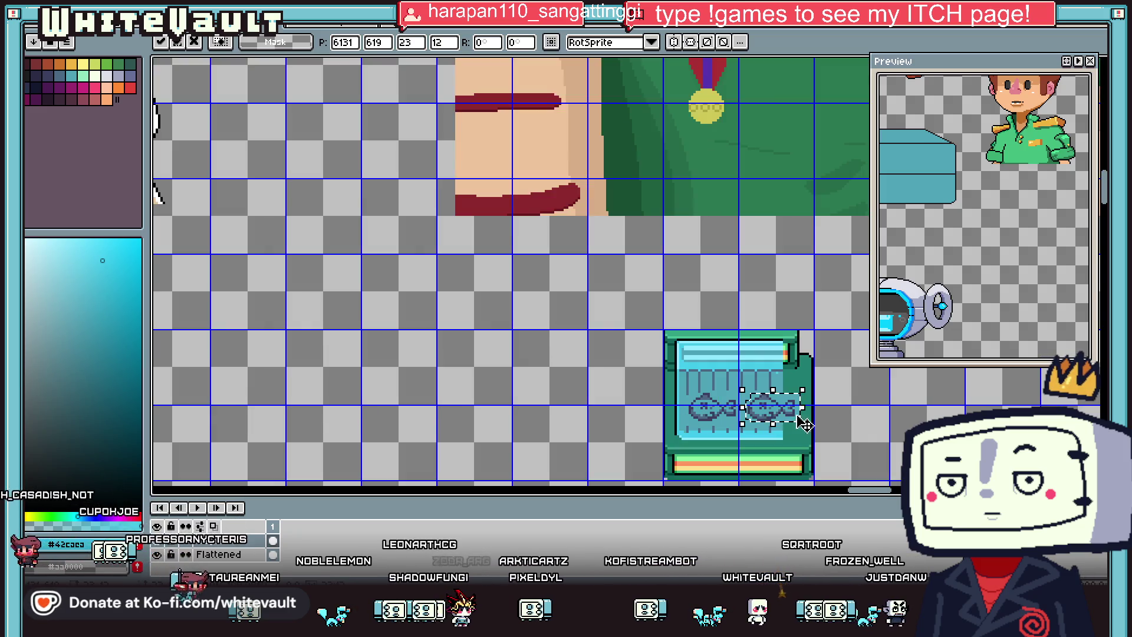
{"action": "key", "text": "Return"}
{"action": "left_click_drag", "start_coordinate": [629, 283], "coordinate": [682, 480]}
{"action": "scroll", "coordinate": [683, 480], "scroll_direction": "up", "scroll_amount": 1}
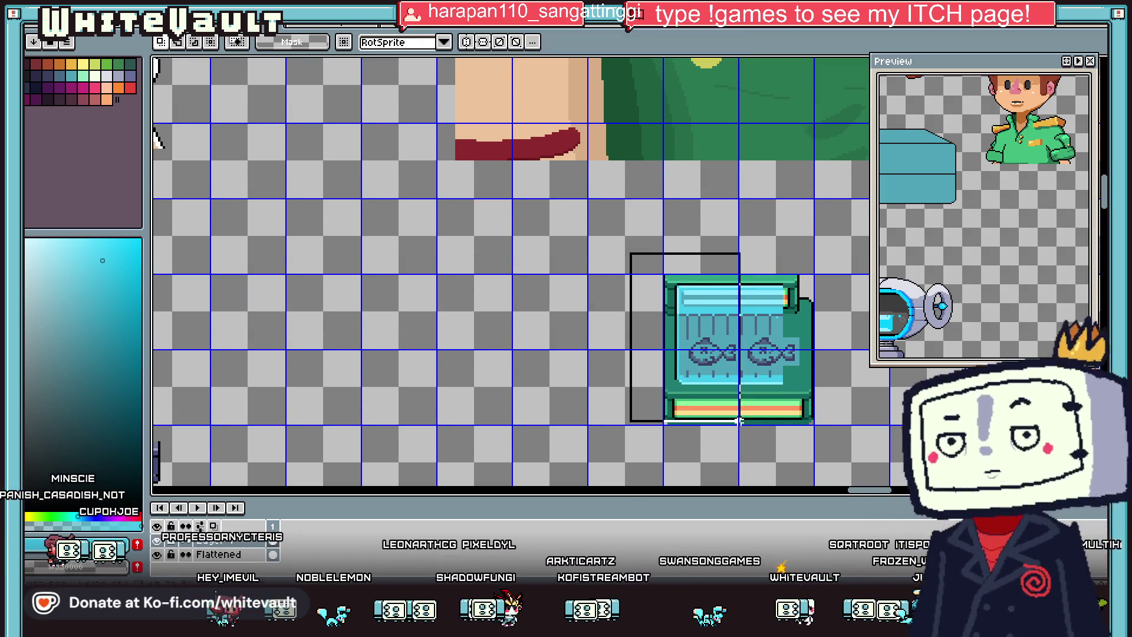
Step: Move the selected right part of the tank into line with the rest
{"action": "left_click_drag", "start_coordinate": [734, 443], "coordinate": [738, 423]}
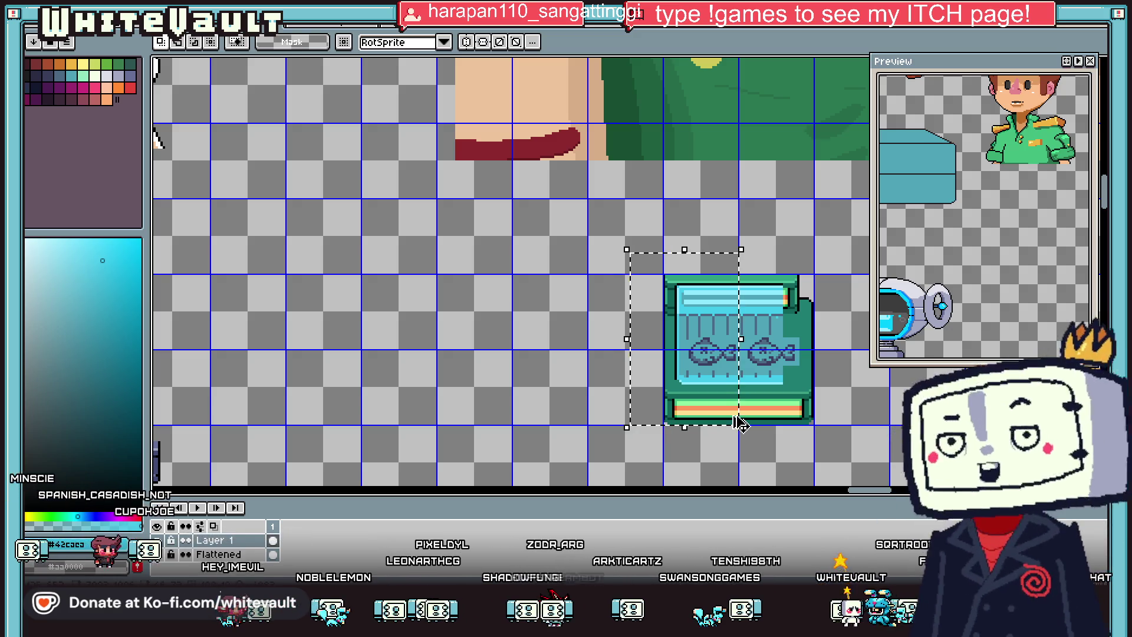
{"action": "left_click", "coordinate": [733, 416]}
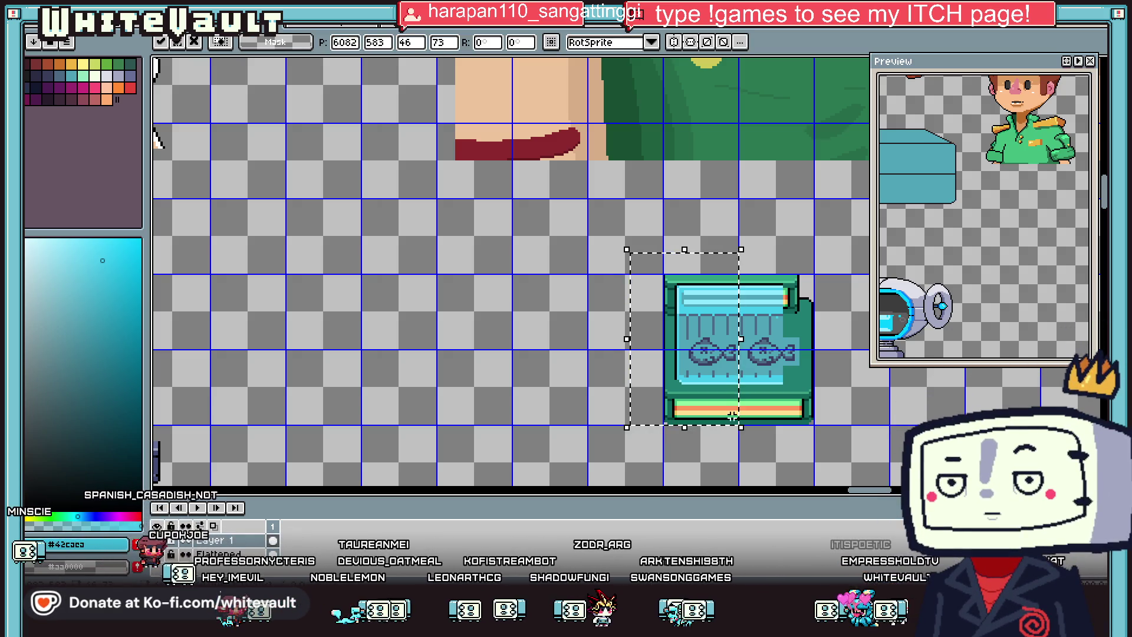
{"action": "key", "text": "ctrl+v"}
{"action": "key", "text": "Escape"}
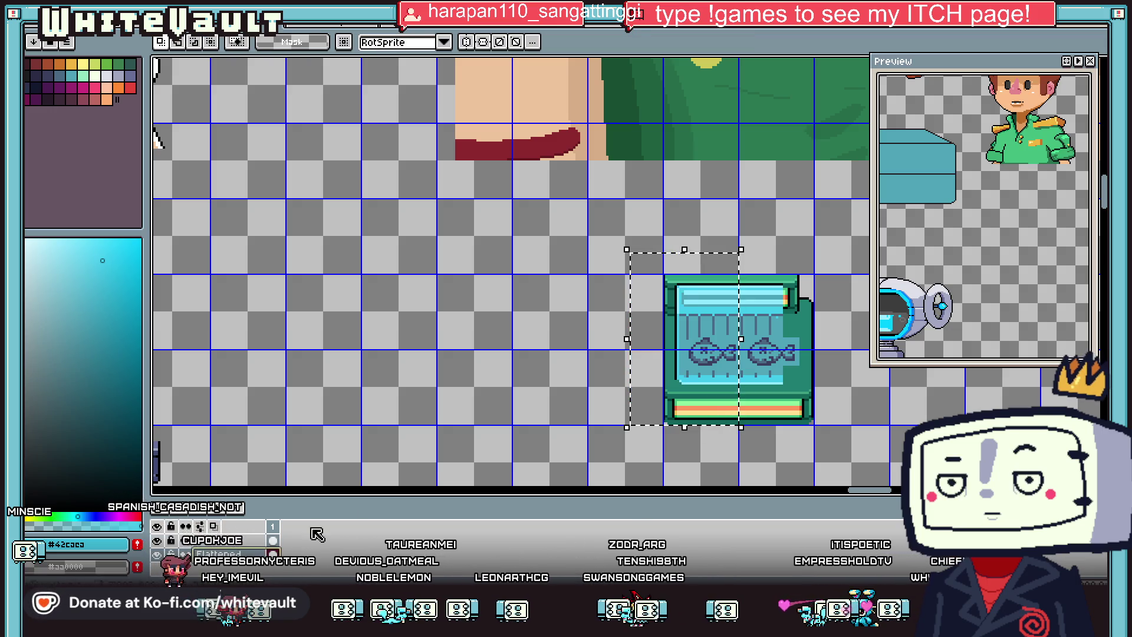
{"action": "left_click", "coordinate": [720, 371]}
{"action": "mouse_move", "coordinate": [721, 370]}
{"action": "left_mouse_down"}
{"action": "mouse_move", "coordinate": [947, 380]}
{"action": "mouse_move", "coordinate": [707, 400]}
{"action": "mouse_move", "coordinate": [708, 367]}
{"action": "left_mouse_up"}
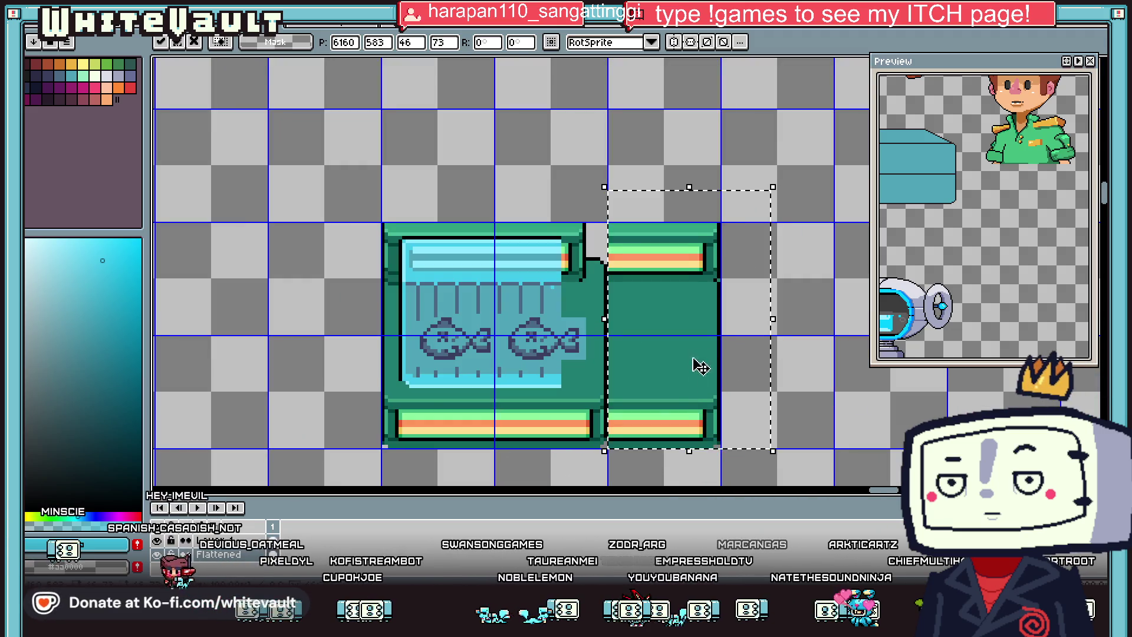
{"action": "key", "text": "Return"}
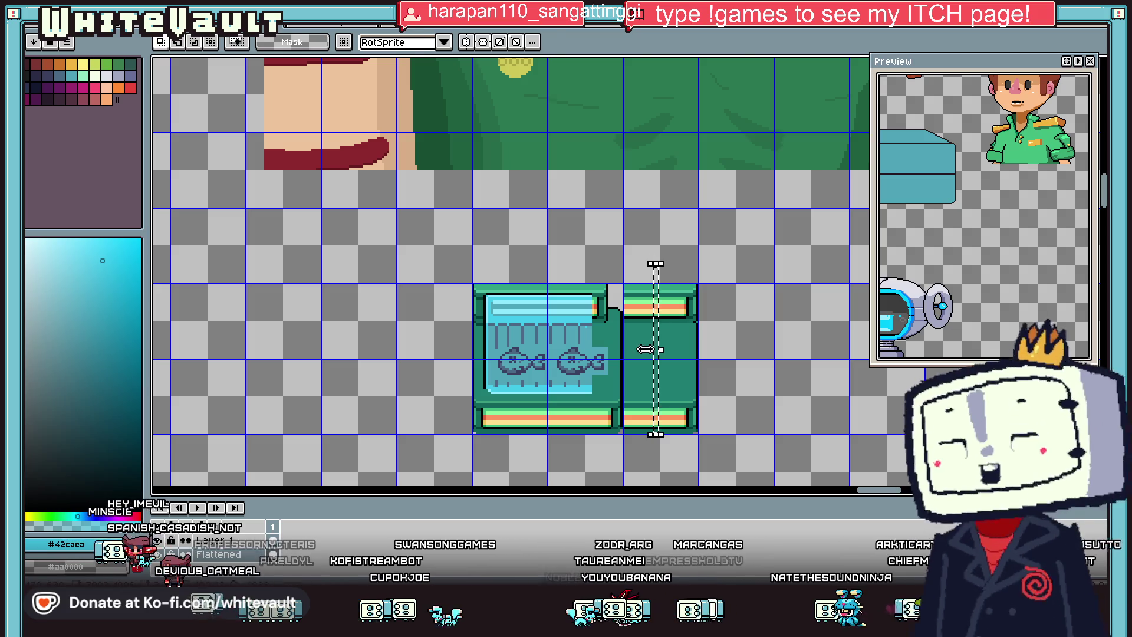
Step: Copy the glass panel section and paste it at the tank's right side, adding a third fish
{"action": "left_click_drag", "start_coordinate": [652, 307], "coordinate": [548, 264]}
{"action": "key", "text": "Return"}
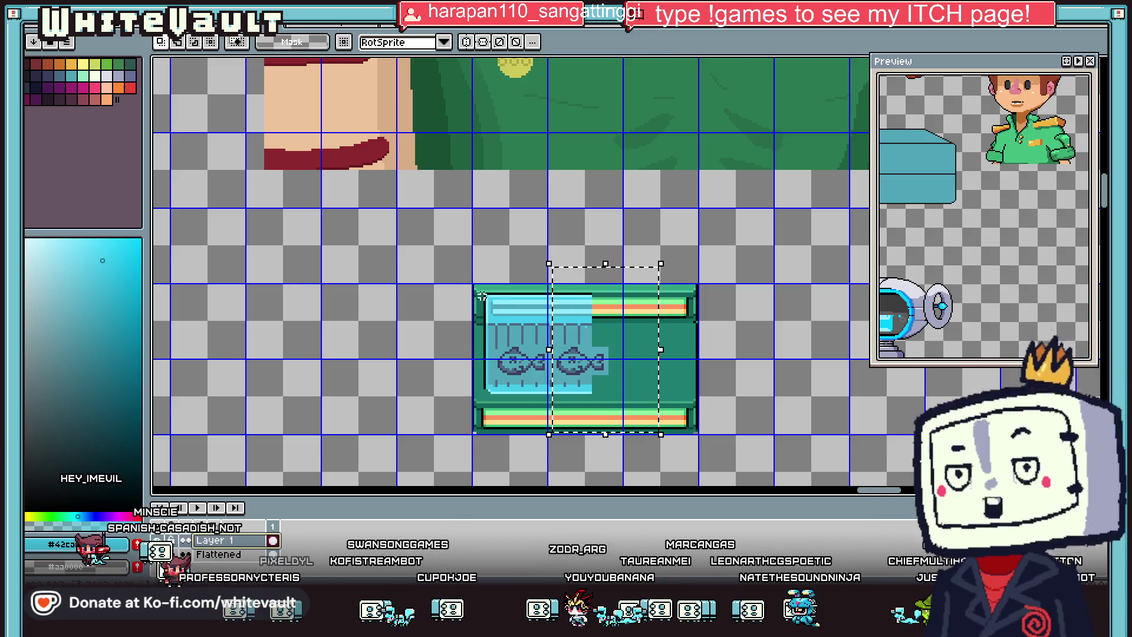
{"action": "scroll", "coordinate": [485, 298], "scroll_direction": "up", "scroll_amount": 2}
{"action": "scroll", "coordinate": [462, 271], "scroll_direction": "down", "scroll_amount": 2}
{"action": "left_click_drag", "start_coordinate": [608, 218], "coordinate": [609, 441]}
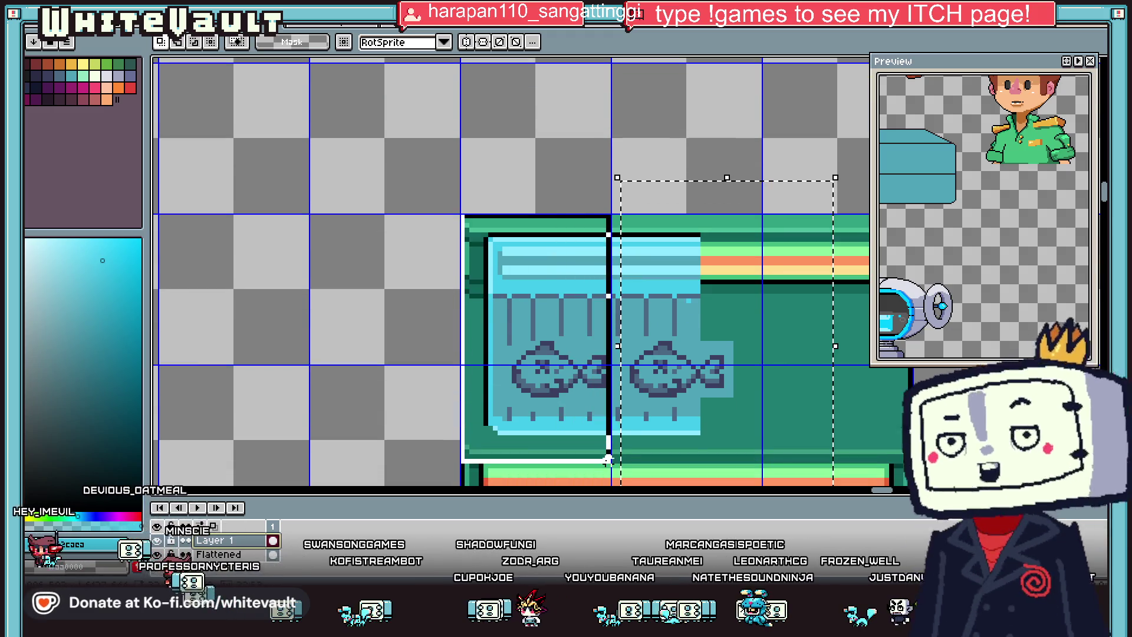
{"action": "left_click_drag", "start_coordinate": [466, 446], "coordinate": [608, 447]}
{"action": "key", "text": "ctrl+z"}
{"action": "key", "text": "ctrl+z"}
{"action": "scroll", "coordinate": [643, 391], "scroll_direction": "down", "scroll_amount": 1}
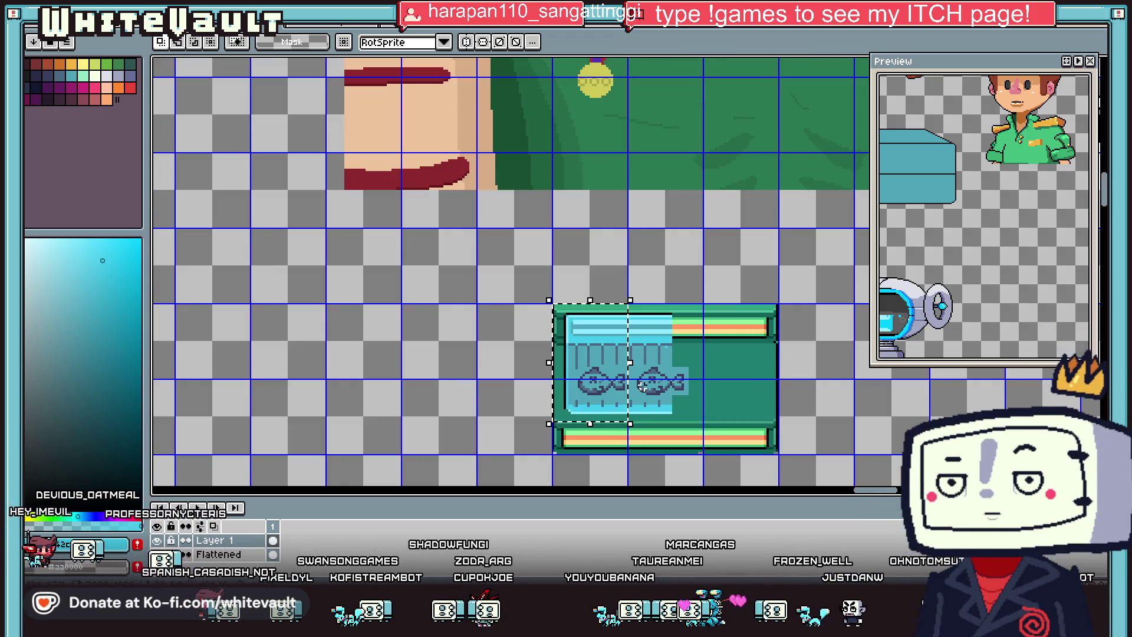
{"action": "key", "text": "ctrl+c"}
{"action": "key", "text": "ctrl+v"}
{"action": "left_click_drag", "start_coordinate": [615, 383], "coordinate": [767, 380]}
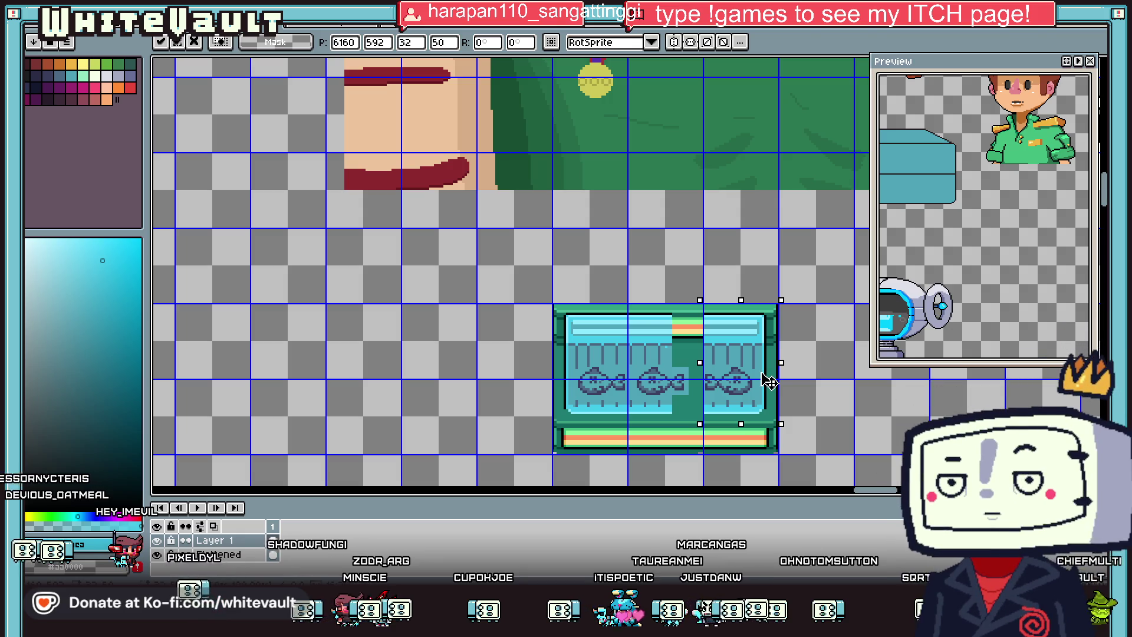
{"action": "key", "text": "Return"}
Step: Shift the middle fish slightly right in the tank and drop it
{"action": "scroll", "coordinate": [672, 373], "scroll_direction": "up", "scroll_amount": 1}
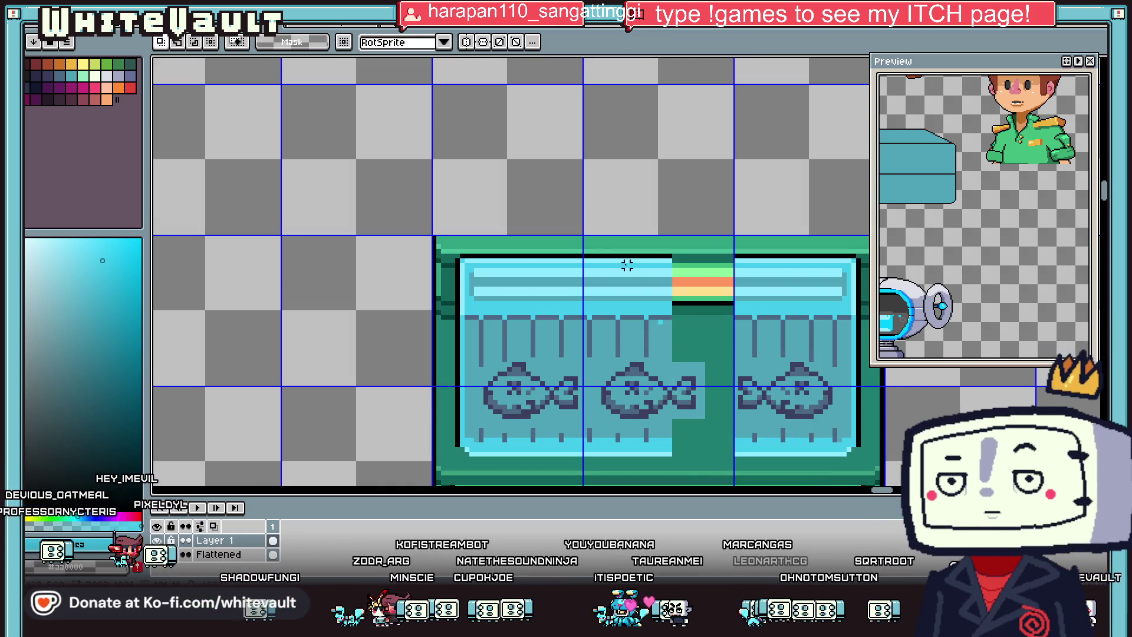
{"action": "scroll", "coordinate": [654, 302], "scroll_direction": "down", "scroll_amount": 1}
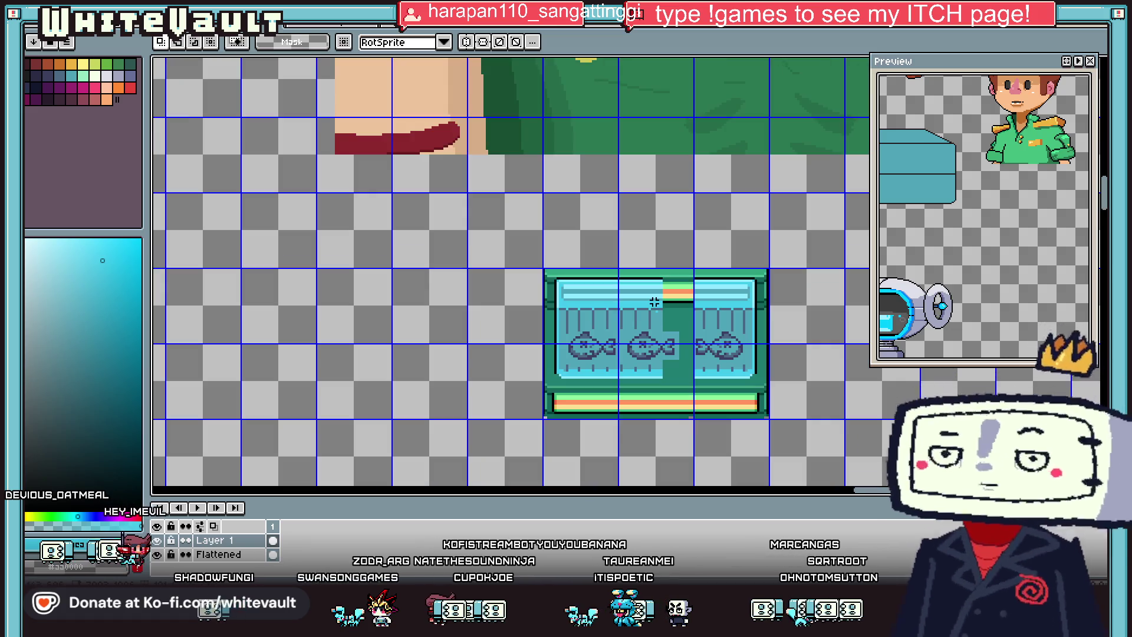
{"action": "scroll", "coordinate": [658, 336], "scroll_direction": "up", "scroll_amount": 2}
{"action": "left_click_drag", "start_coordinate": [573, 330], "coordinate": [721, 401]}
{"action": "key", "text": "ctrl+d"}
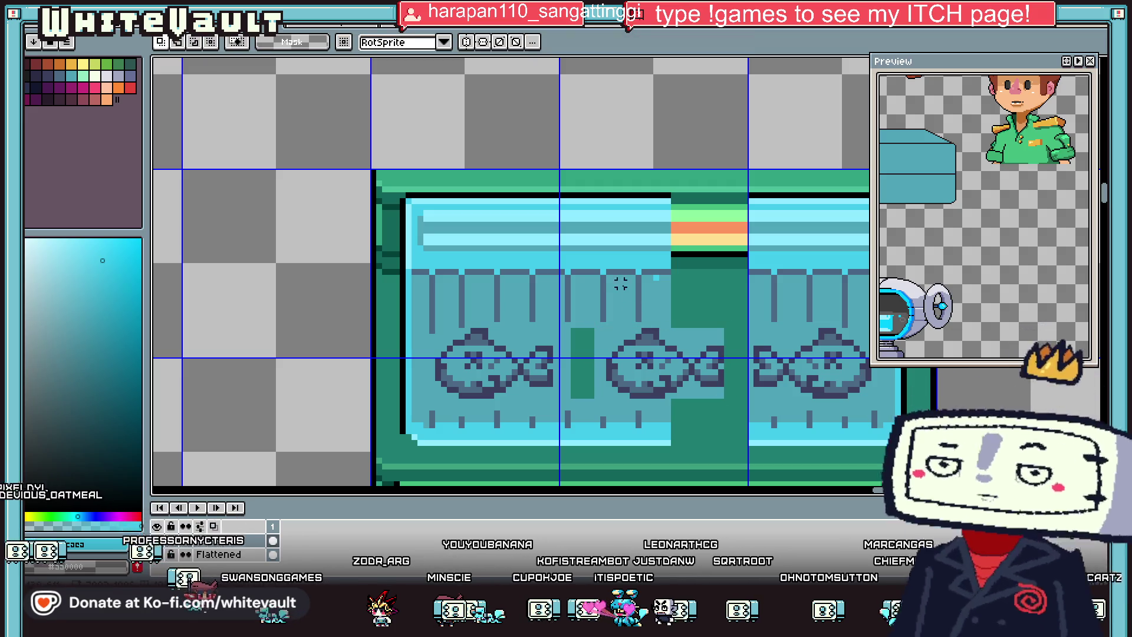
Step: Move a strip of glass from above the fish over the green gap
{"action": "left_click_drag", "start_coordinate": [567, 195], "coordinate": [645, 323]}
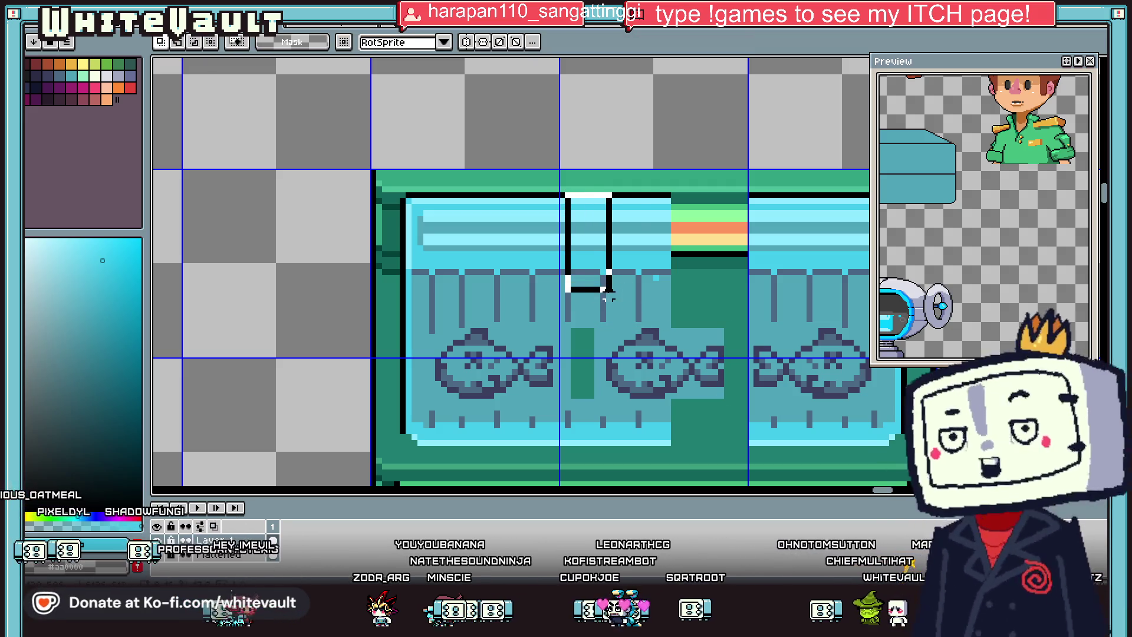
{"action": "left_click_drag", "start_coordinate": [607, 276], "coordinate": [678, 276]}
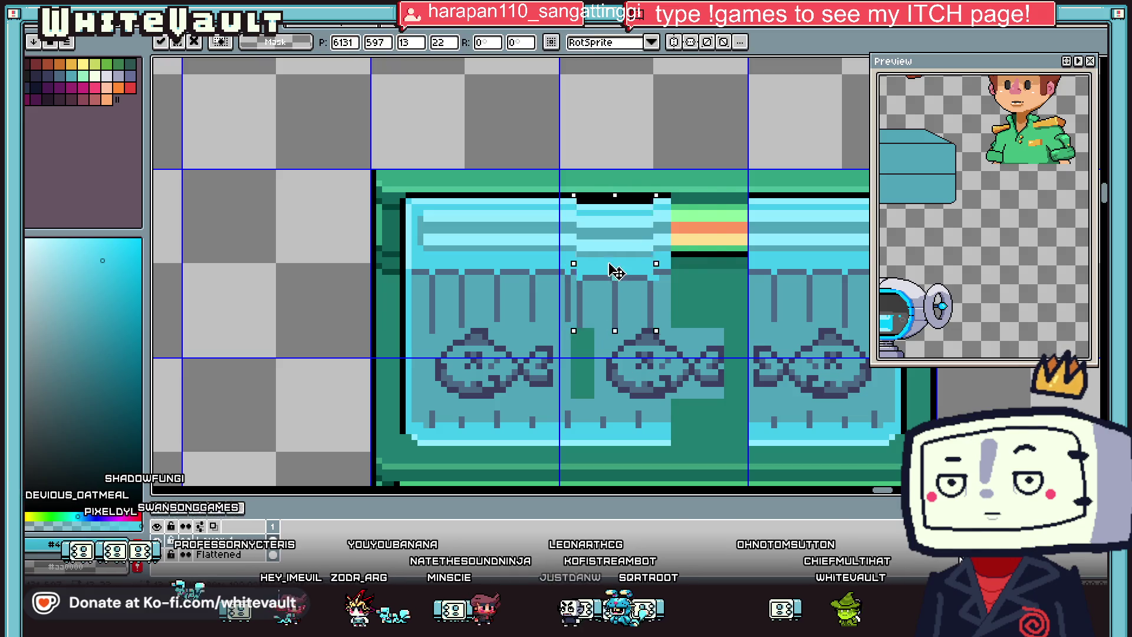
{"action": "scroll", "coordinate": [678, 276], "scroll_direction": "down", "scroll_amount": 1}
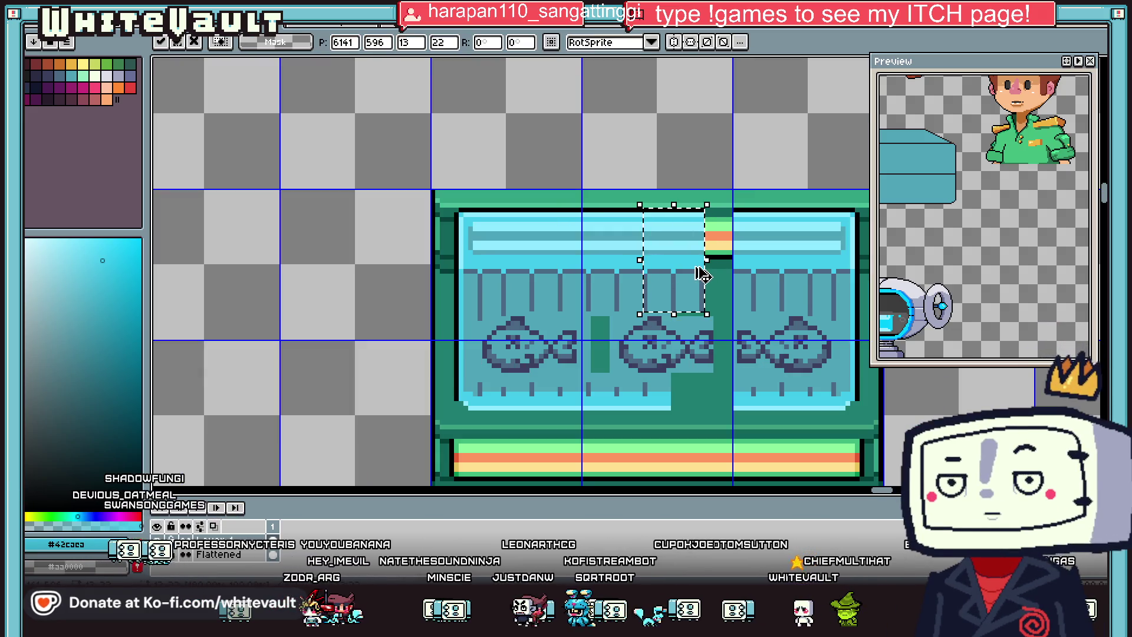
{"action": "left_click_drag", "start_coordinate": [701, 275], "coordinate": [783, 282]}
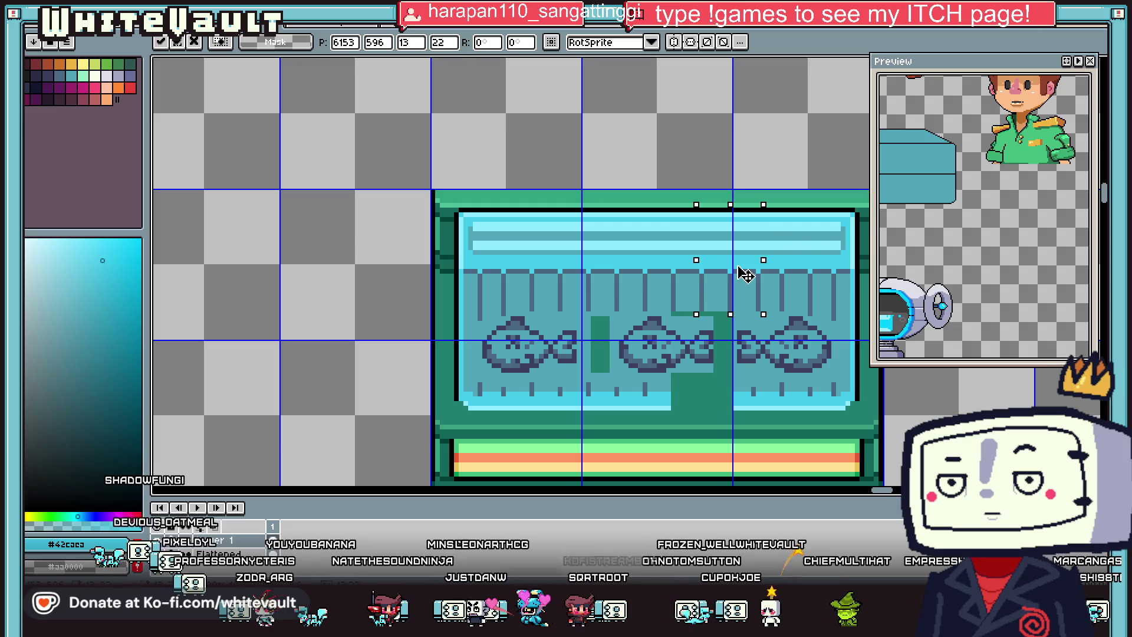
{"action": "scroll", "coordinate": [783, 281], "scroll_direction": "down", "scroll_amount": 1}
{"action": "scroll", "coordinate": [783, 281], "scroll_direction": "up", "scroll_amount": 1}
{"action": "scroll", "coordinate": [744, 309], "scroll_direction": "up", "scroll_amount": 1}
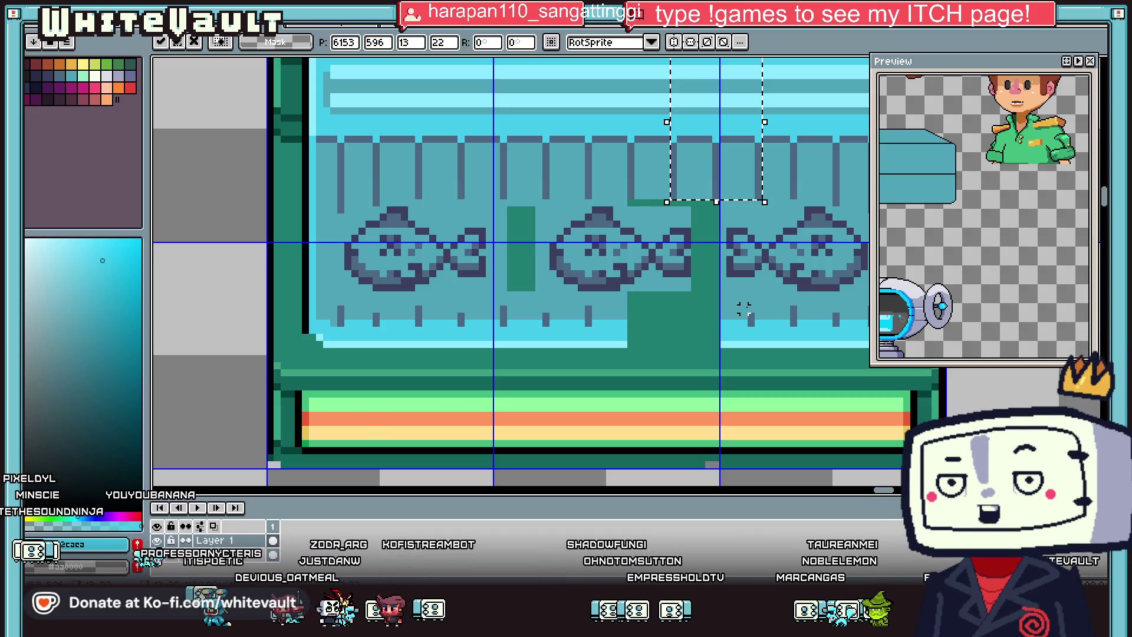
{"action": "scroll", "coordinate": [744, 308], "scroll_direction": "down", "scroll_amount": 3}
{"action": "key", "text": "ctrl+d"}
Step: Reposition a piece of the glass's lower edge to close the seam
{"action": "scroll", "coordinate": [669, 311], "scroll_direction": "up", "scroll_amount": 1}
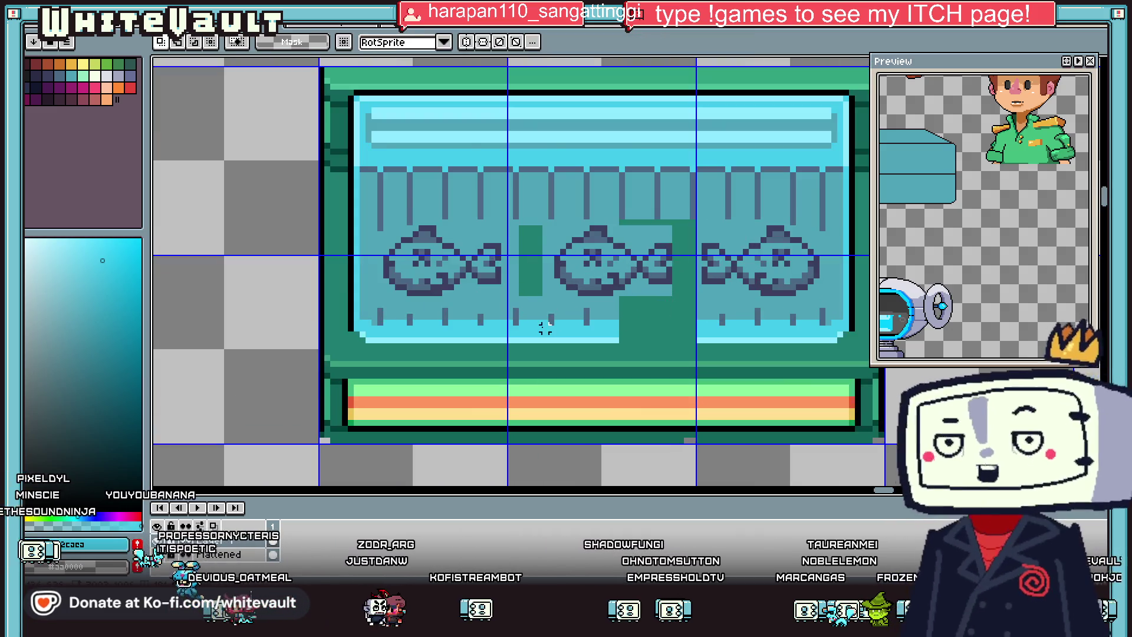
{"action": "scroll", "coordinate": [590, 301], "scroll_direction": "up", "scroll_amount": 1}
{"action": "mouse_move", "coordinate": [497, 289]}
{"action": "left_mouse_down"}
{"action": "mouse_move", "coordinate": [612, 347]}
{"action": "mouse_move", "coordinate": [724, 332]}
{"action": "left_mouse_up"}
{"action": "key", "text": "Return"}
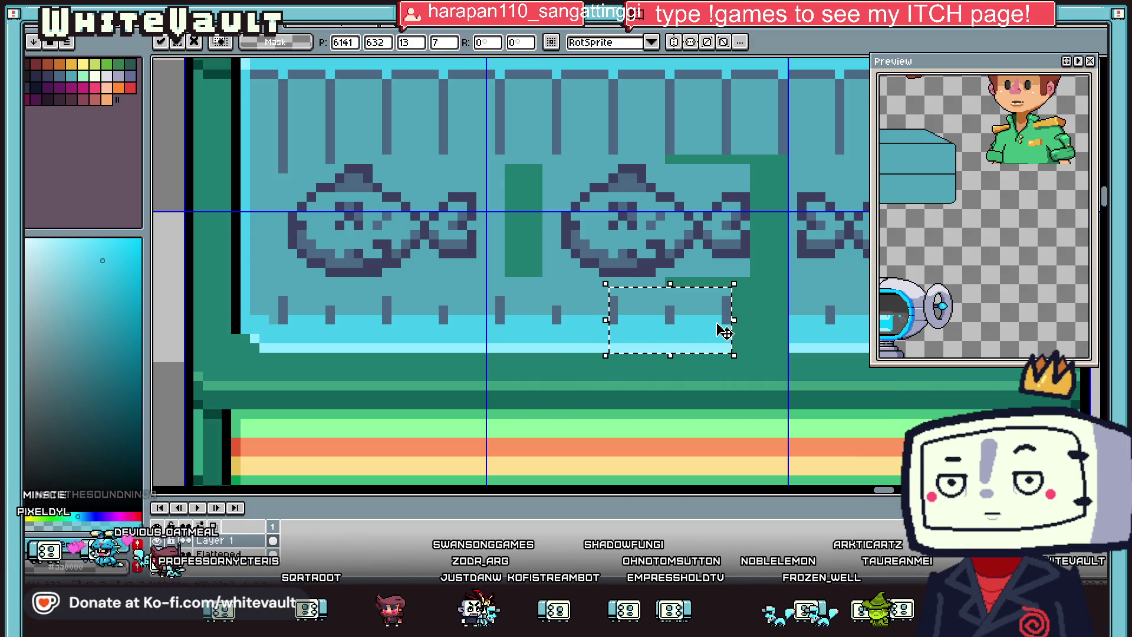
{"action": "key", "text": "ctrl+d"}
{"action": "scroll", "coordinate": [743, 324], "scroll_direction": "down", "scroll_amount": 1}
{"action": "scroll", "coordinate": [757, 321], "scroll_direction": "up", "scroll_amount": 2}
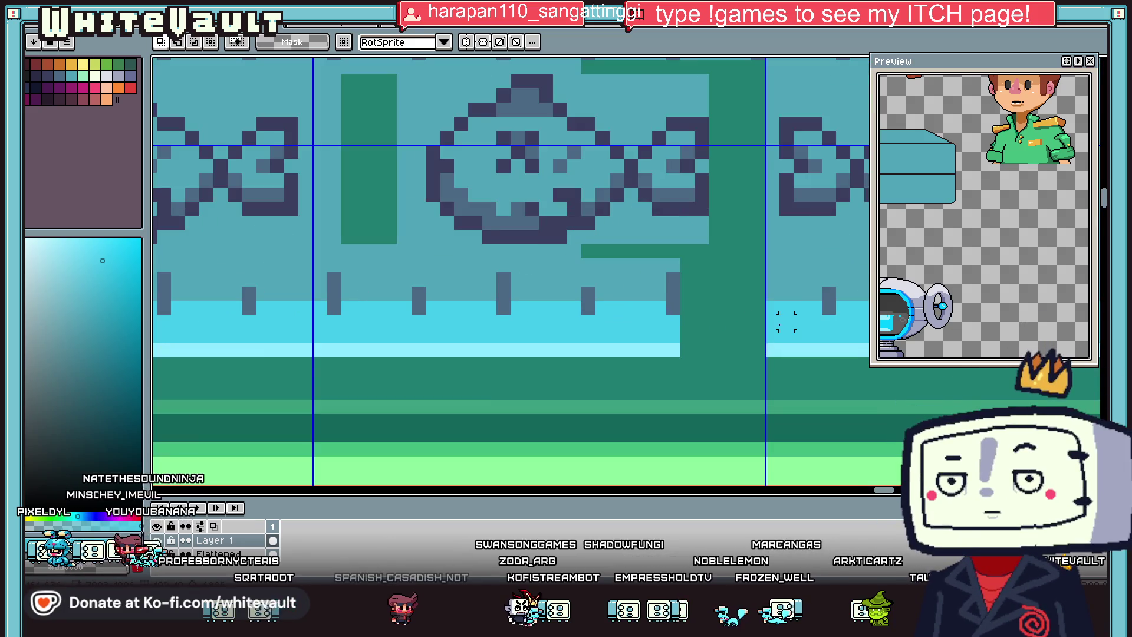
Step: Paint the remaining green seams with sampled pale cyan and bucket-filled teal
{"action": "left_click", "coordinate": [666, 350], "text": "alt"}
{"action": "left_click_drag", "start_coordinate": [684, 350], "coordinate": [761, 350]}
{"action": "left_click_drag", "start_coordinate": [690, 308], "coordinate": [761, 308]}
{"action": "key", "text": "g"}
{"action": "left_click", "coordinate": [722, 329]}
{"action": "scroll", "coordinate": [753, 318], "scroll_direction": "down", "scroll_amount": 2}
{"action": "left_click", "coordinate": [731, 283], "text": "alt"}
{"action": "left_click", "coordinate": [752, 296]}
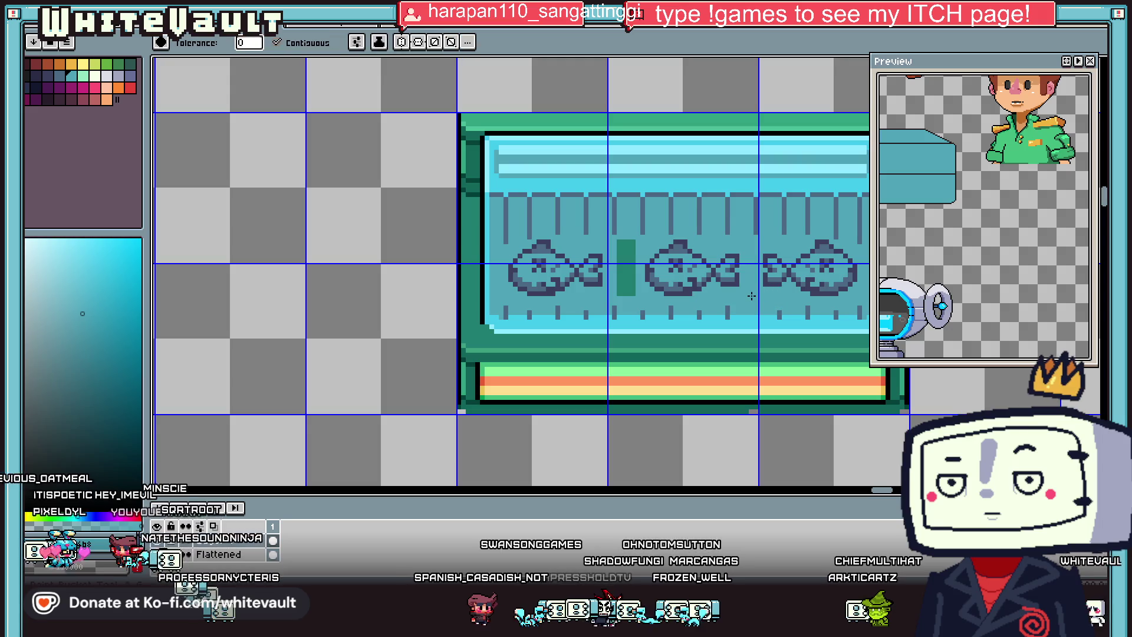
{"action": "left_click", "coordinate": [631, 273]}
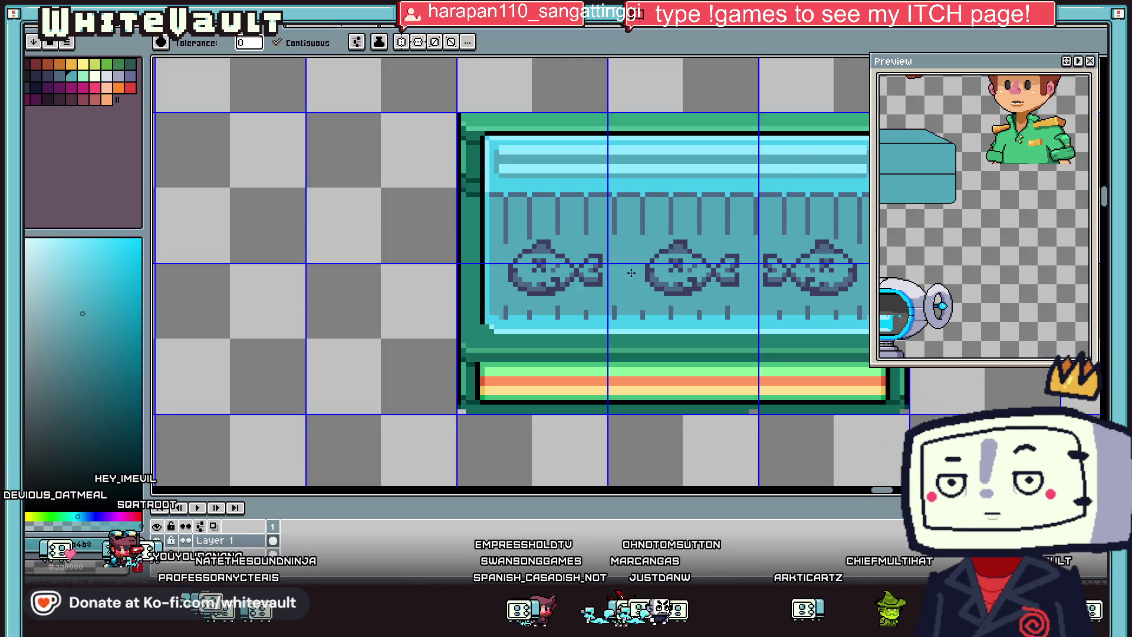
{"action": "key", "text": "alt"}
{"action": "scroll", "coordinate": [678, 277], "scroll_direction": "down", "scroll_amount": 2}
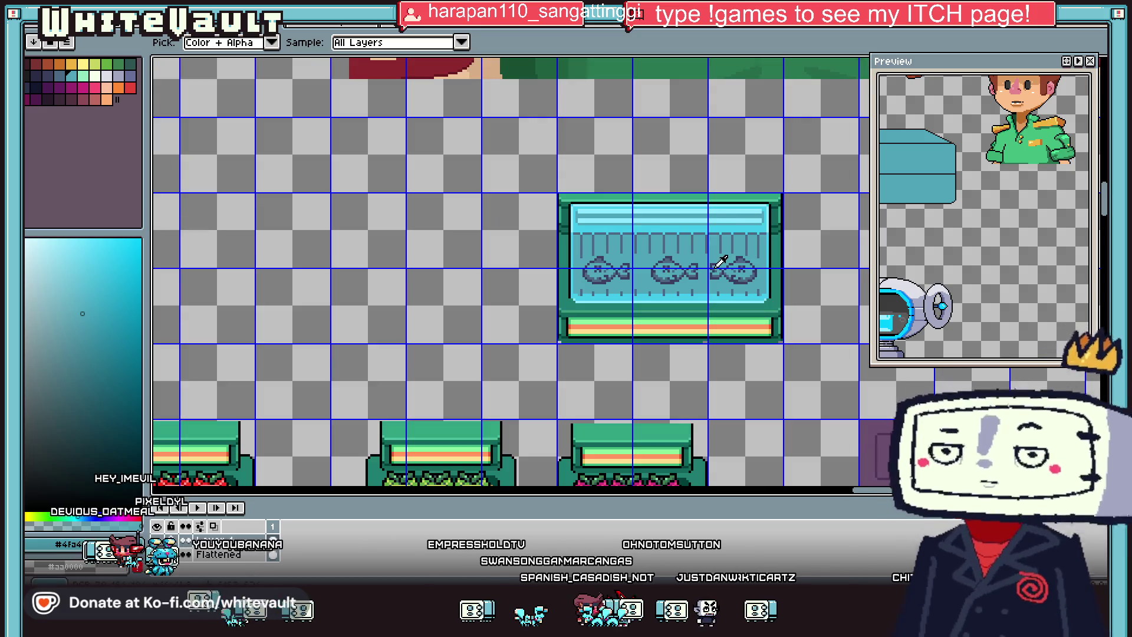
{"action": "scroll", "coordinate": [708, 283], "scroll_direction": "up", "scroll_amount": 2}
{"action": "scroll", "coordinate": [741, 289], "scroll_direction": "up", "scroll_amount": 1}
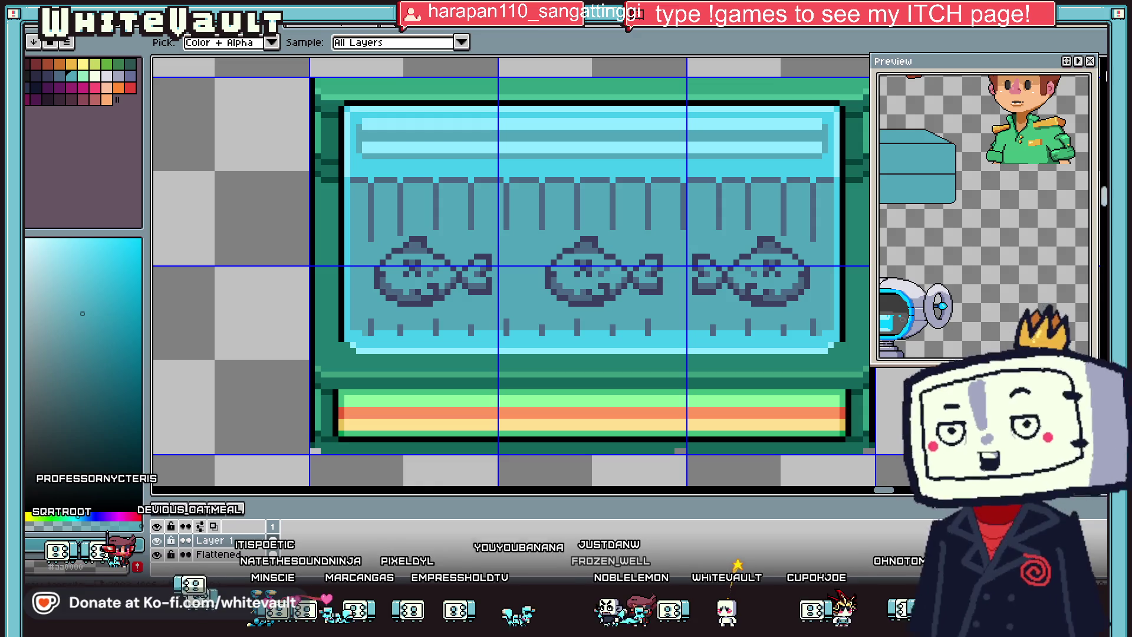
{"action": "key", "text": "w"}
{"action": "left_click_drag", "start_coordinate": [693, 237], "coordinate": [811, 313]}
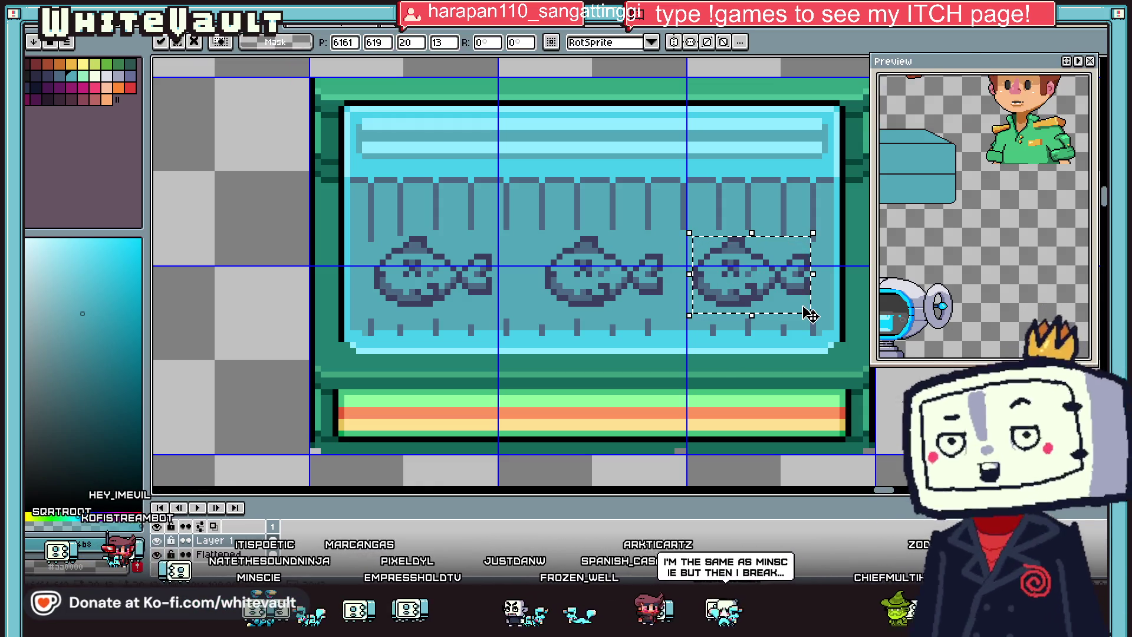
{"action": "key", "text": "ctrl+d"}
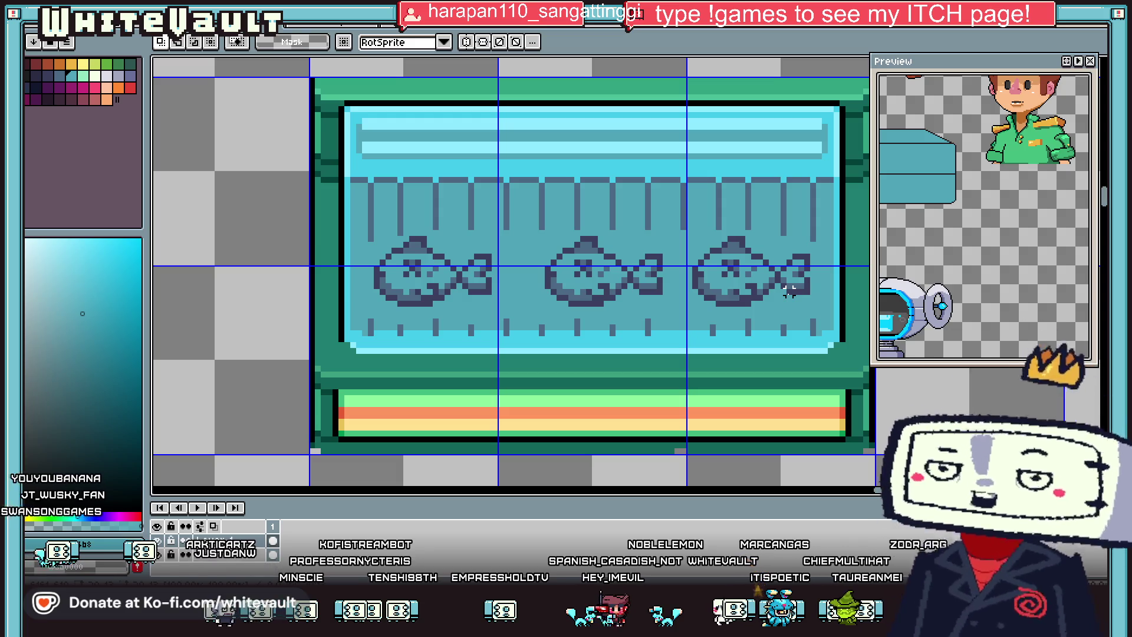
Step: Nudge the third fish slightly right and drop it
{"action": "scroll", "coordinate": [748, 216], "scroll_direction": "down", "scroll_amount": 2}
{"action": "scroll", "coordinate": [742, 231], "scroll_direction": "up", "scroll_amount": 3}
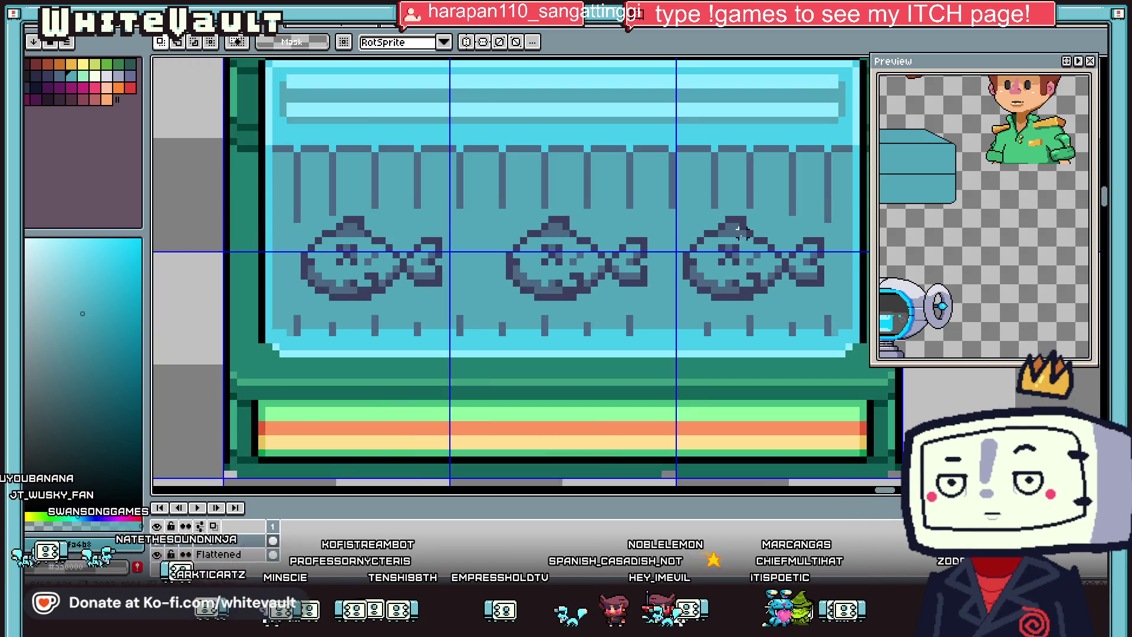
{"action": "left_click_drag", "start_coordinate": [720, 248], "coordinate": [823, 300]}
{"action": "key", "text": "Right"}
{"action": "key", "text": "ctrl+d"}
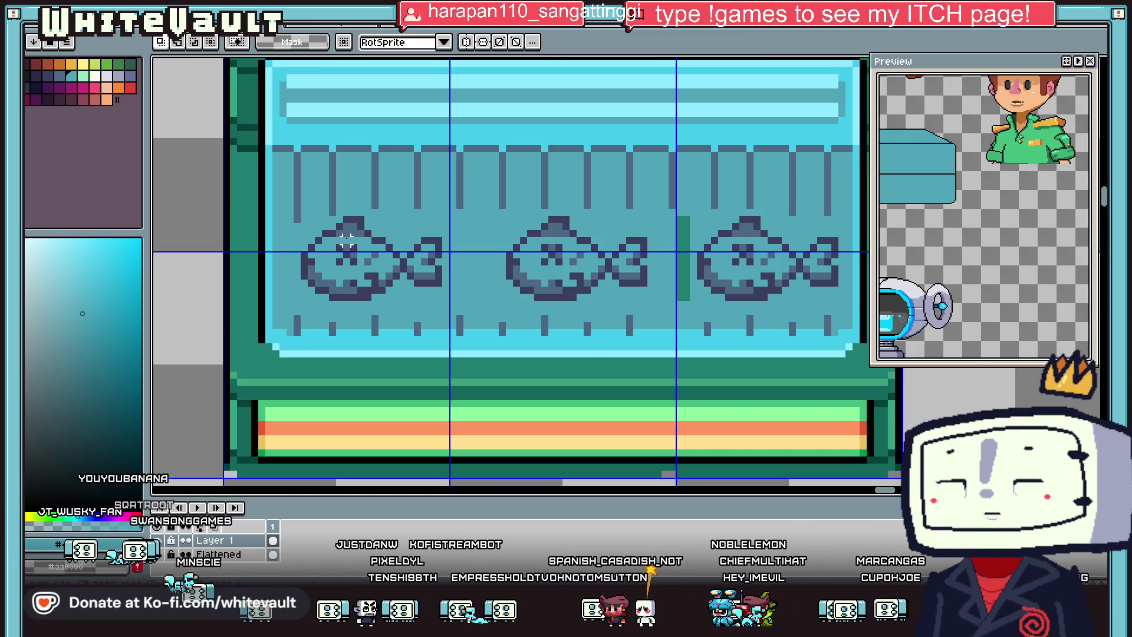
Step: Nudge the left fish one pixel left
{"action": "left_click_drag", "start_coordinate": [298, 213], "coordinate": [452, 311]}
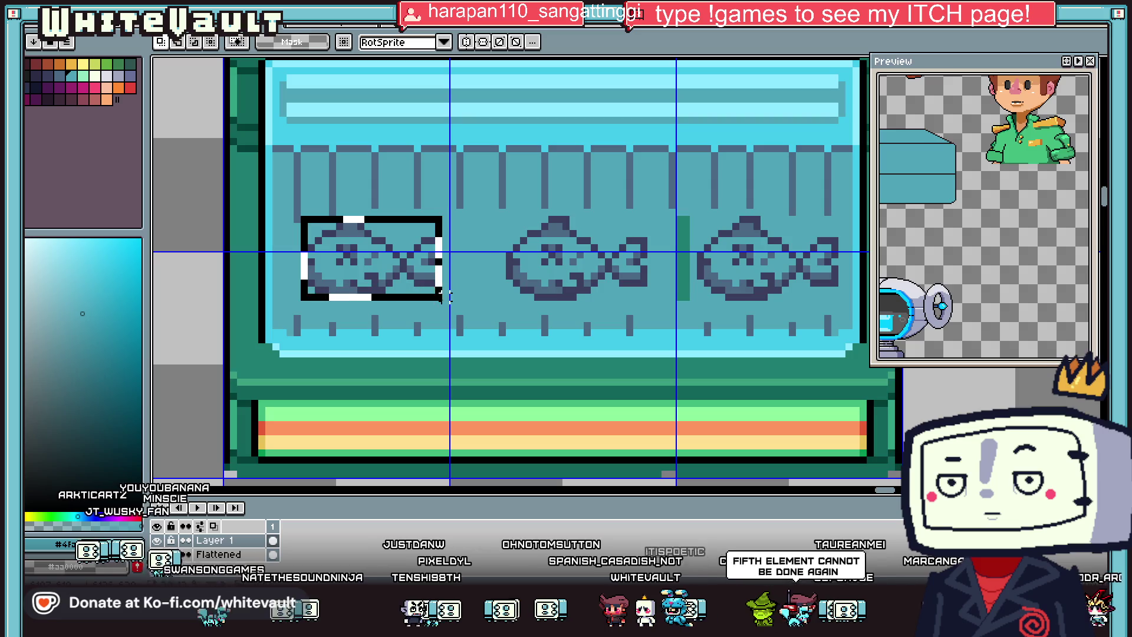
{"action": "key", "text": "Left"}
{"action": "key", "text": "ctrl+d"}
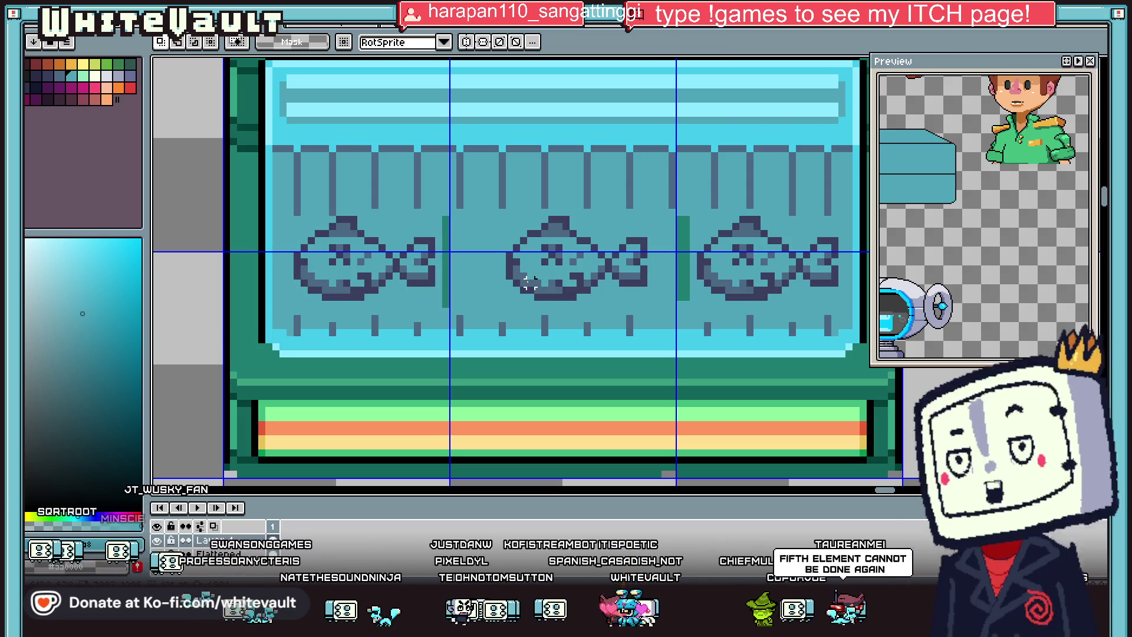
{"action": "key", "text": "i"}
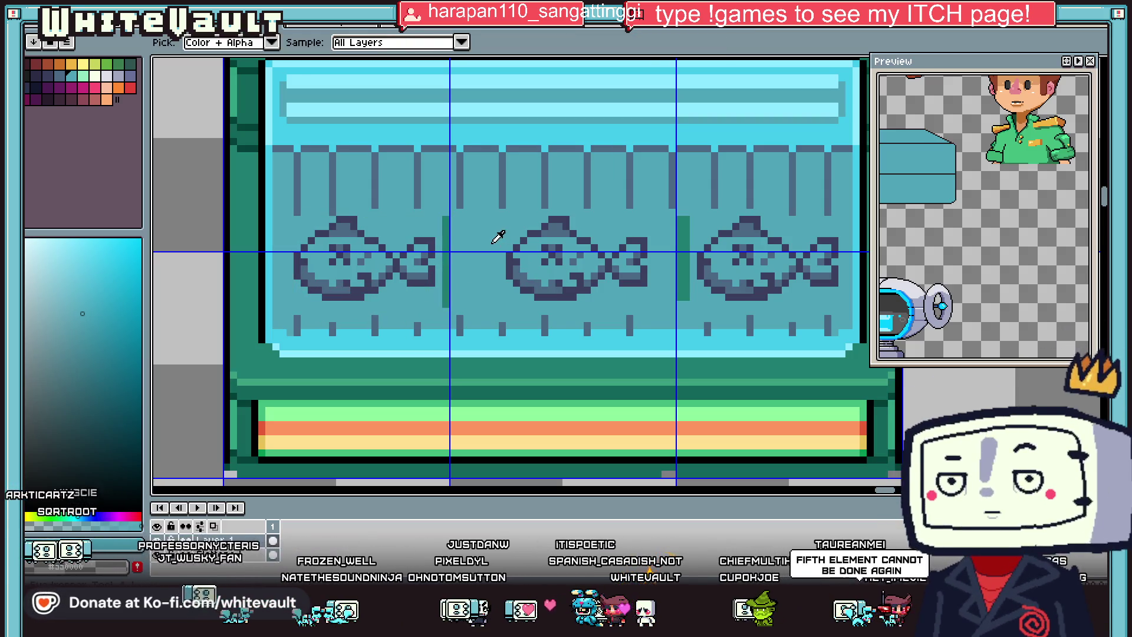
{"action": "key", "text": "g"}
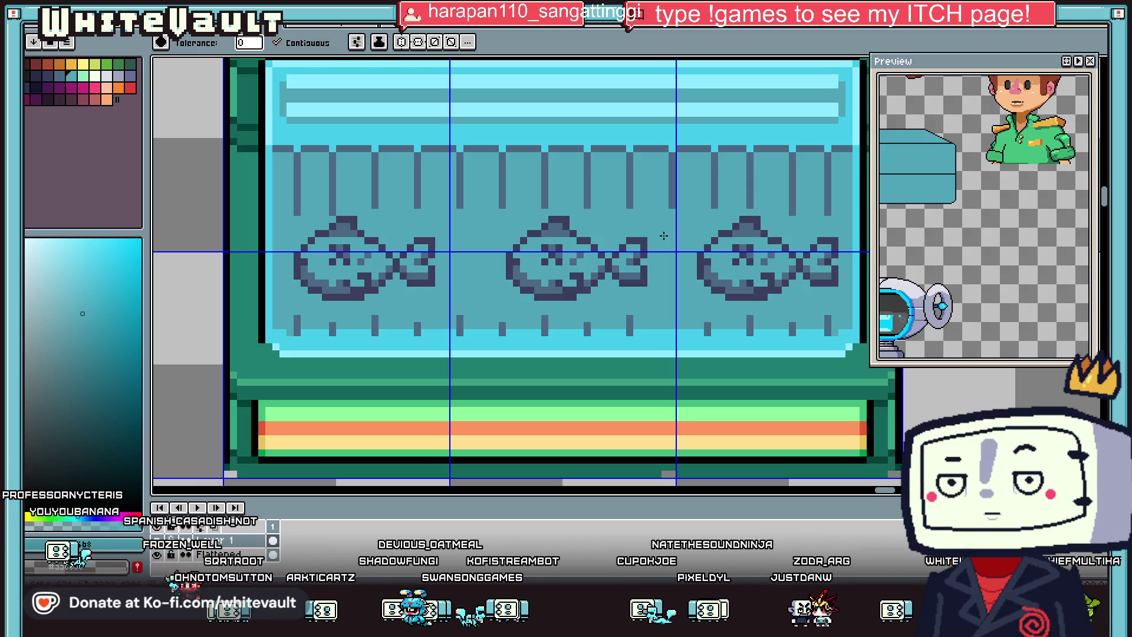
Step: Bucket-fill the stray green line beside the middle fish with tank blue
{"action": "scroll", "coordinate": [590, 210], "scroll_direction": "down", "scroll_amount": 1}
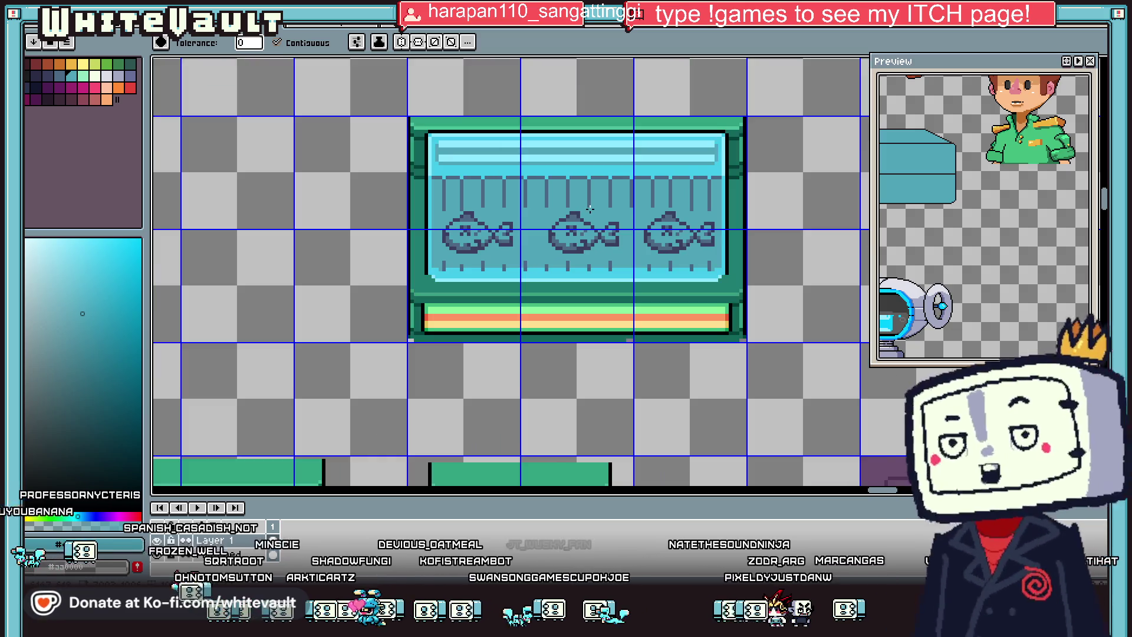
{"action": "key", "text": "w"}
{"action": "scroll", "coordinate": [530, 204], "scroll_direction": "up", "scroll_amount": 1}
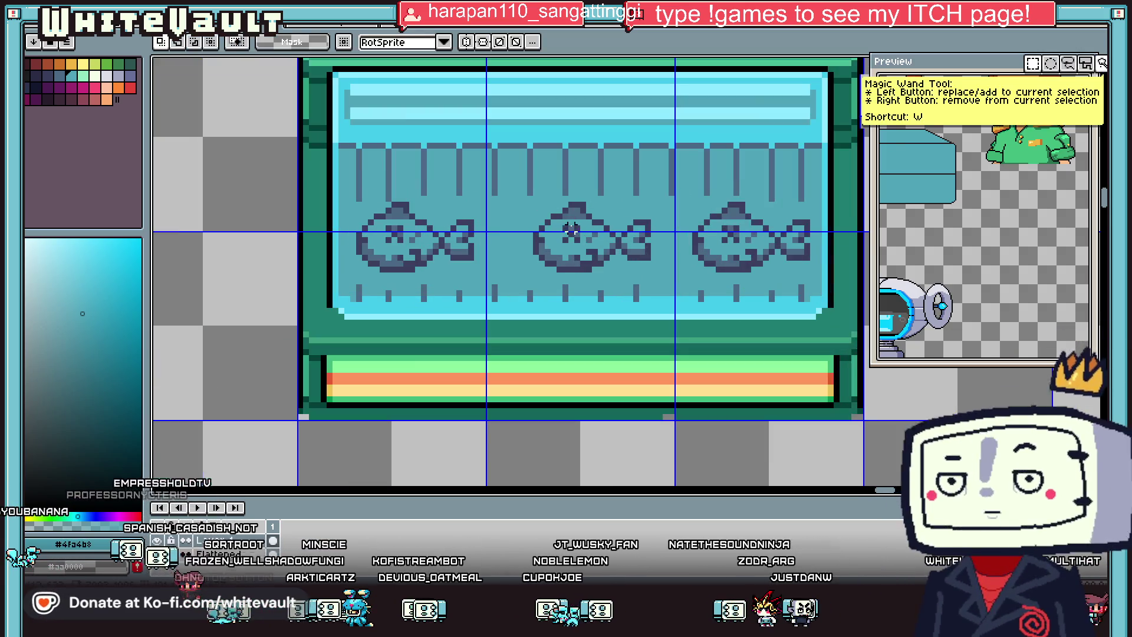
{"action": "left_click_drag", "start_coordinate": [524, 194], "coordinate": [665, 275]}
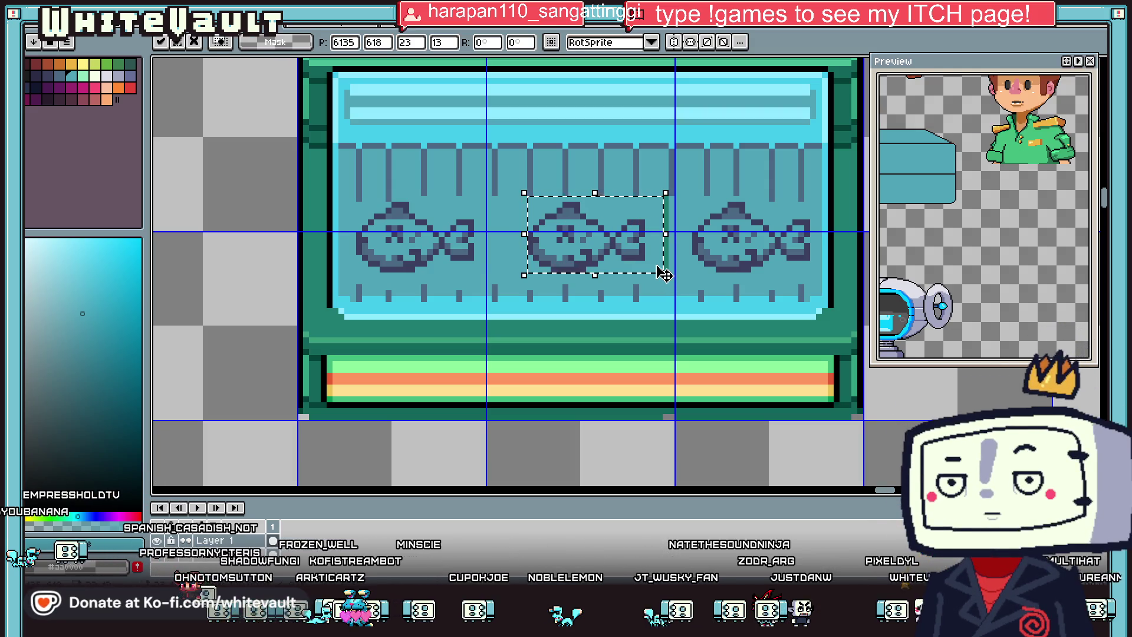
{"action": "key", "text": "ctrl+d"}
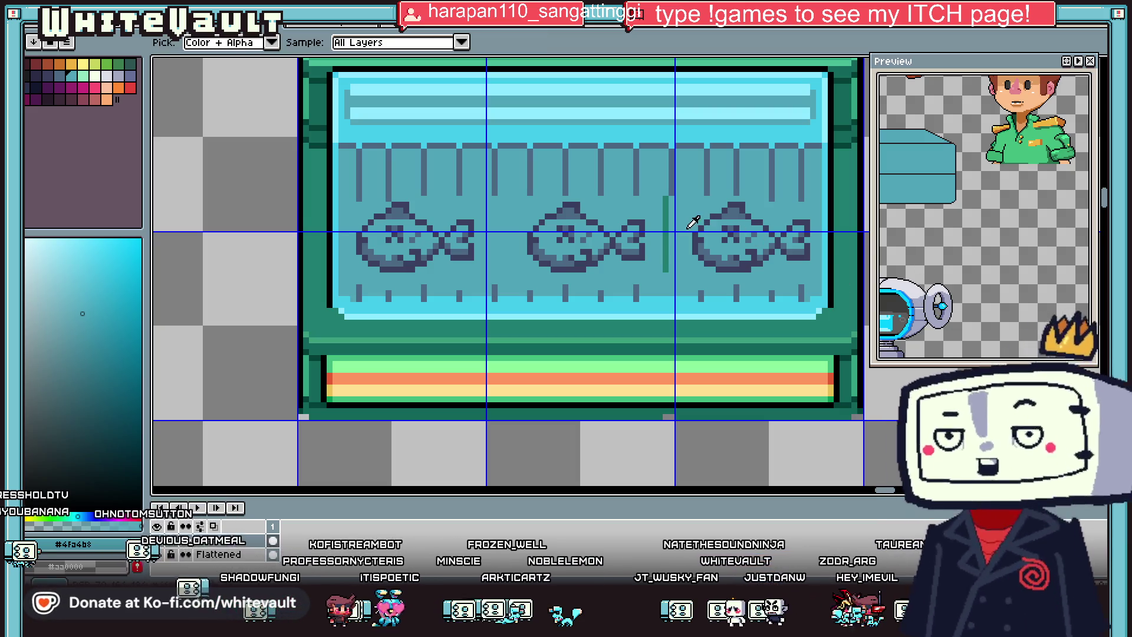
{"action": "key", "text": "g"}
{"action": "left_click", "coordinate": [663, 227]}
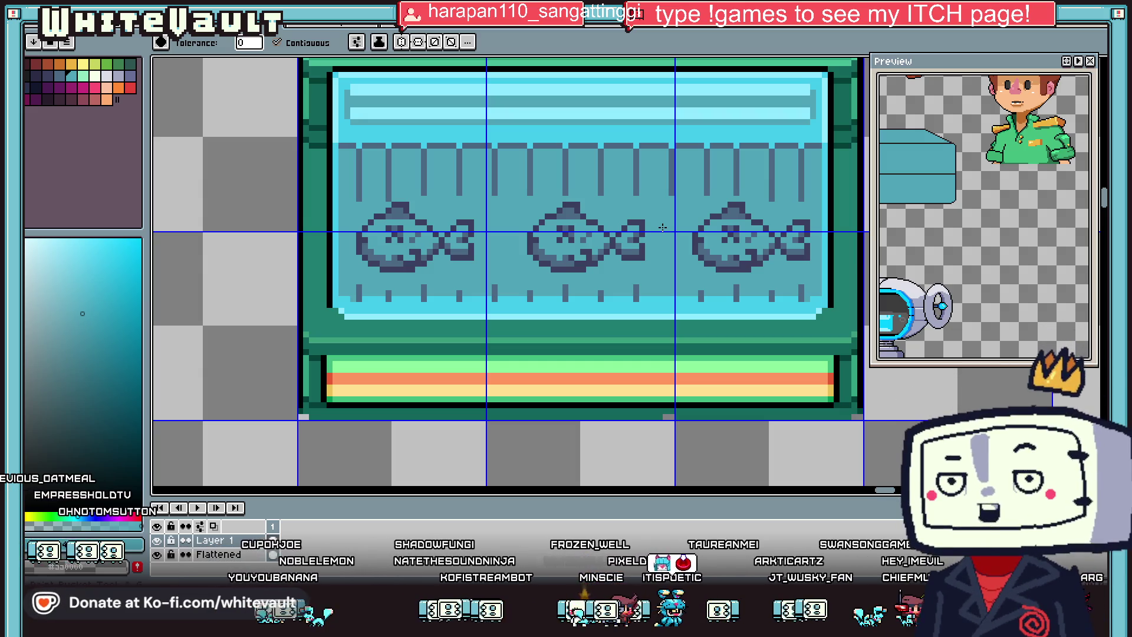
Step: Zoom out and pan across the sprite sheet to the kiosk with the pink FROST-Z sign
{"action": "scroll", "coordinate": [663, 227], "scroll_direction": "down", "scroll_amount": 5}
{"action": "scroll", "coordinate": [653, 198], "scroll_direction": "up", "scroll_amount": 3}
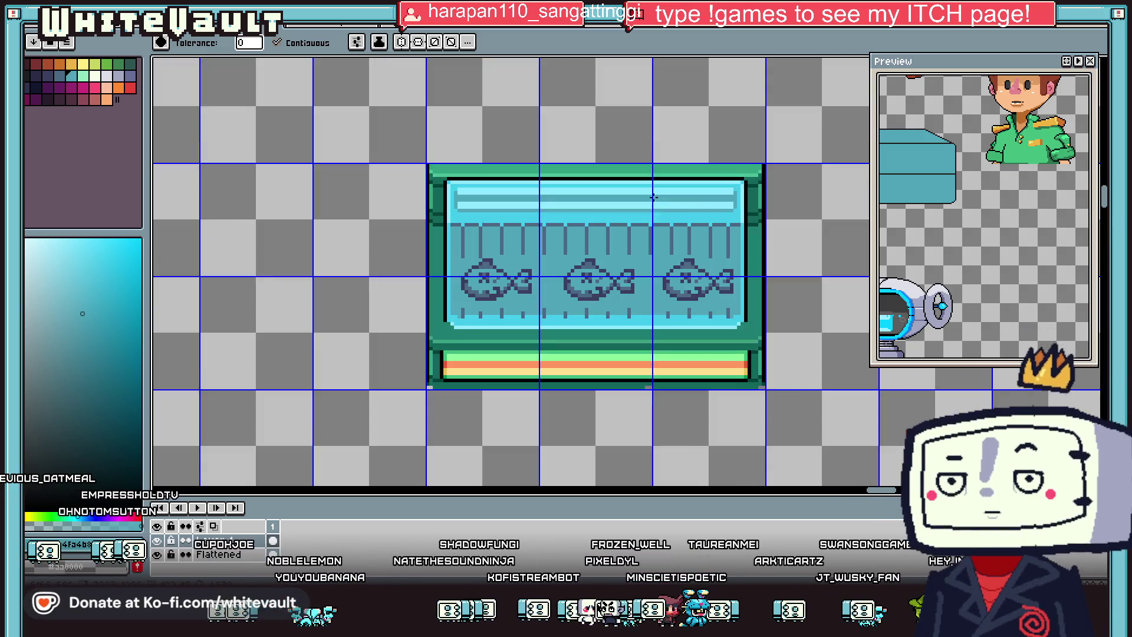
{"action": "scroll", "coordinate": [635, 229], "scroll_direction": "up", "scroll_amount": 1}
{"action": "key", "text": "i"}
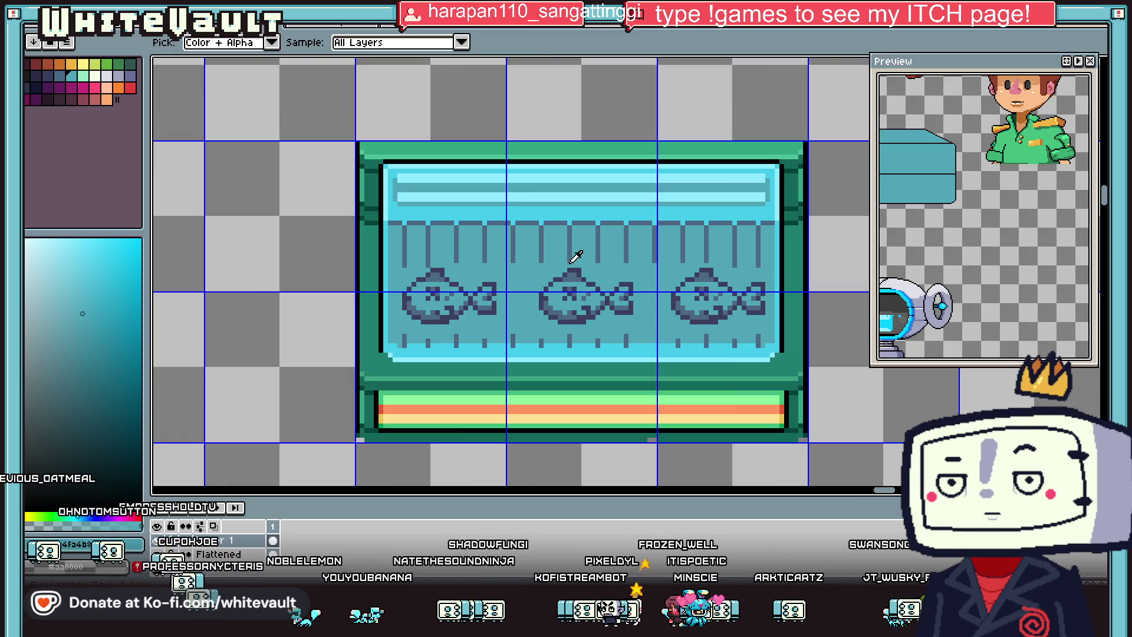
{"action": "scroll", "coordinate": [576, 259], "scroll_direction": "down", "scroll_amount": 2}
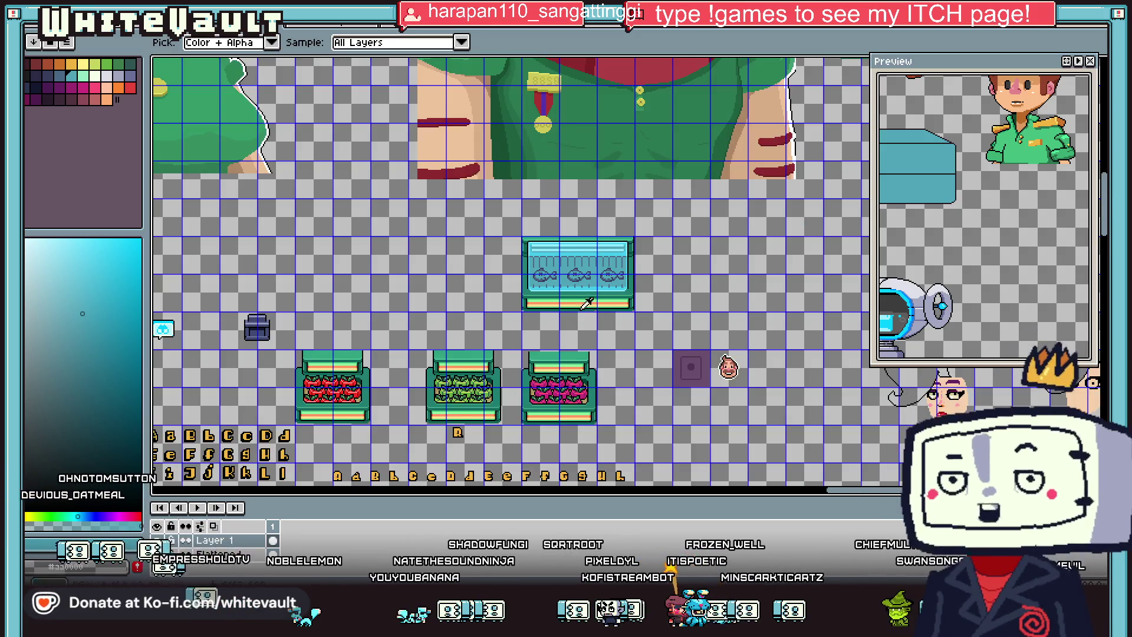
{"action": "scroll", "coordinate": [576, 236], "scroll_direction": "up", "scroll_amount": 1}
{"action": "scroll", "coordinate": [570, 241], "scroll_direction": "down", "scroll_amount": 1}
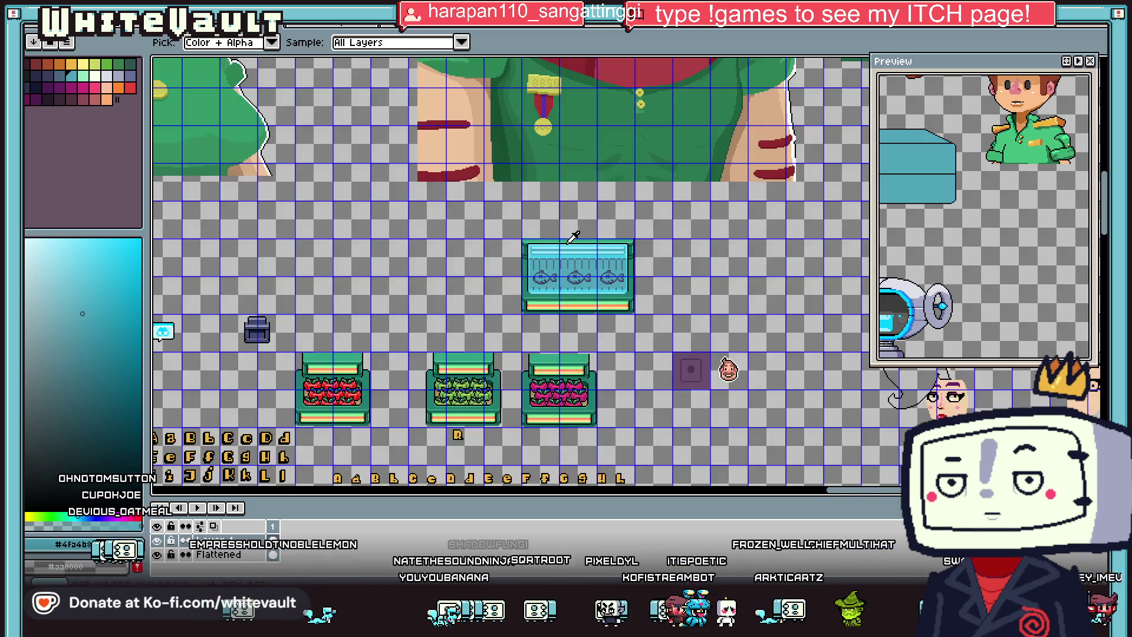
{"action": "scroll", "coordinate": [573, 237], "scroll_direction": "down", "scroll_amount": 2}
{"action": "scroll", "coordinate": [630, 370], "scroll_direction": "up", "scroll_amount": 1}
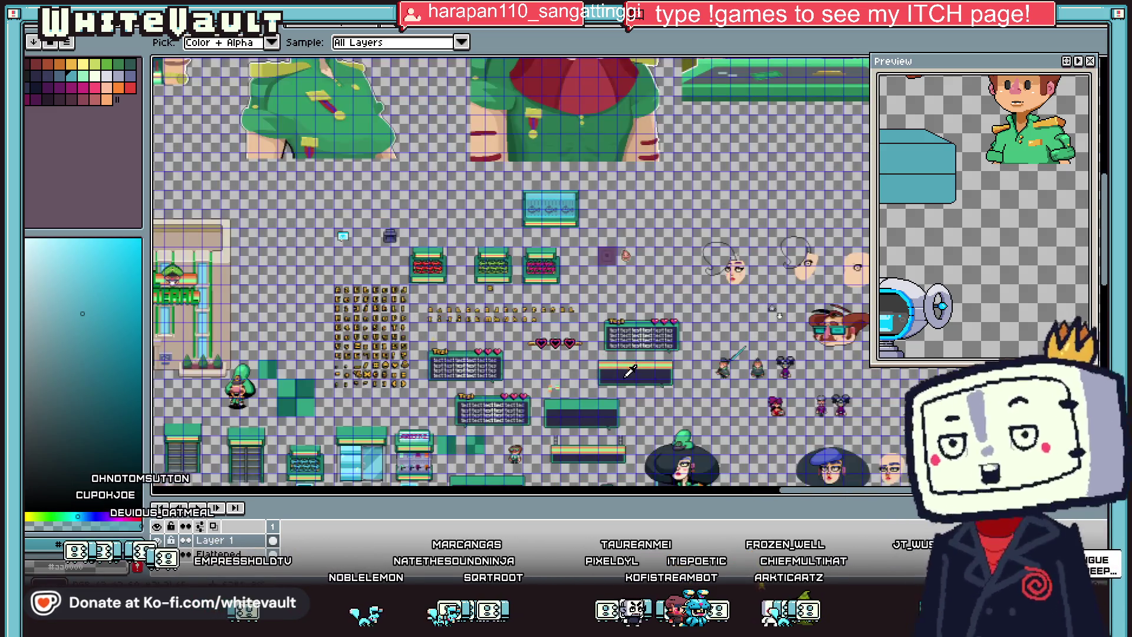
{"action": "scroll", "coordinate": [607, 442], "scroll_direction": "up", "scroll_amount": 1}
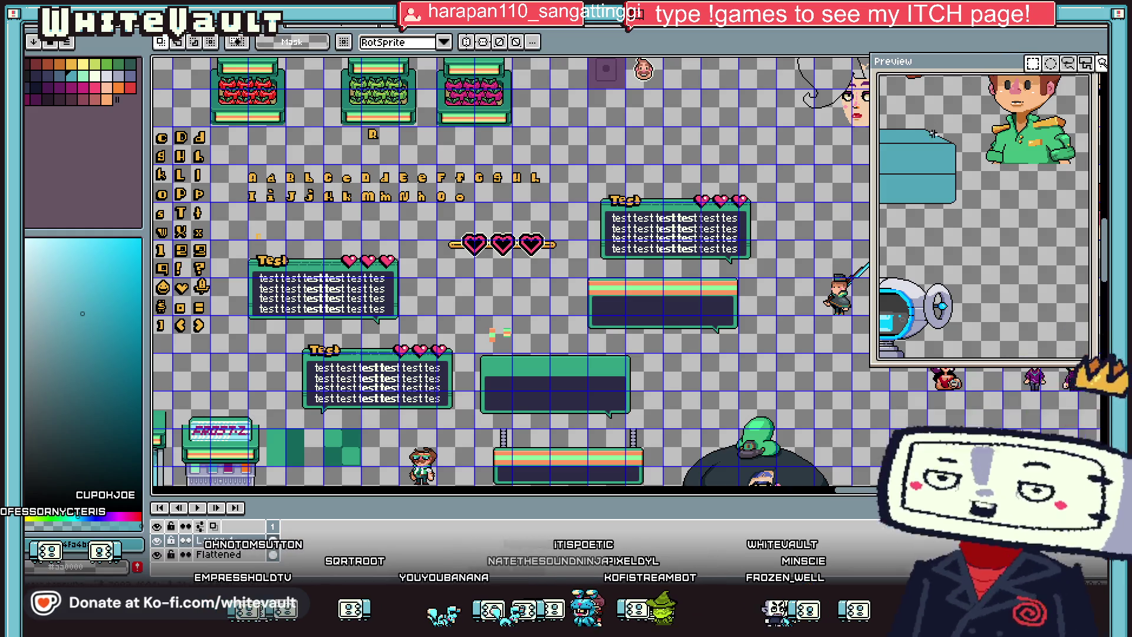
{"action": "scroll", "coordinate": [240, 431], "scroll_direction": "up", "scroll_amount": 2}
{"action": "scroll", "coordinate": [252, 381], "scroll_direction": "down", "scroll_amount": 2}
{"action": "scroll", "coordinate": [252, 381], "scroll_direction": "down", "scroll_amount": 1}
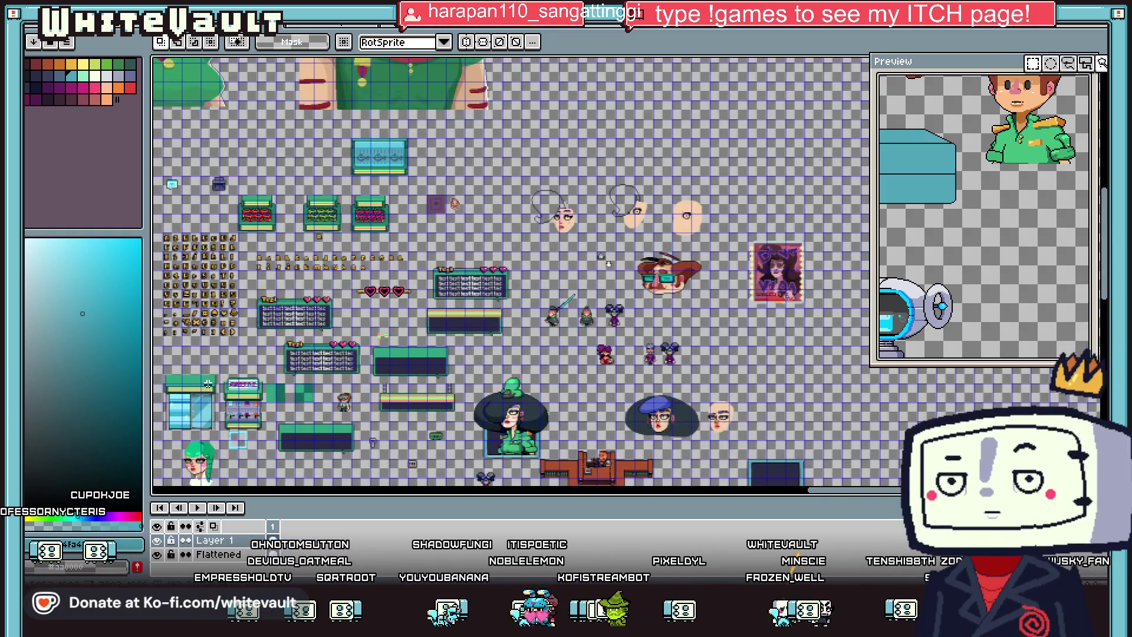
{"action": "scroll", "coordinate": [260, 381], "scroll_direction": "up", "scroll_amount": 3}
{"action": "left_click_drag", "start_coordinate": [310, 411], "coordinate": [311, 414]}
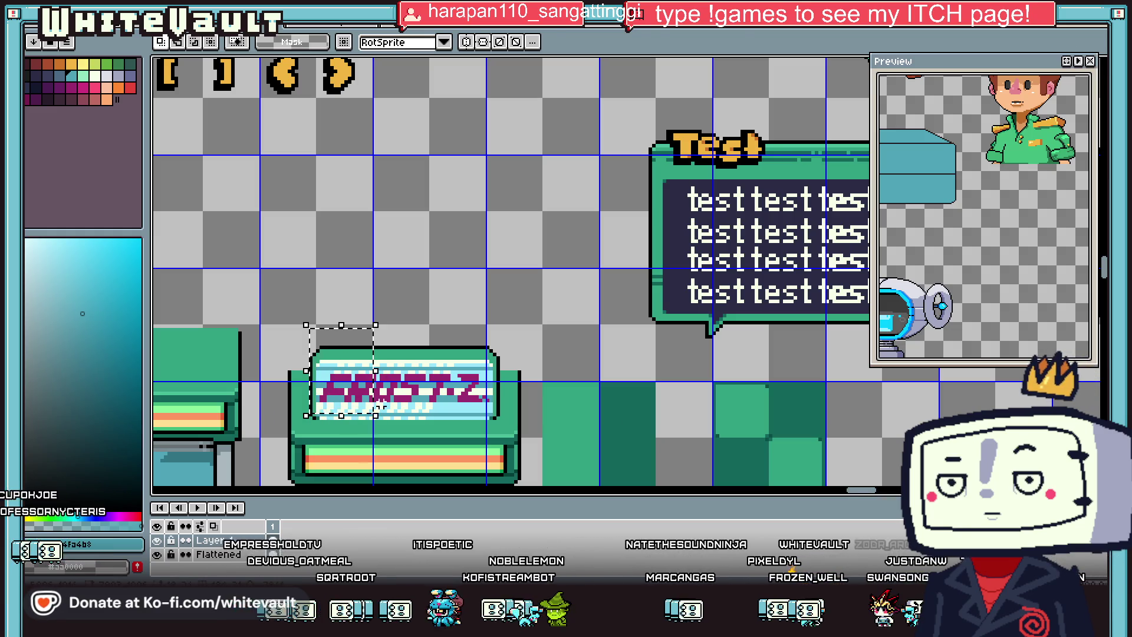
Step: Copy the left FROST-Z sign piece and place it above the fish tank's left end
{"action": "left_click", "coordinate": [329, 380]}
{"action": "scroll", "coordinate": [329, 380], "scroll_direction": "down", "scroll_amount": 1}
{"action": "key", "text": "Return"}
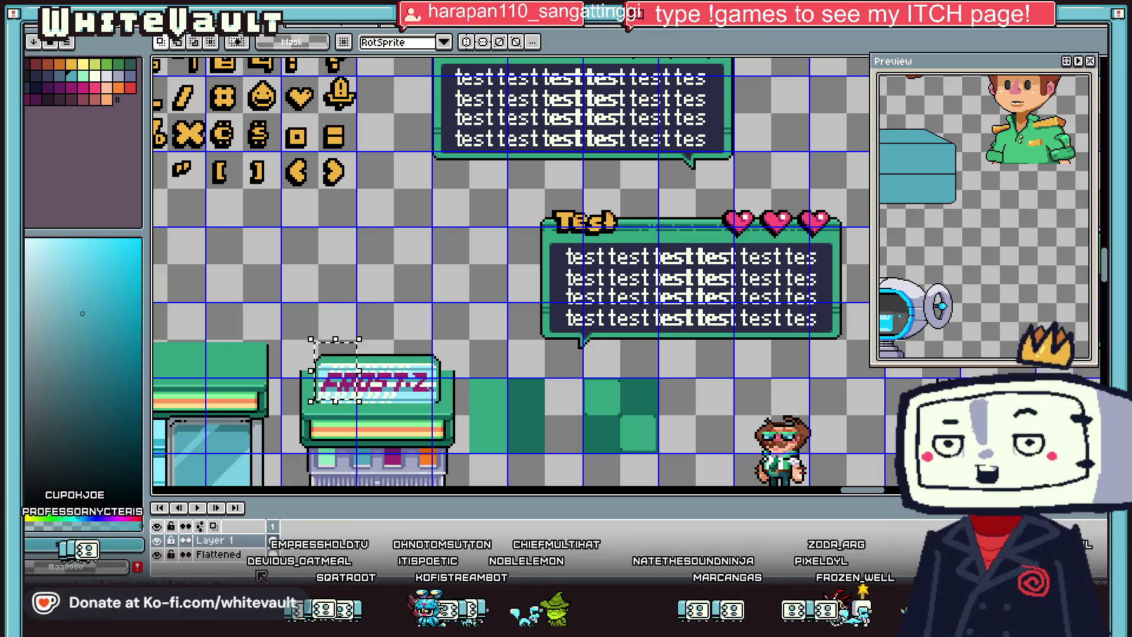
{"action": "mouse_move", "coordinate": [348, 382]}
{"action": "left_mouse_down"}
{"action": "mouse_move", "coordinate": [606, 302]}
{"action": "mouse_move", "coordinate": [702, 254]}
{"action": "left_mouse_up"}
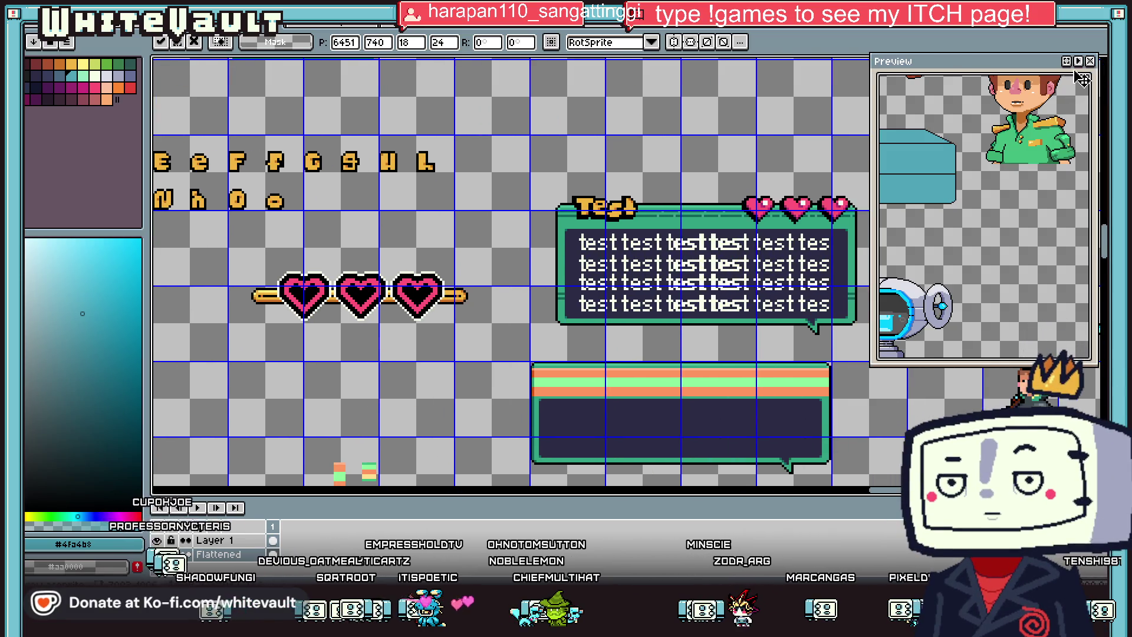
{"action": "scroll", "coordinate": [702, 253], "scroll_direction": "down", "scroll_amount": 2}
{"action": "scroll", "coordinate": [639, 132], "scroll_direction": "up", "scroll_amount": 2}
{"action": "mouse_move", "coordinate": [702, 253]}
{"action": "left_mouse_down"}
{"action": "mouse_move", "coordinate": [446, 121]}
{"action": "mouse_move", "coordinate": [457, 129]}
{"action": "left_mouse_up"}
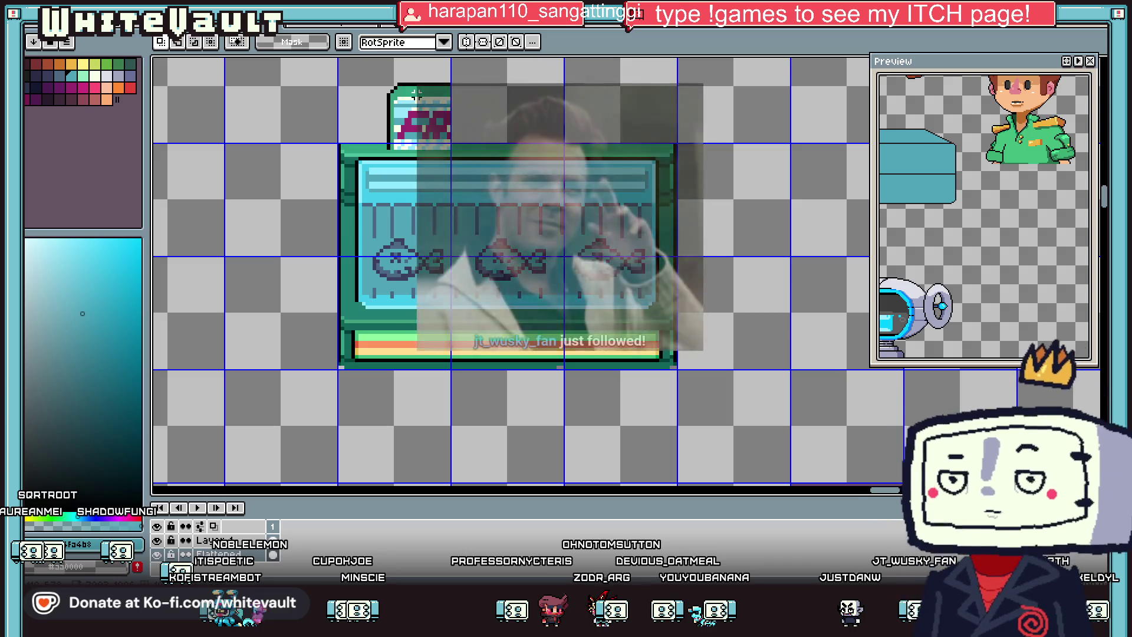
Step: Commit the sign piece above the tank and bring up the palette options menu
{"action": "key", "text": "Return"}
{"action": "scroll", "coordinate": [419, 94], "scroll_direction": "up", "scroll_amount": 1}
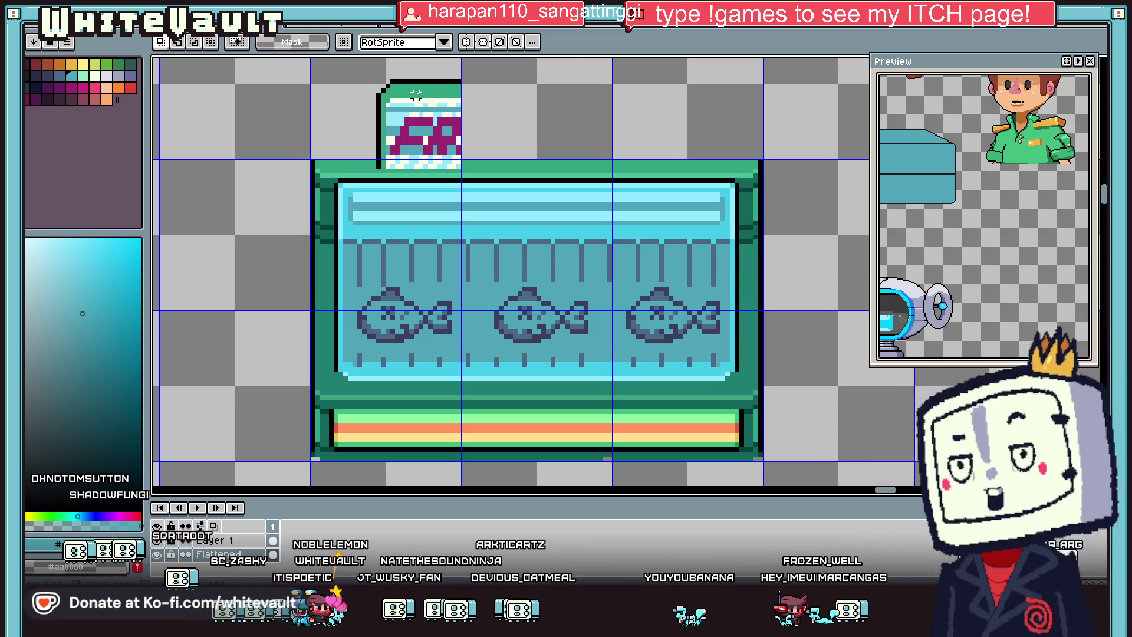
{"action": "left_click", "coordinate": [67, 42]}
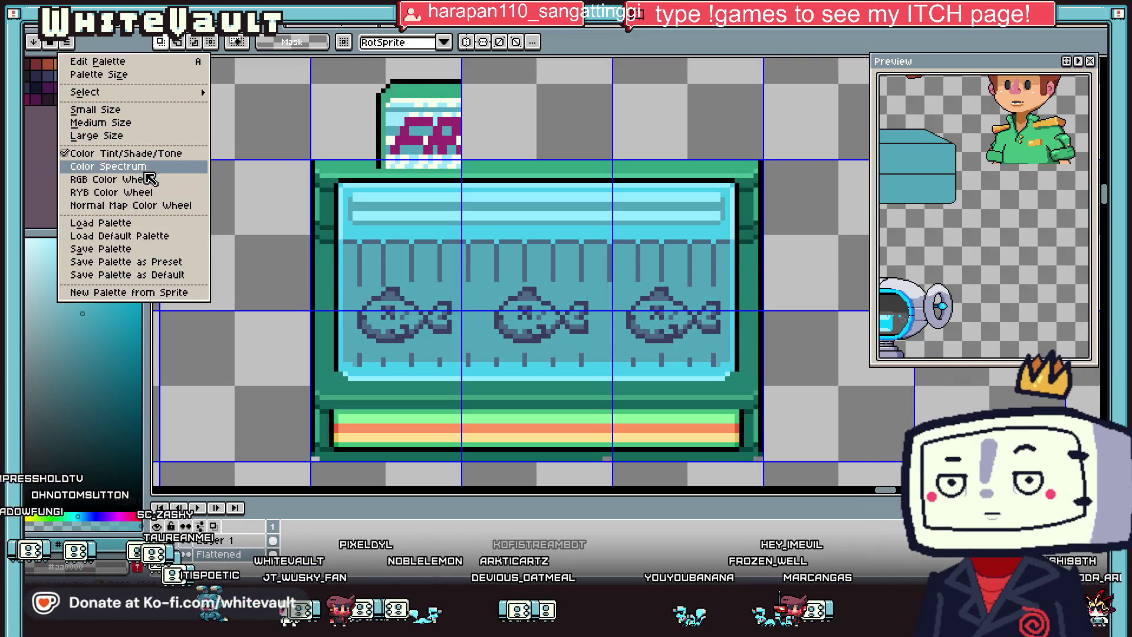
Step: Switch the colour picker to the Normal Map Color Wheel
{"action": "left_click", "coordinate": [175, 205]}
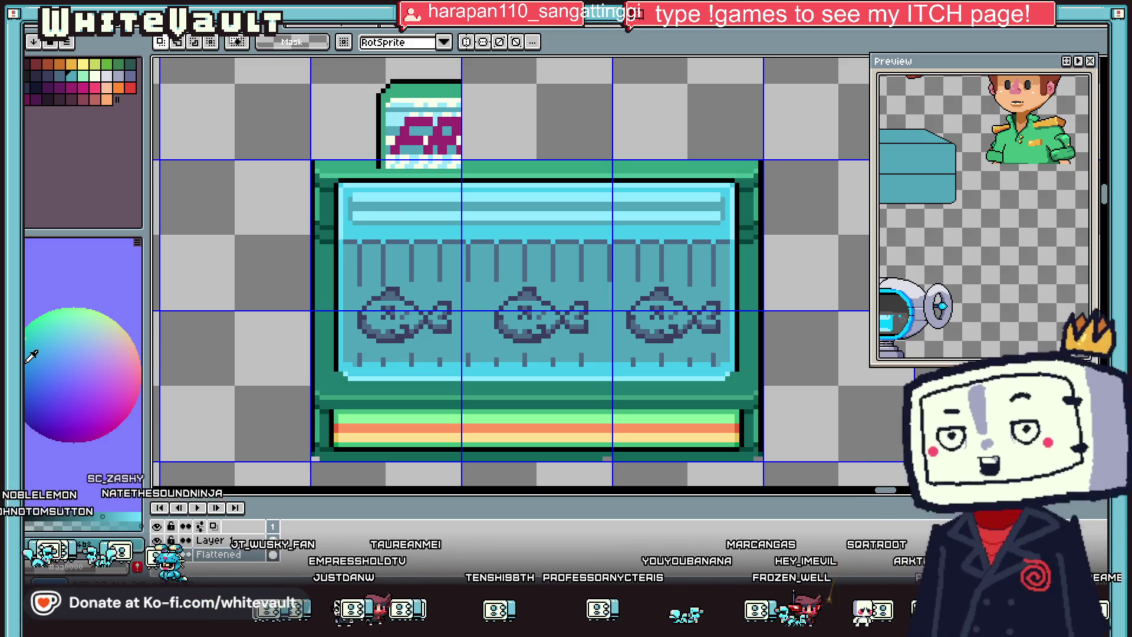
{"action": "scroll", "coordinate": [472, 146], "scroll_direction": "down", "scroll_amount": 2}
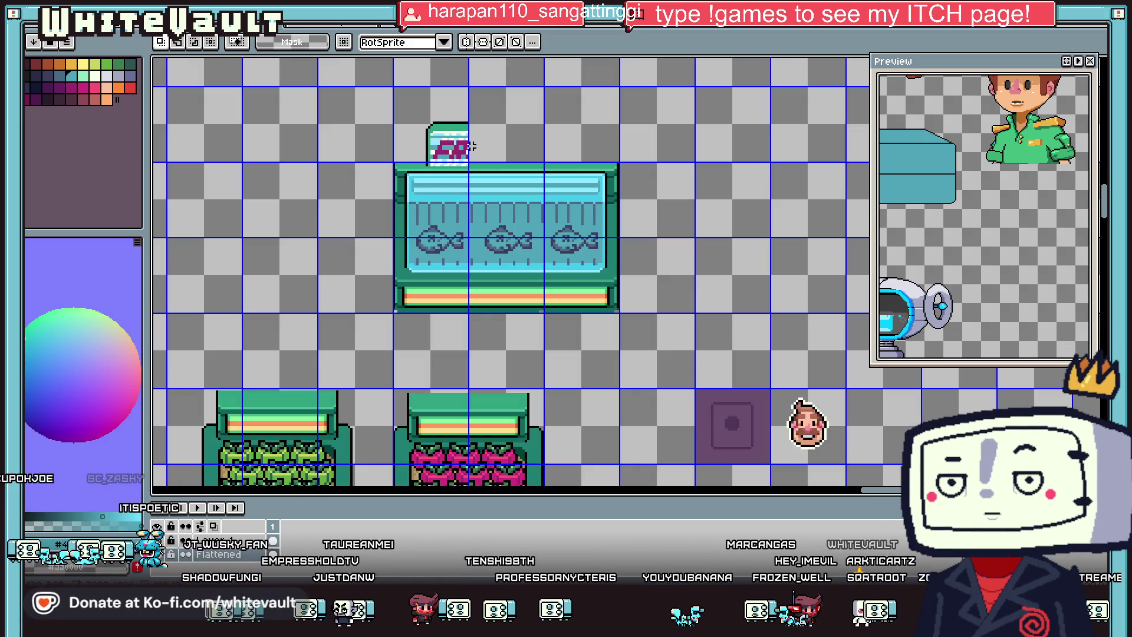
Step: Place a second copy of the sign piece atop the tank's right side
{"action": "scroll", "coordinate": [439, 106], "scroll_direction": "up", "scroll_amount": 2}
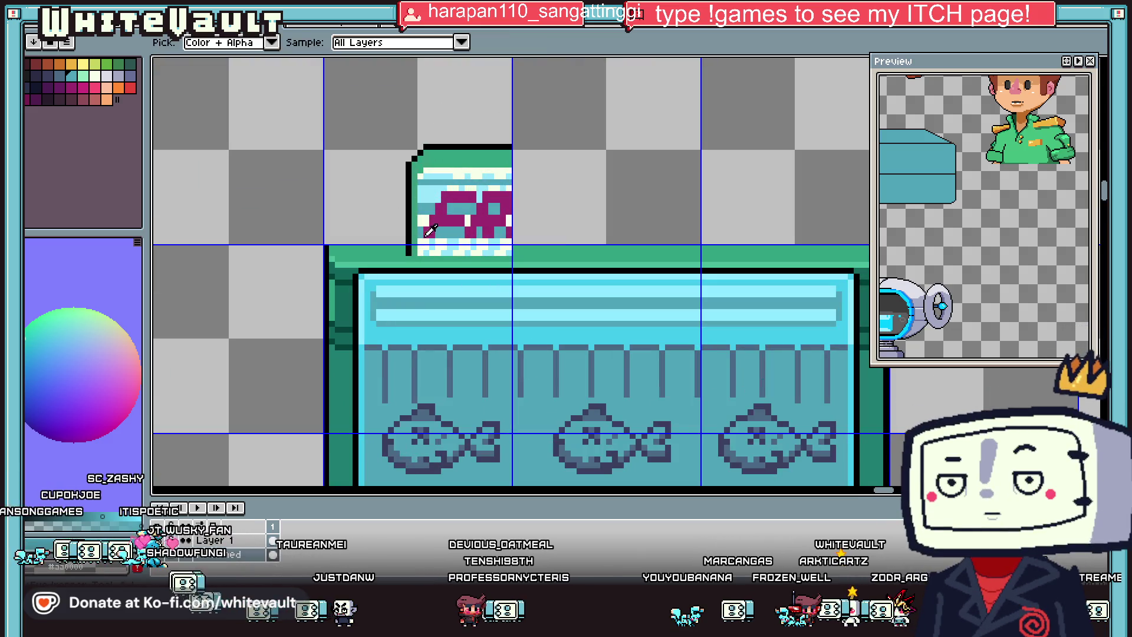
{"action": "scroll", "coordinate": [430, 230], "scroll_direction": "up", "scroll_amount": 1}
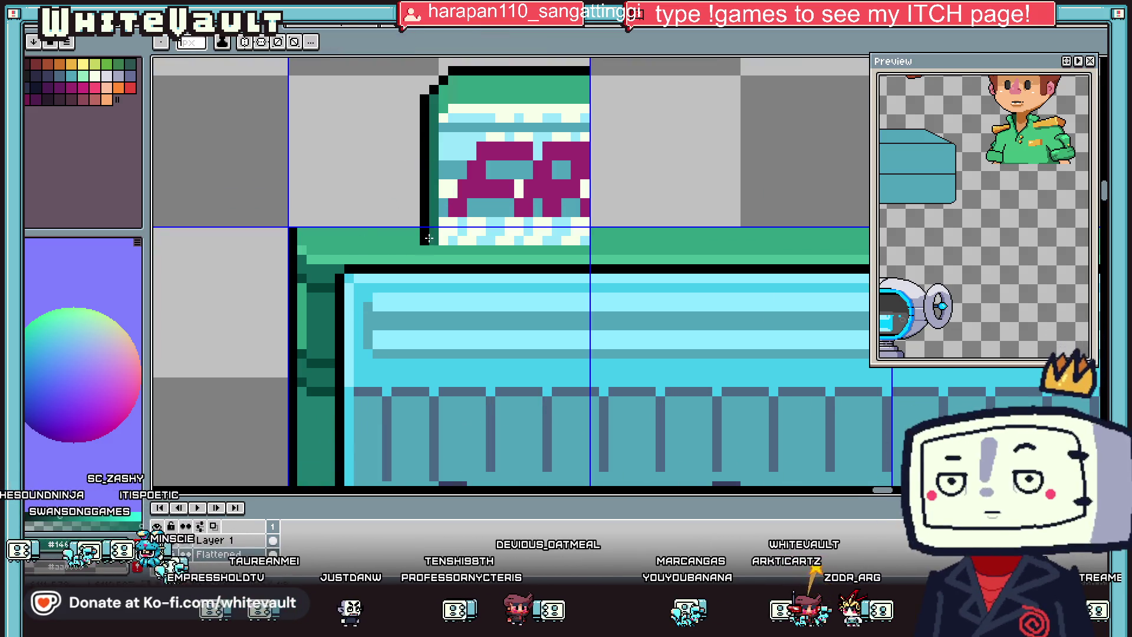
{"action": "scroll", "coordinate": [459, 177], "scroll_direction": "down", "scroll_amount": 1}
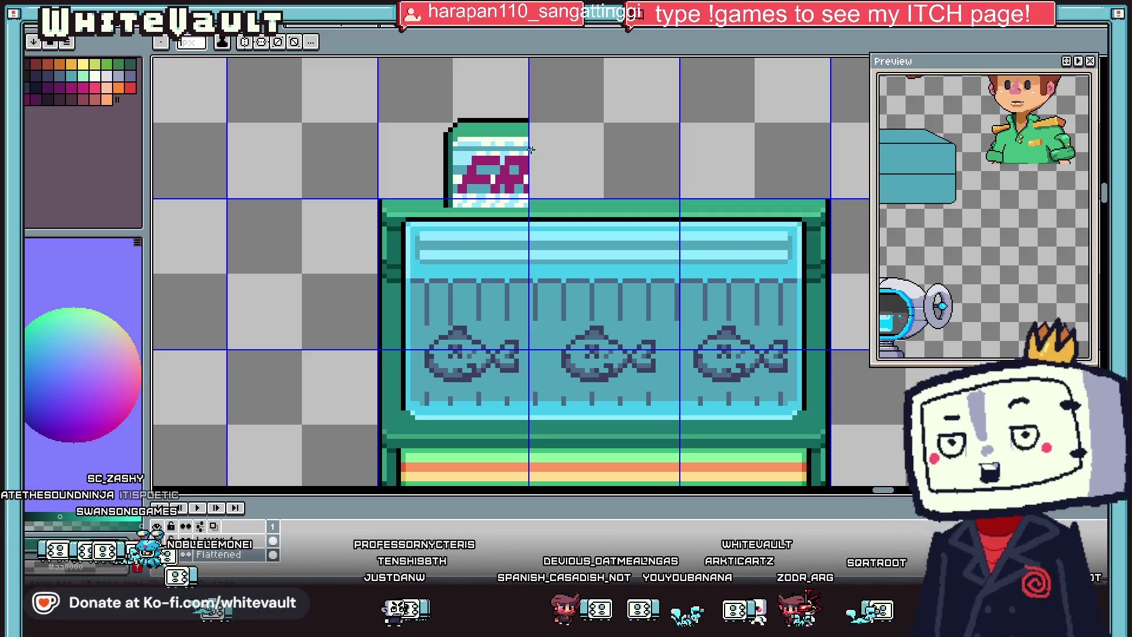
{"action": "key", "text": "m"}
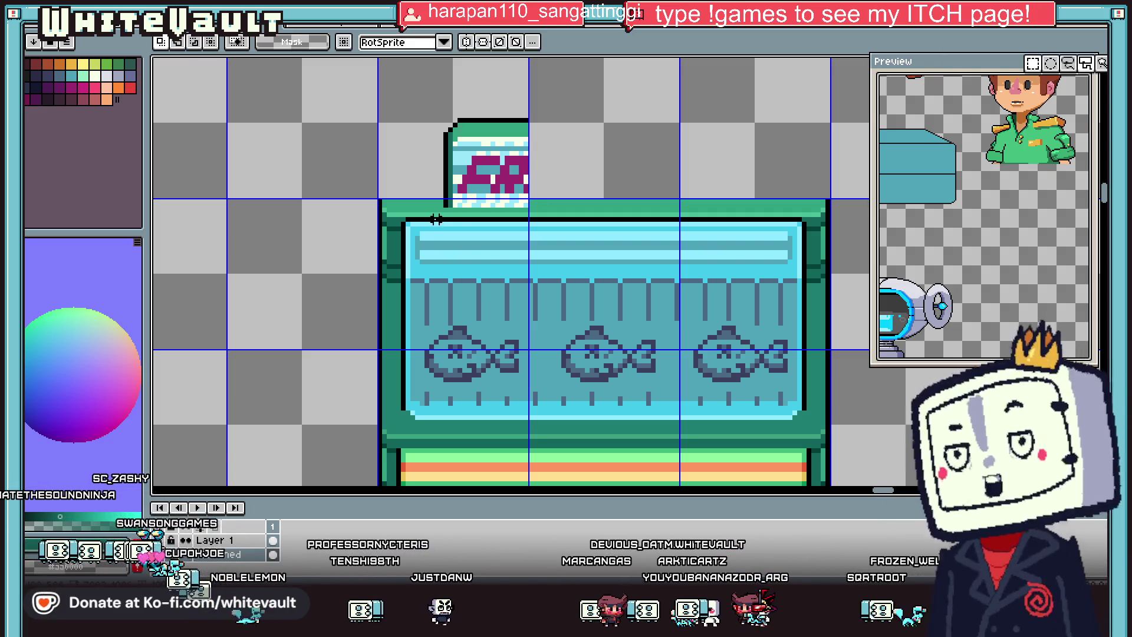
{"action": "left_click_drag", "start_coordinate": [381, 111], "coordinate": [514, 220]}
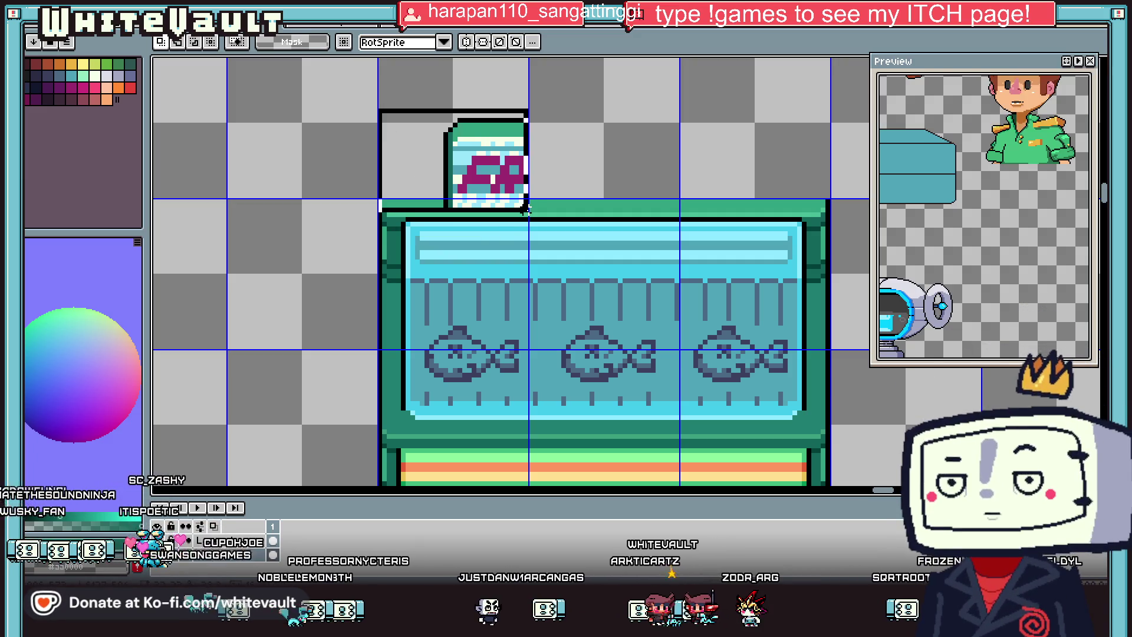
{"action": "scroll", "coordinate": [524, 221], "scroll_direction": "down", "scroll_amount": 1}
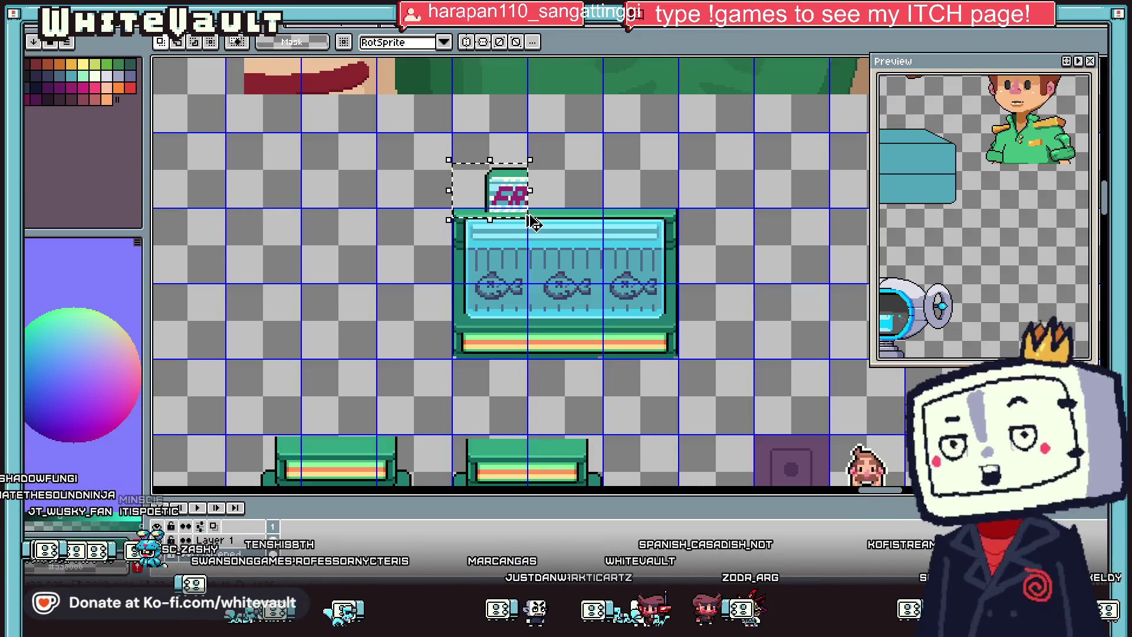
{"action": "left_click_drag", "start_coordinate": [534, 223], "coordinate": [664, 215]}
{"action": "scroll", "coordinate": [554, 190], "scroll_direction": "up", "scroll_amount": 1}
{"action": "key", "text": "Return"}
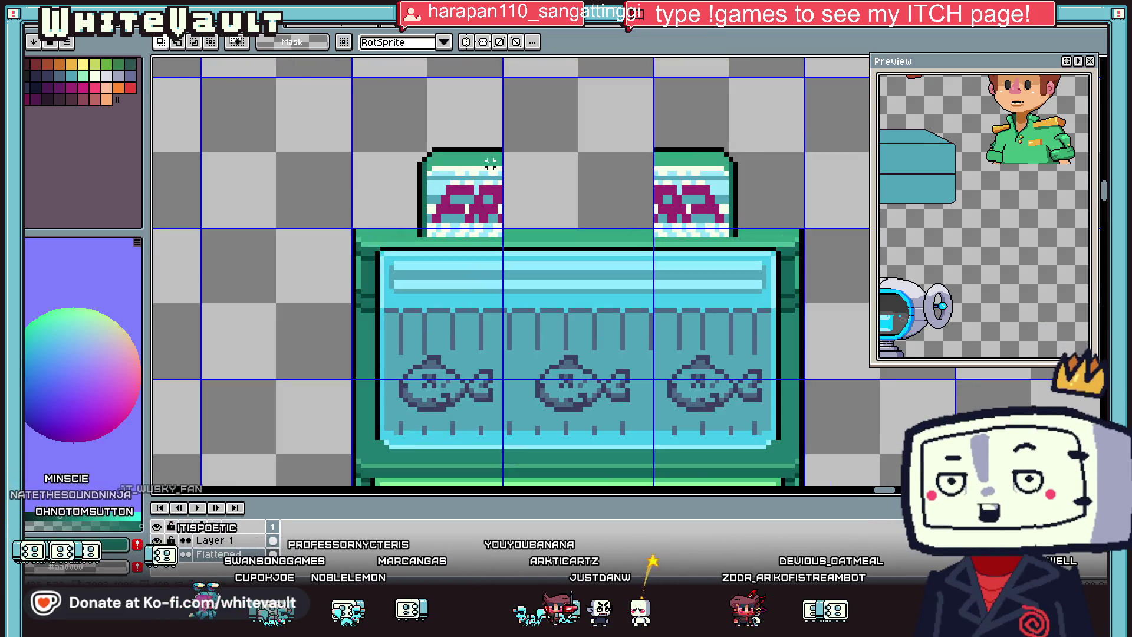
Step: Stretch a thin column from the topper's left edge across the whole top
{"action": "mouse_move", "coordinate": [437, 145]}
{"action": "left_mouse_down"}
{"action": "mouse_move", "coordinate": [436, 174]}
{"action": "mouse_move", "coordinate": [568, 199]}
{"action": "left_mouse_up"}
{"action": "key", "text": "Return"}
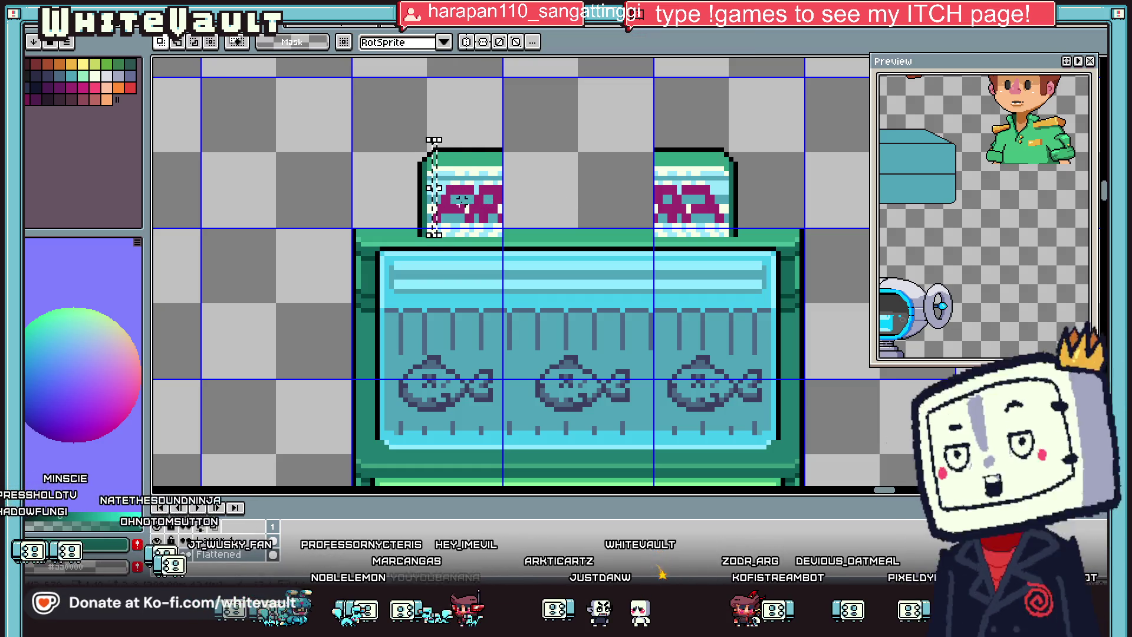
{"action": "left_click_drag", "start_coordinate": [445, 188], "coordinate": [725, 209]}
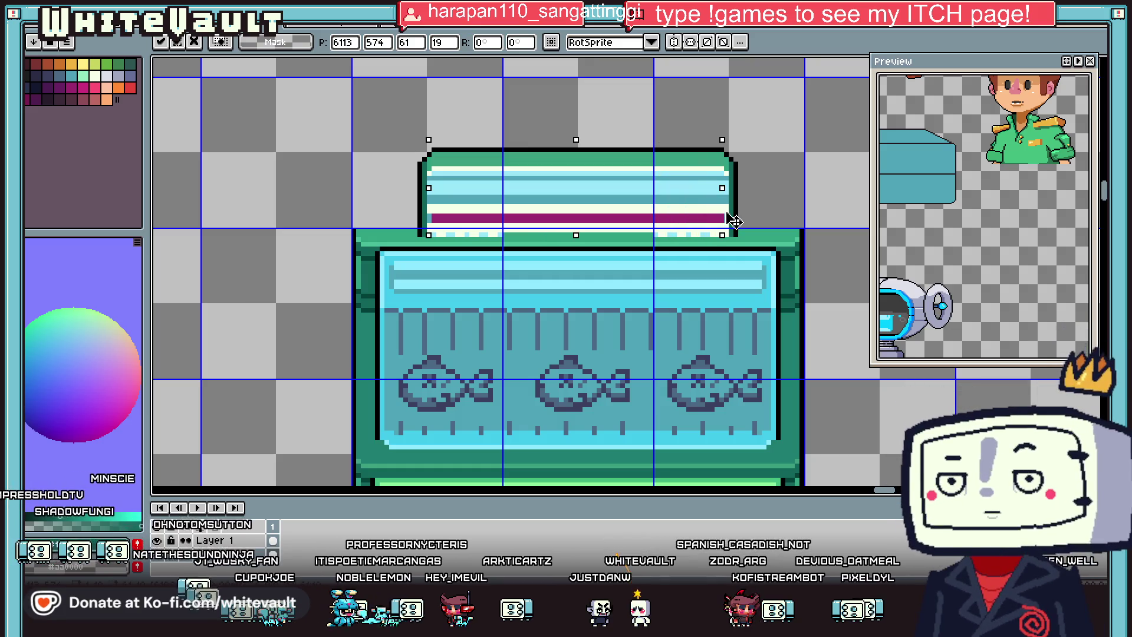
Step: Stretch one light stripe down over the purple band for a plain pale-cyan topper
{"action": "key", "text": "Return"}
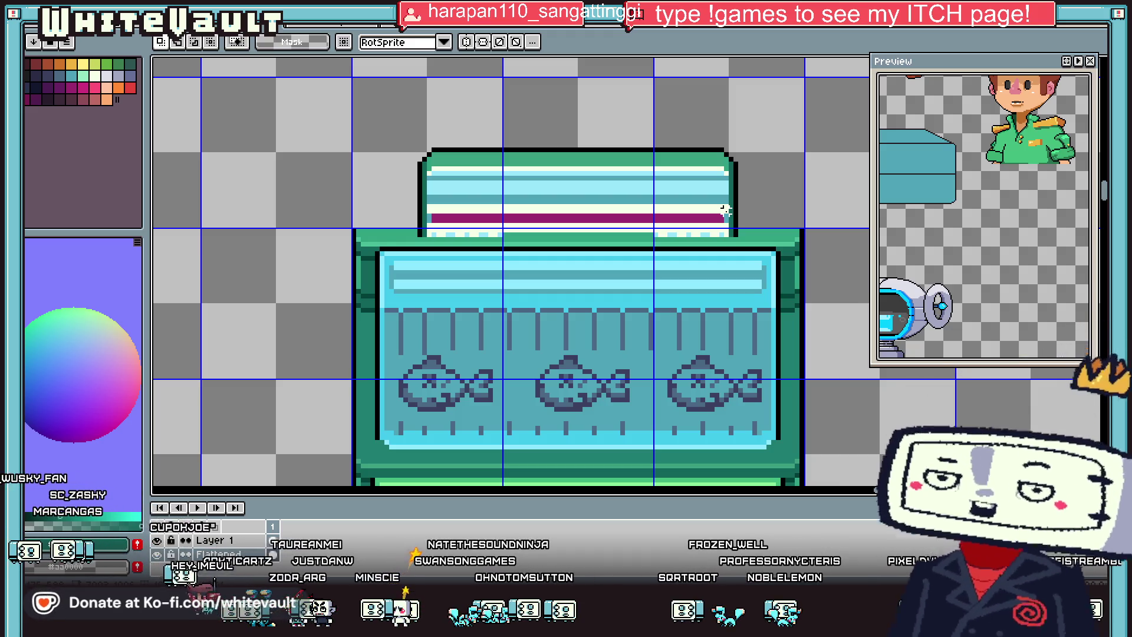
{"action": "scroll", "coordinate": [383, 177], "scroll_direction": "up", "scroll_amount": 1}
{"action": "scroll", "coordinate": [434, 197], "scroll_direction": "down", "scroll_amount": 1}
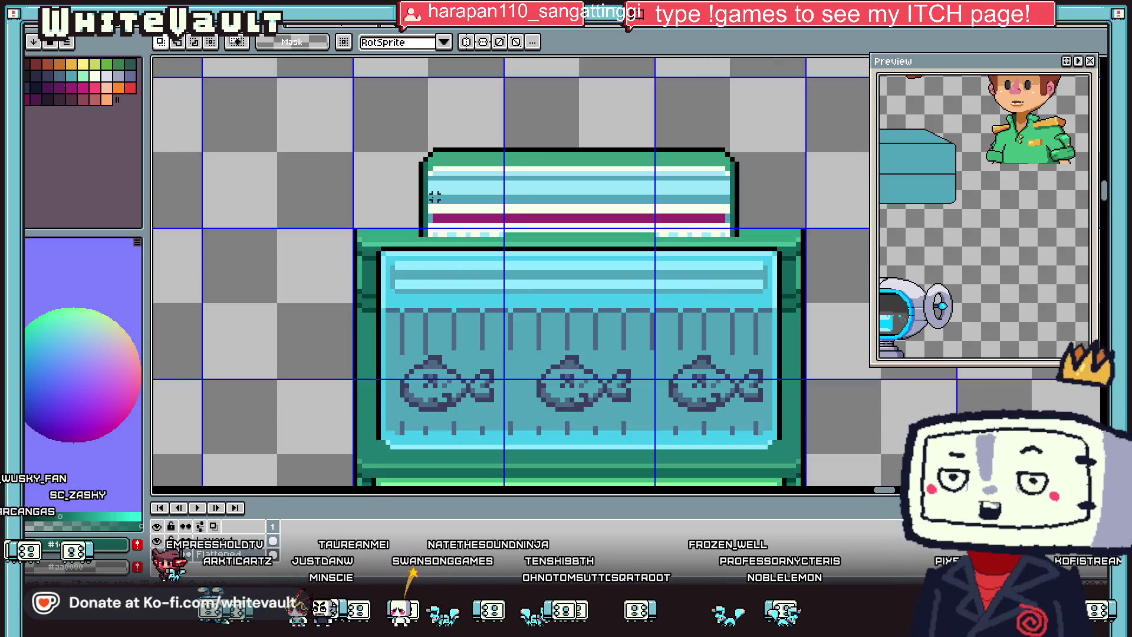
{"action": "left_click_drag", "start_coordinate": [416, 187], "coordinate": [761, 189]}
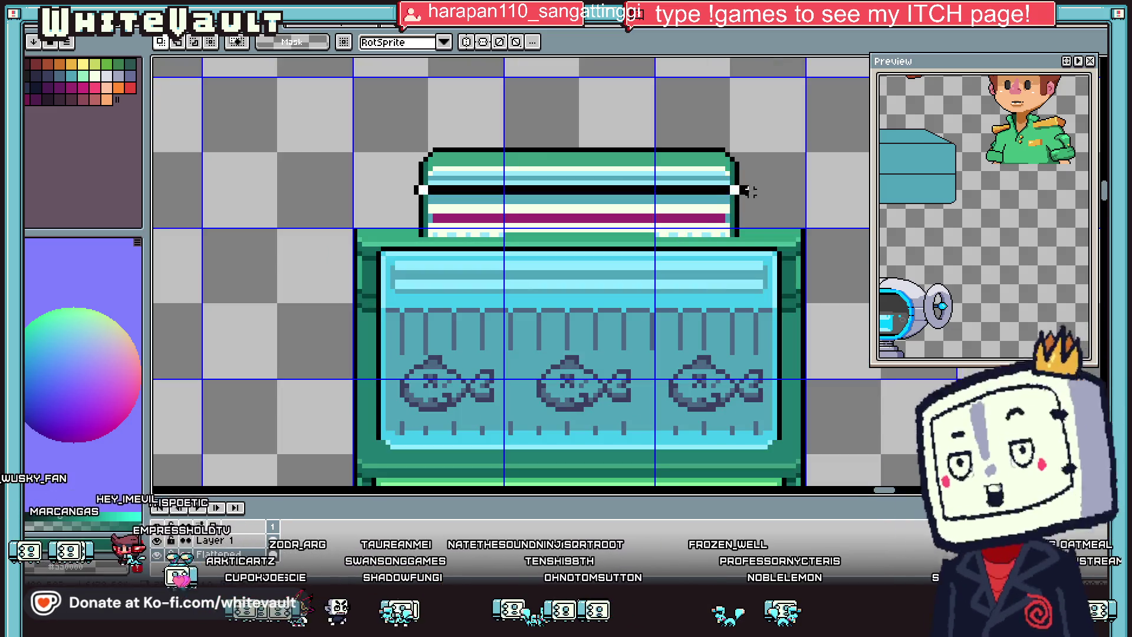
{"action": "left_click_drag", "start_coordinate": [587, 187], "coordinate": [602, 242]}
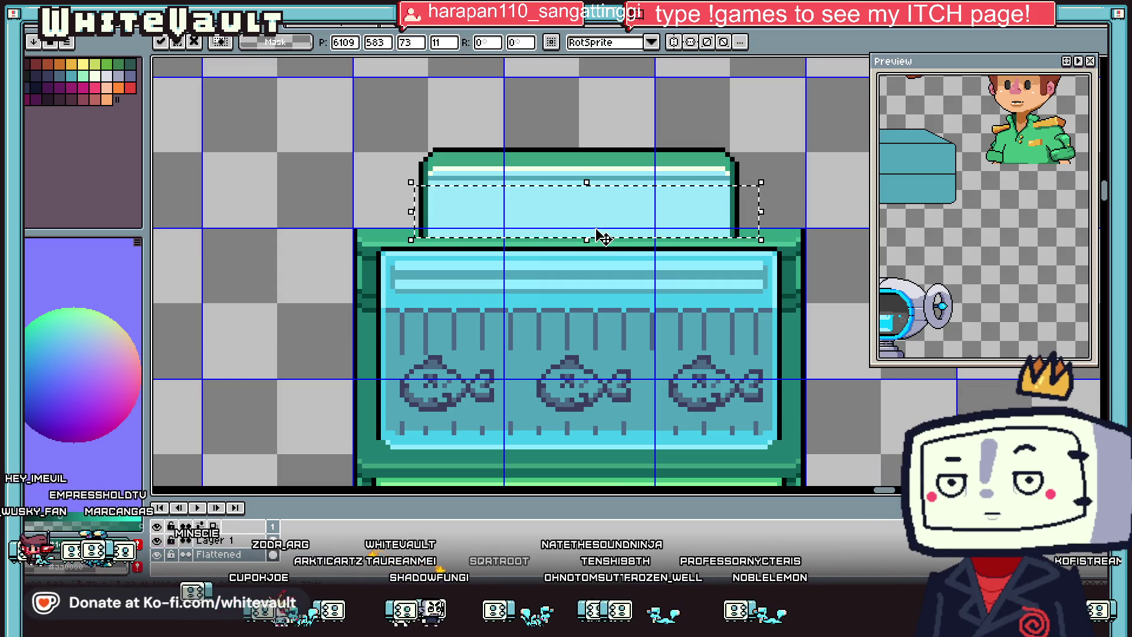
{"action": "left_click", "coordinate": [764, 125]}
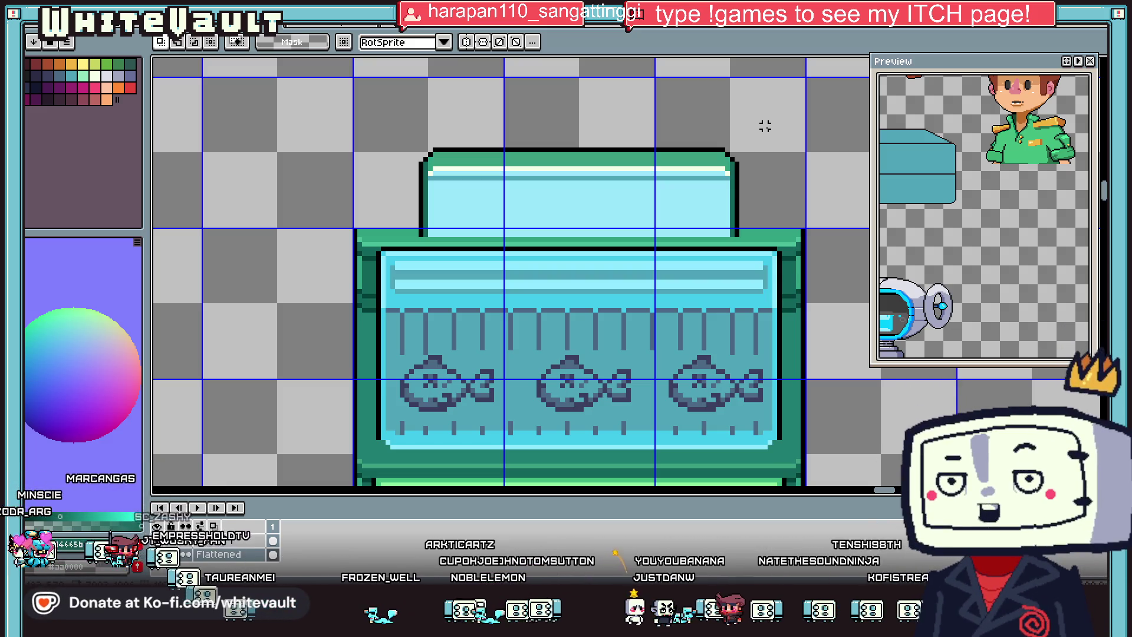
Step: Eyedrop the orange colour from the sprite sheet
{"action": "key", "text": "i"}
{"action": "scroll", "coordinate": [528, 156], "scroll_direction": "down", "scroll_amount": 2}
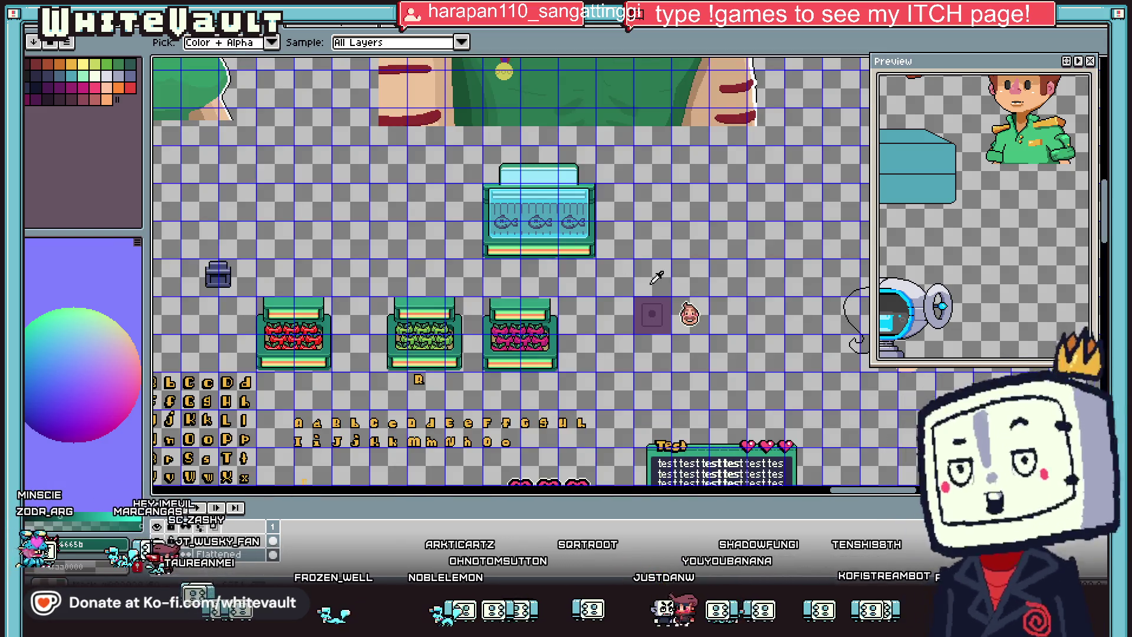
{"action": "scroll", "coordinate": [525, 149], "scroll_direction": "up", "scroll_amount": 2}
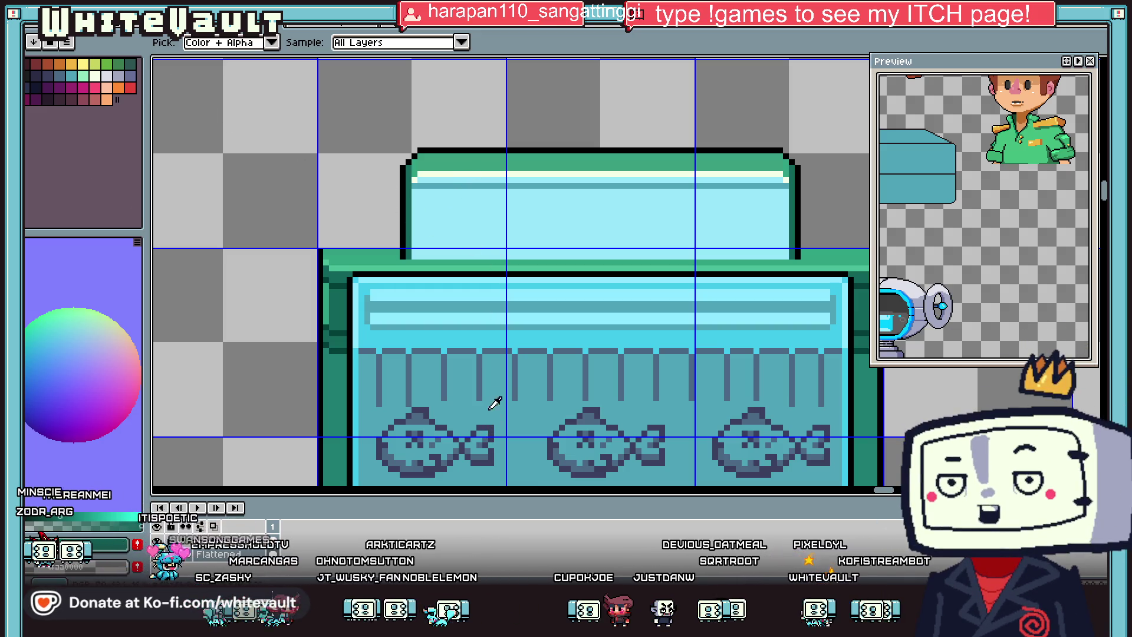
{"action": "scroll", "coordinate": [492, 218], "scroll_direction": "down", "scroll_amount": 2}
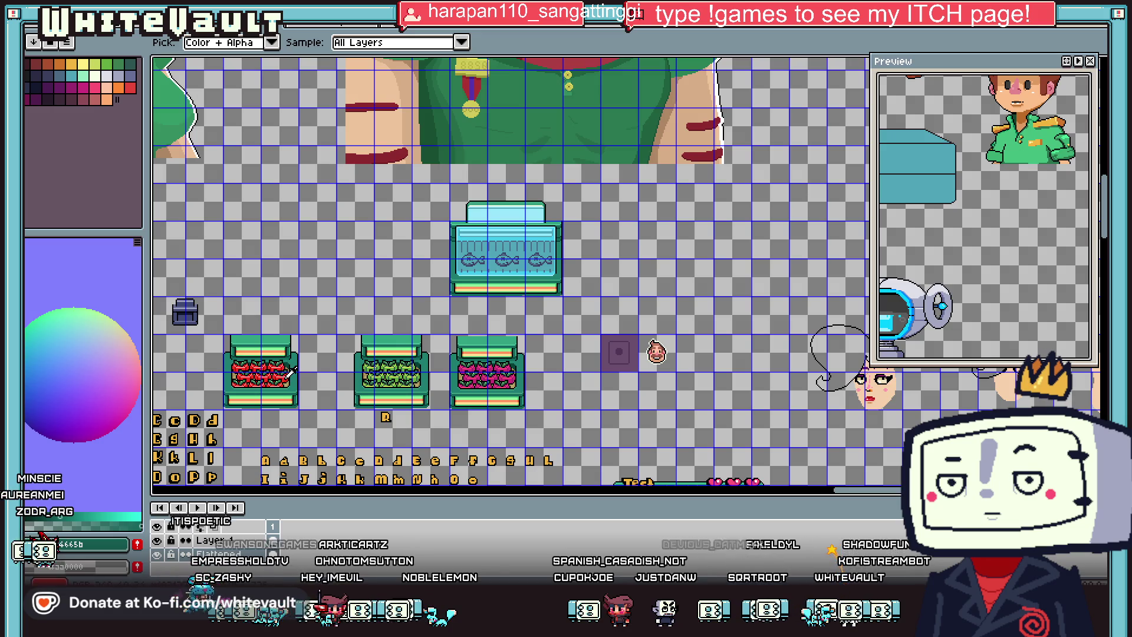
{"action": "left_click", "coordinate": [495, 216]}
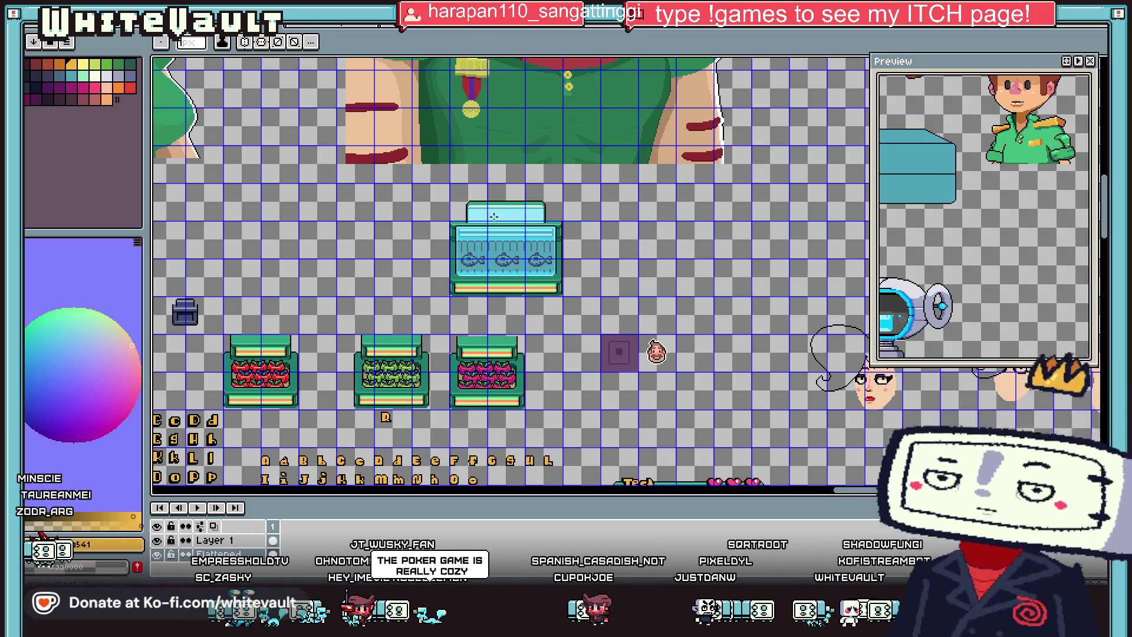
{"action": "scroll", "coordinate": [495, 217], "scroll_direction": "up", "scroll_amount": 2}
{"action": "scroll", "coordinate": [467, 222], "scroll_direction": "up", "scroll_amount": 2}
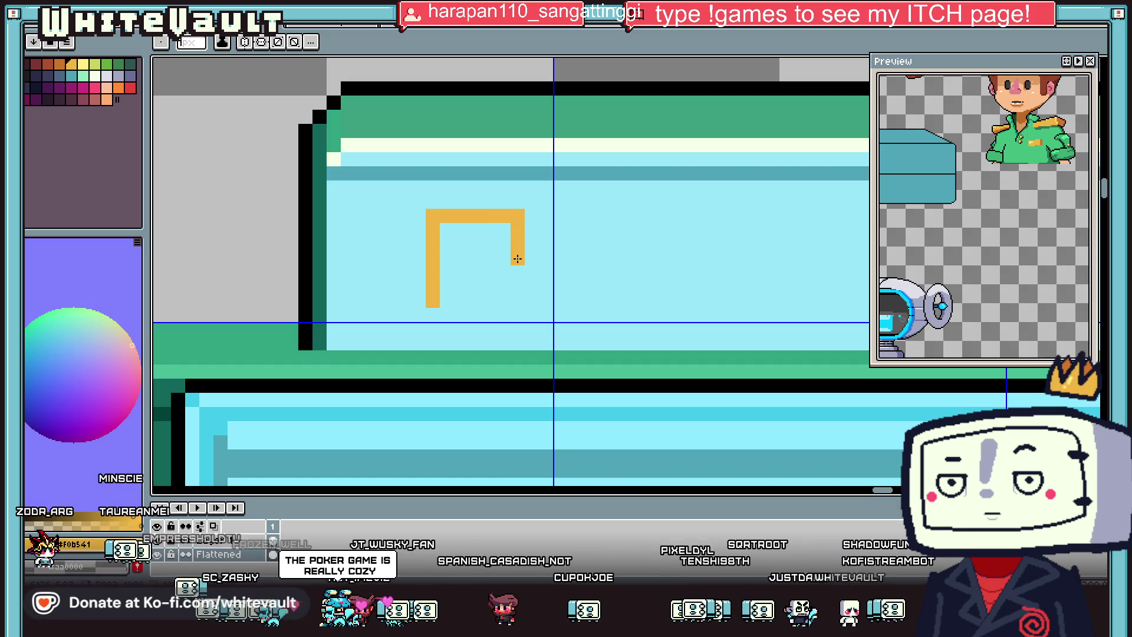
Step: Draw an orange pixel F on the topper's left and paint out its stray hook
{"action": "left_click_drag", "start_coordinate": [444, 293], "coordinate": [440, 329]}
{"action": "left_click", "coordinate": [461, 286]}
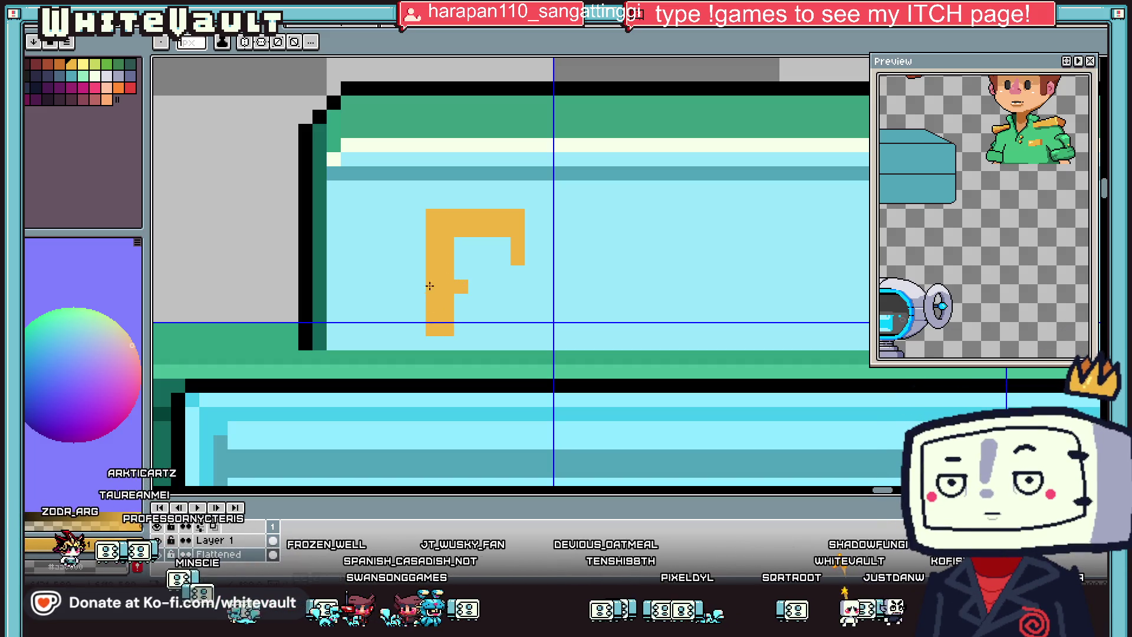
{"action": "left_click_drag", "start_coordinate": [430, 286], "coordinate": [489, 286]}
{"action": "key", "text": "alt"}
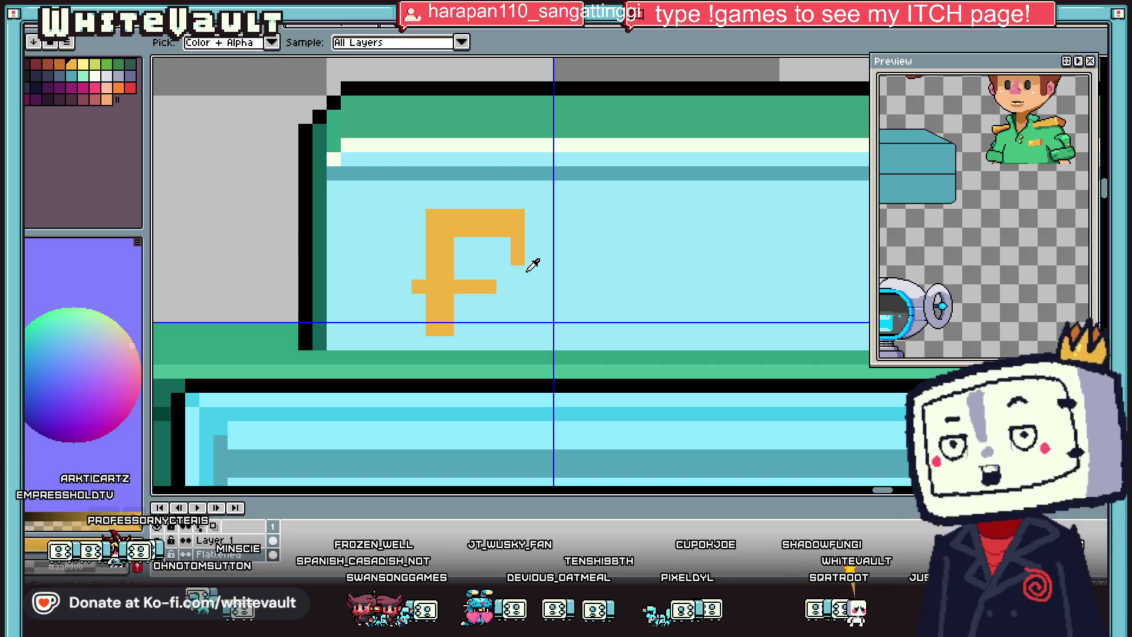
{"action": "left_click_drag", "start_coordinate": [515, 245], "coordinate": [515, 260]}
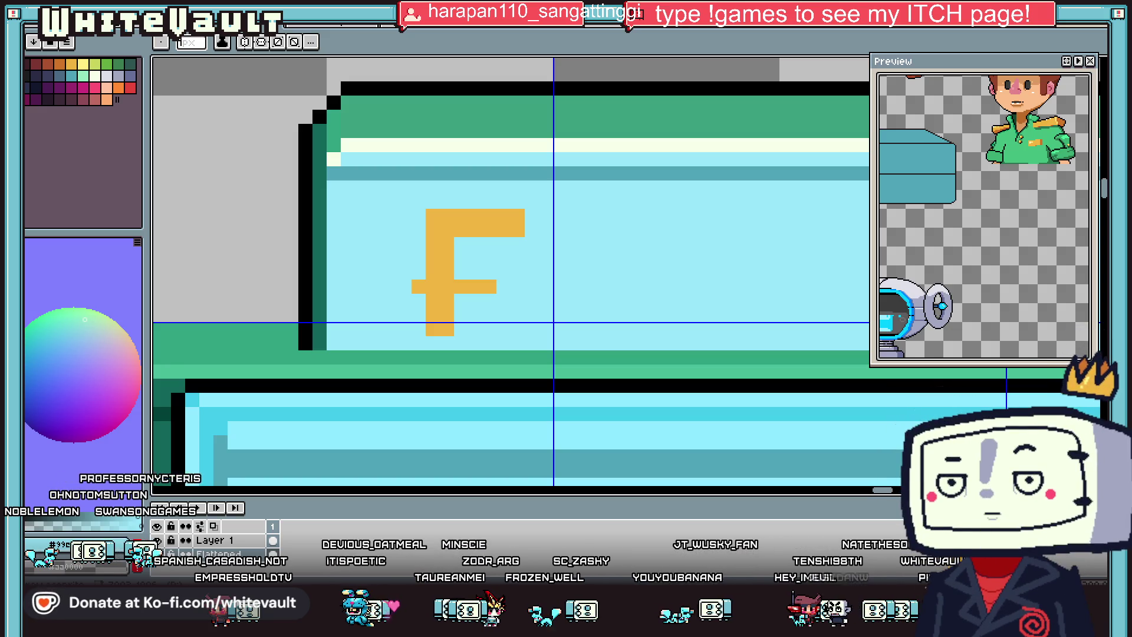
{"action": "left_click", "coordinate": [33, 41]}
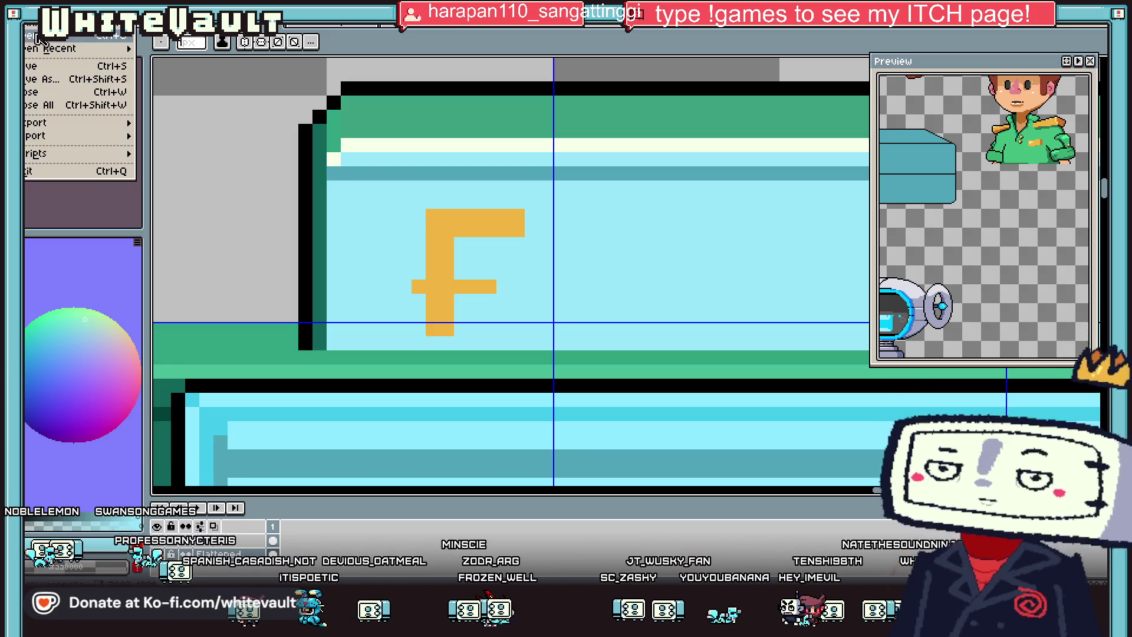
Step: Create a new blank sprite and paste in the sketch photo
{"action": "left_click", "coordinate": [35, 109]}
{"action": "left_click", "coordinate": [547, 400]}
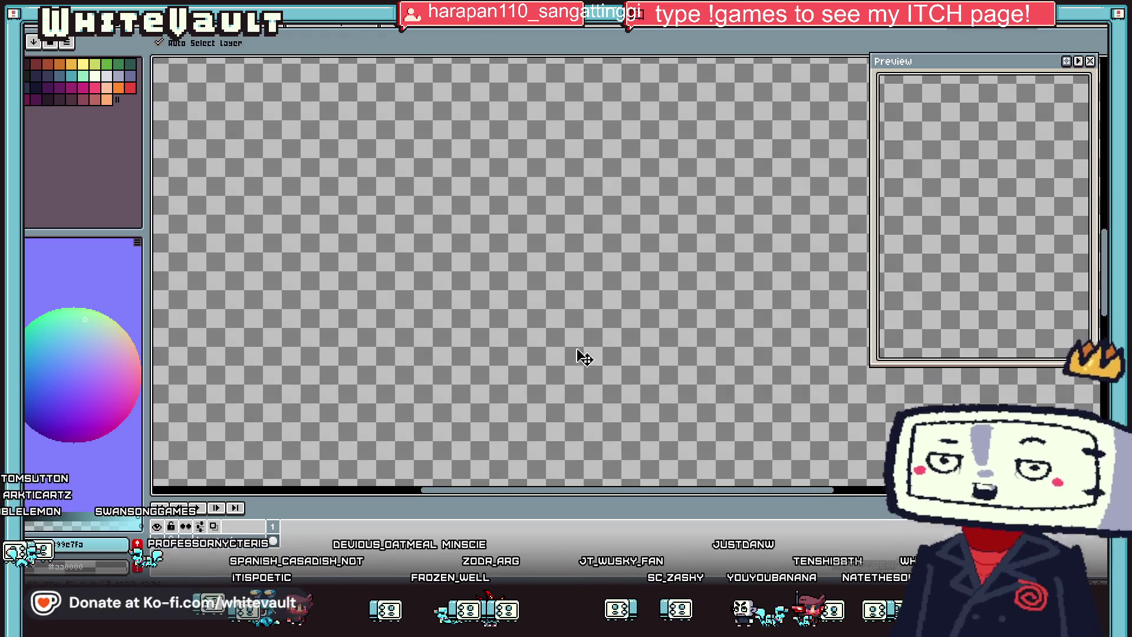
{"action": "key", "text": "ctrl+v"}
{"action": "scroll", "coordinate": [576, 321], "scroll_direction": "down", "scroll_amount": 2}
{"action": "scroll", "coordinate": [576, 321], "scroll_direction": "down", "scroll_amount": 1}
{"action": "left_click", "coordinate": [786, 301]}
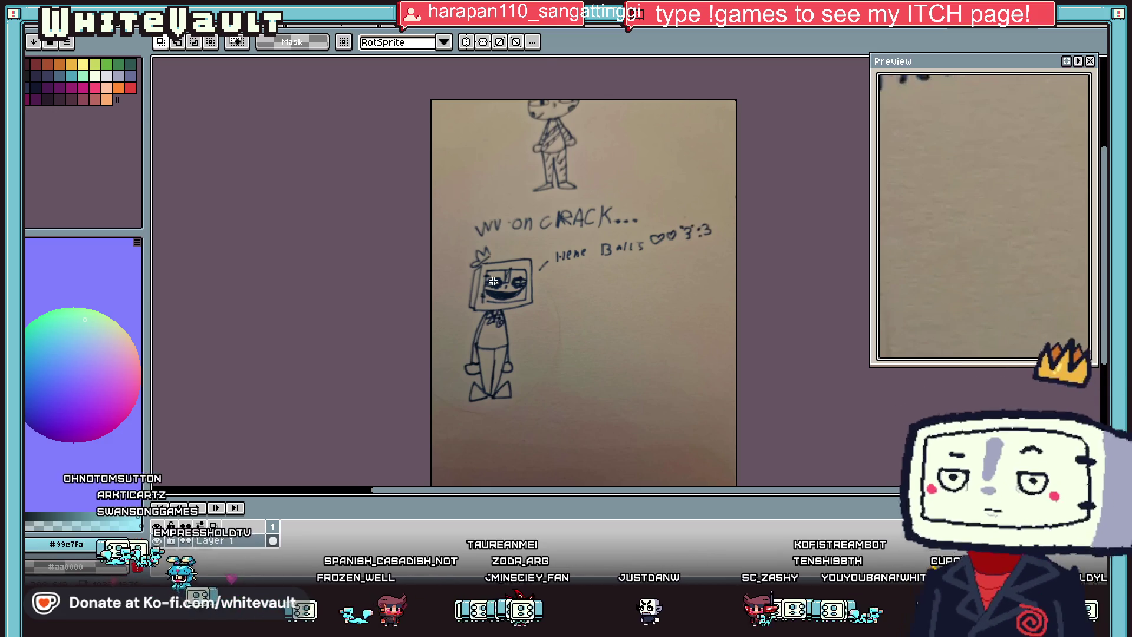
{"action": "scroll", "coordinate": [470, 294], "scroll_direction": "up", "scroll_amount": 1}
{"action": "scroll", "coordinate": [481, 277], "scroll_direction": "up", "scroll_amount": 1}
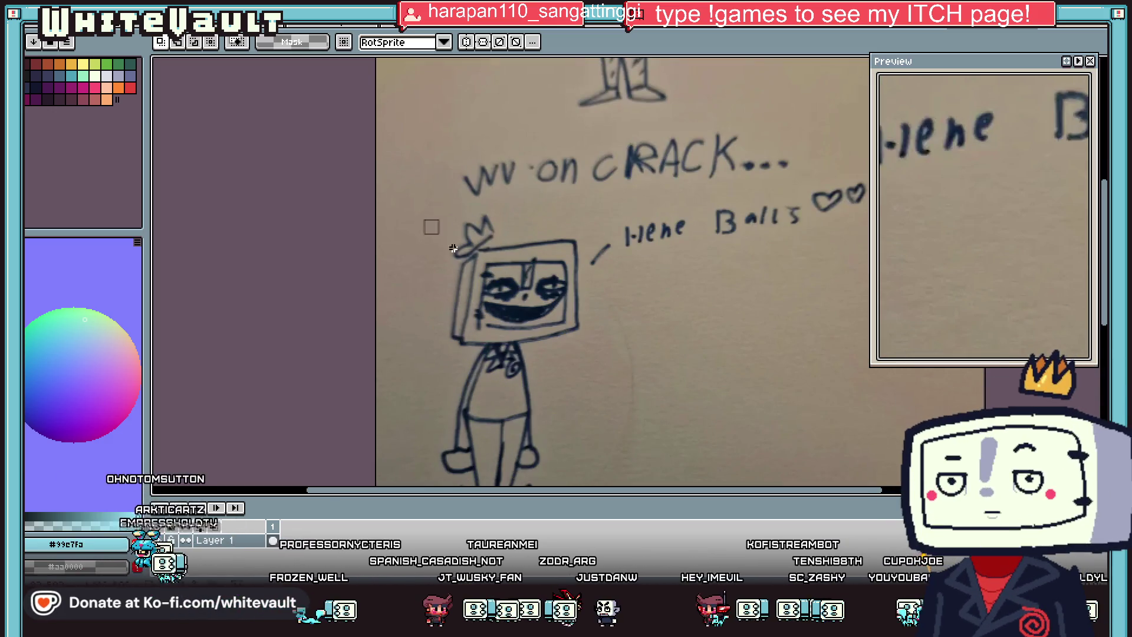
Step: Select around the robot's head, clear it, and return to the fish kiosk sheet
{"action": "left_click_drag", "start_coordinate": [424, 220], "coordinate": [600, 355]}
{"action": "left_click", "coordinate": [699, 380]}
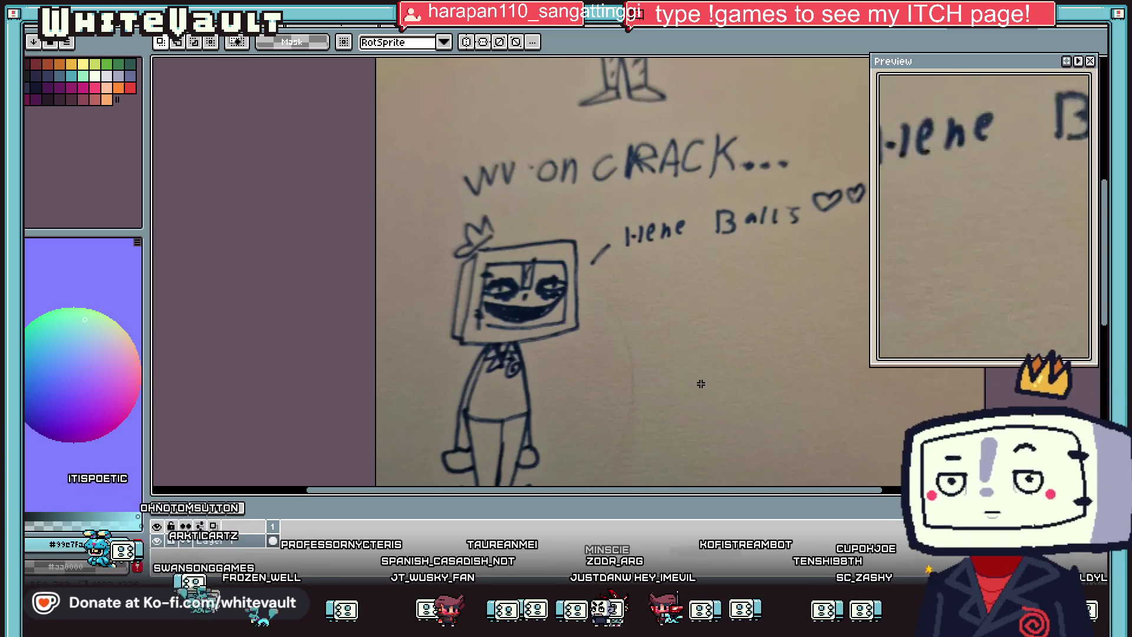
{"action": "scroll", "coordinate": [700, 381], "scroll_direction": "down", "scroll_amount": 2}
{"action": "scroll", "coordinate": [700, 365], "scroll_direction": "up", "scroll_amount": 1}
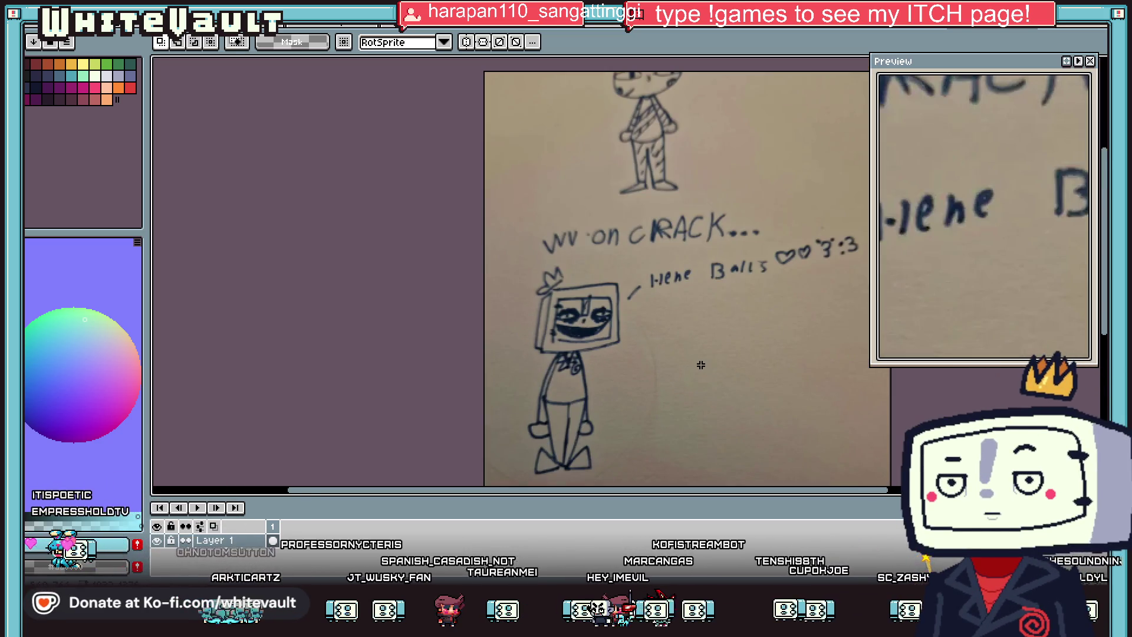
{"action": "key", "text": "ctrl+Tab"}
{"action": "key", "text": "ctrl+Tab"}
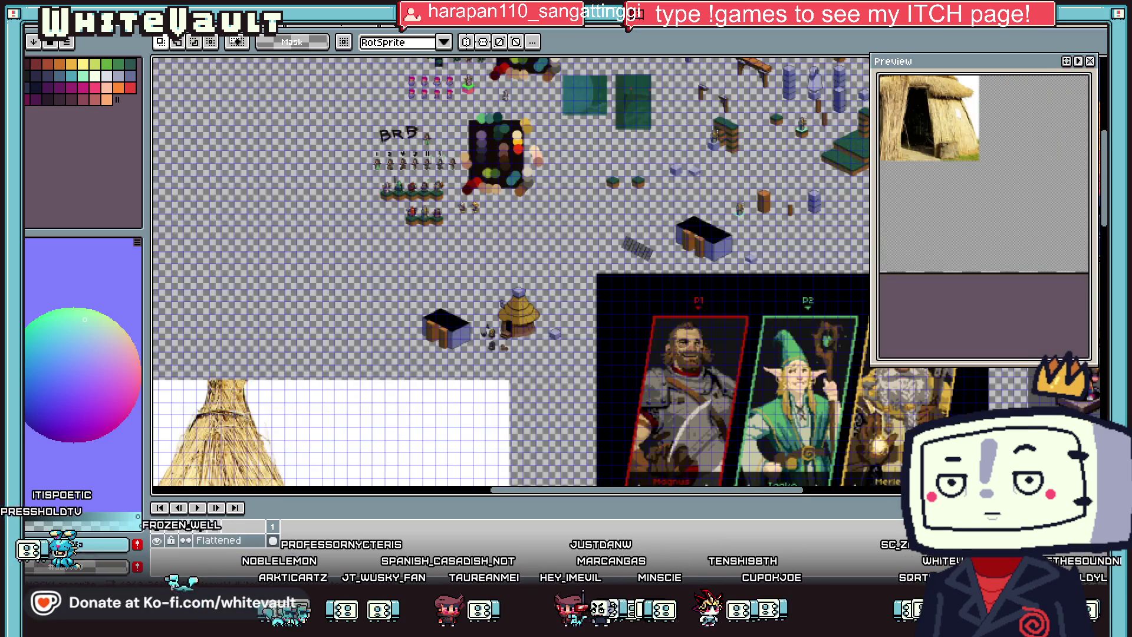
{"action": "key", "text": "ctrl+Tab"}
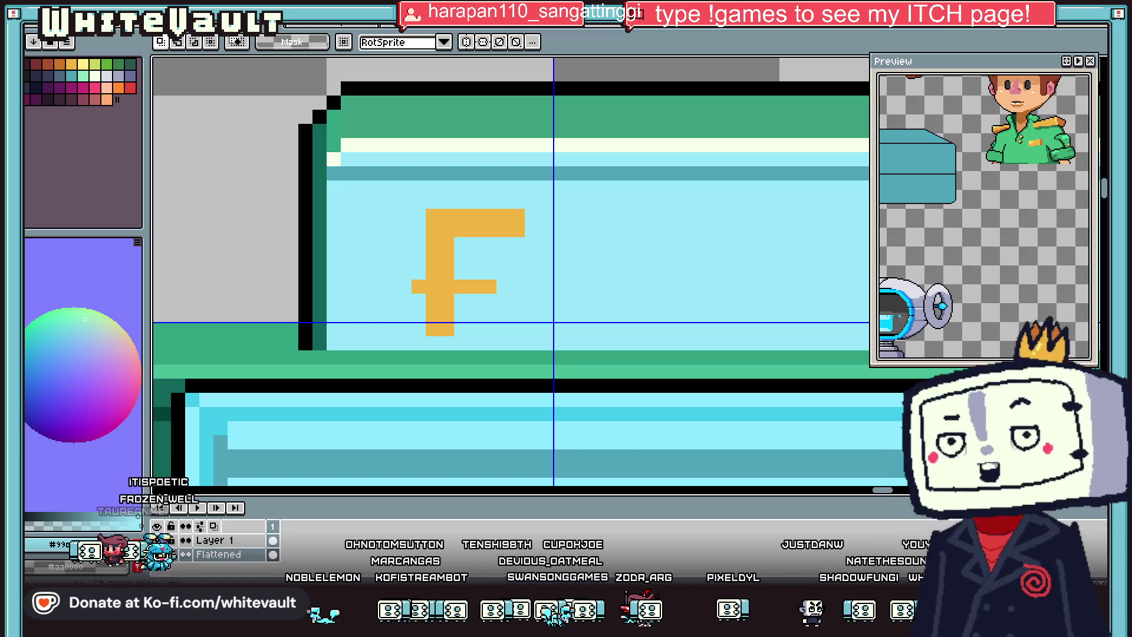
Step: Add an orange pixel to the F's top bar and repaint a stray F pixel light blue
{"action": "scroll", "coordinate": [441, 253], "scroll_direction": "down", "scroll_amount": 3}
{"action": "key", "text": "i"}
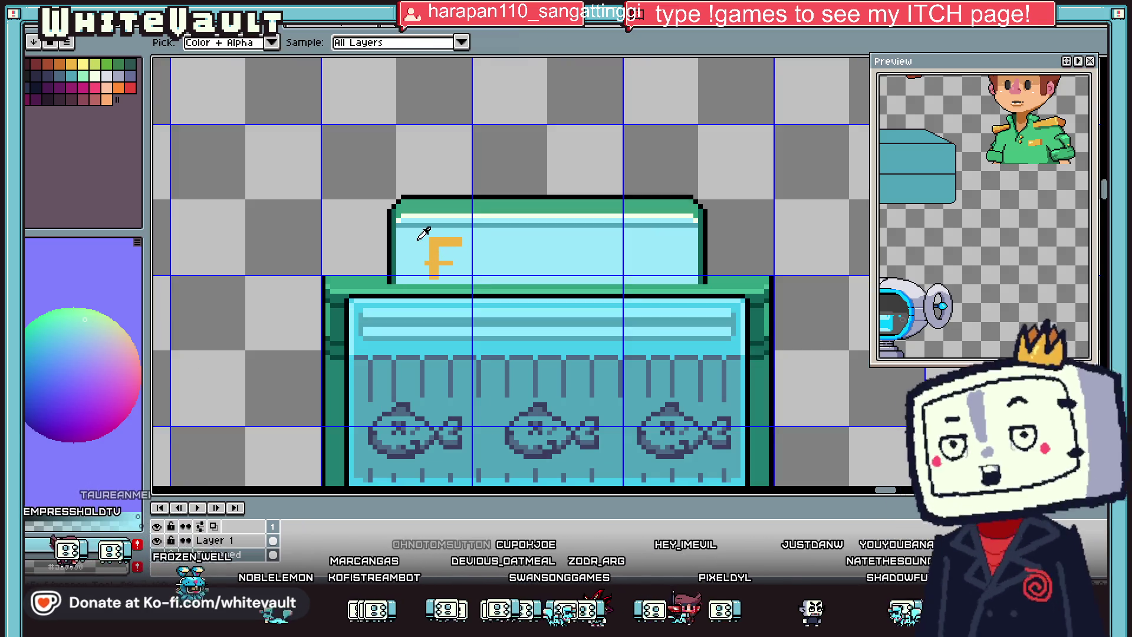
{"action": "scroll", "coordinate": [434, 240], "scroll_direction": "up", "scroll_amount": 2}
{"action": "scroll", "coordinate": [448, 233], "scroll_direction": "up", "scroll_amount": 1}
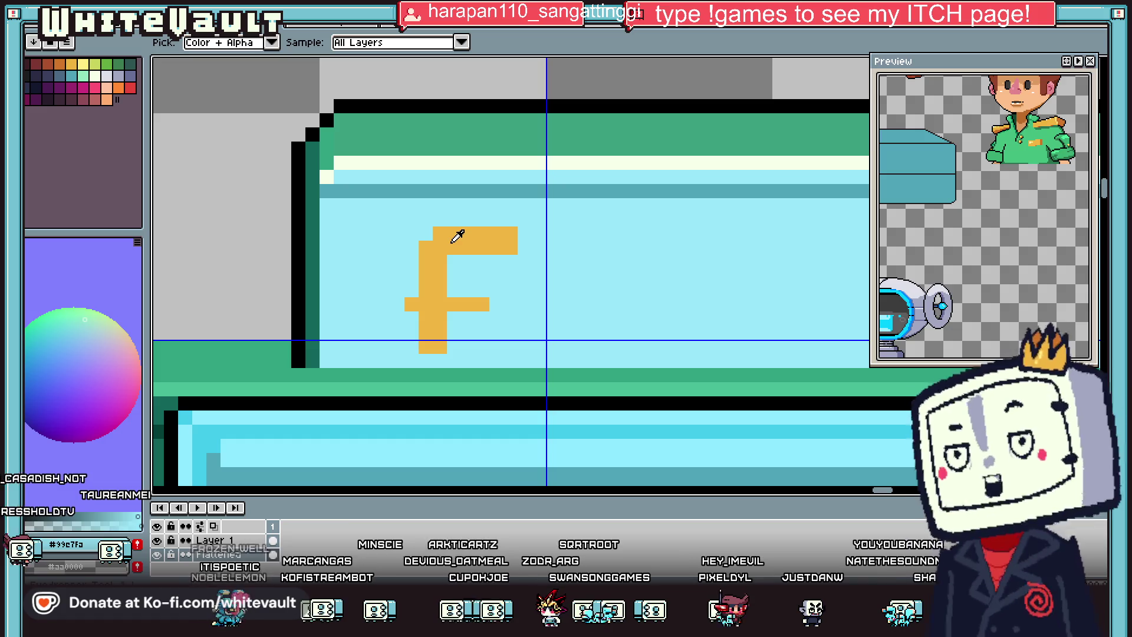
{"action": "key", "text": "b"}
{"action": "left_click", "coordinate": [491, 220]}
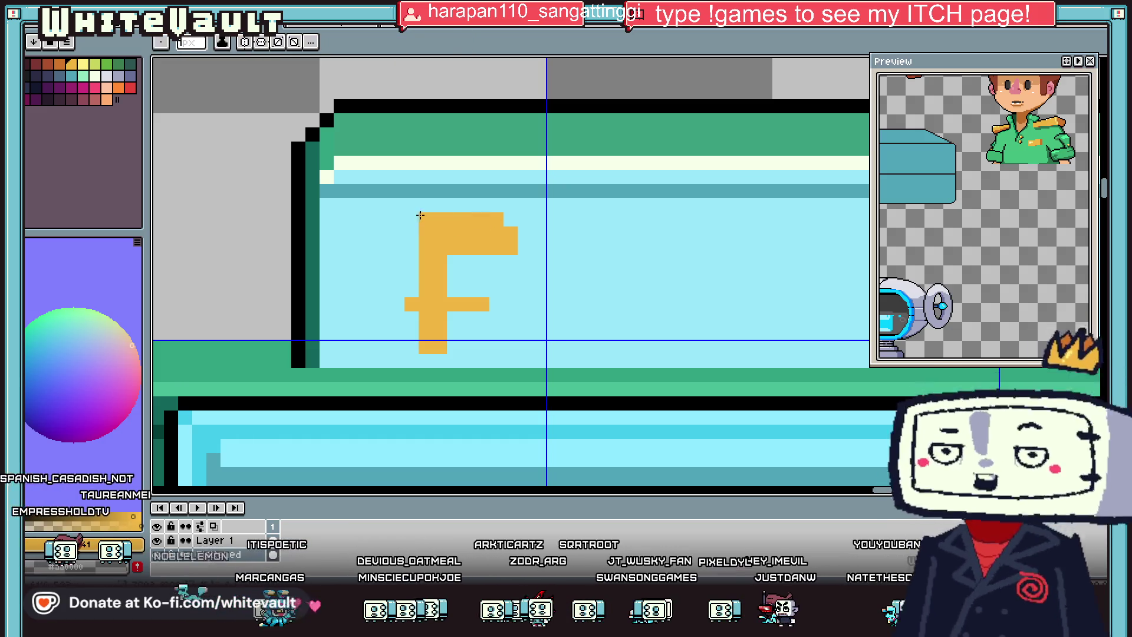
{"action": "left_click", "coordinate": [440, 247]}
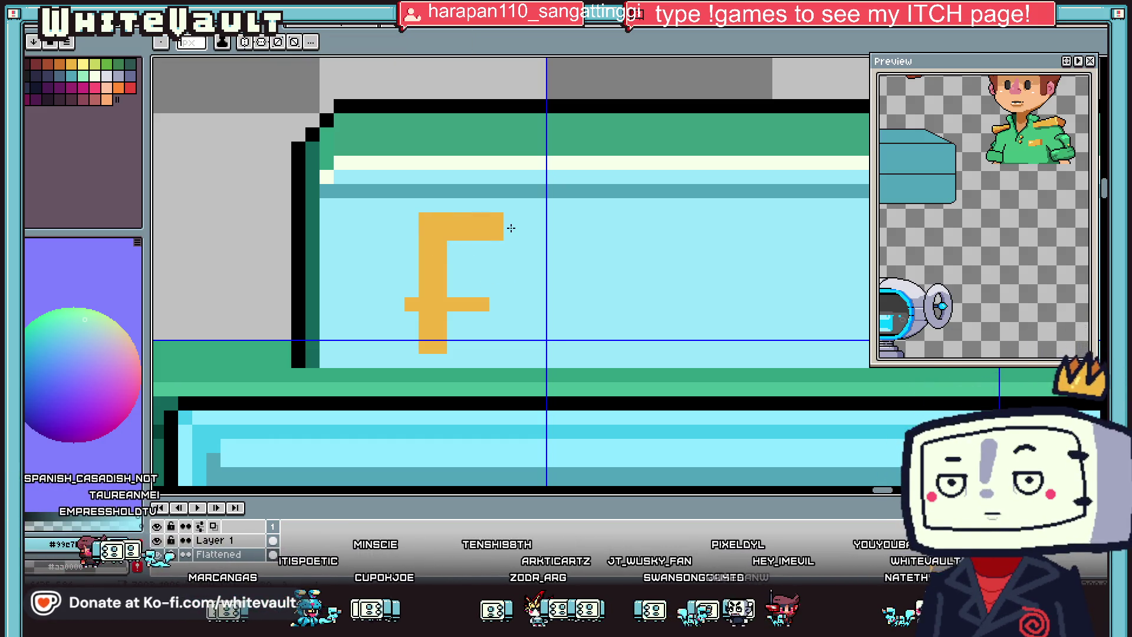
Step: Sample the letter's orange from the canvas as the drawing colour
{"action": "key", "text": "i"}
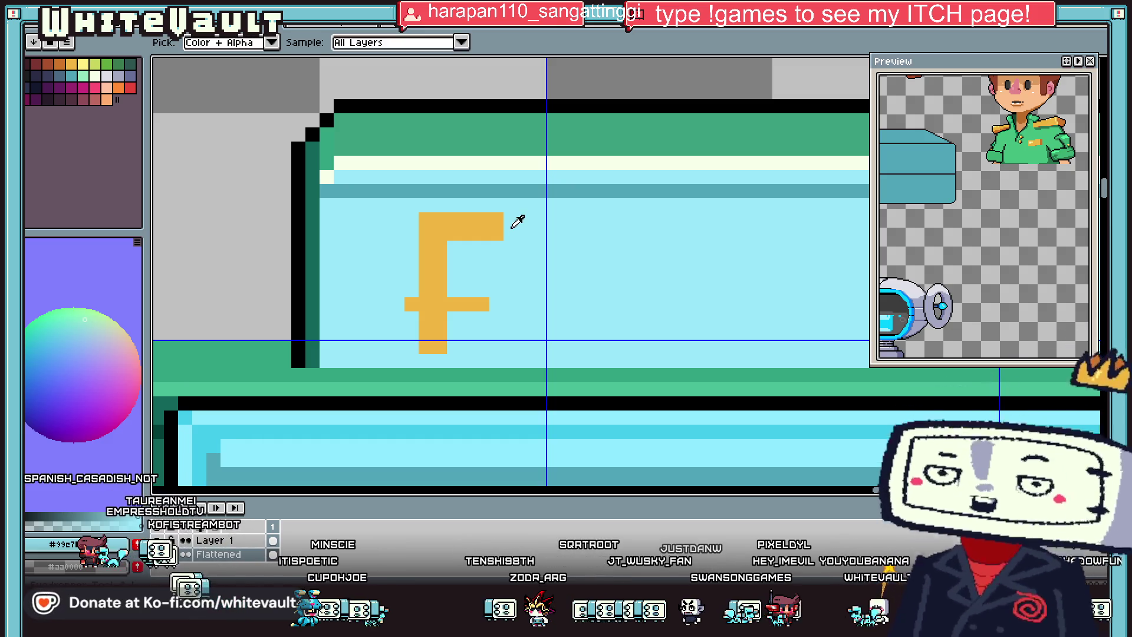
{"action": "scroll", "coordinate": [511, 221], "scroll_direction": "up", "scroll_amount": 3}
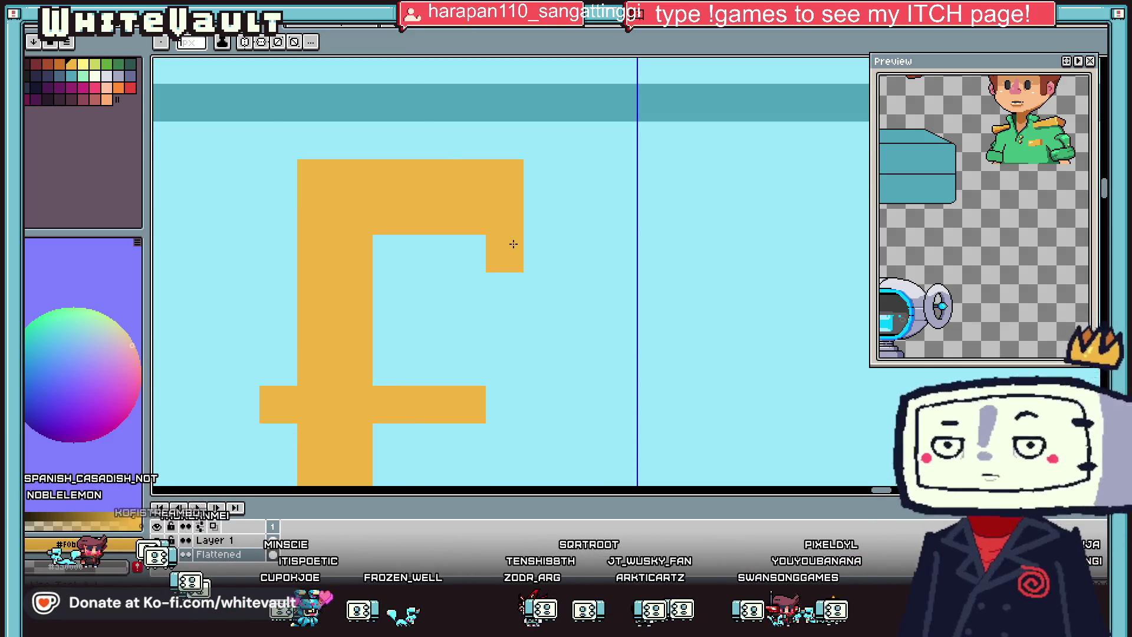
{"action": "scroll", "coordinate": [518, 259], "scroll_direction": "down", "scroll_amount": 3}
{"action": "key", "text": "b"}
{"action": "left_click", "coordinate": [493, 288], "text": "alt"}
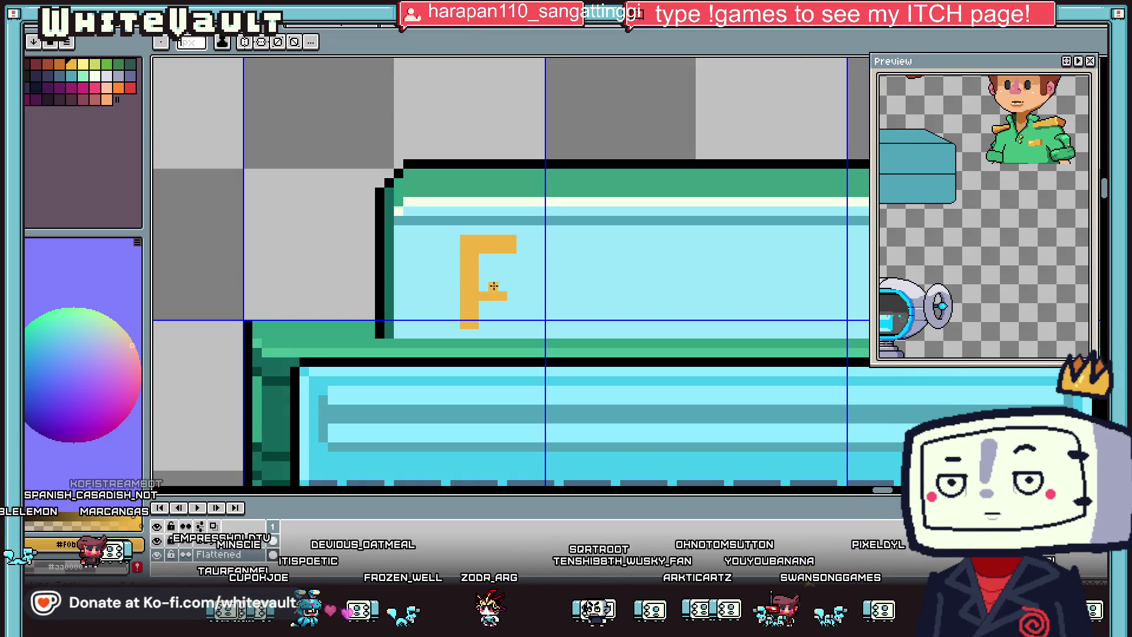
{"action": "key", "text": "alt"}
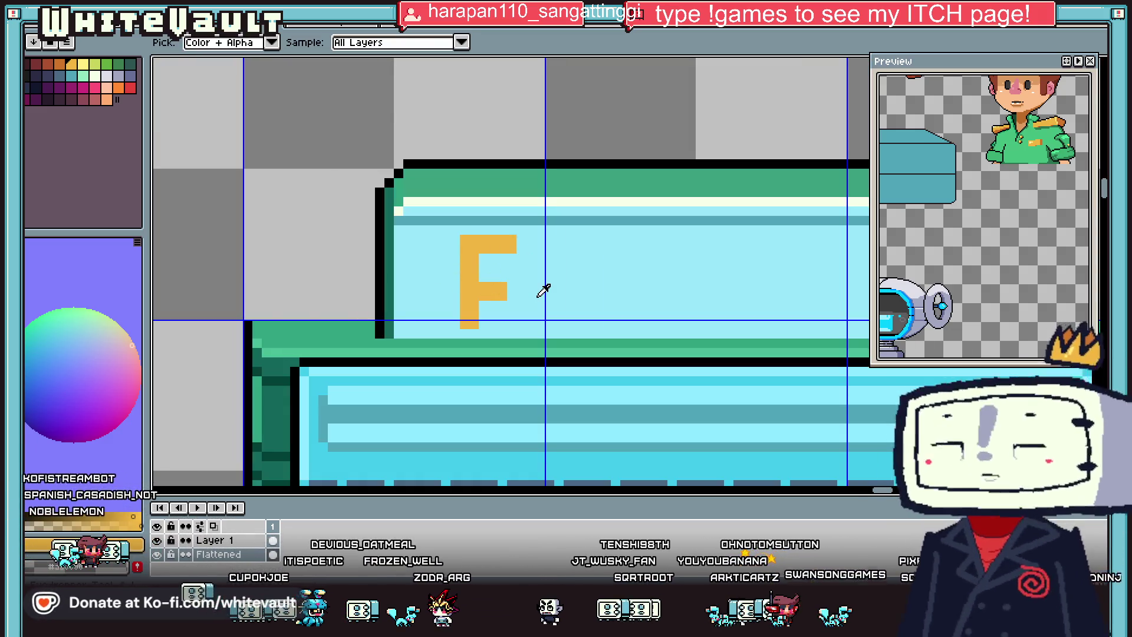
{"action": "key", "text": "alt"}
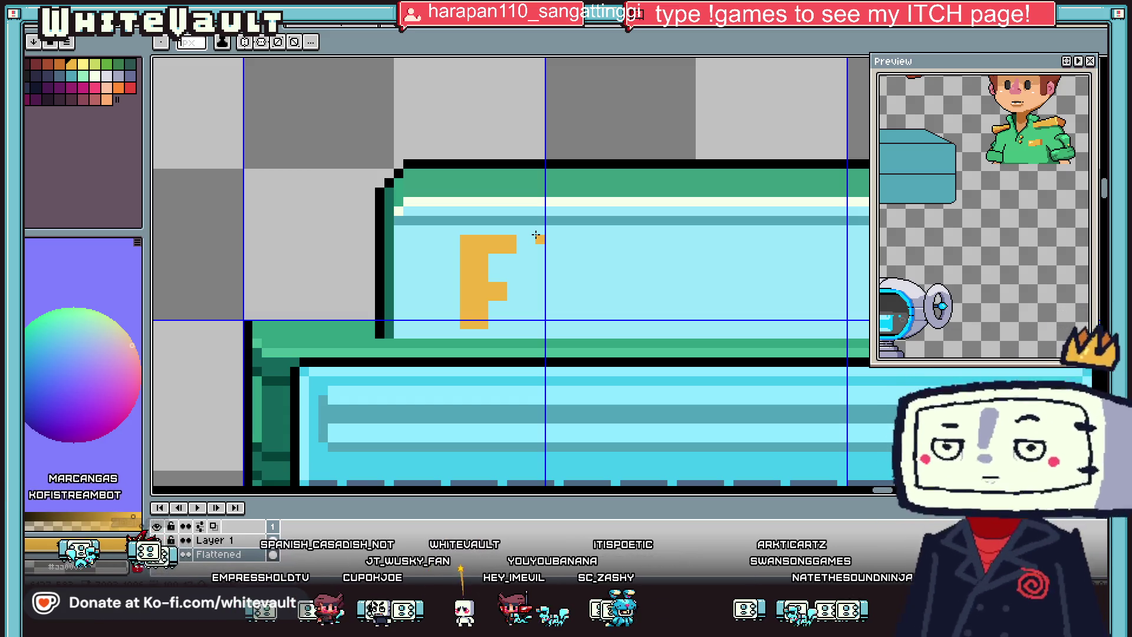
Step: Square the F's top-right corner and extend its middle bar with orange pixels, undoing misplaced ones
{"action": "key", "text": "ctrl+z"}
{"action": "left_click", "coordinate": [521, 249]}
{"action": "scroll", "coordinate": [521, 249], "scroll_direction": "up", "scroll_amount": 2}
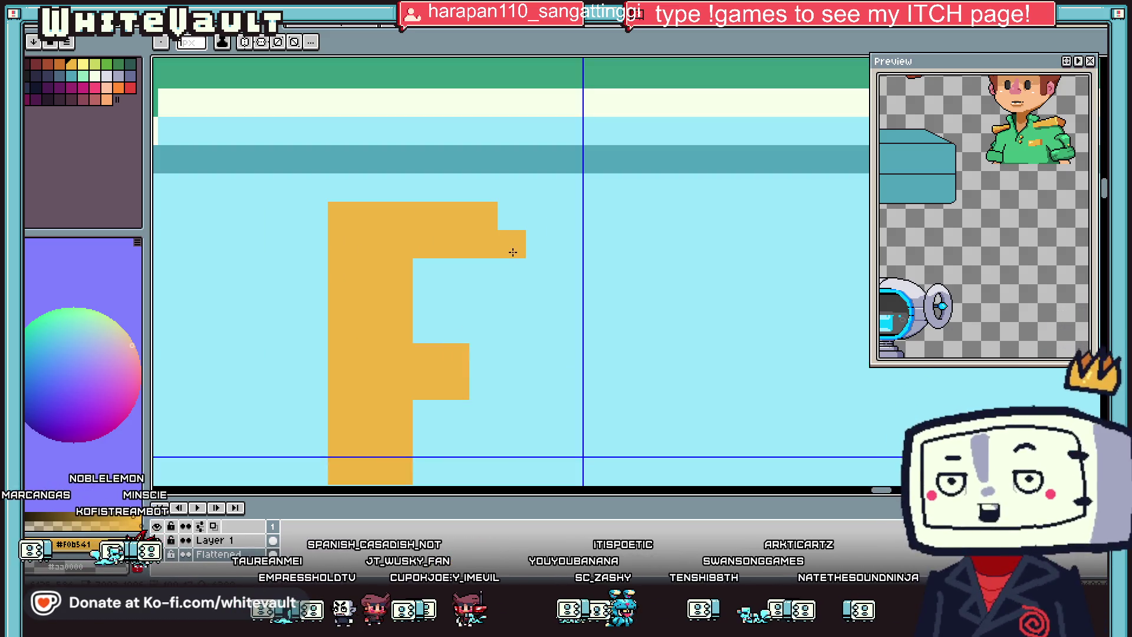
{"action": "key", "text": "ctrl+z"}
{"action": "left_click", "coordinate": [511, 276]}
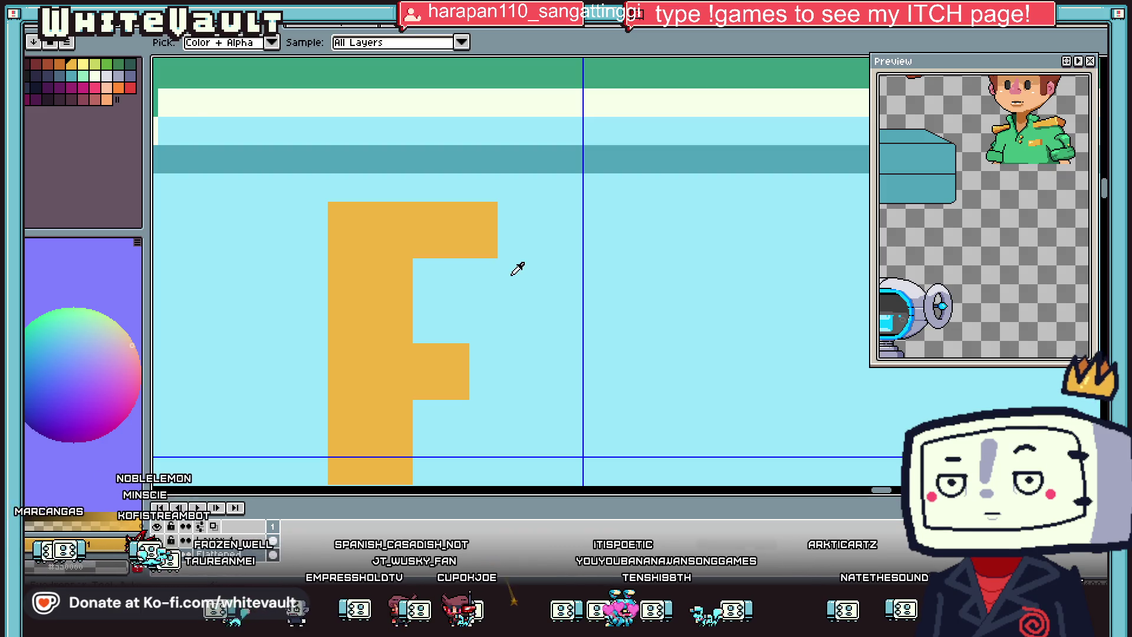
{"action": "left_click_drag", "start_coordinate": [511, 245], "coordinate": [512, 214]}
{"action": "left_click", "coordinate": [321, 360]}
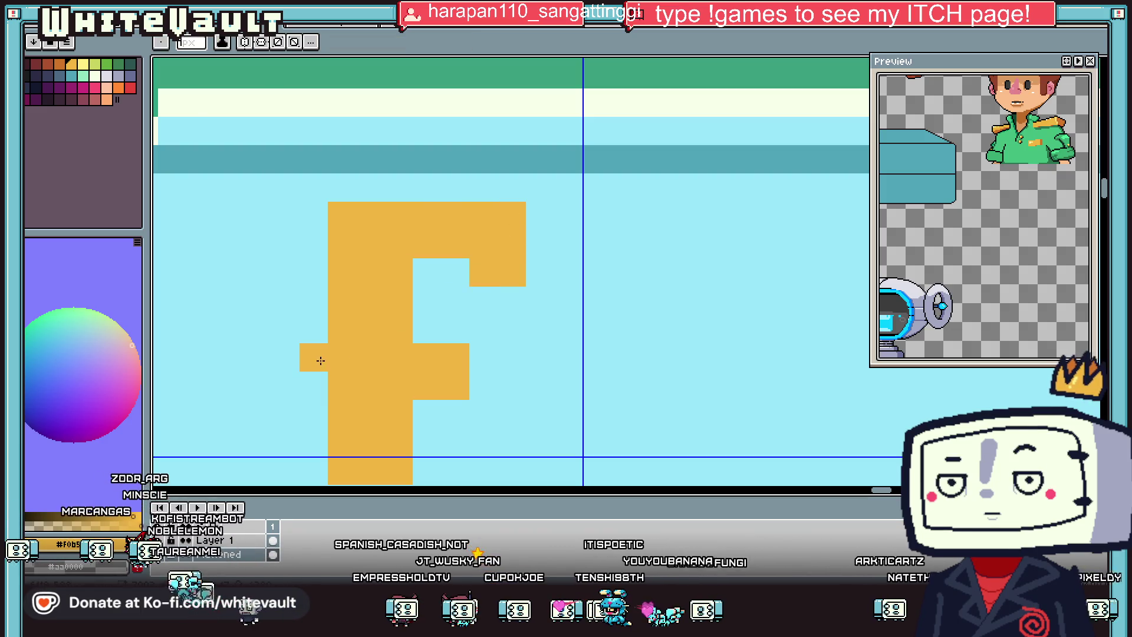
{"action": "scroll", "coordinate": [435, 346], "scroll_direction": "down", "scroll_amount": 5}
{"action": "scroll", "coordinate": [475, 327], "scroll_direction": "up", "scroll_amount": 4}
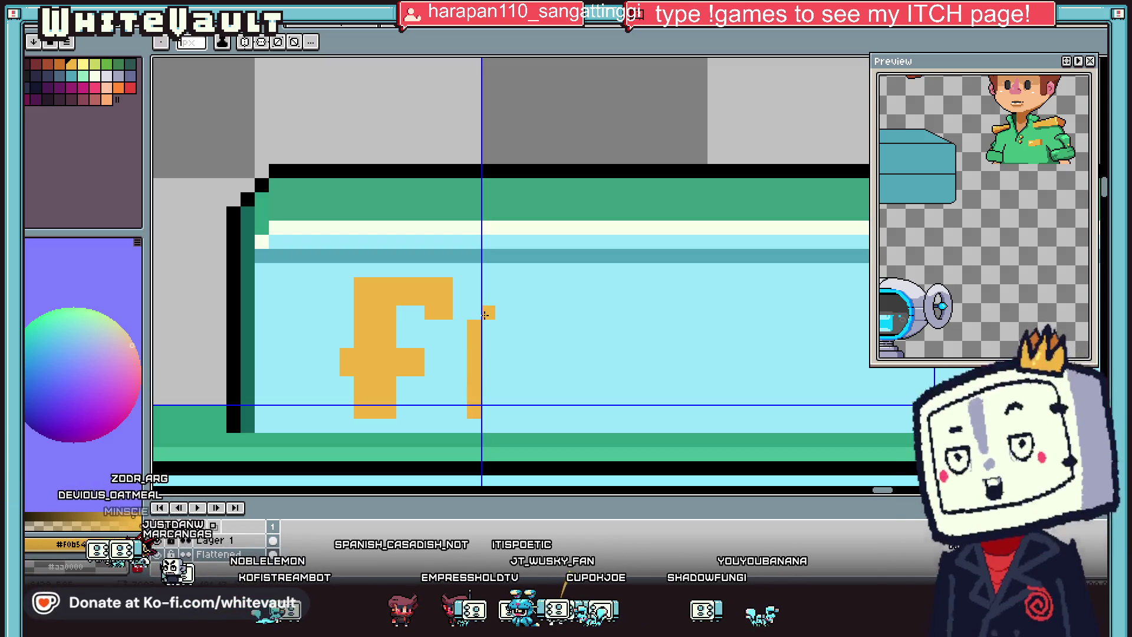
Step: Redraw the orange i stem beside the F and shift it down with a marquee selection
{"action": "key", "text": "ctrl+z"}
{"action": "mouse_move", "coordinate": [472, 312]}
{"action": "left_mouse_down"}
{"action": "mouse_move", "coordinate": [498, 315]}
{"action": "mouse_move", "coordinate": [482, 407]}
{"action": "mouse_move", "coordinate": [517, 413]}
{"action": "mouse_move", "coordinate": [517, 313]}
{"action": "mouse_move", "coordinate": [502, 406]}
{"action": "left_mouse_up"}
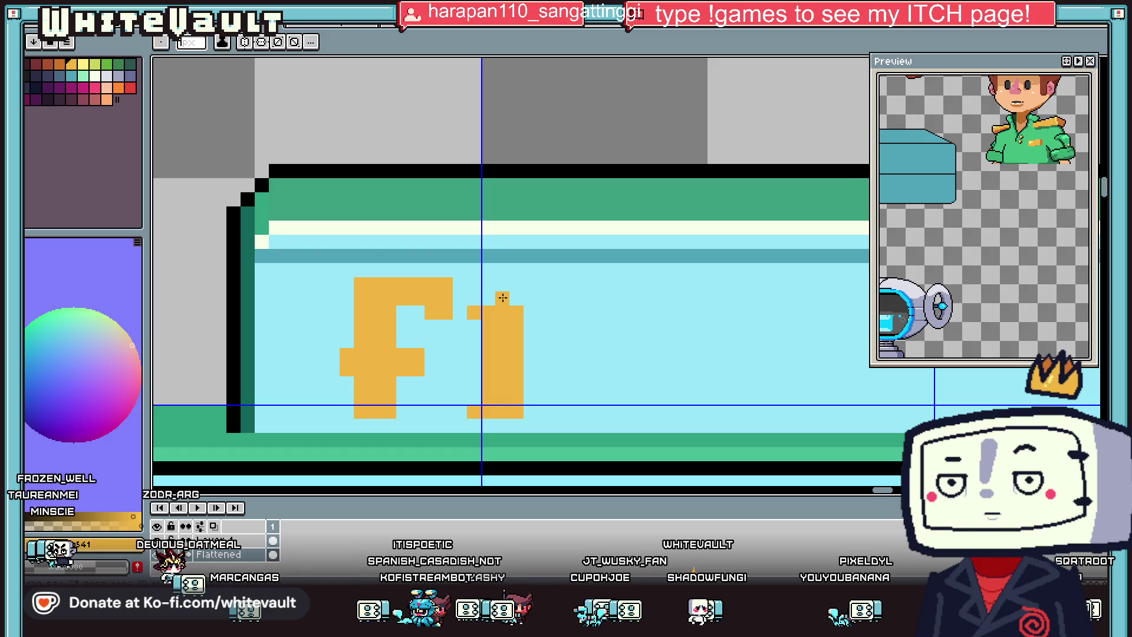
{"action": "key", "text": "m"}
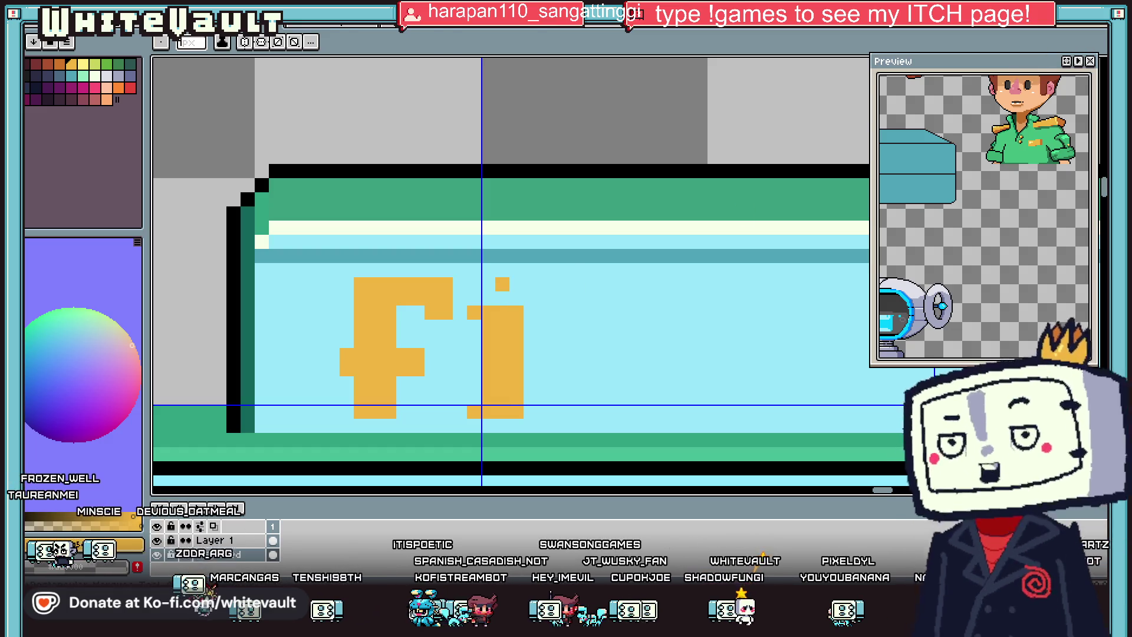
{"action": "mouse_move", "coordinate": [465, 262]}
{"action": "left_mouse_down"}
{"action": "mouse_move", "coordinate": [554, 350]}
{"action": "mouse_move", "coordinate": [547, 369]}
{"action": "left_mouse_up"}
{"action": "key", "text": "ctrl+d"}
Step: Refill the vacated patch with the sign's light blue and paint the i's square orange dot
{"action": "key", "text": "b"}
{"action": "key", "text": "alt"}
{"action": "mouse_move", "coordinate": [534, 271]}
{"action": "left_mouse_down"}
{"action": "mouse_move", "coordinate": [472, 278]}
{"action": "mouse_move", "coordinate": [497, 297]}
{"action": "left_mouse_up"}
{"action": "left_click", "coordinate": [501, 354], "text": "alt"}
{"action": "left_click", "coordinate": [491, 309]}
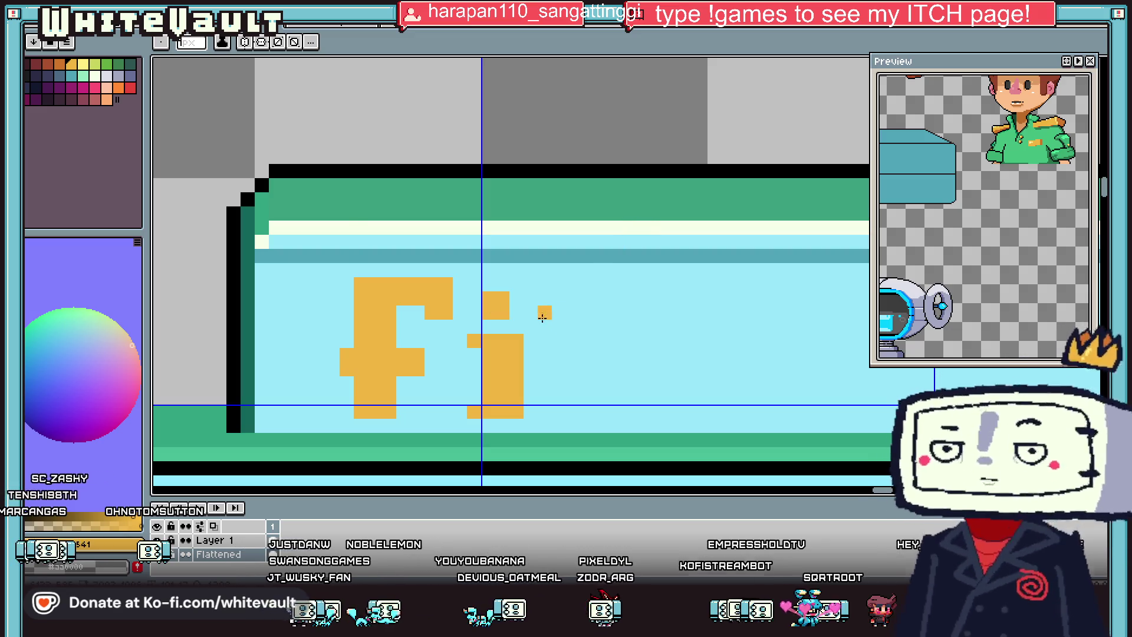
{"action": "scroll", "coordinate": [549, 335], "scroll_direction": "down", "scroll_amount": 2}
{"action": "scroll", "coordinate": [549, 335], "scroll_direction": "up", "scroll_amount": 1}
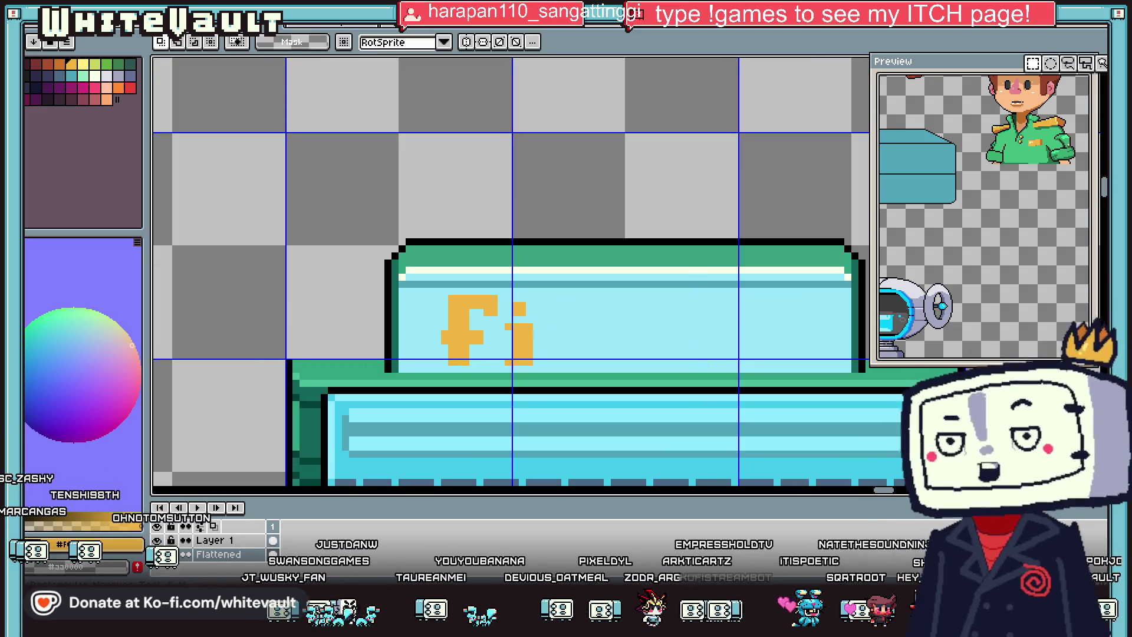
Step: Select the i and nudge it down one pixel to line up with the F
{"action": "key", "text": "w"}
{"action": "scroll", "coordinate": [517, 328], "scroll_direction": "up", "scroll_amount": 1}
{"action": "left_click_drag", "start_coordinate": [483, 269], "coordinate": [587, 357]}
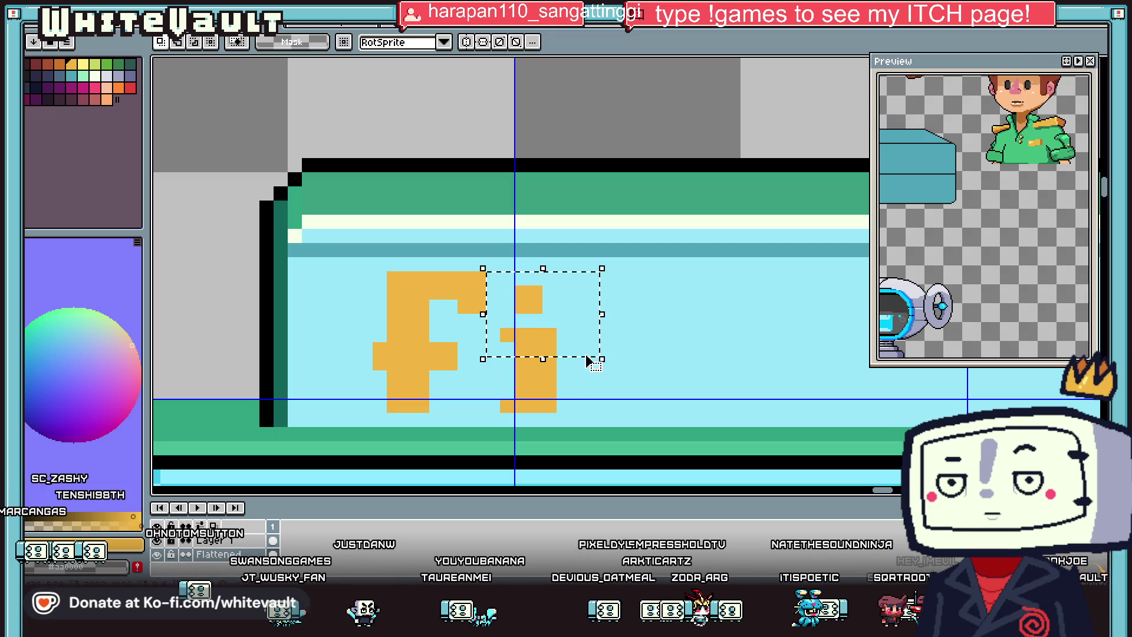
{"action": "key", "text": "Down"}
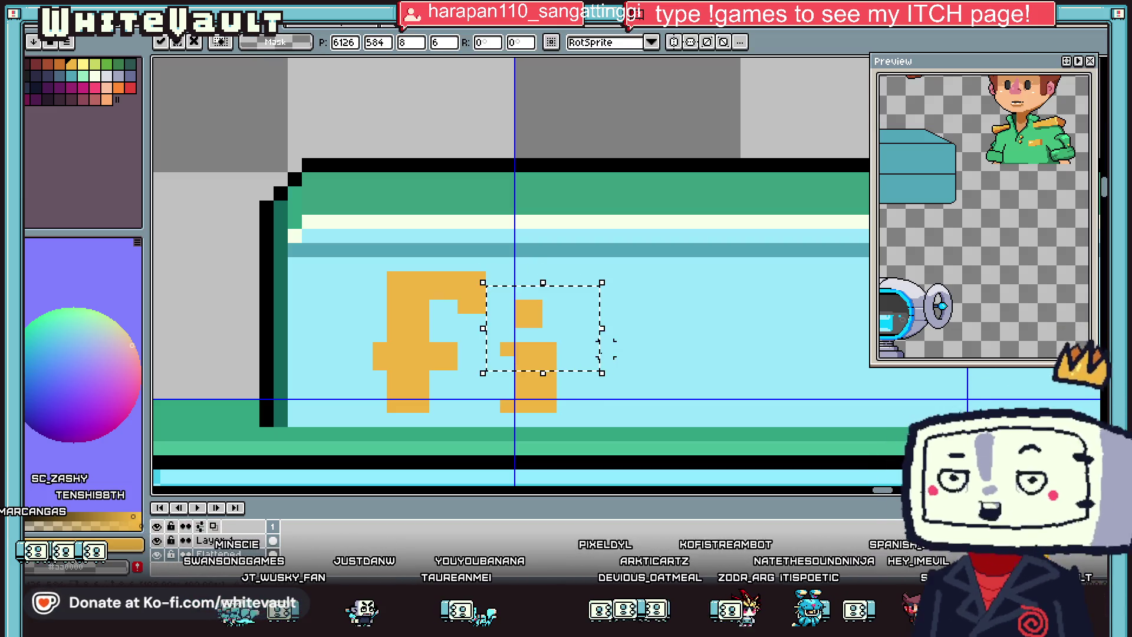
{"action": "key", "text": "ctrl+d"}
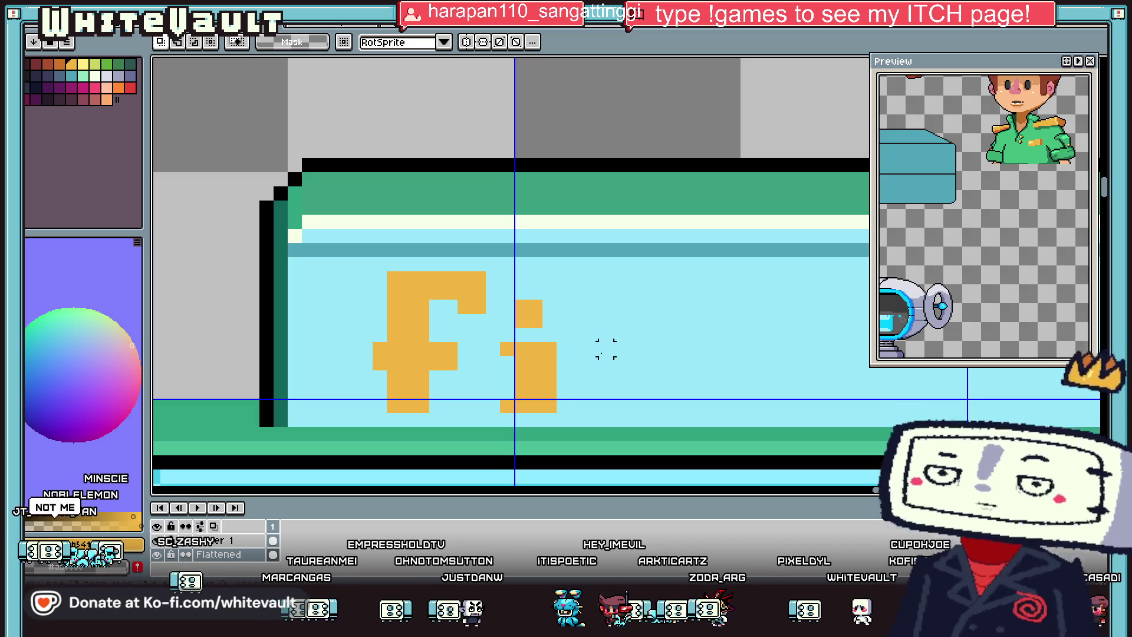
{"action": "scroll", "coordinate": [631, 312], "scroll_direction": "down", "scroll_amount": 10}
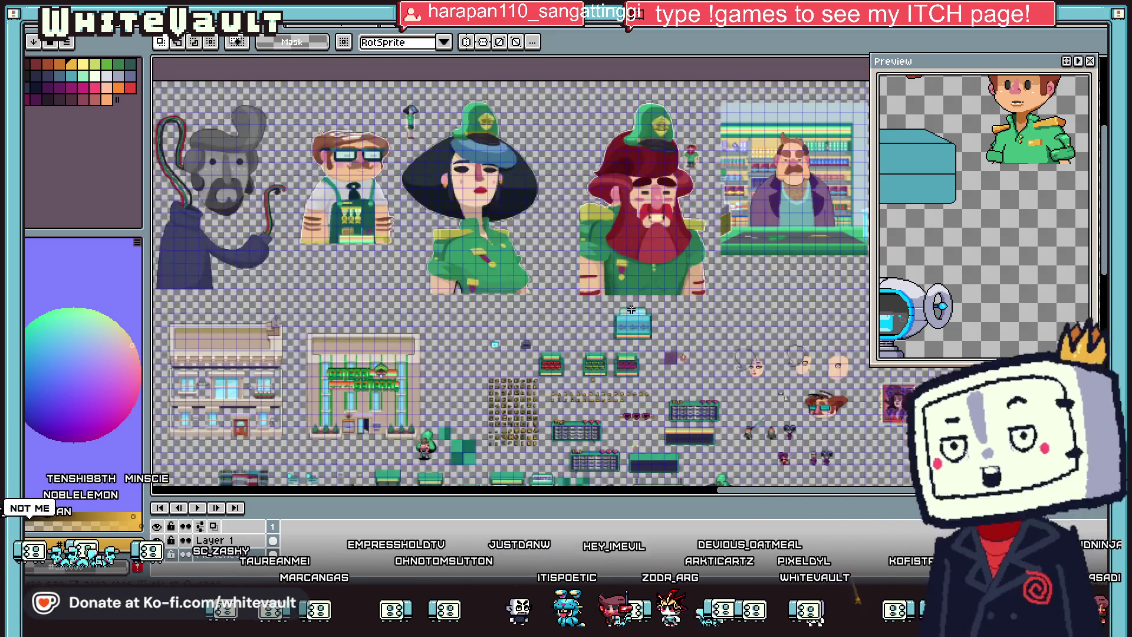
Step: Cycle through the open sprite sheets, stopping on the one with BRB sprites and a straw hut
{"action": "scroll", "coordinate": [631, 309], "scroll_direction": "up", "scroll_amount": 1}
{"action": "scroll", "coordinate": [557, 241], "scroll_direction": "up", "scroll_amount": 1}
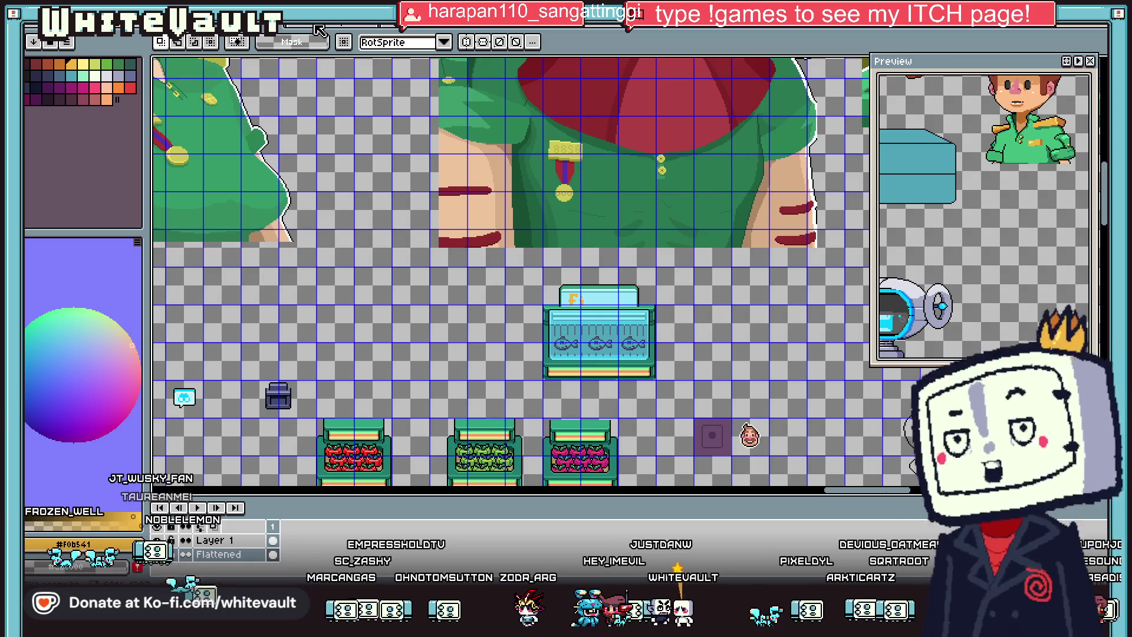
{"action": "key", "text": "ctrl+Tab"}
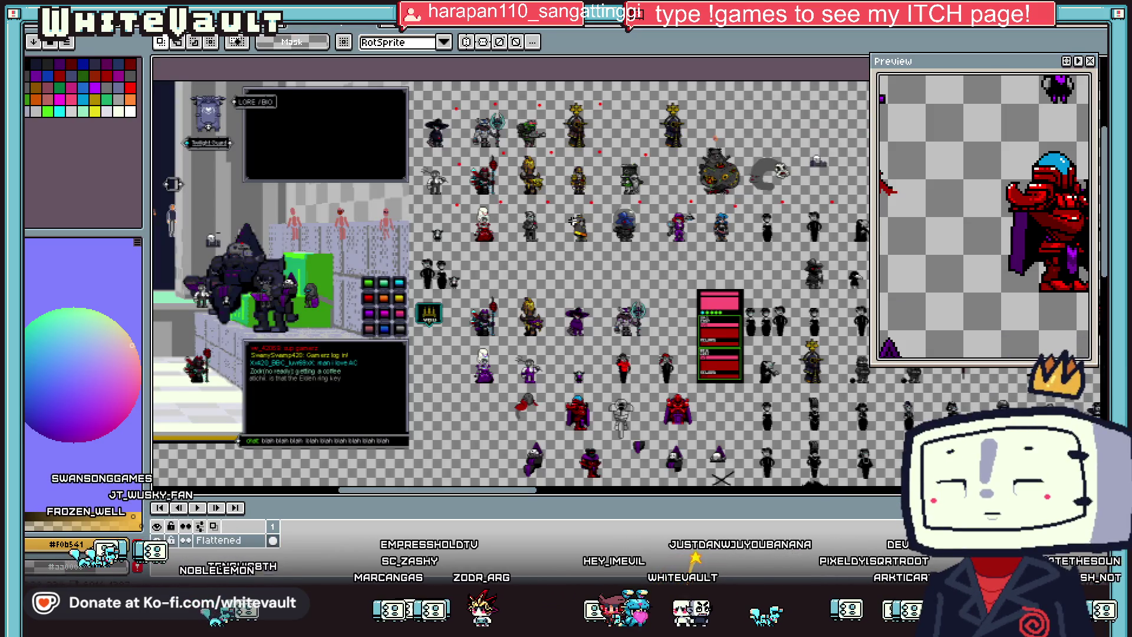
{"action": "scroll", "coordinate": [527, 134], "scroll_direction": "up", "scroll_amount": 1}
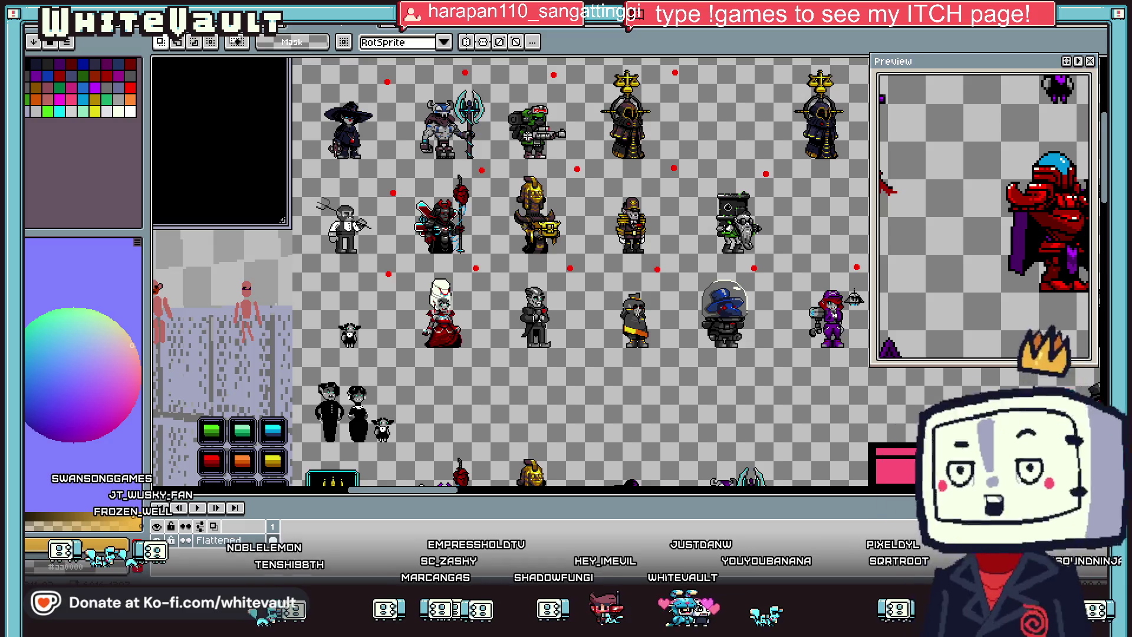
{"action": "scroll", "coordinate": [526, 135], "scroll_direction": "down", "scroll_amount": 1}
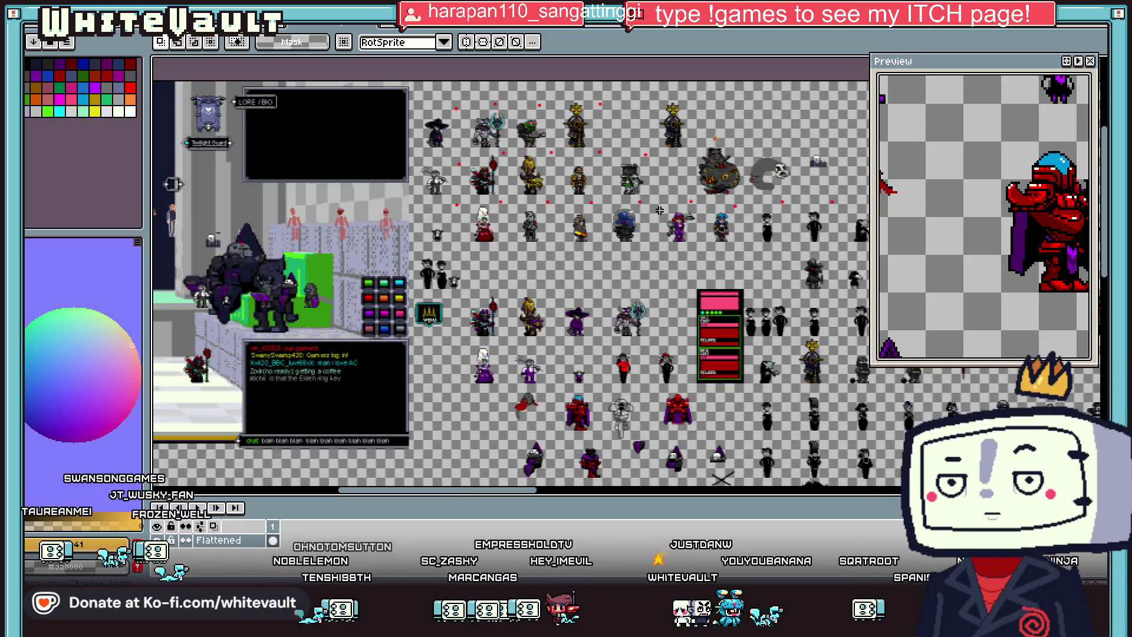
{"action": "scroll", "coordinate": [567, 176], "scroll_direction": "up", "scroll_amount": 1}
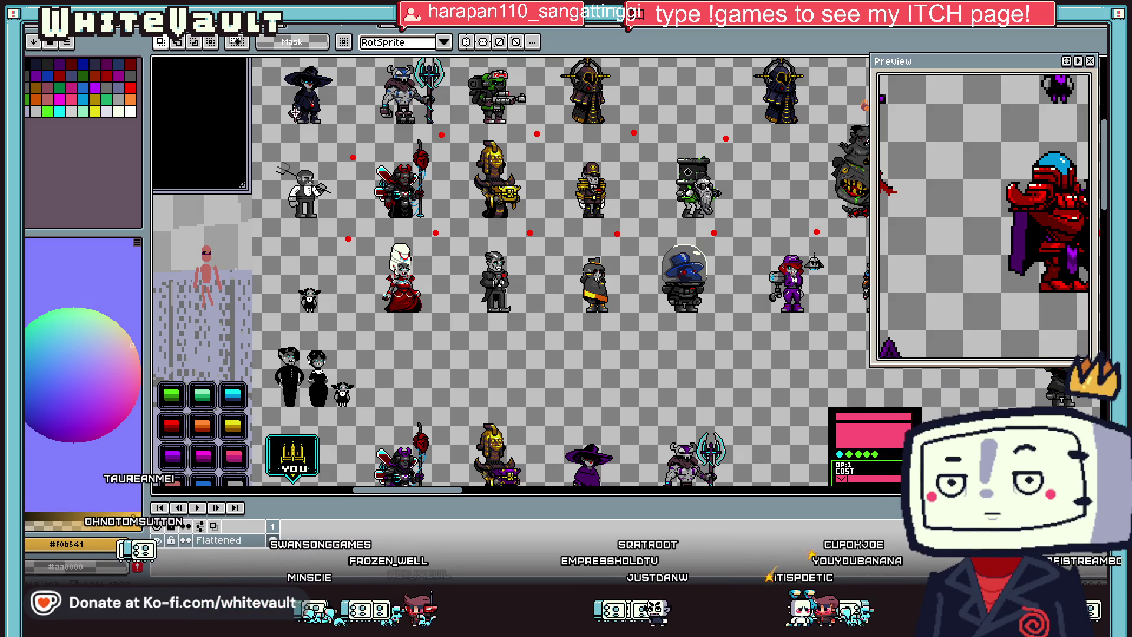
{"action": "key", "text": "ctrl+Tab"}
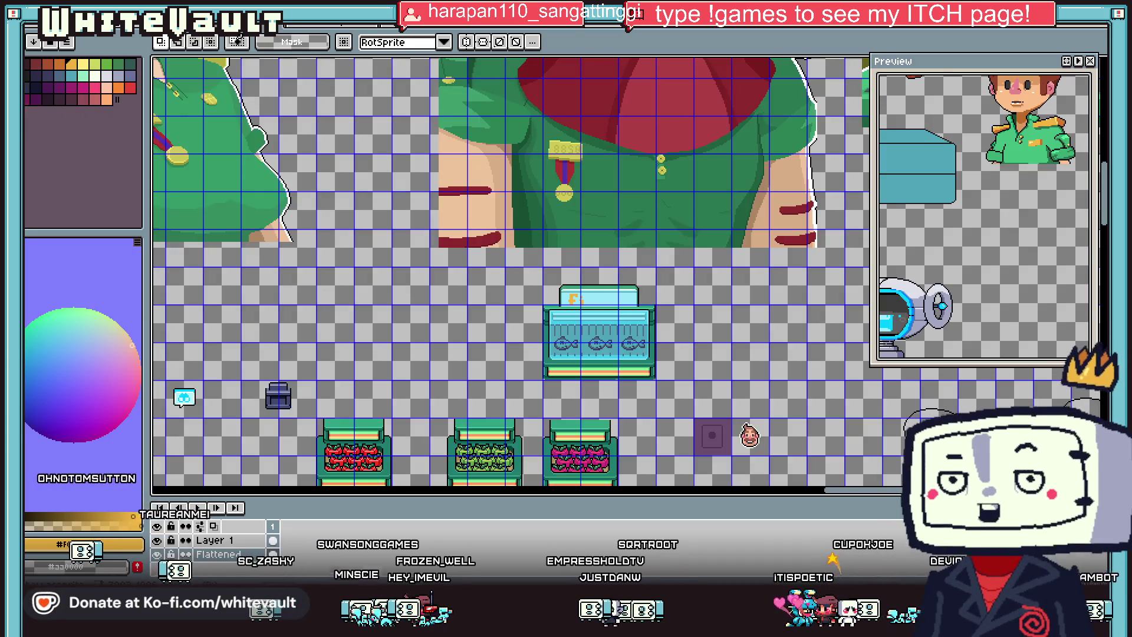
{"action": "key", "text": "ctrl+Tab"}
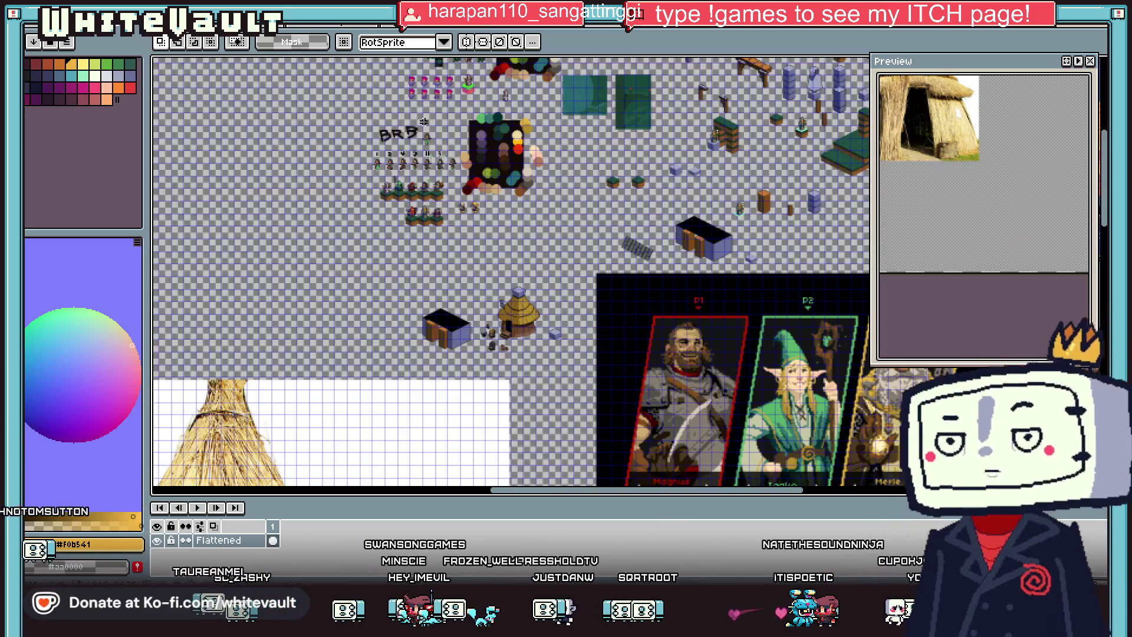
Step: Go past the armoured character sheet to the green-uniformed portraits sheet and zoom in
{"action": "scroll", "coordinate": [403, 153], "scroll_direction": "up", "scroll_amount": 4}
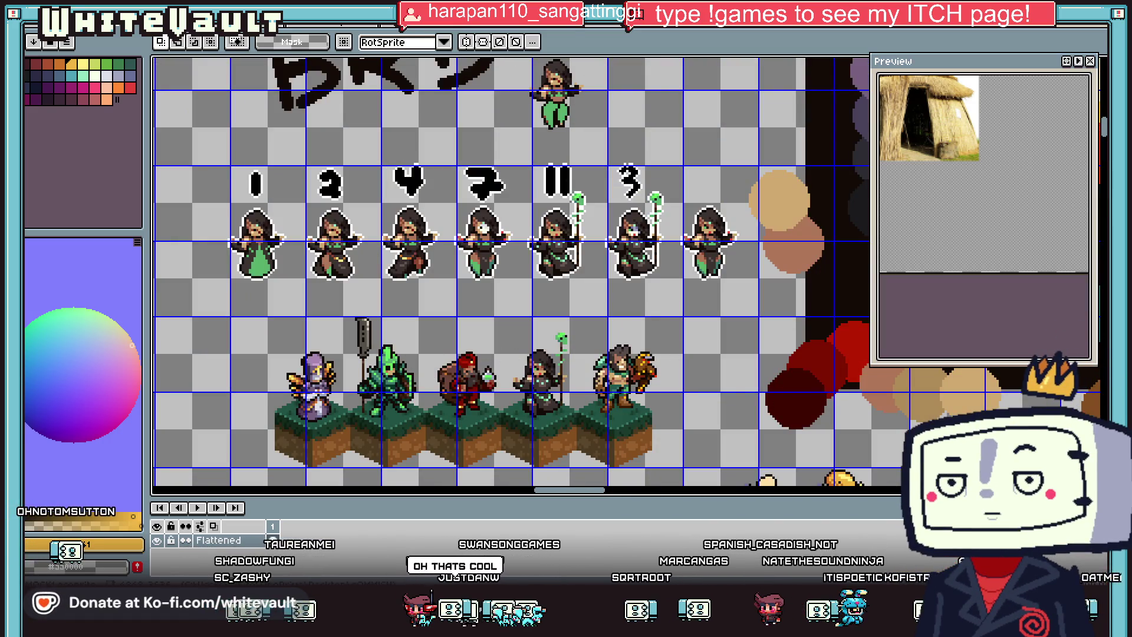
{"action": "key", "text": "ctrl+Tab"}
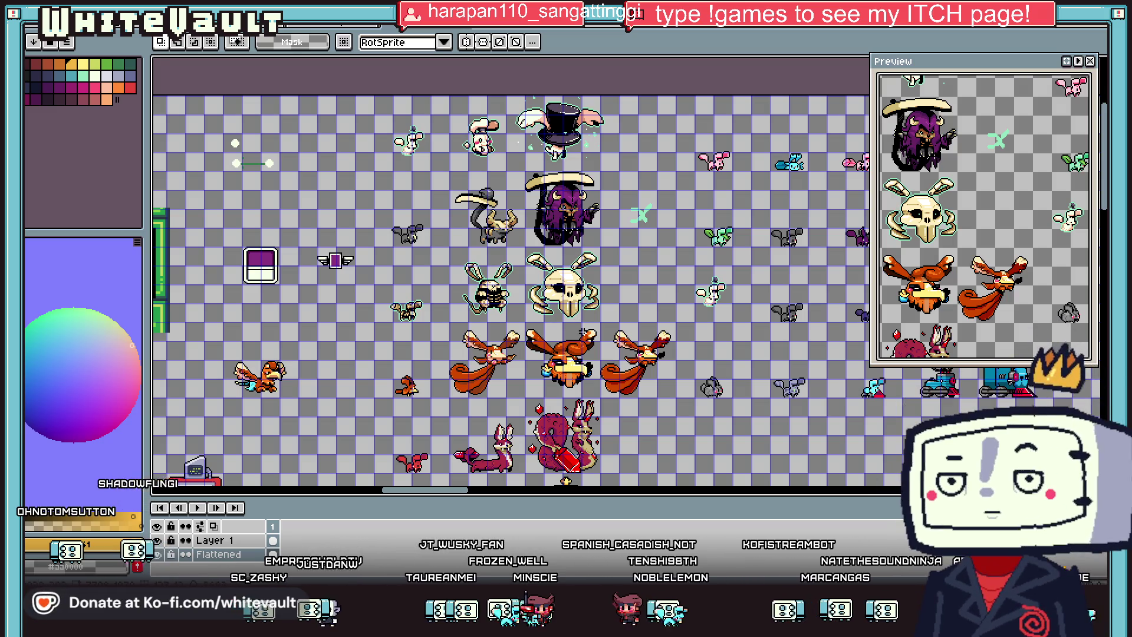
{"action": "scroll", "coordinate": [469, 498], "scroll_direction": "right", "scroll_amount": 2}
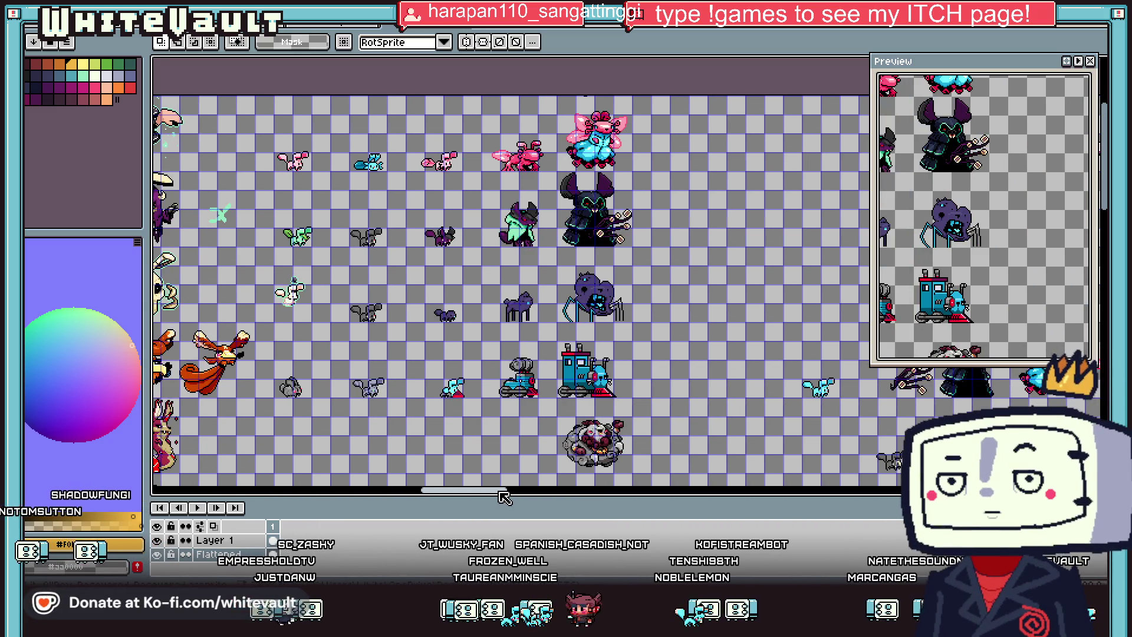
{"action": "left_click", "coordinate": [335, 30]}
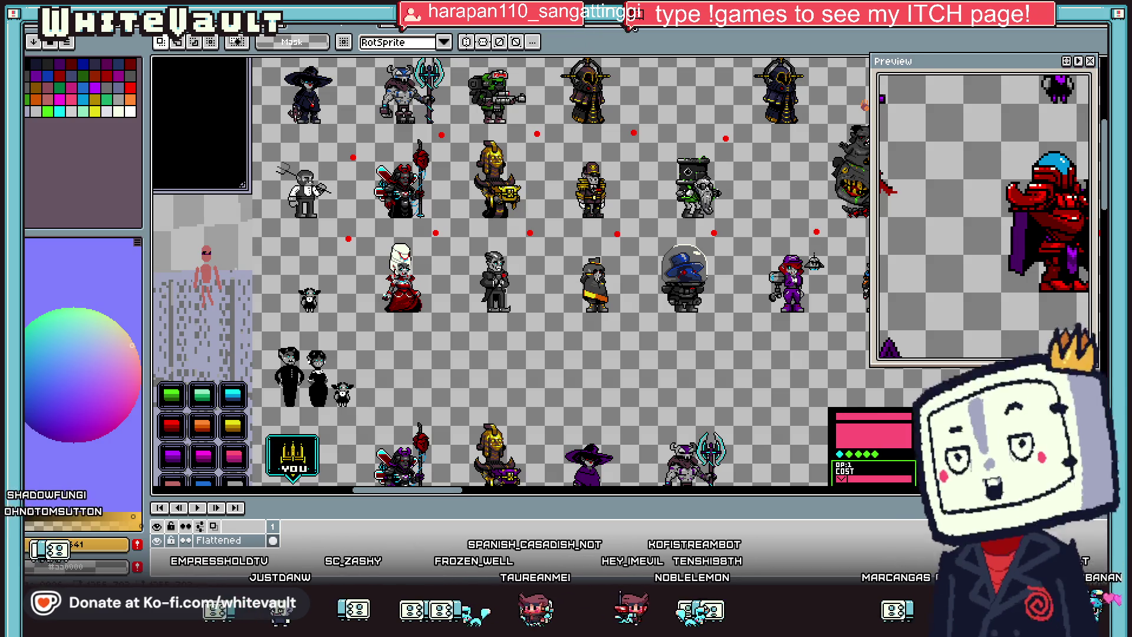
{"action": "left_click", "coordinate": [494, 36]}
{"action": "scroll", "coordinate": [557, 273], "scroll_direction": "down", "scroll_amount": 1}
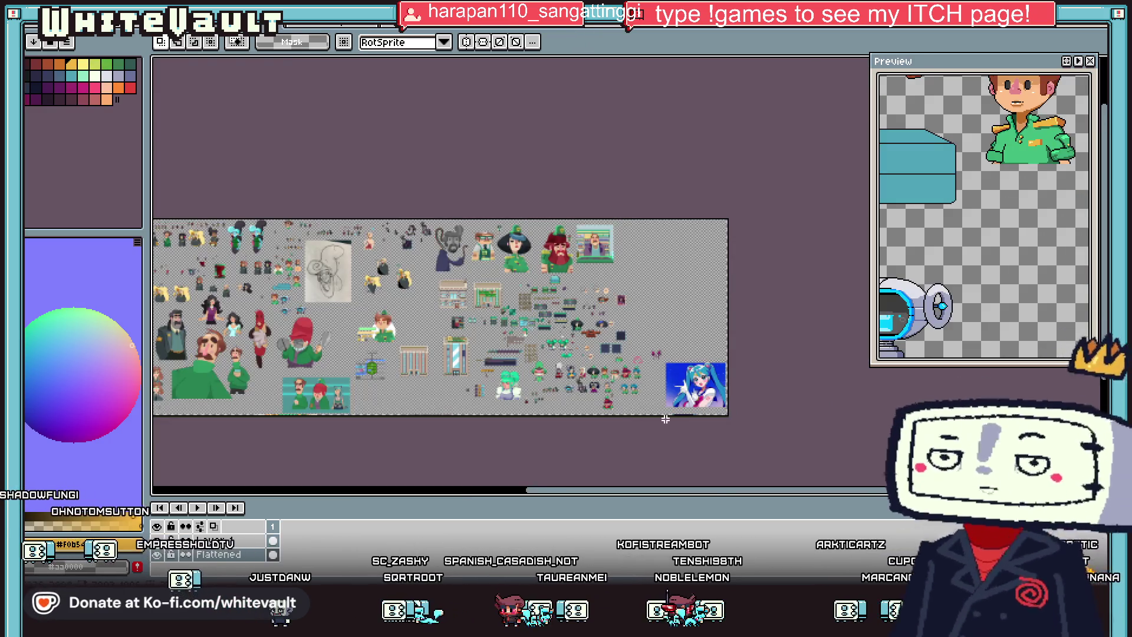
{"action": "scroll", "coordinate": [589, 330], "scroll_direction": "up", "scroll_amount": 2}
{"action": "scroll", "coordinate": [601, 354], "scroll_direction": "up", "scroll_amount": 1}
{"action": "scroll", "coordinate": [609, 377], "scroll_direction": "up", "scroll_amount": 2}
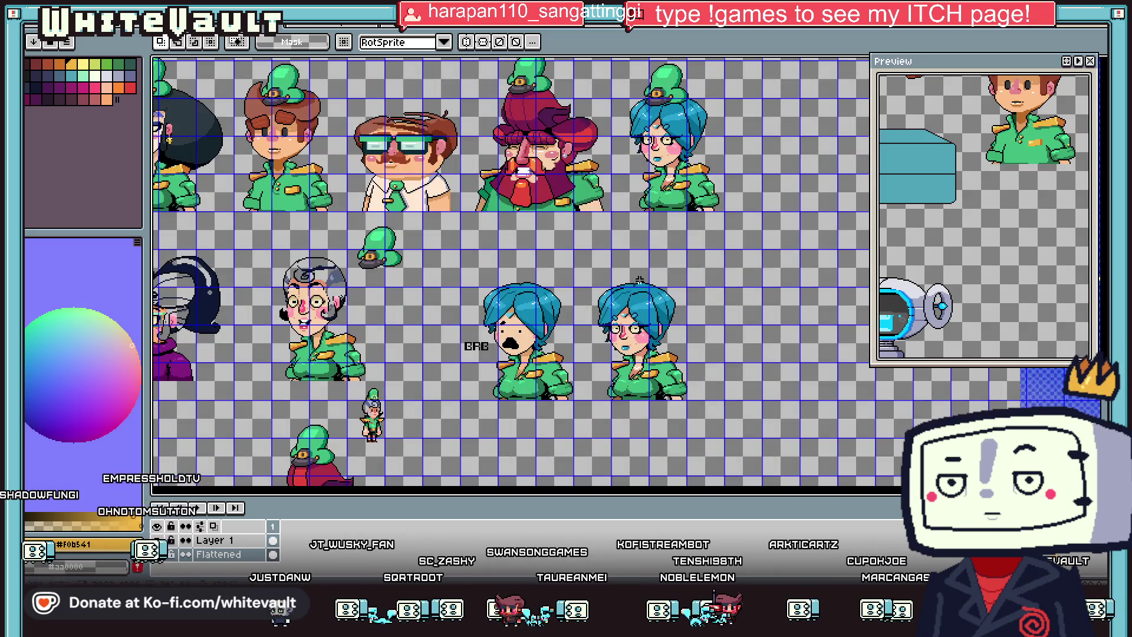
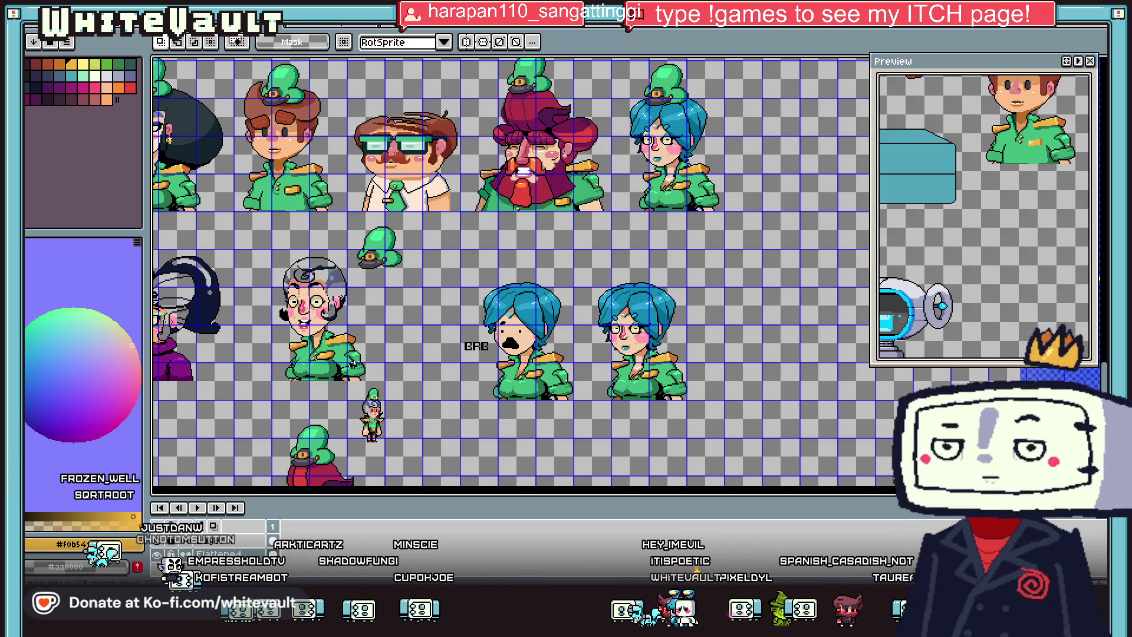
Step: Select the small blue-haired sprite and move it right beside the other small character
{"action": "scroll", "coordinate": [352, 409], "scroll_direction": "up", "scroll_amount": 1}
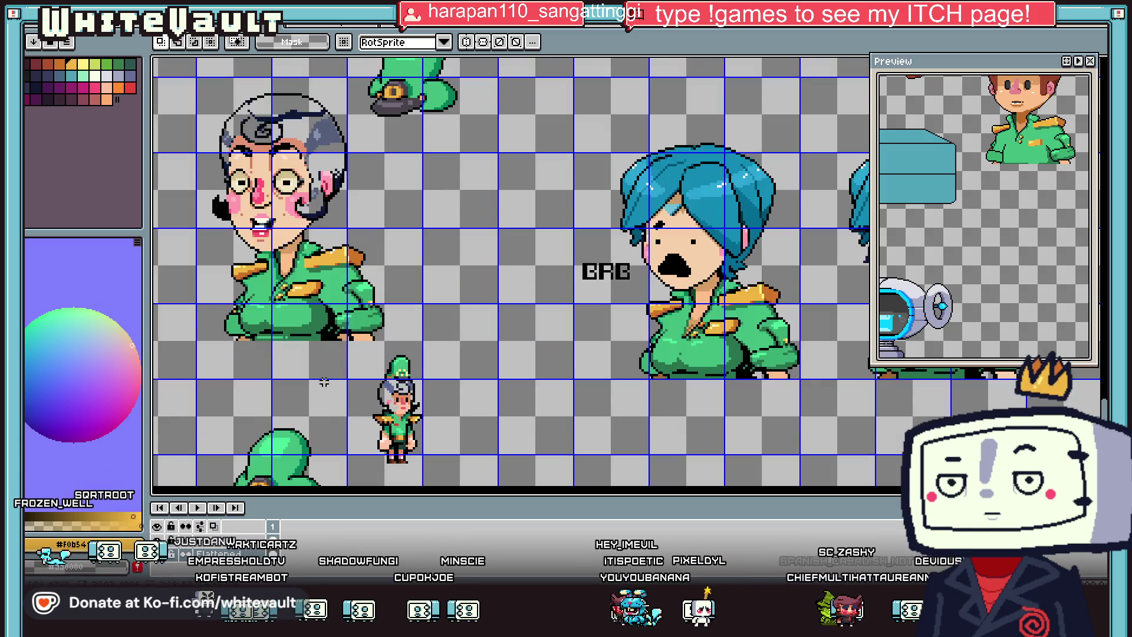
{"action": "scroll", "coordinate": [352, 383], "scroll_direction": "down", "scroll_amount": 4}
{"action": "scroll", "coordinate": [353, 342], "scroll_direction": "up", "scroll_amount": 2}
{"action": "scroll", "coordinate": [352, 335], "scroll_direction": "up", "scroll_amount": 1}
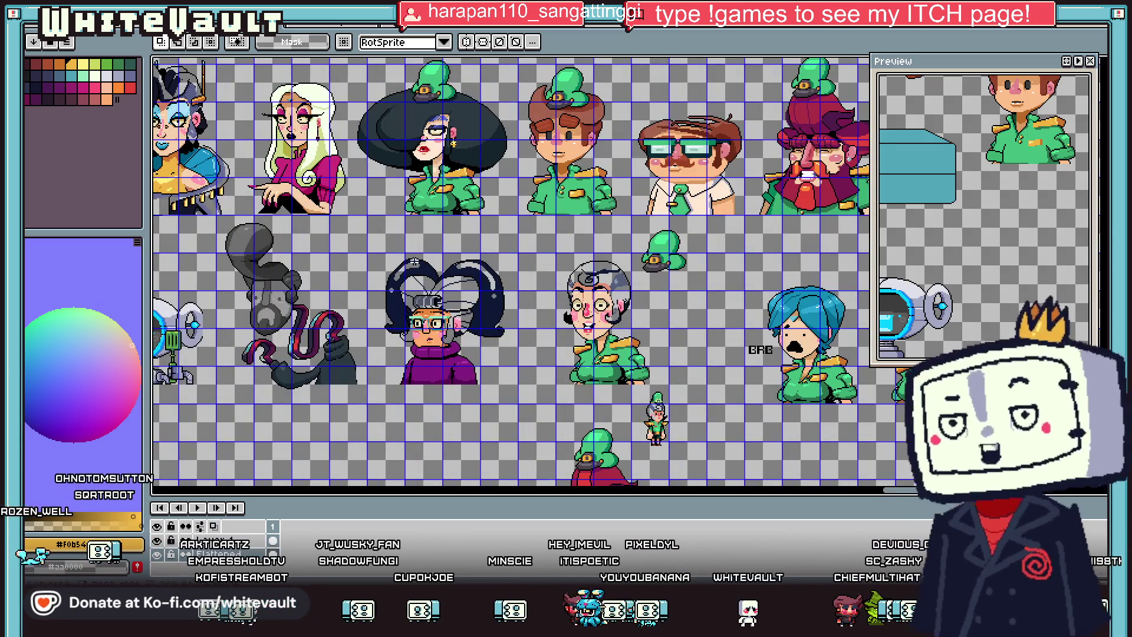
{"action": "scroll", "coordinate": [352, 334], "scroll_direction": "down", "scroll_amount": 3}
{"action": "scroll", "coordinate": [299, 224], "scroll_direction": "up", "scroll_amount": 1}
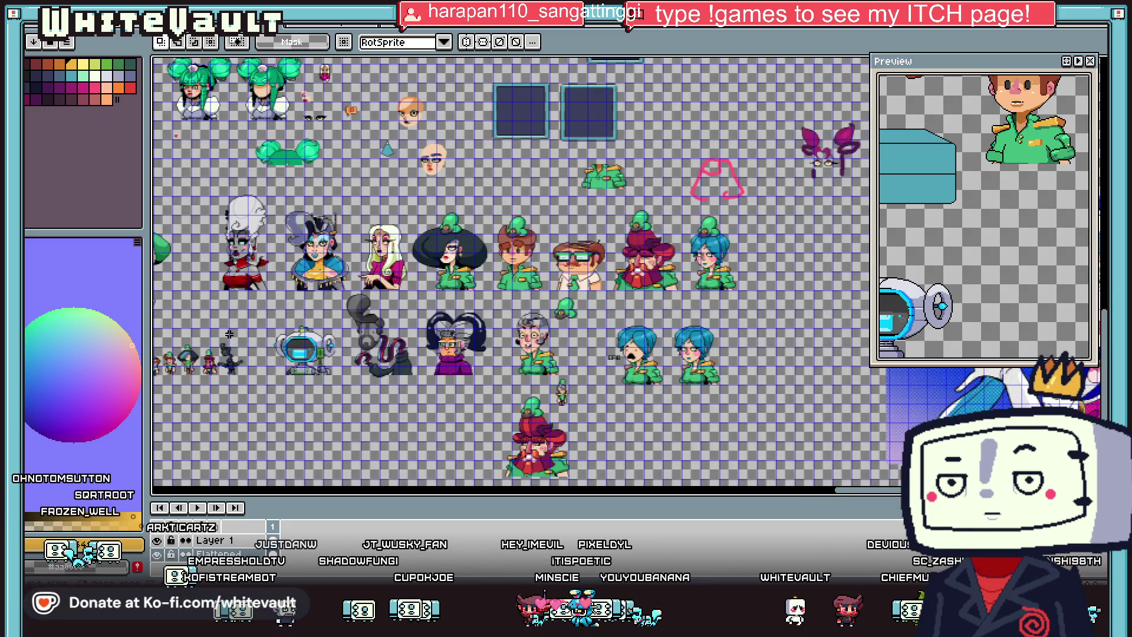
{"action": "scroll", "coordinate": [229, 335], "scroll_direction": "down", "scroll_amount": 1}
{"action": "scroll", "coordinate": [171, 355], "scroll_direction": "up", "scroll_amount": 1}
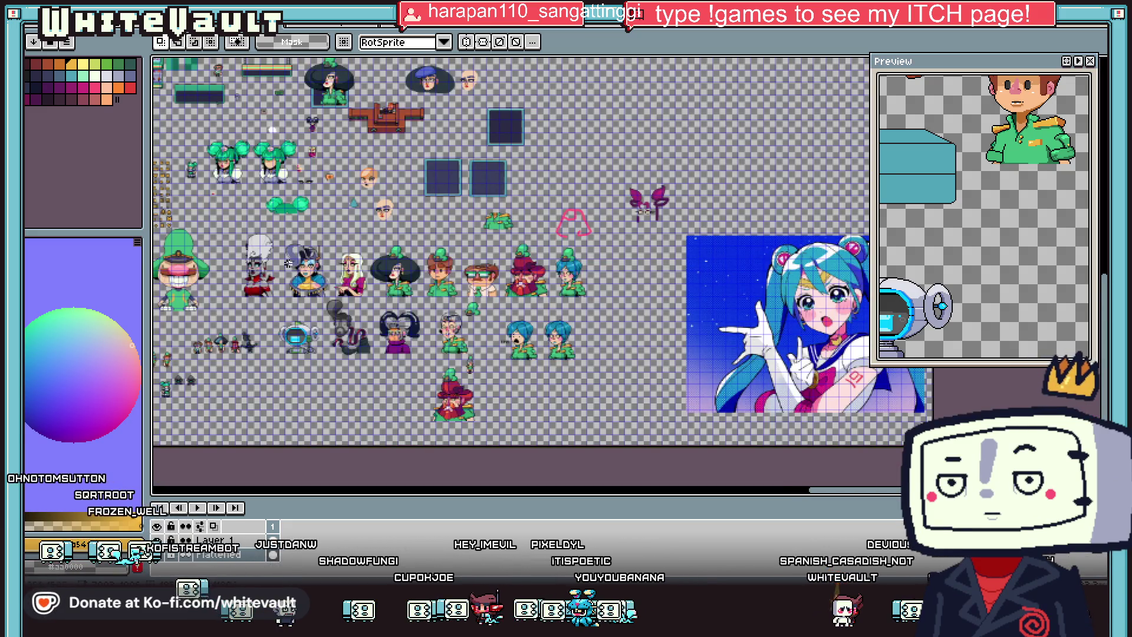
{"action": "scroll", "coordinate": [287, 264], "scroll_direction": "up", "scroll_amount": 1}
{"action": "left_click_drag", "start_coordinate": [853, 493], "coordinate": [794, 499]}
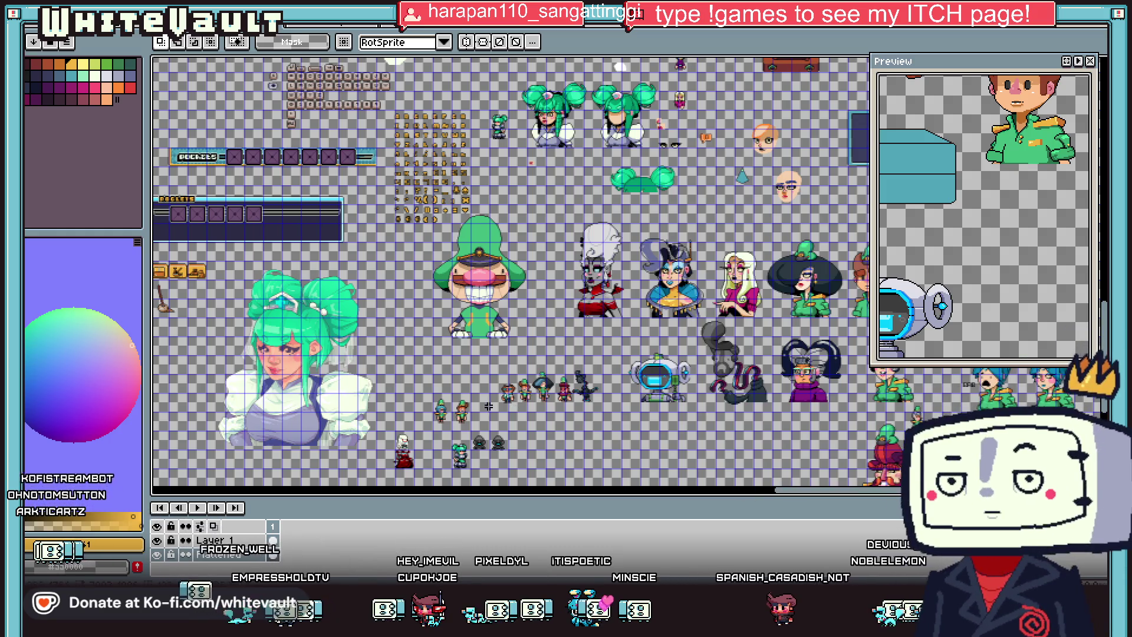
{"action": "scroll", "coordinate": [439, 421], "scroll_direction": "up", "scroll_amount": 1}
{"action": "mouse_move", "coordinate": [448, 407]}
{"action": "left_mouse_down"}
{"action": "mouse_move", "coordinate": [451, 424]}
{"action": "mouse_move", "coordinate": [468, 426]}
{"action": "left_mouse_up"}
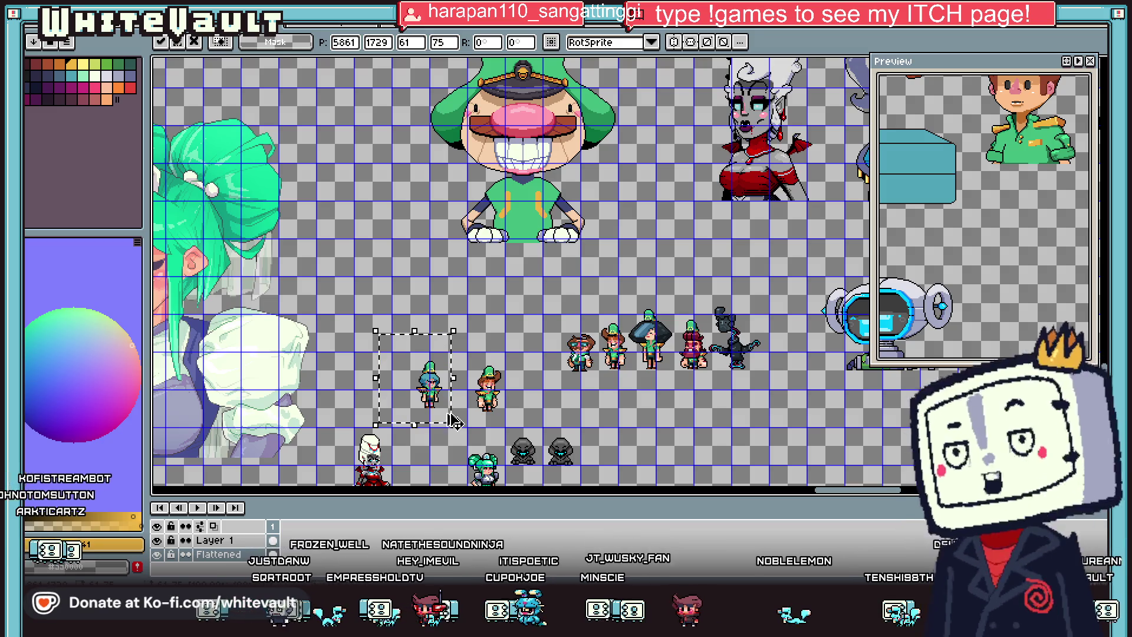
{"action": "left_click", "coordinate": [602, 395]}
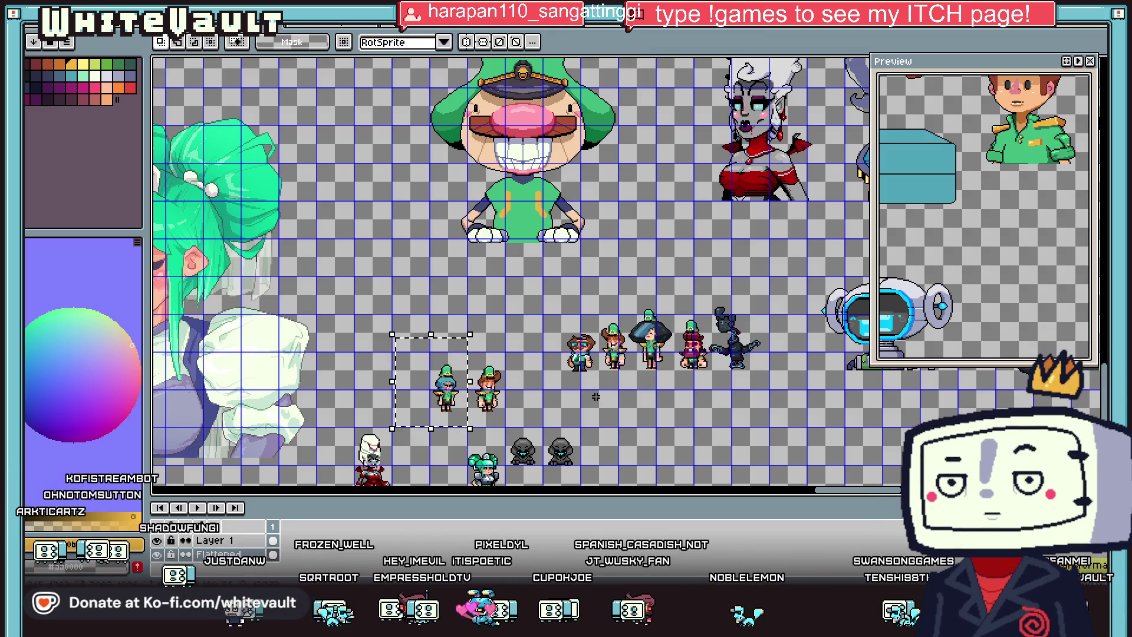
{"action": "left_click_drag", "start_coordinate": [601, 395], "coordinate": [587, 371]}
{"action": "key", "text": "Escape"}
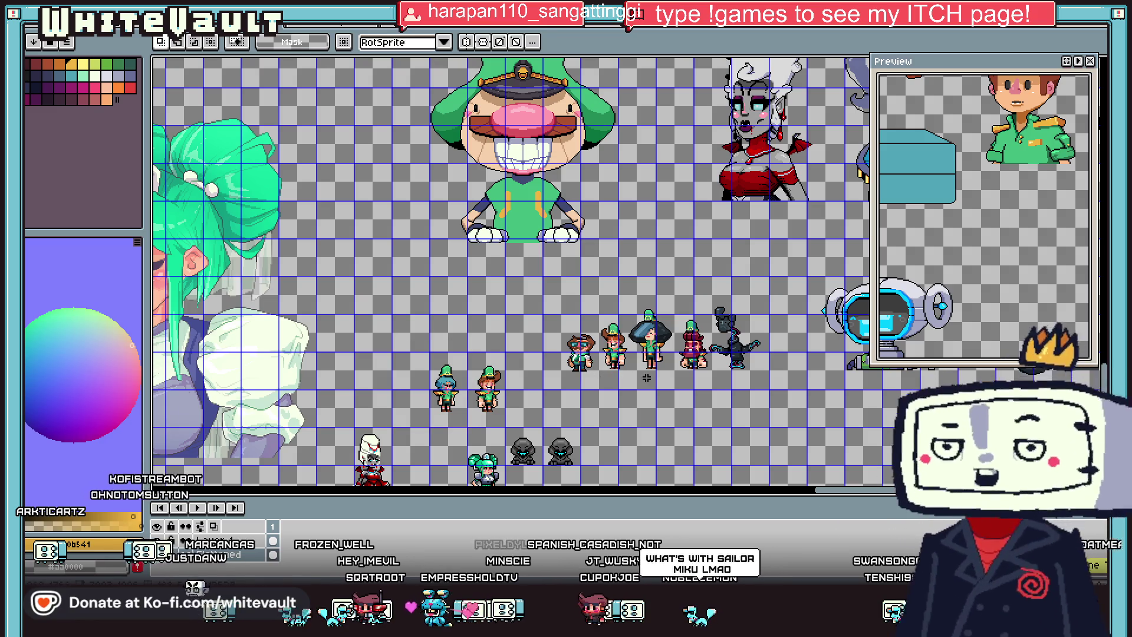
{"action": "scroll", "coordinate": [588, 371], "scroll_direction": "down", "scroll_amount": 2}
{"action": "scroll", "coordinate": [588, 371], "scroll_direction": "down", "scroll_amount": 1}
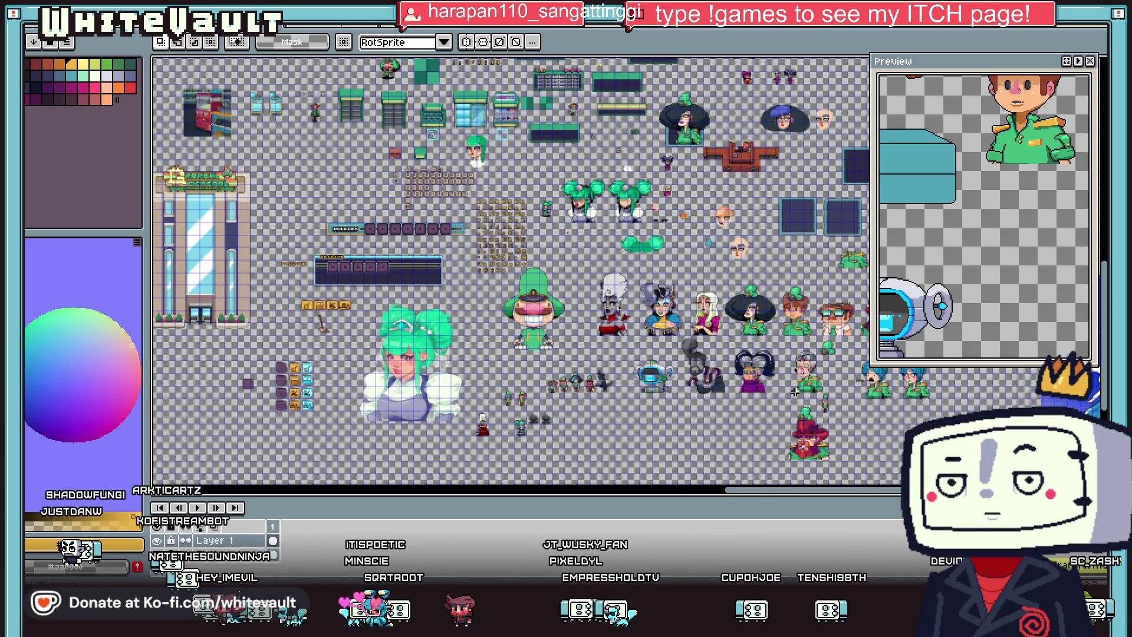
Step: Apply an Edit menu command to the selected fish inside the glass tank sprite
{"action": "scroll", "coordinate": [679, 177], "scroll_direction": "down", "scroll_amount": 1}
{"action": "scroll", "coordinate": [670, 97], "scroll_direction": "down", "scroll_amount": 1}
{"action": "scroll", "coordinate": [646, 67], "scroll_direction": "up", "scroll_amount": 2}
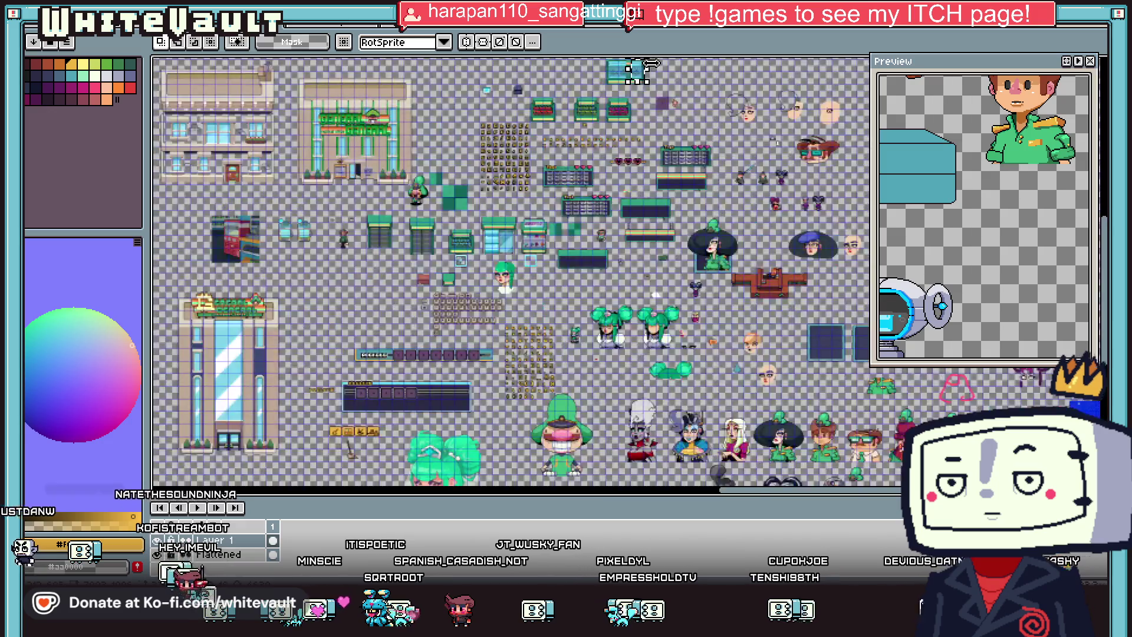
{"action": "scroll", "coordinate": [659, 66], "scroll_direction": "up", "scroll_amount": 2}
{"action": "key", "text": "alt+s"}
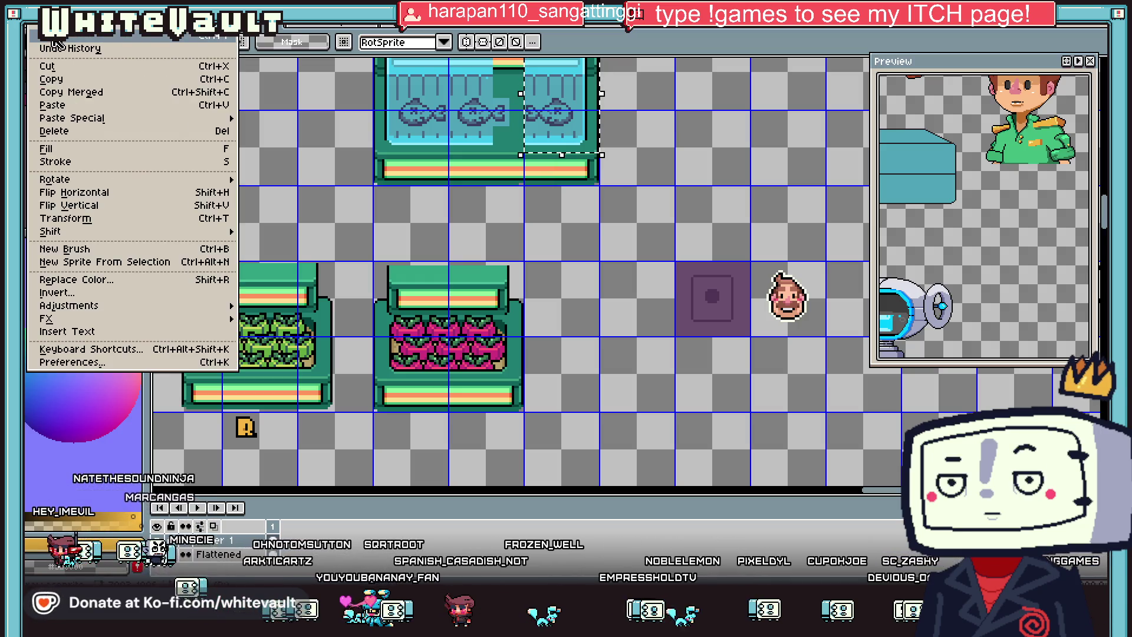
{"action": "left_click", "coordinate": [57, 44]}
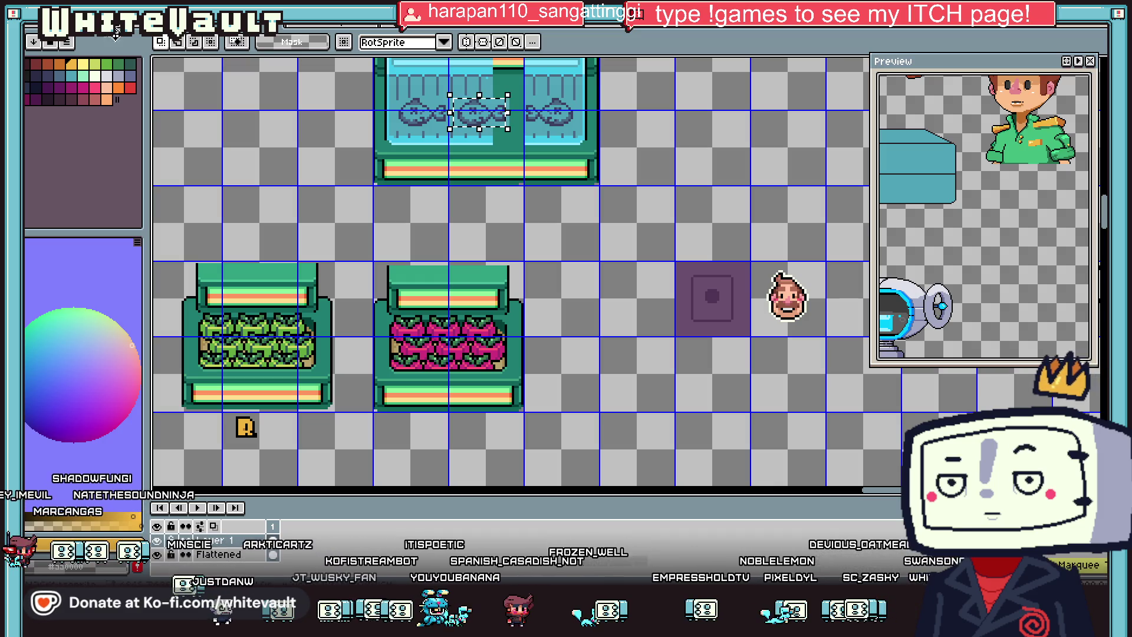
{"action": "scroll", "coordinate": [605, 153], "scroll_direction": "down", "scroll_amount": 2}
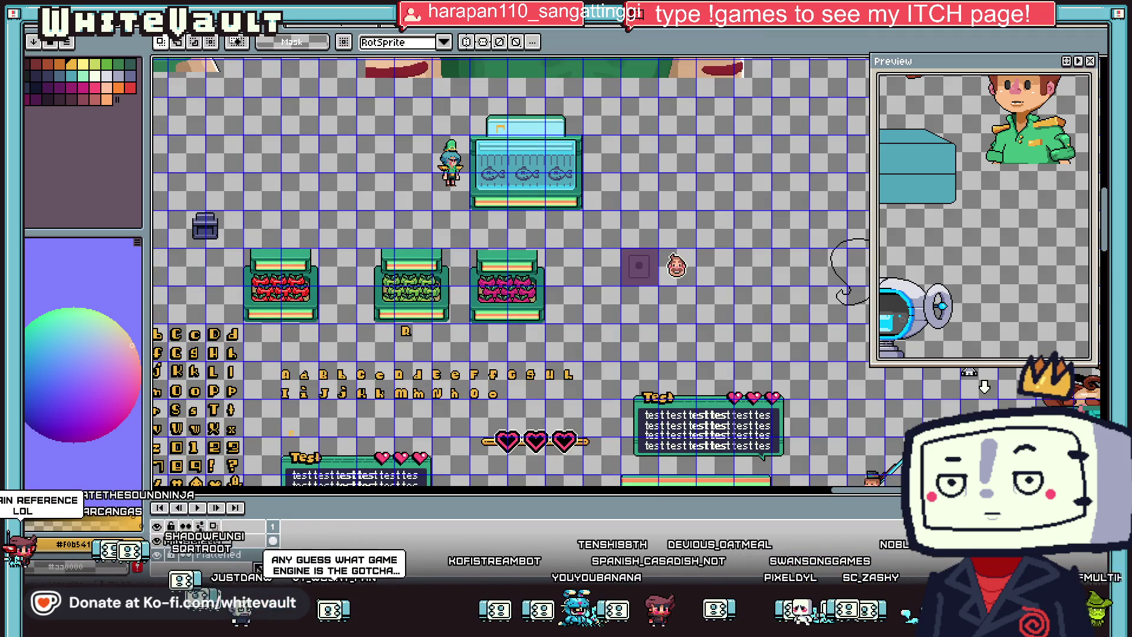
{"action": "right_click", "coordinate": [257, 566]}
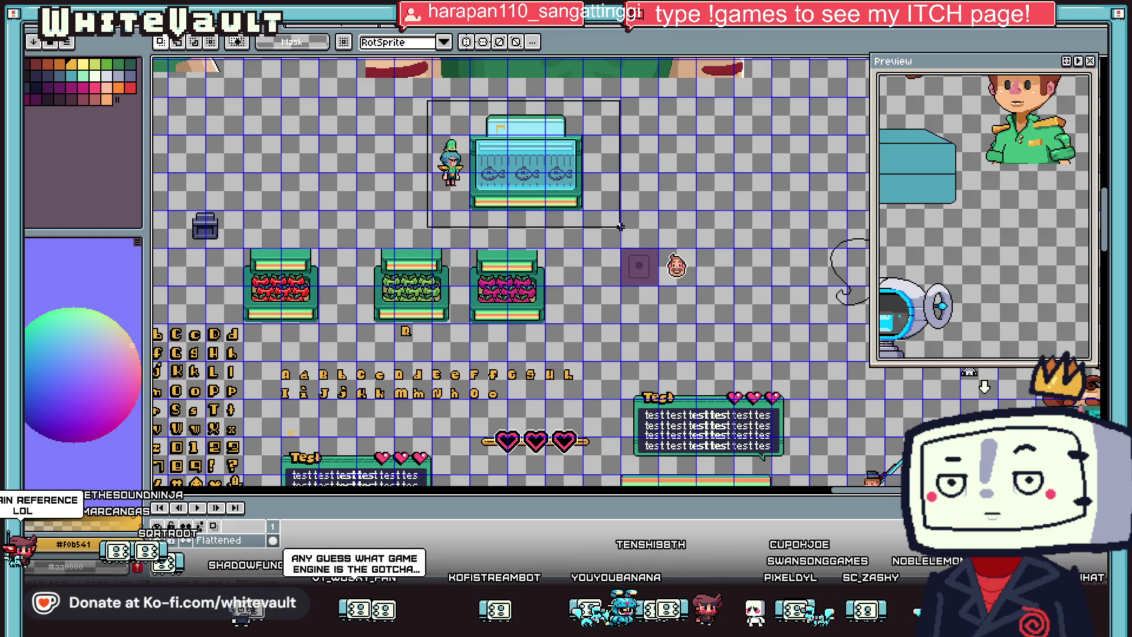
{"action": "left_click_drag", "start_coordinate": [620, 226], "coordinate": [620, 227]}
{"action": "scroll", "coordinate": [695, 235], "scroll_direction": "down", "scroll_amount": 5}
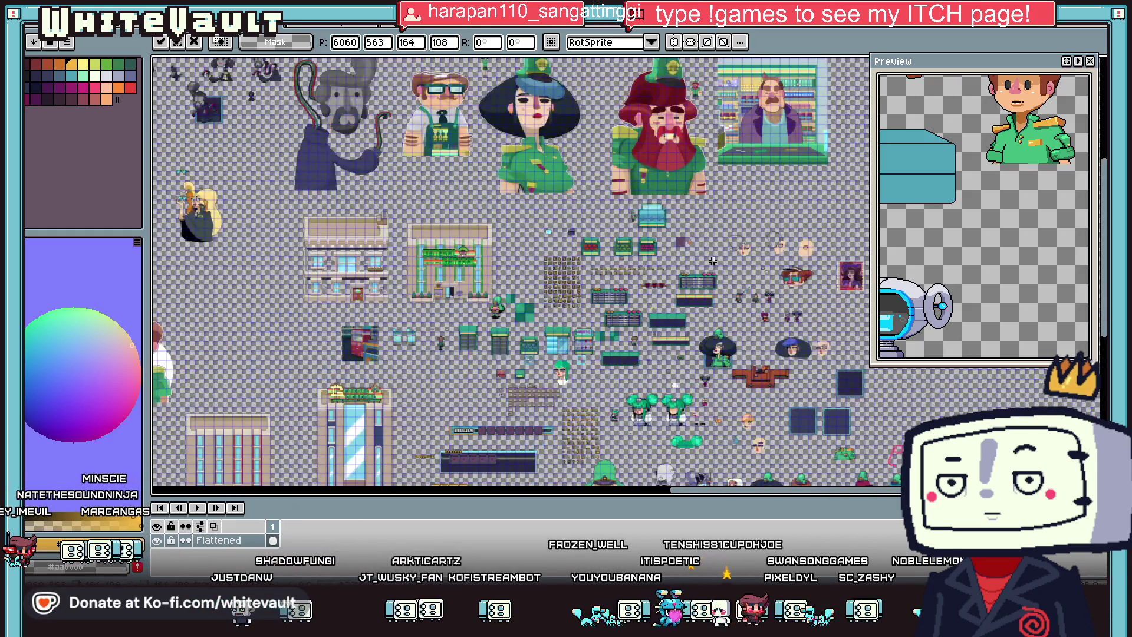
{"action": "scroll", "coordinate": [708, 354], "scroll_direction": "up", "scroll_amount": 3}
{"action": "scroll", "coordinate": [746, 457], "scroll_direction": "down", "scroll_amount": 3}
{"action": "scroll", "coordinate": [746, 457], "scroll_direction": "up", "scroll_amount": 2}
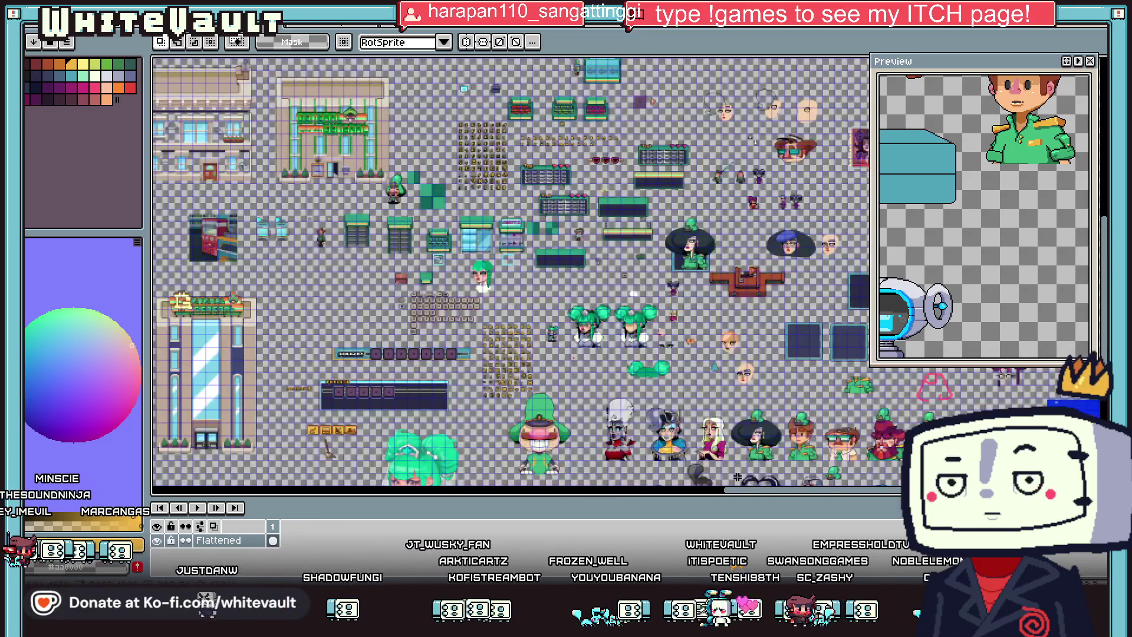
{"action": "key", "text": "shift+n"}
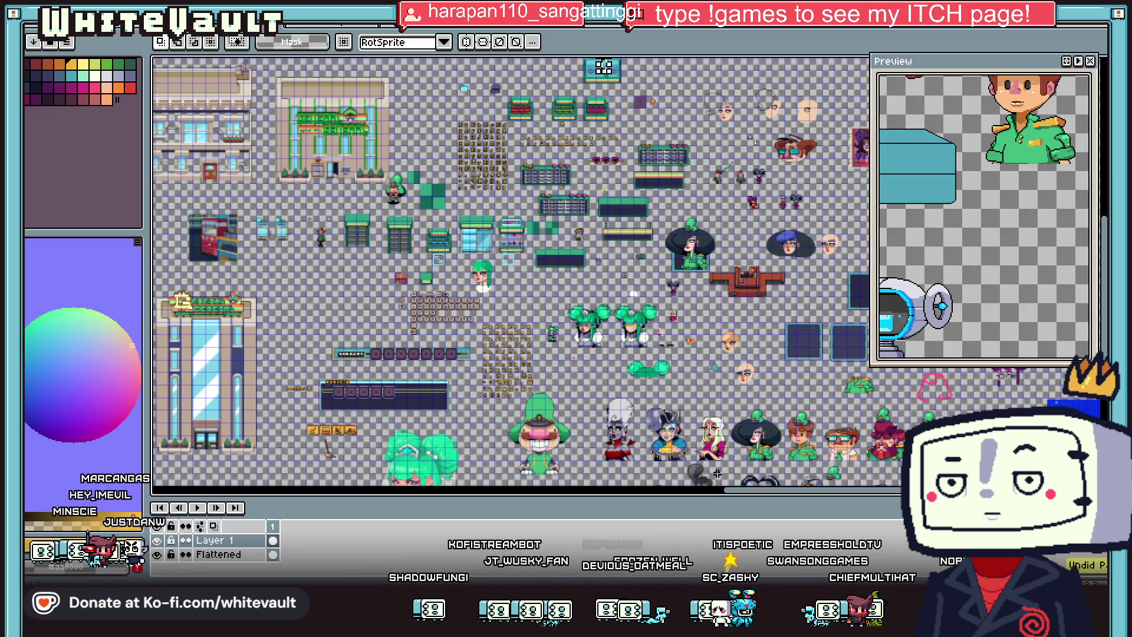
{"action": "key", "text": "ctrl+v"}
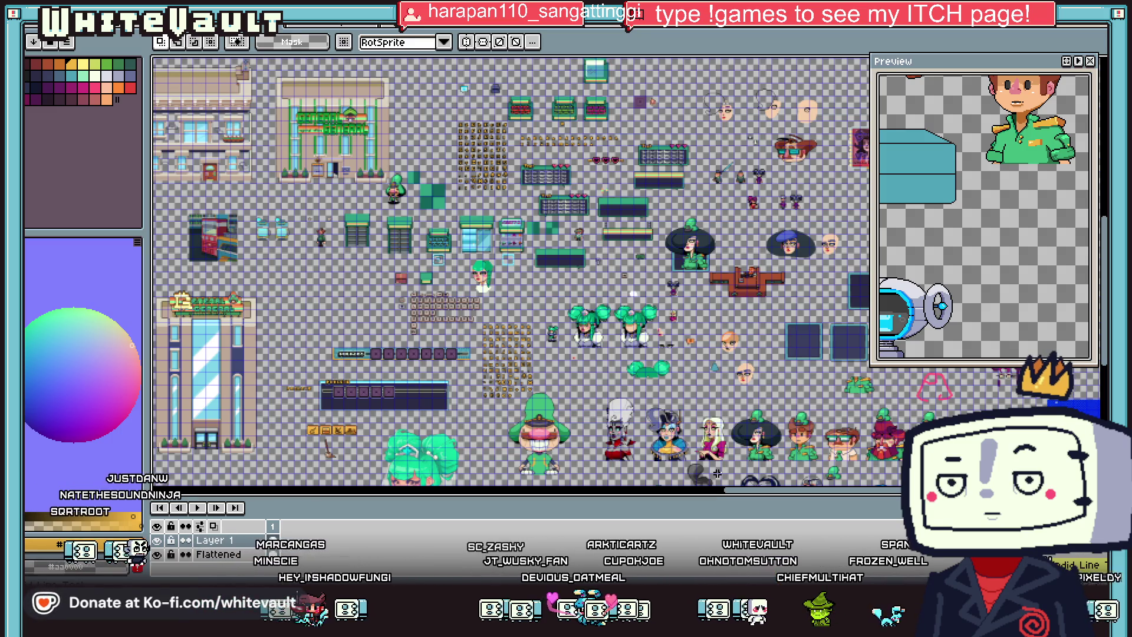
{"action": "scroll", "coordinate": [984, 472], "scroll_direction": "up", "scroll_amount": 2}
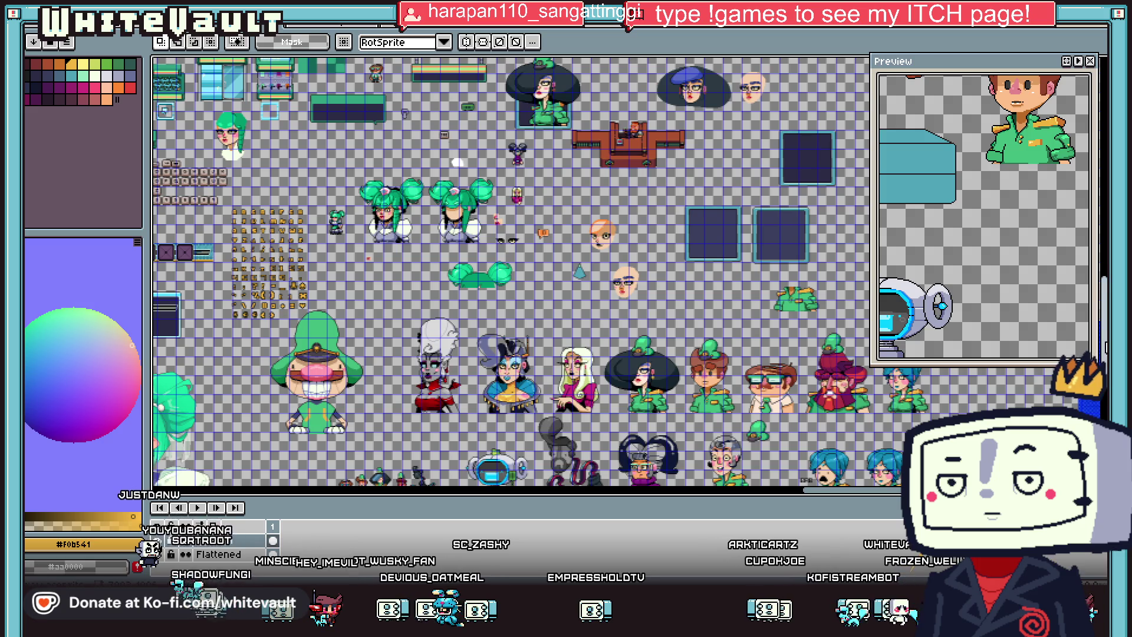
{"action": "scroll", "coordinate": [512, 271], "scroll_direction": "down", "scroll_amount": 1}
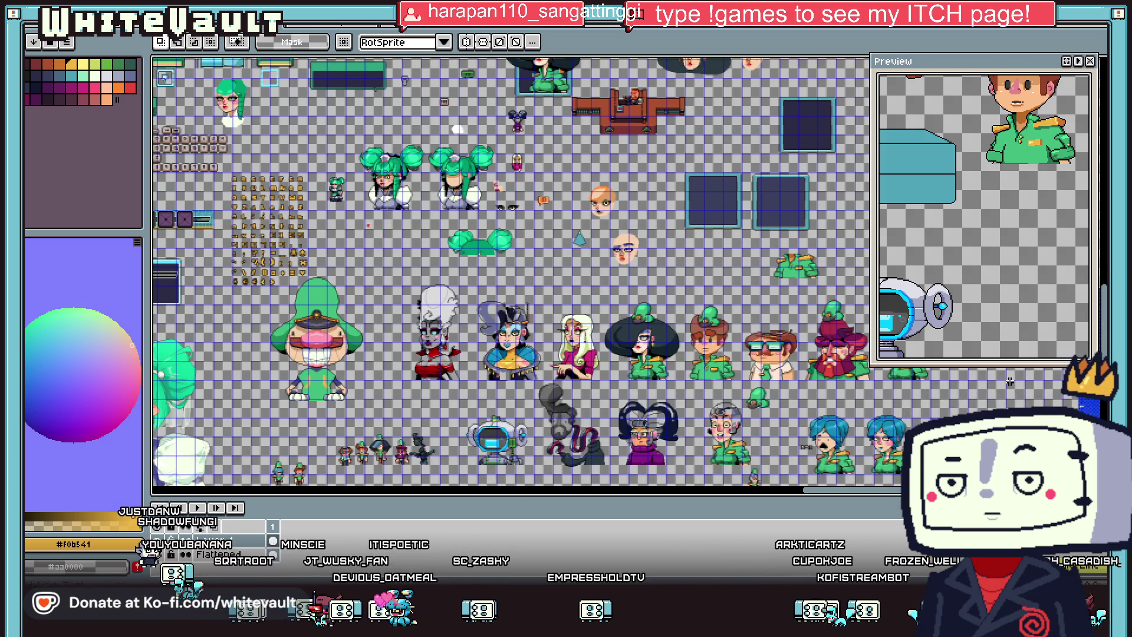
{"action": "key", "text": "ctrl+v"}
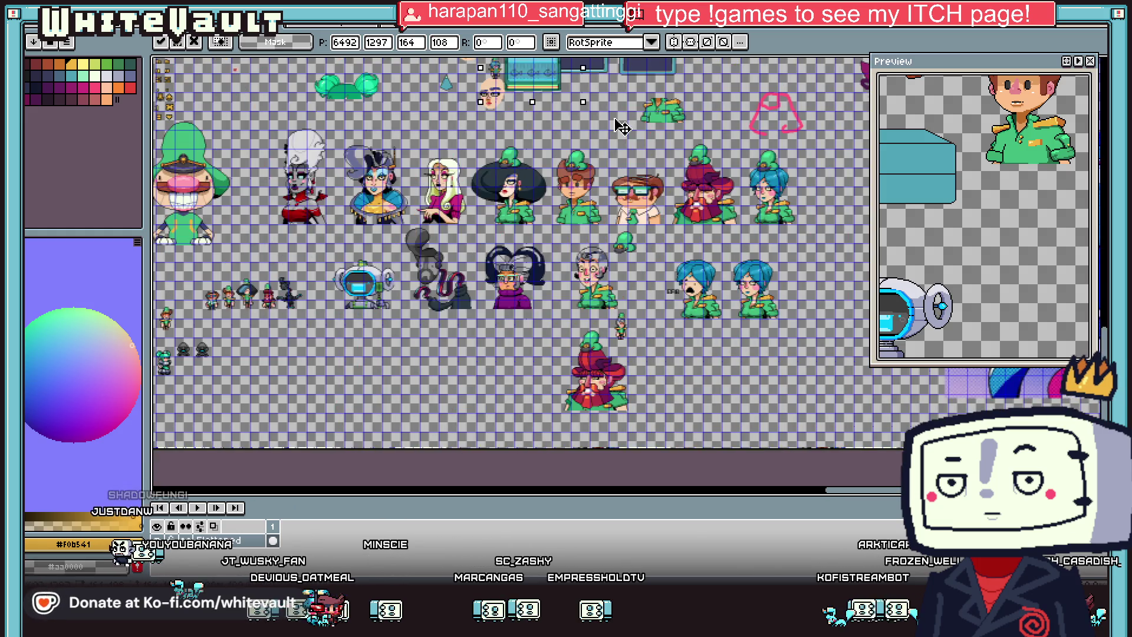
{"action": "mouse_move", "coordinate": [444, 305]}
{"action": "left_mouse_down"}
{"action": "mouse_move", "coordinate": [793, 250]}
{"action": "mouse_move", "coordinate": [850, 330]}
{"action": "mouse_move", "coordinate": [796, 325]}
{"action": "left_mouse_up"}
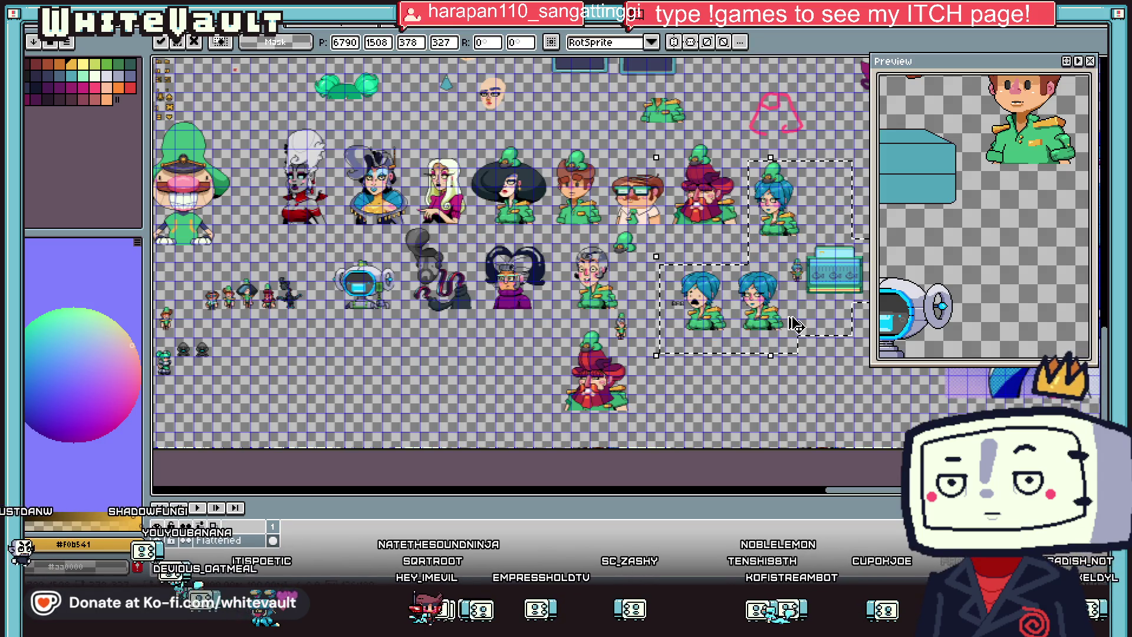
{"action": "key", "text": "Return"}
{"action": "key", "text": "ctrl+z"}
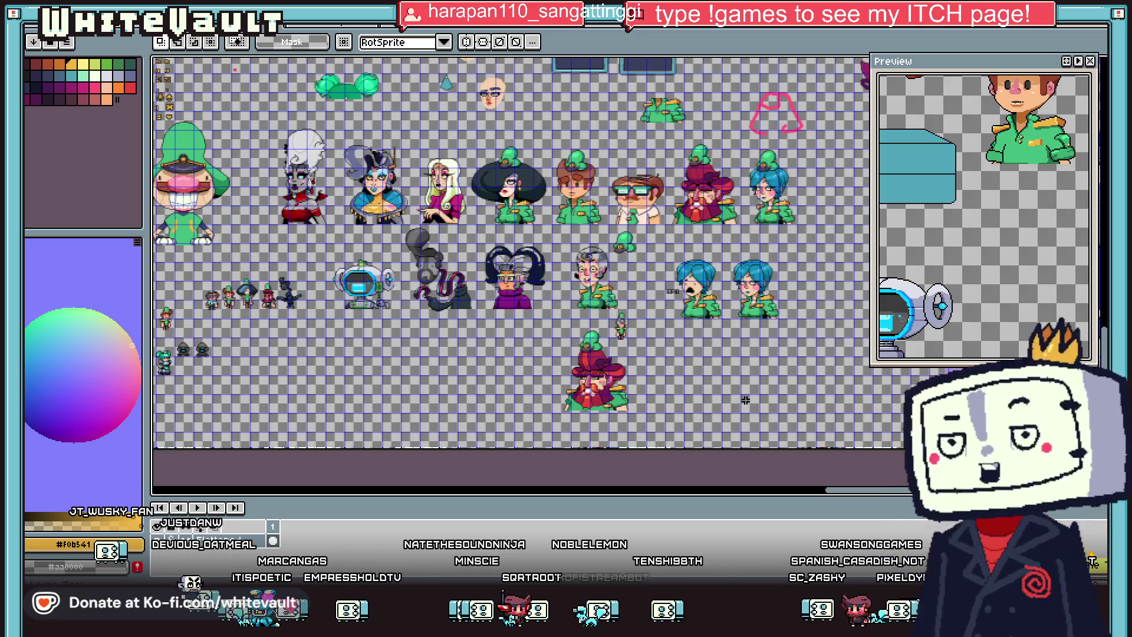
{"action": "key", "text": "g"}
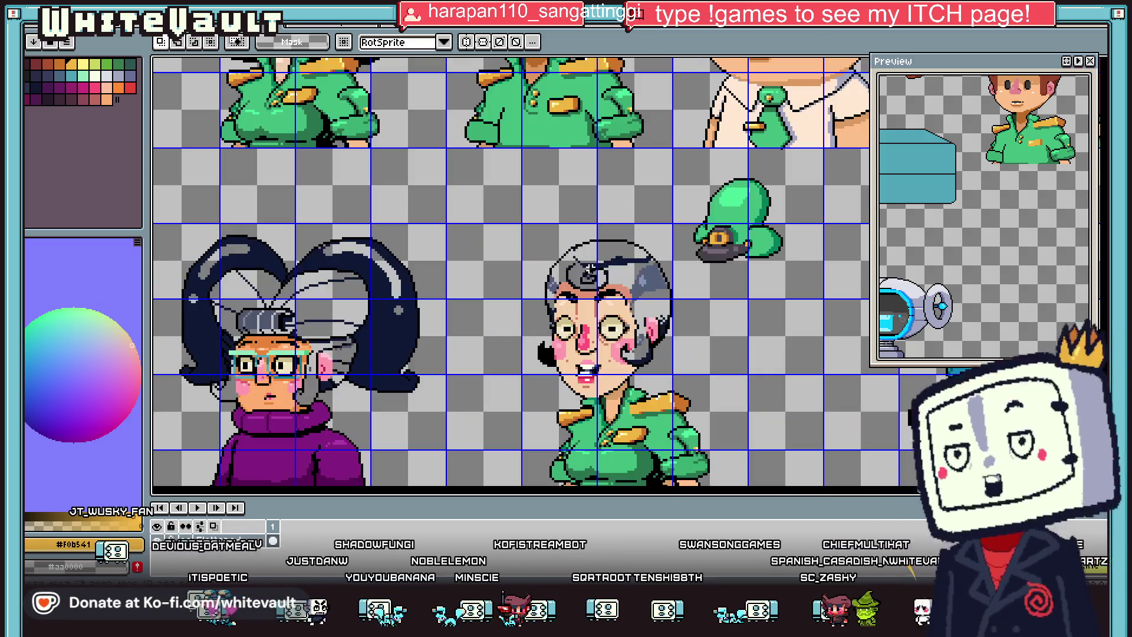
Step: Recolour the character's light grey hair to dark navy
{"action": "scroll", "coordinate": [590, 262], "scroll_direction": "up", "scroll_amount": 2}
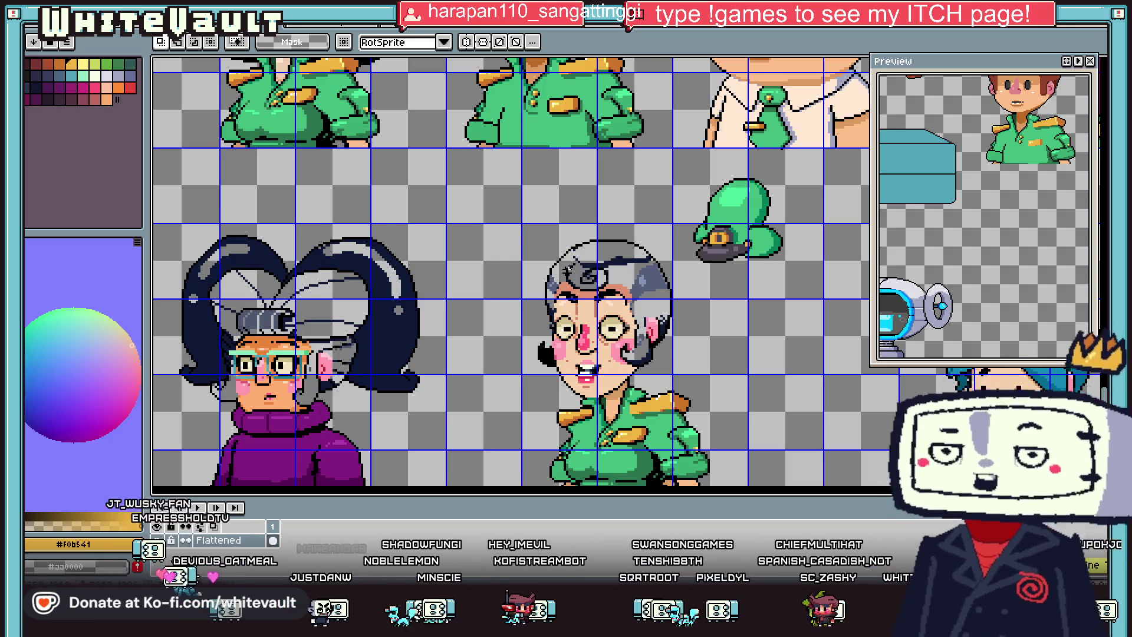
{"action": "scroll", "coordinate": [570, 269], "scroll_direction": "down", "scroll_amount": 2}
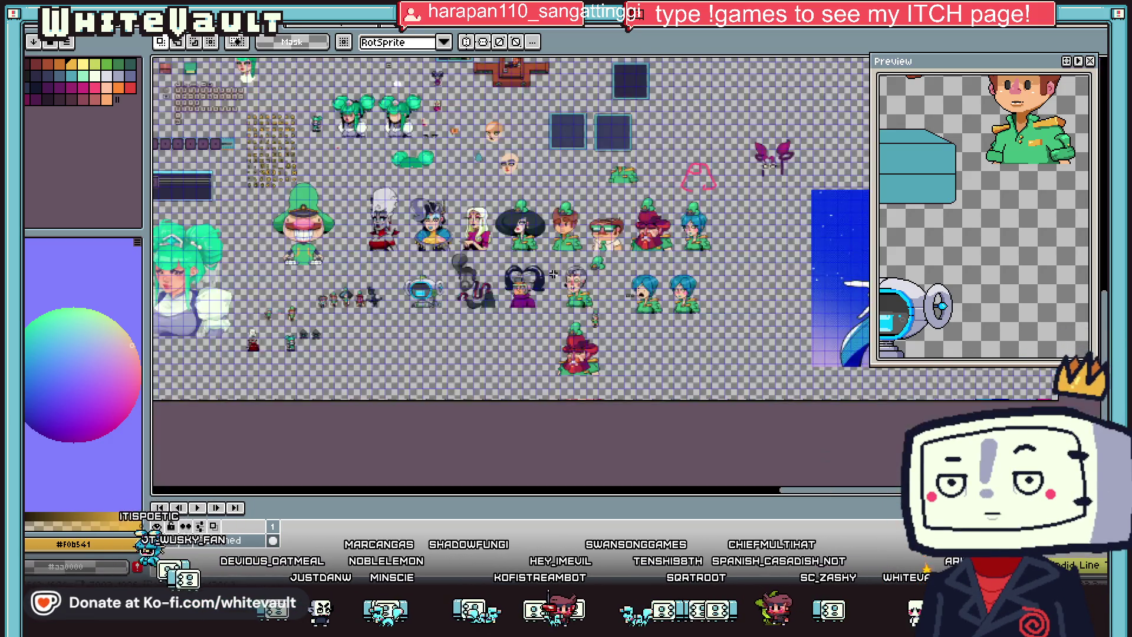
{"action": "scroll", "coordinate": [525, 274], "scroll_direction": "up", "scroll_amount": 2}
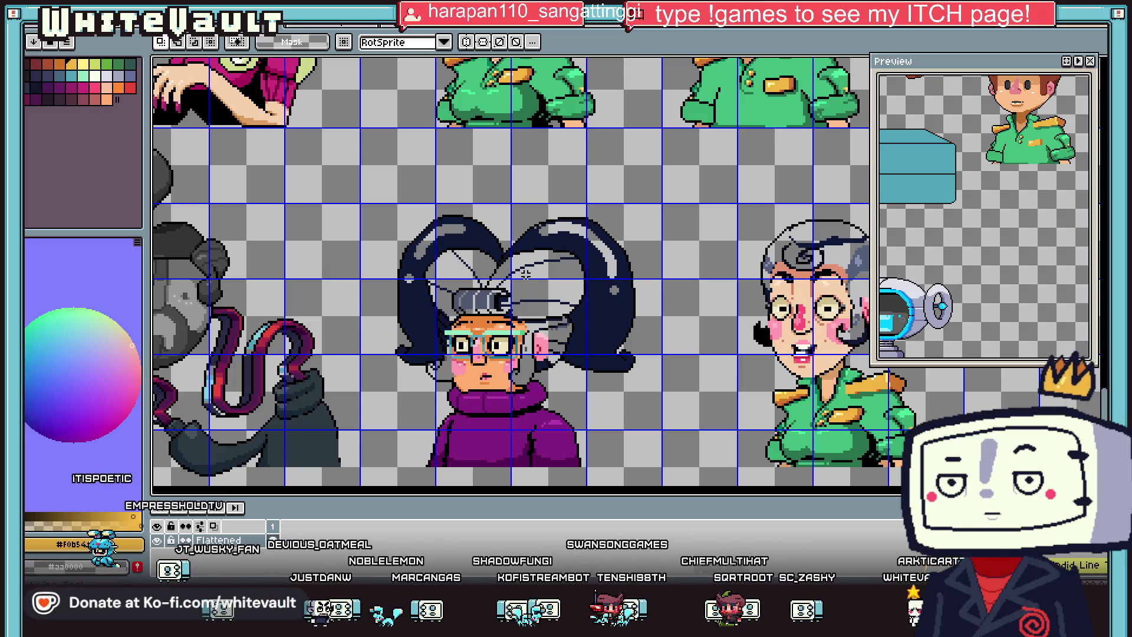
{"action": "left_click", "coordinate": [532, 276]}
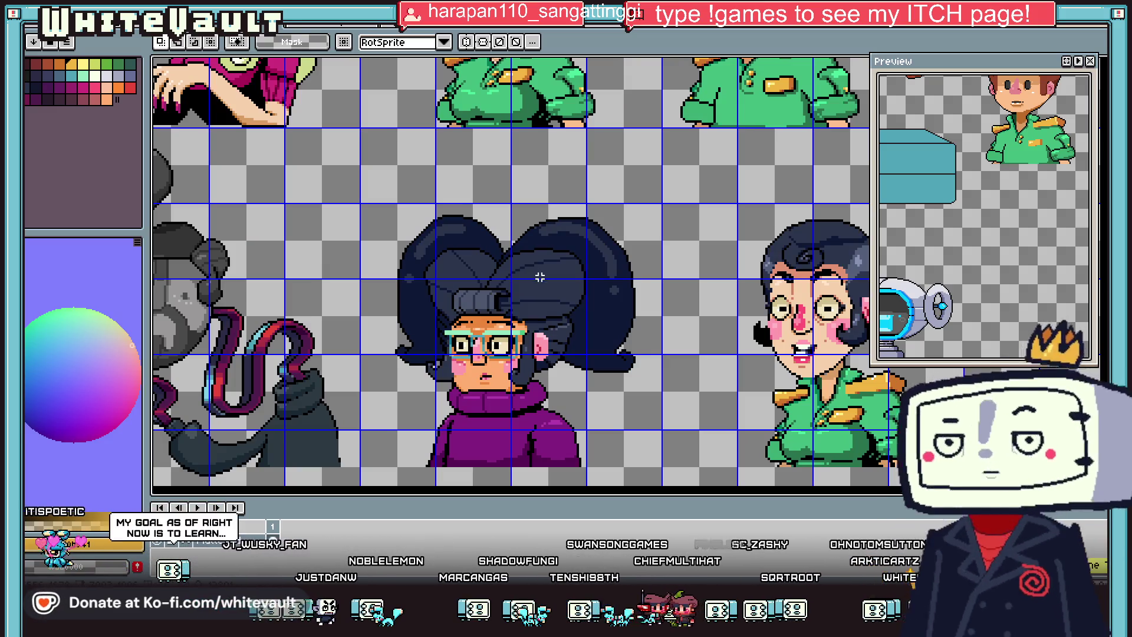
{"action": "scroll", "coordinate": [540, 277], "scroll_direction": "down", "scroll_amount": 4}
{"action": "scroll", "coordinate": [590, 295], "scroll_direction": "up", "scroll_amount": 2}
{"action": "scroll", "coordinate": [648, 318], "scroll_direction": "up", "scroll_amount": 1}
Step: Paste a copy of the two blue-haired portraits and place it beside the BRB label
{"action": "key", "text": "ctrl+v"}
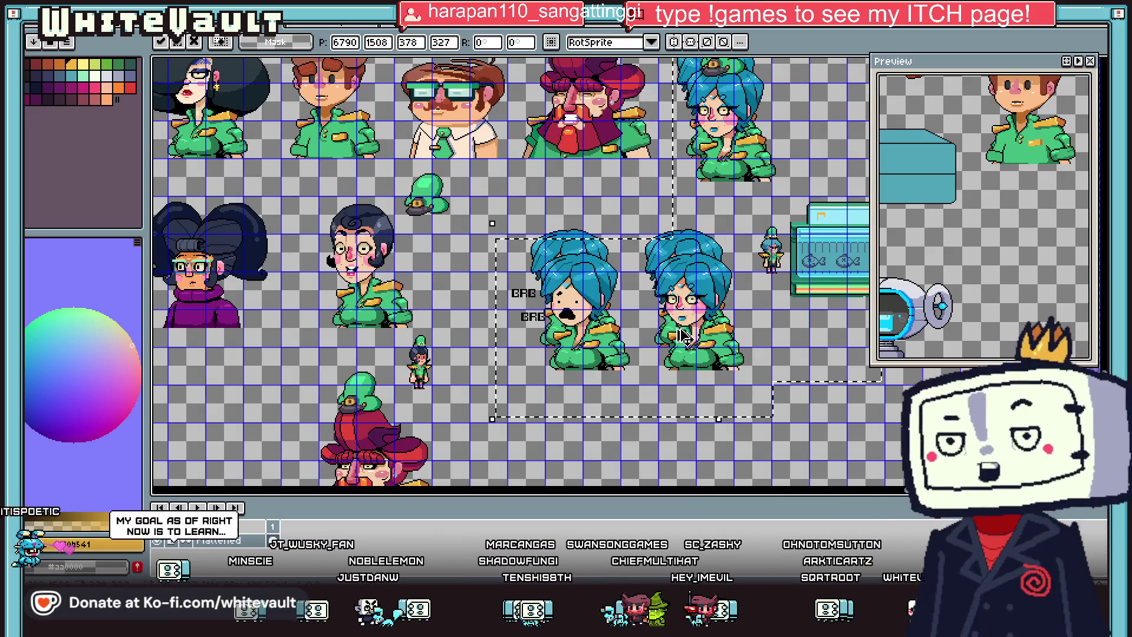
{"action": "mouse_move", "coordinate": [693, 322]}
{"action": "left_mouse_down"}
{"action": "mouse_move", "coordinate": [702, 303]}
{"action": "mouse_move", "coordinate": [686, 300]}
{"action": "left_mouse_up"}
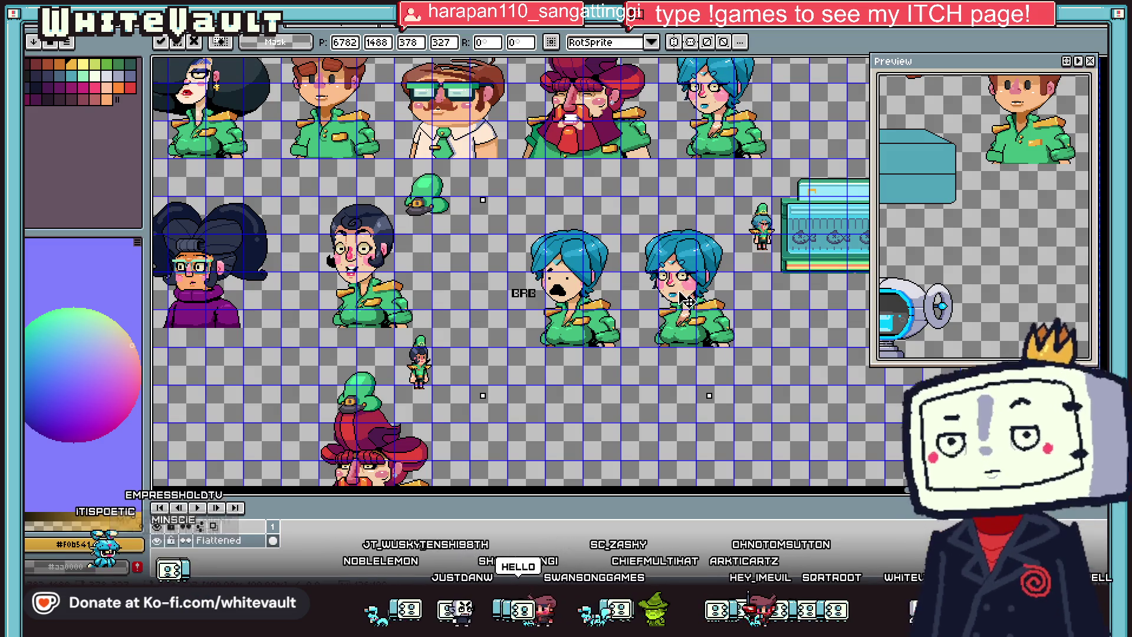
{"action": "left_click", "coordinate": [668, 403]}
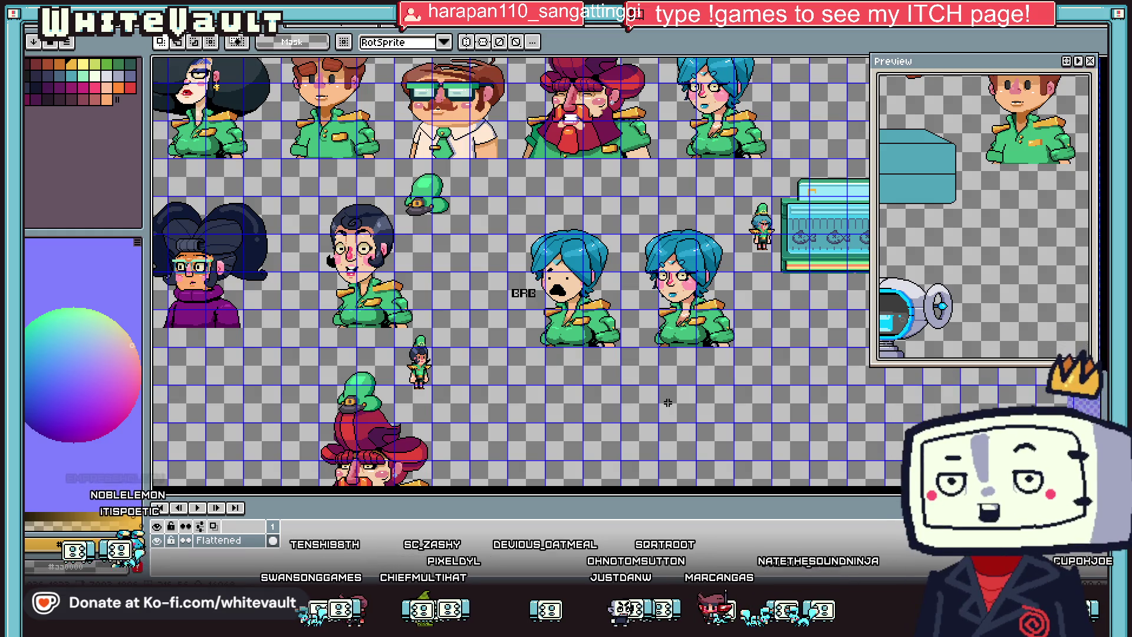
Step: Look over the whole sprite sheet, then maximize the running GG RPG Test window
{"action": "scroll", "coordinate": [723, 299], "scroll_direction": "down", "scroll_amount": 2}
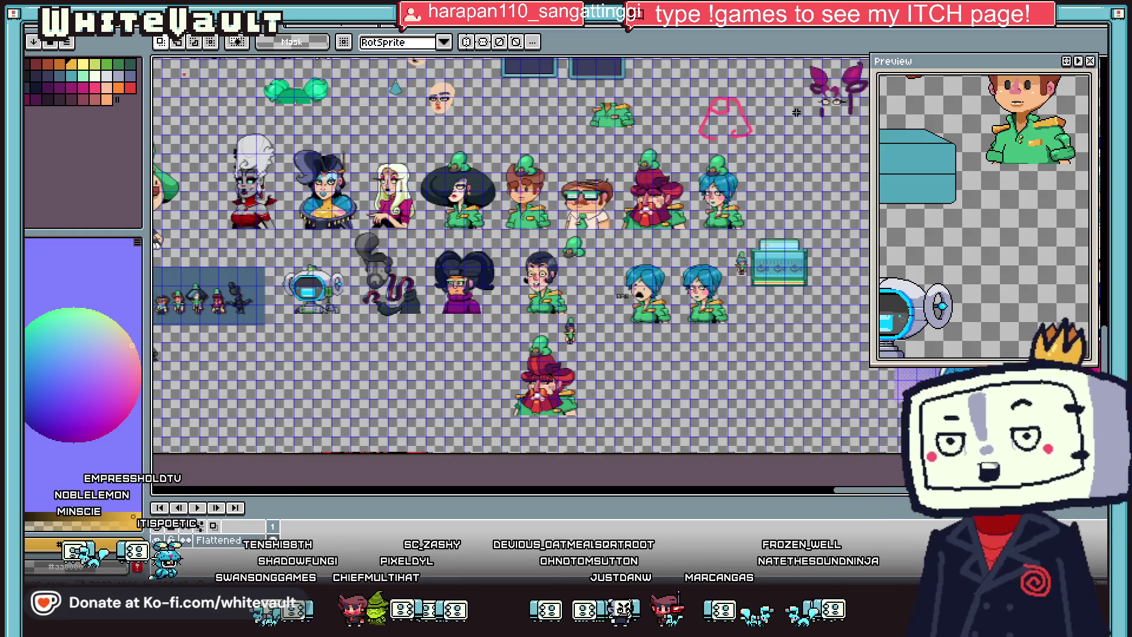
{"action": "scroll", "coordinate": [712, 266], "scroll_direction": "up", "scroll_amount": 2}
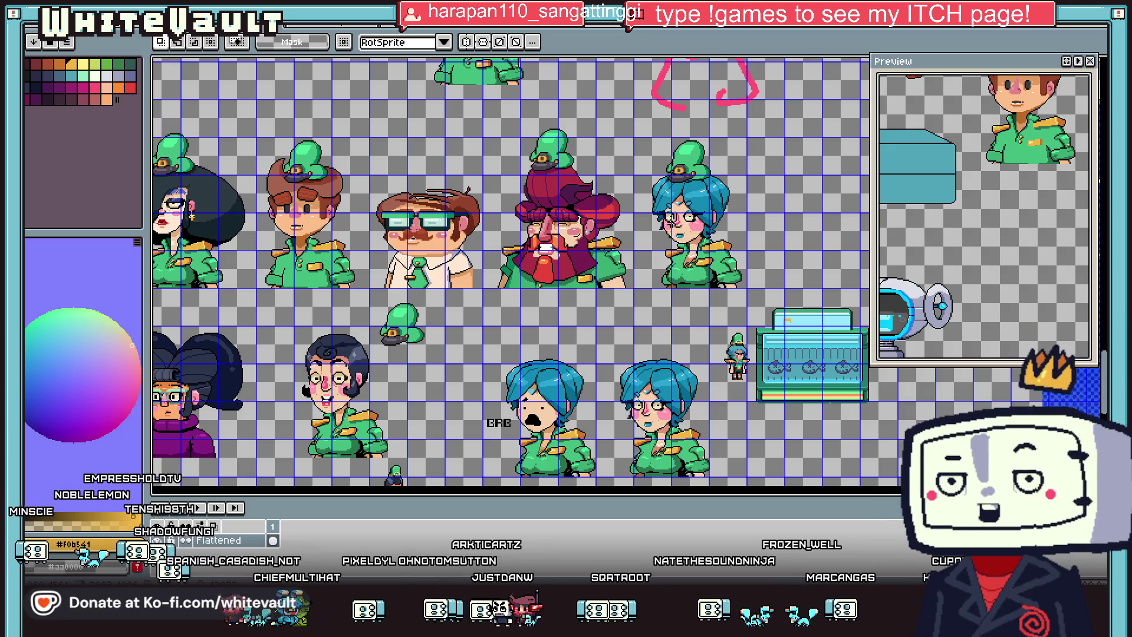
{"action": "scroll", "coordinate": [326, 188], "scroll_direction": "left", "scroll_amount": 3}
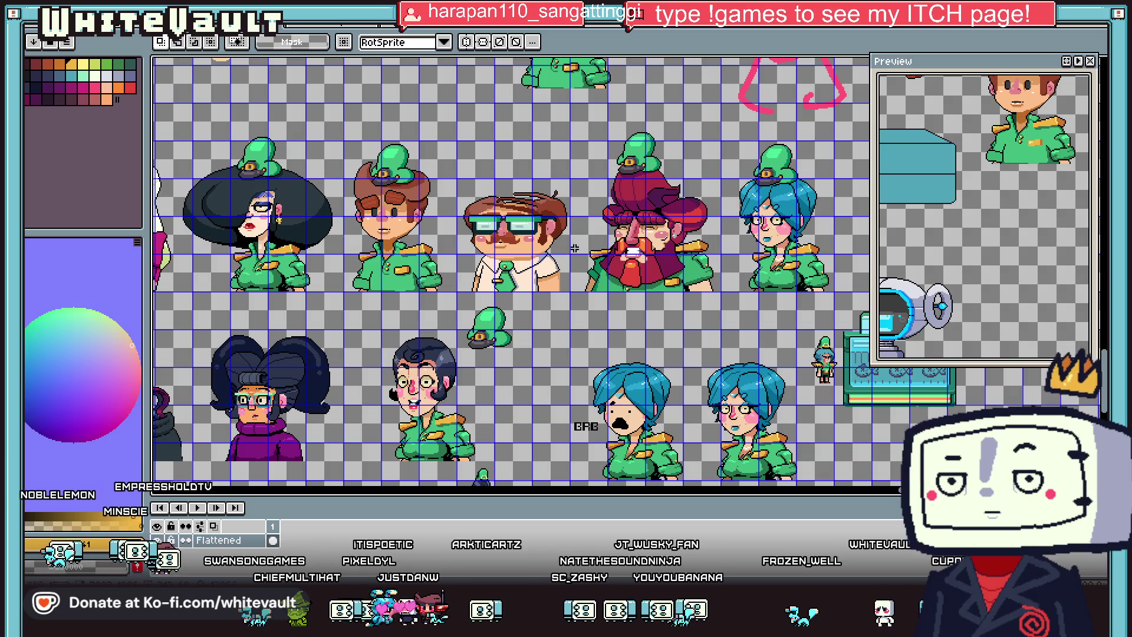
{"action": "scroll", "coordinate": [383, 428], "scroll_direction": "up", "scroll_amount": 1}
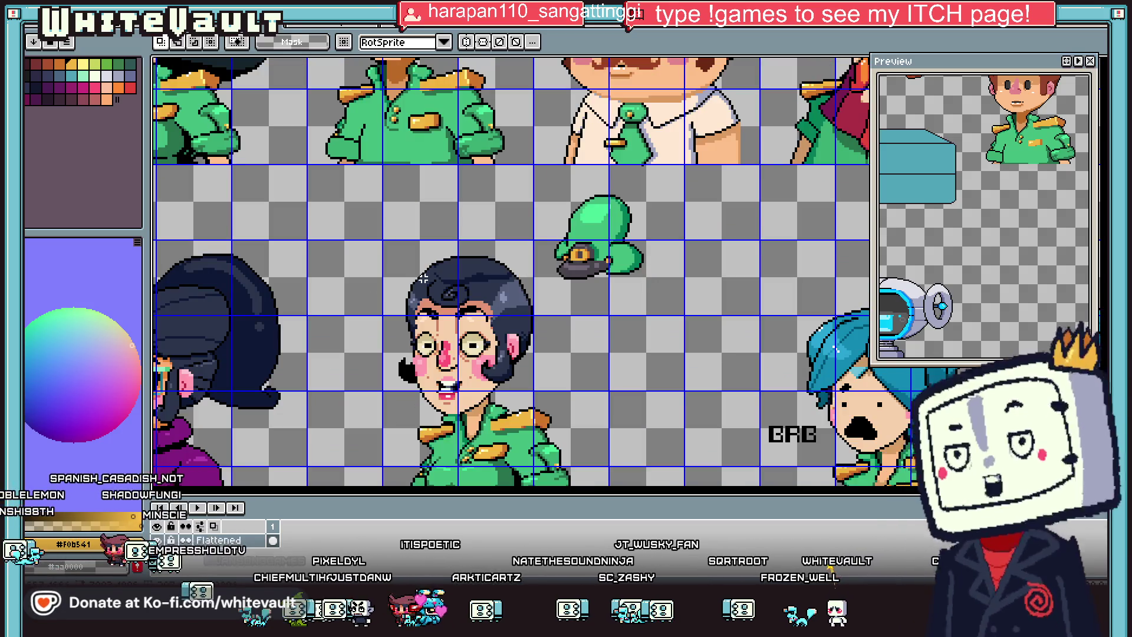
{"action": "scroll", "coordinate": [545, 261], "scroll_direction": "down", "scroll_amount": 1}
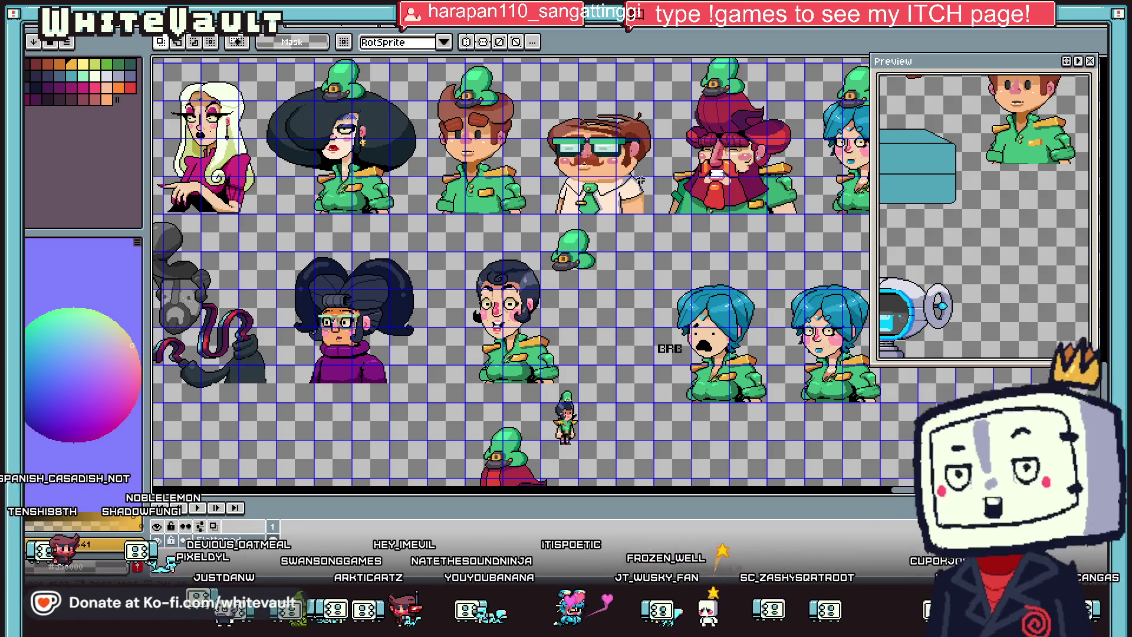
{"action": "scroll", "coordinate": [826, 133], "scroll_direction": "down", "scroll_amount": 1}
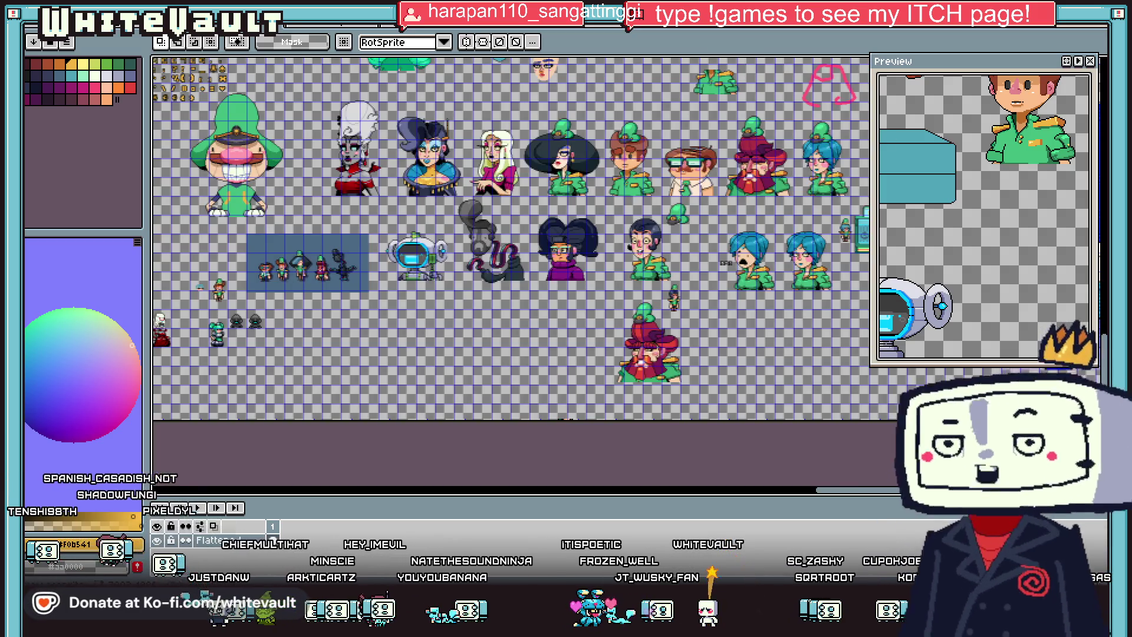
{"action": "scroll", "coordinate": [826, 295], "scroll_direction": "up", "scroll_amount": 3}
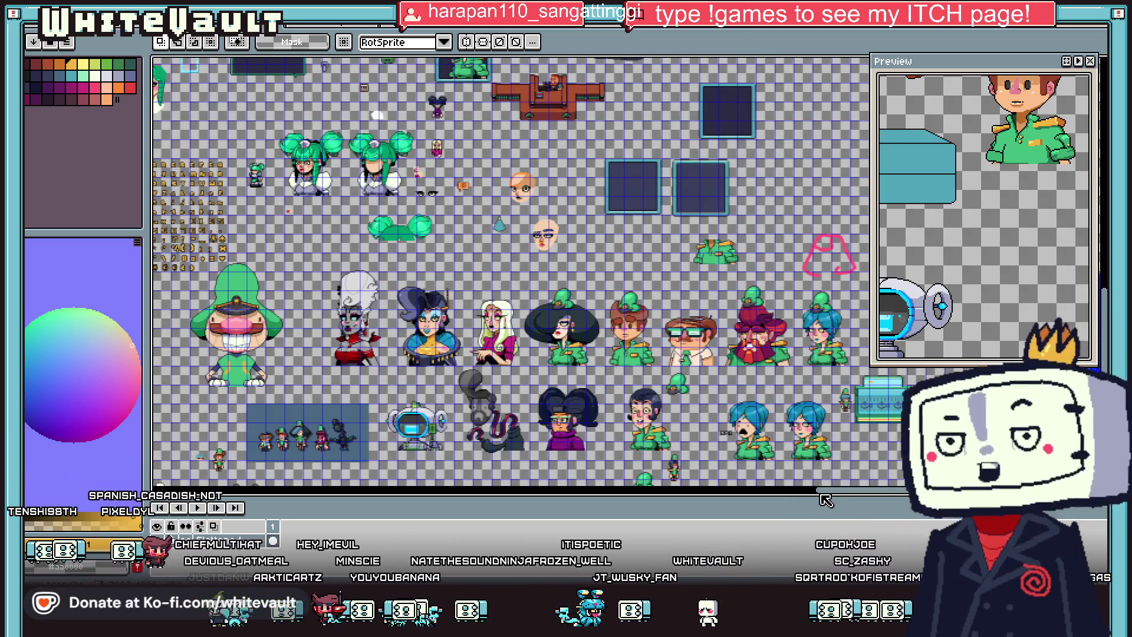
{"action": "scroll", "coordinate": [826, 495], "scroll_direction": "right", "scroll_amount": 5}
{"action": "scroll", "coordinate": [678, 226], "scroll_direction": "up", "scroll_amount": 1}
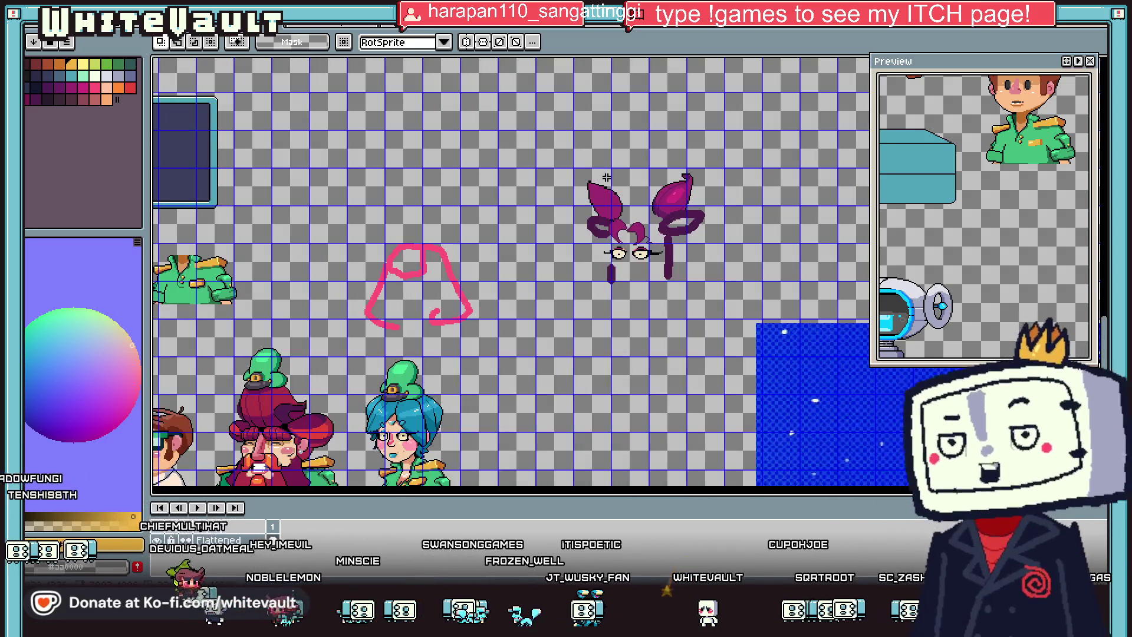
{"action": "scroll", "coordinate": [701, 383], "scroll_direction": "down", "scroll_amount": 1}
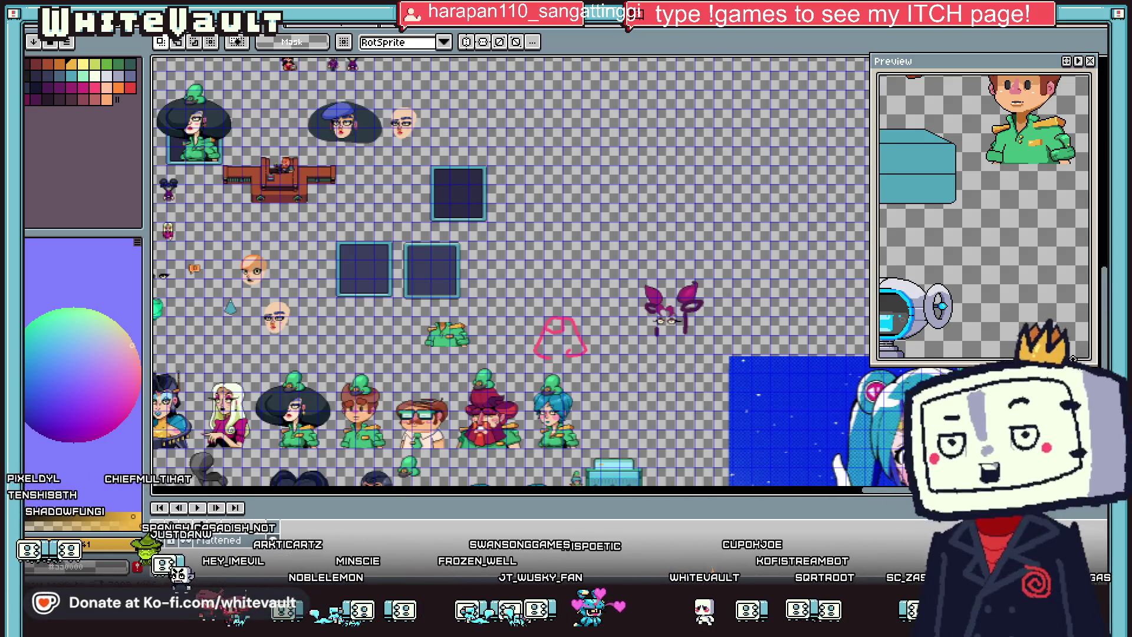
{"action": "scroll", "coordinate": [731, 411], "scroll_direction": "down", "scroll_amount": 1}
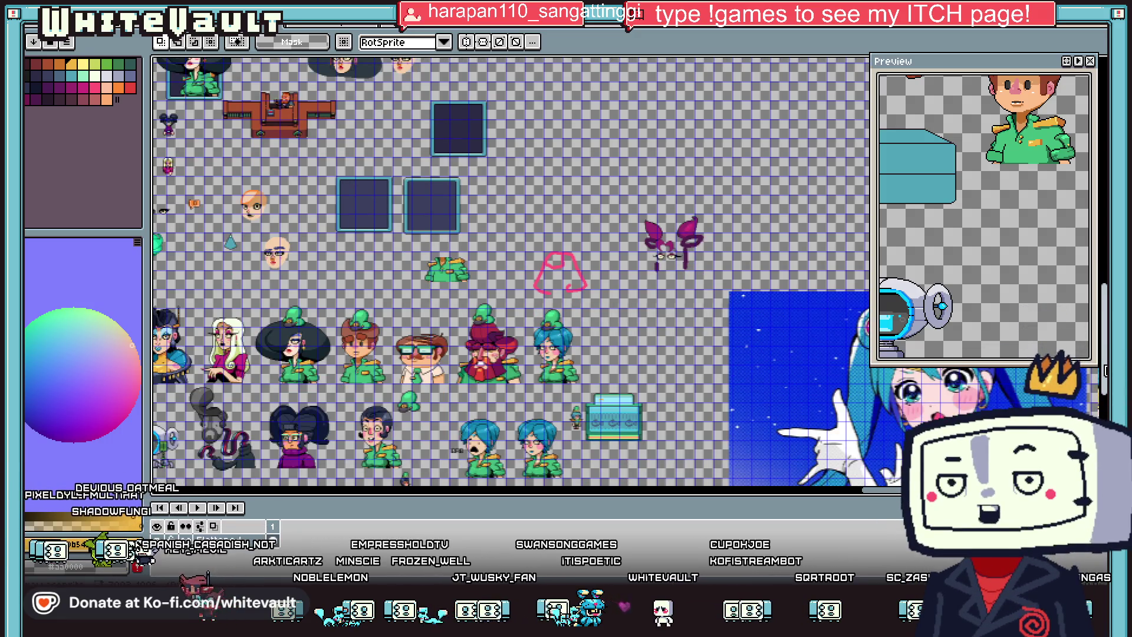
{"action": "scroll", "coordinate": [775, 408], "scroll_direction": "right", "scroll_amount": 3}
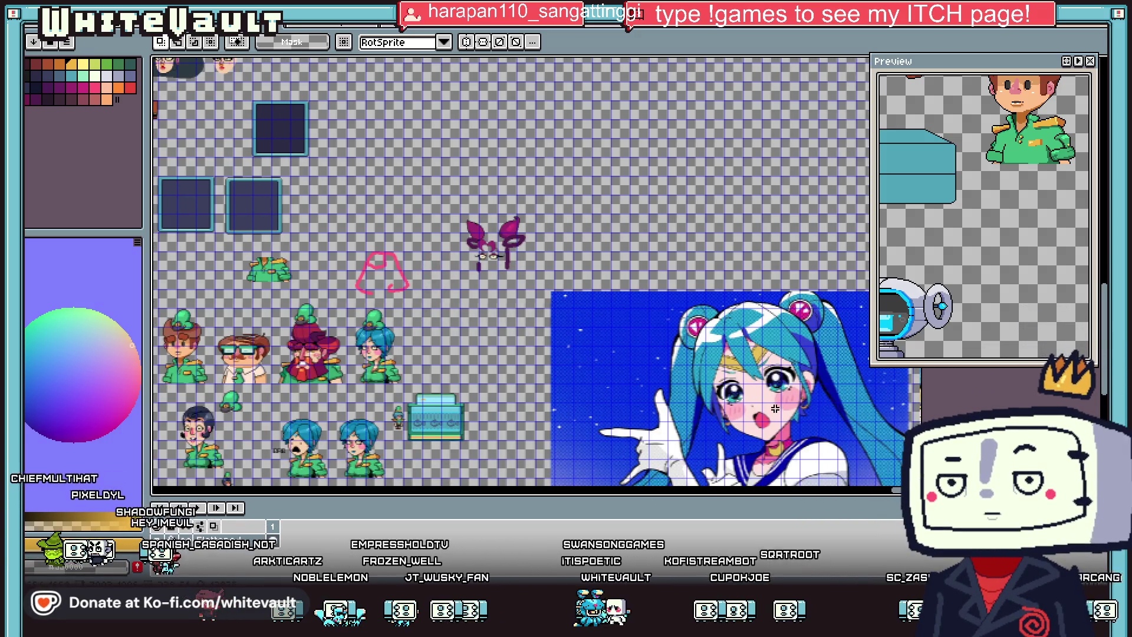
{"action": "scroll", "coordinate": [774, 408], "scroll_direction": "up", "scroll_amount": 1}
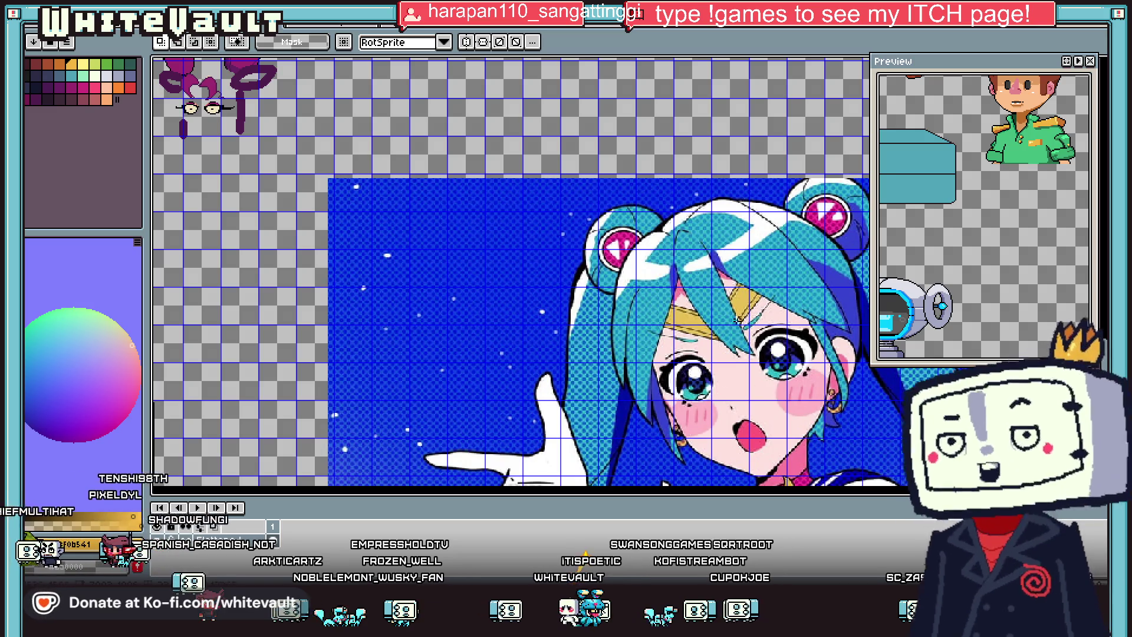
{"action": "scroll", "coordinate": [719, 360], "scroll_direction": "down", "scroll_amount": 2}
{"action": "scroll", "coordinate": [442, 376], "scroll_direction": "up", "scroll_amount": 2}
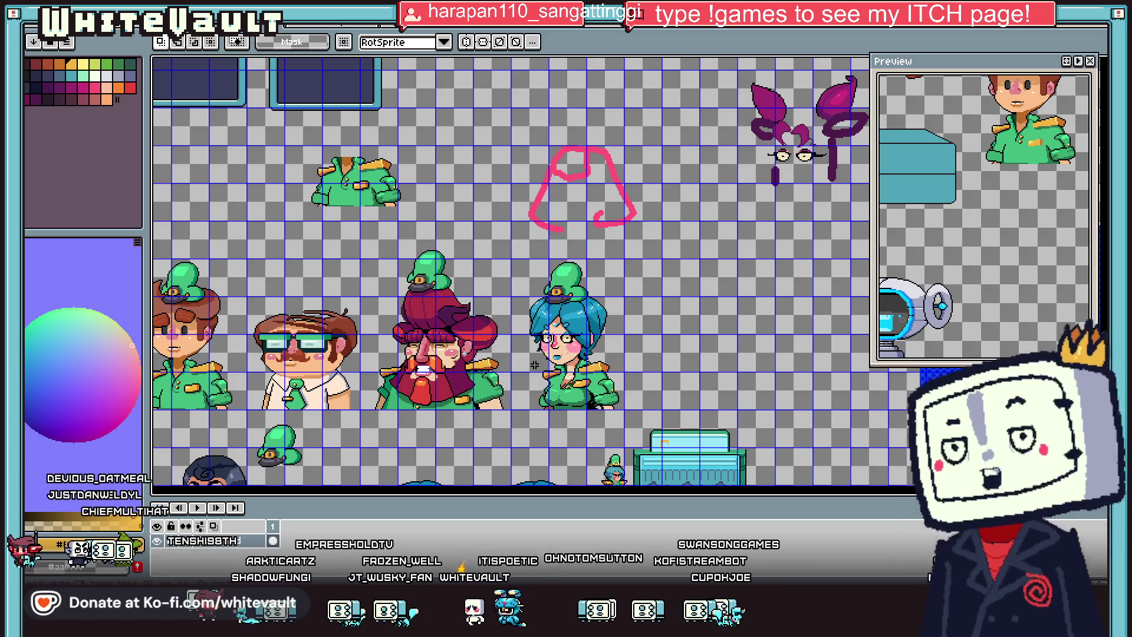
{"action": "scroll", "coordinate": [534, 365], "scroll_direction": "up", "scroll_amount": 2}
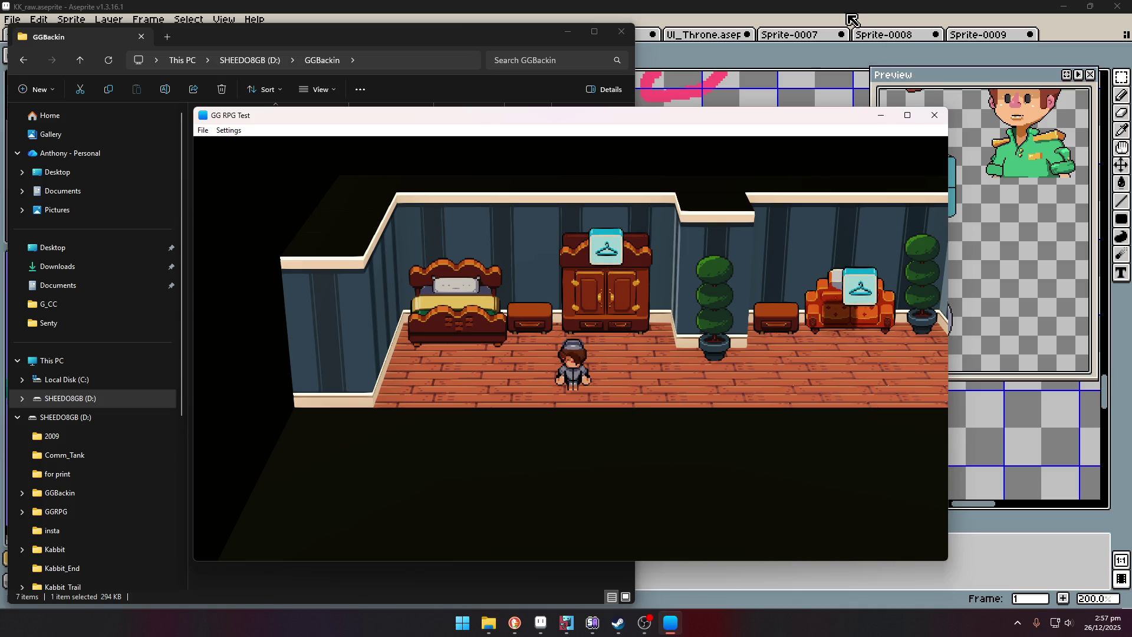
{"action": "left_click", "coordinate": [914, 119]}
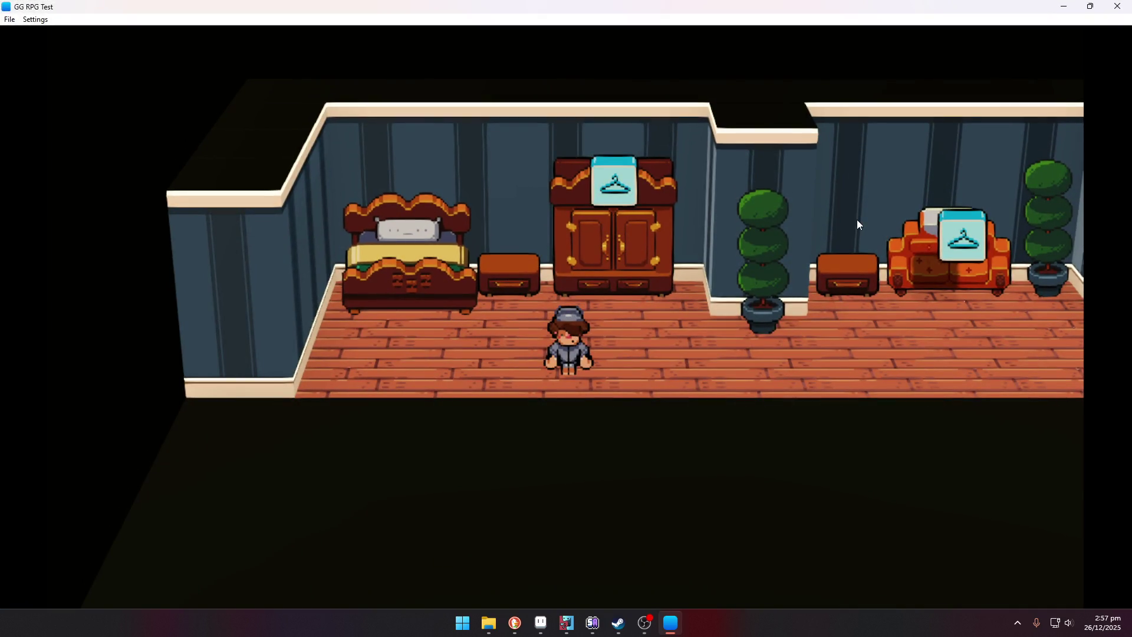
Step: Walk the character to the hanger-marked couch and get her ready for the day
{"action": "key", "text": "Right"}
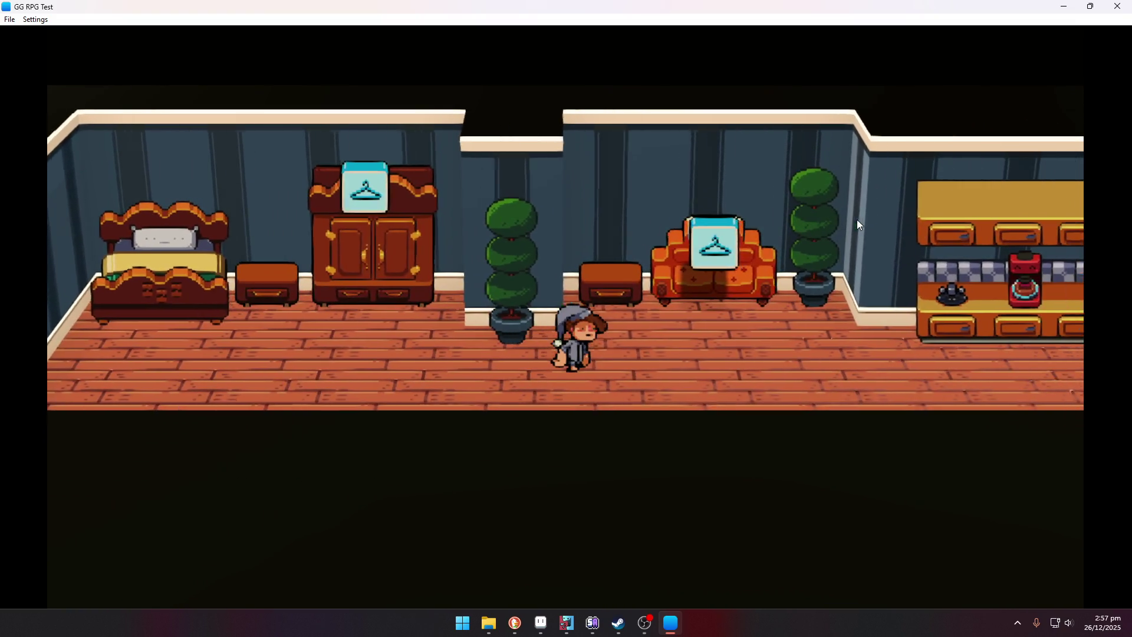
{"action": "key", "text": "Left"}
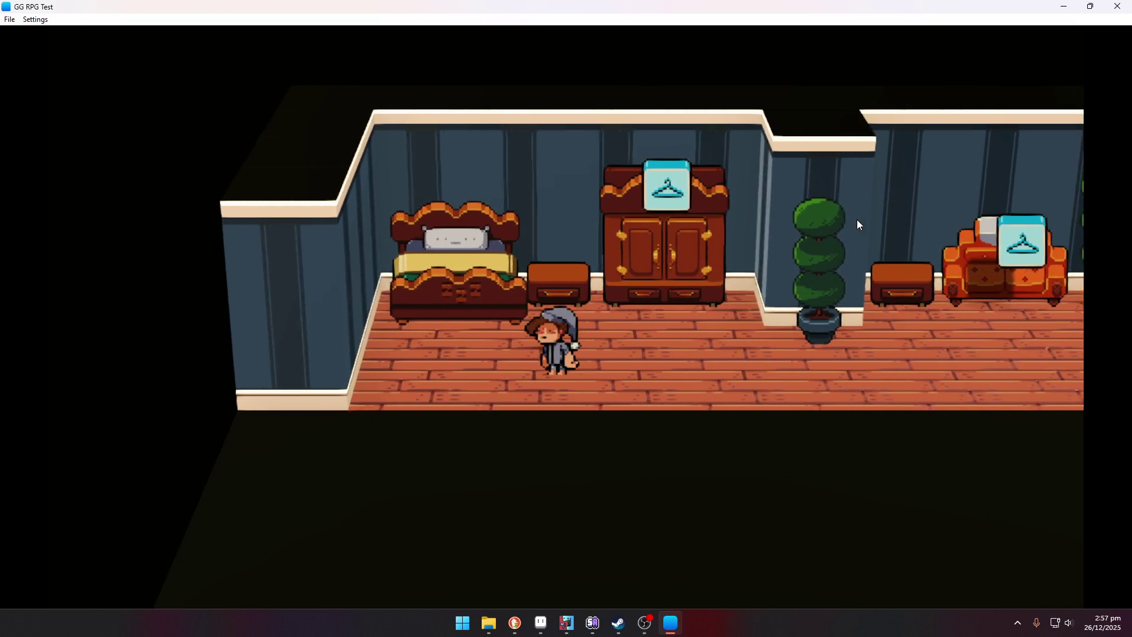
{"action": "key", "text": "Right"}
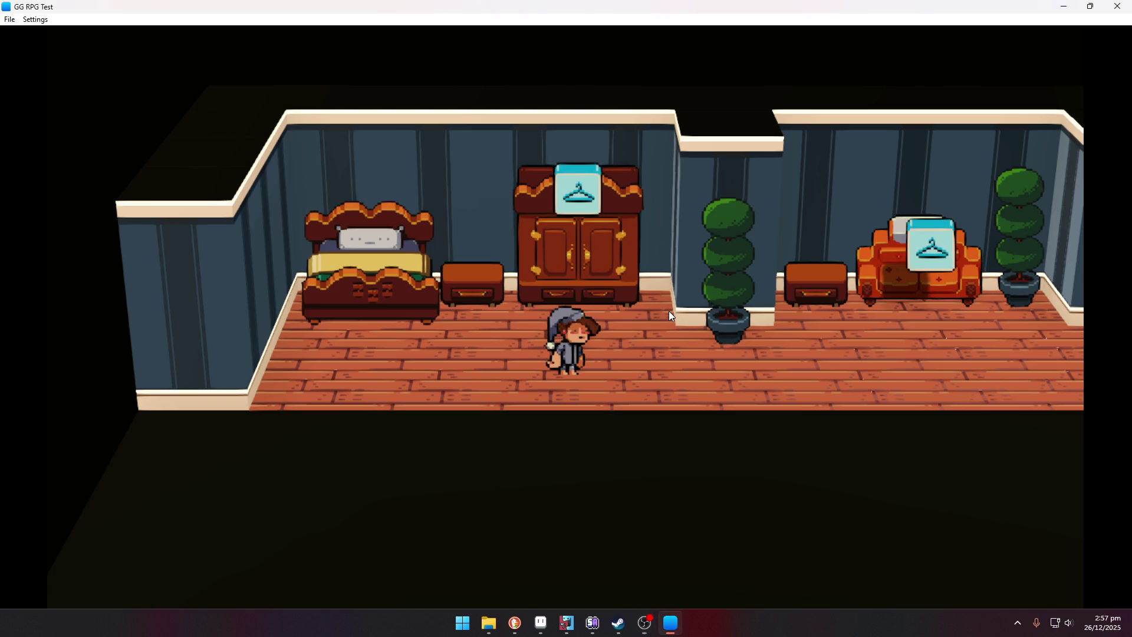
{"action": "key", "text": "Right"}
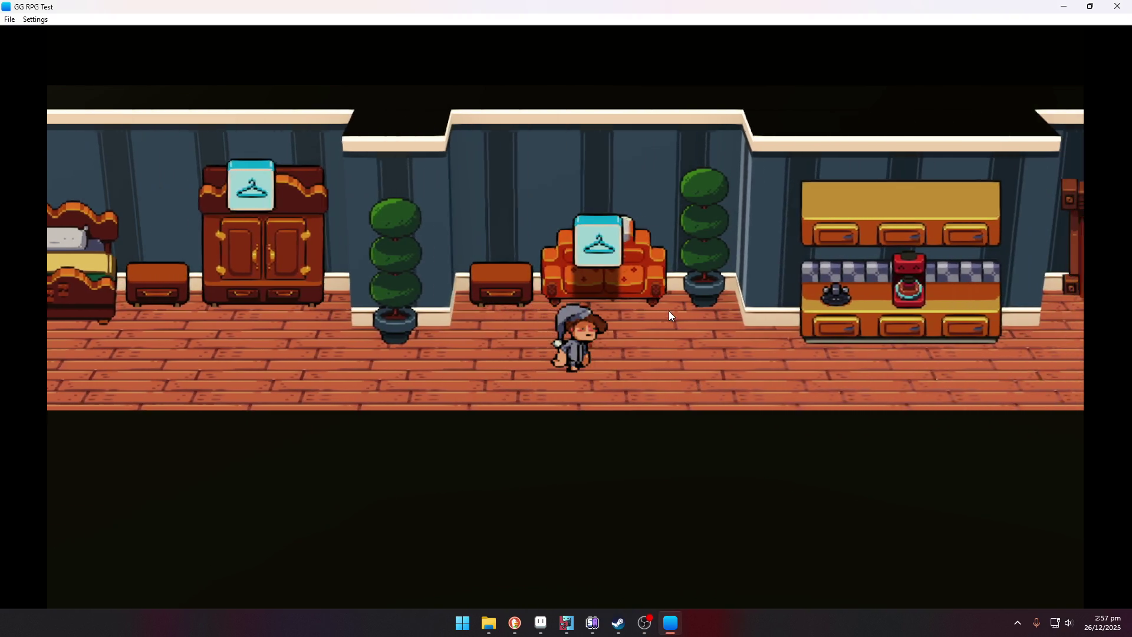
{"action": "key", "text": "Up"}
{"action": "key", "text": "Return"}
{"action": "key", "text": "Return"}
{"action": "key", "text": "Return"}
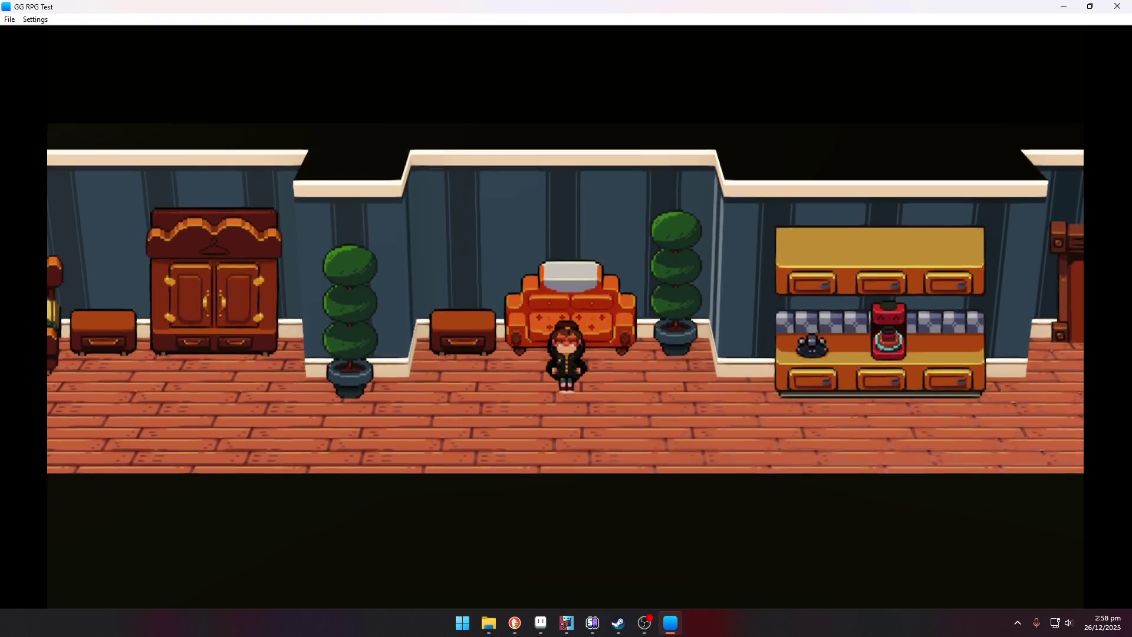
Step: Walk past the kitchen counter and leave the room through the exit door
{"action": "key", "text": "Right"}
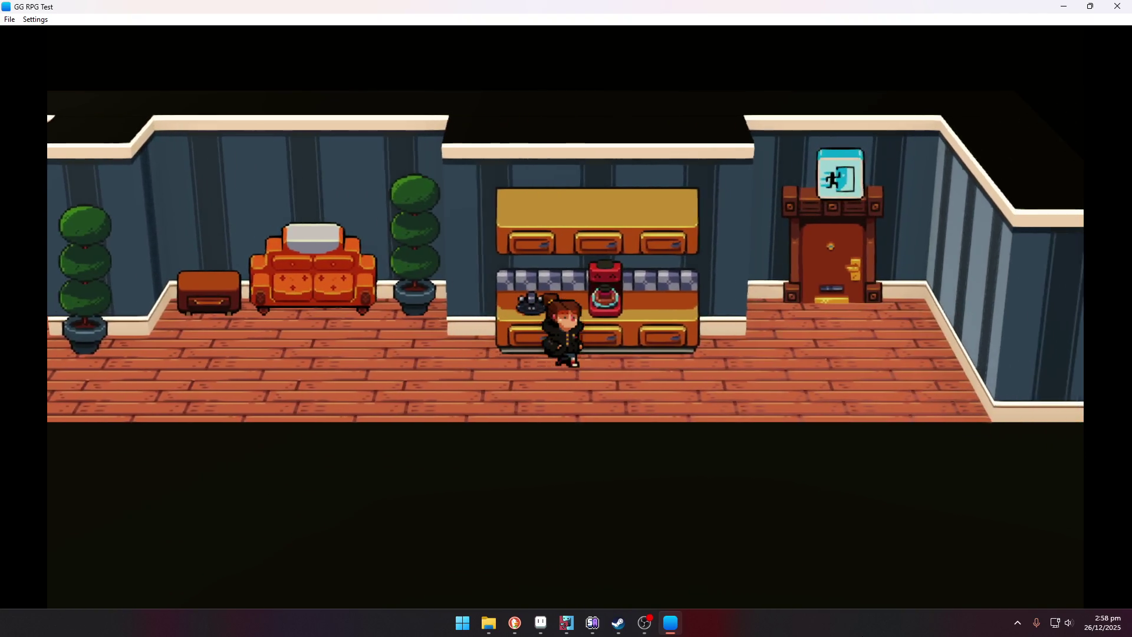
{"action": "key", "text": "Right"}
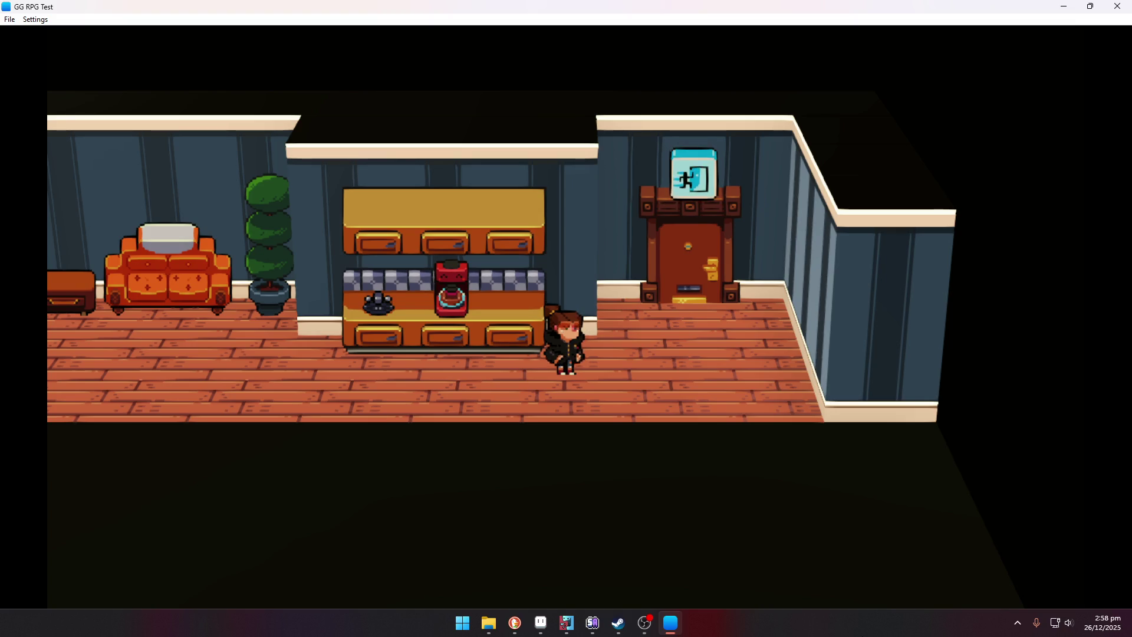
{"action": "key", "text": "Right"}
{"action": "key", "text": "Up"}
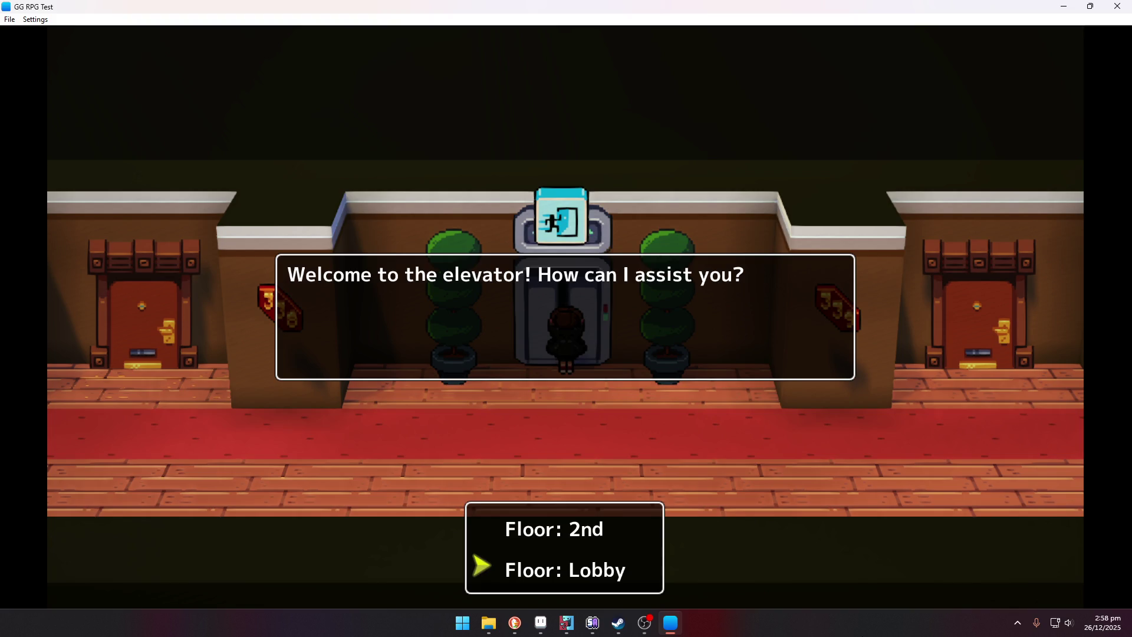
Step: Take the elevator to Floor: Lobby and walk left through the lobby
{"action": "key", "text": "Return"}
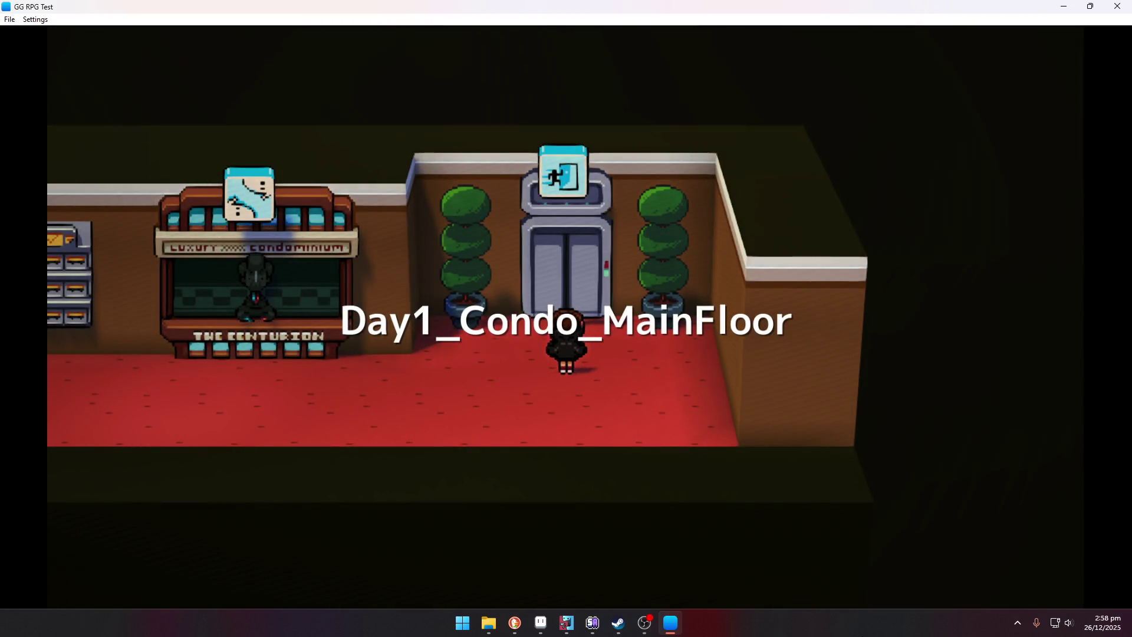
{"action": "key", "text": "Left"}
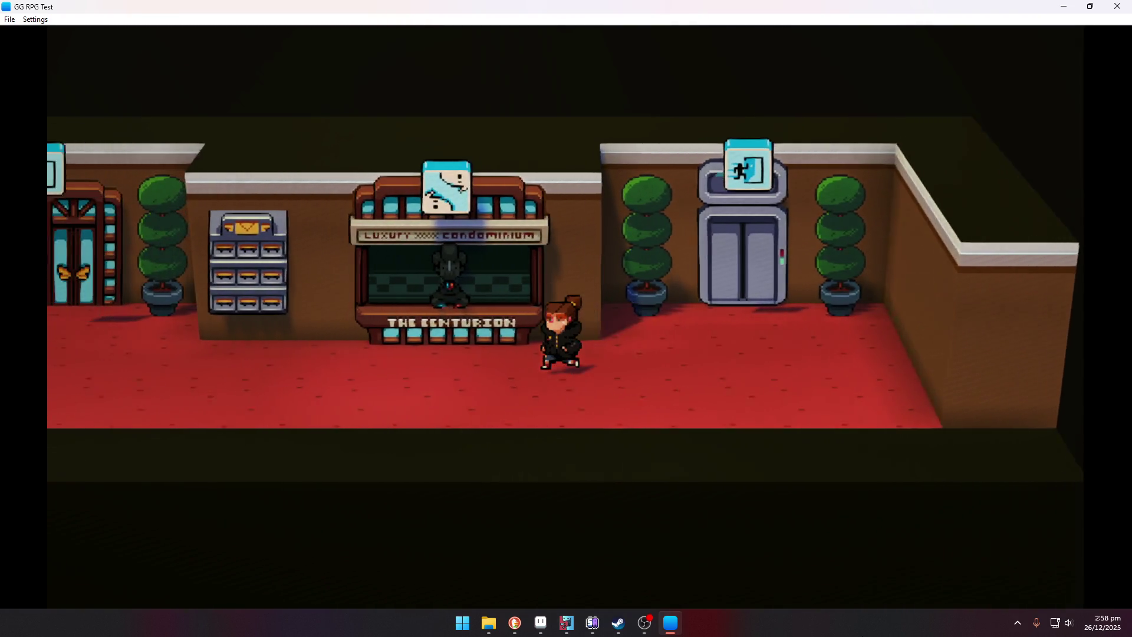
{"action": "key", "text": "Left"}
{"action": "key", "text": "Left"}
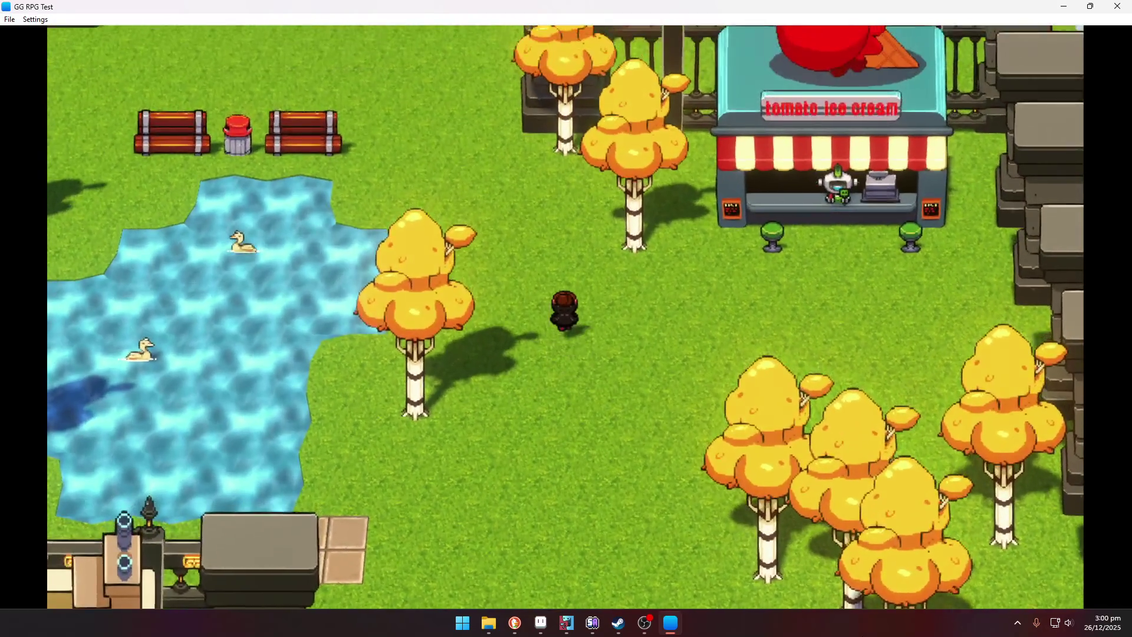
Step: Walk past the statue through the VOTHICA gate to the General General office, then quit
{"action": "key", "text": "Up"}
{"action": "key", "text": "Left"}
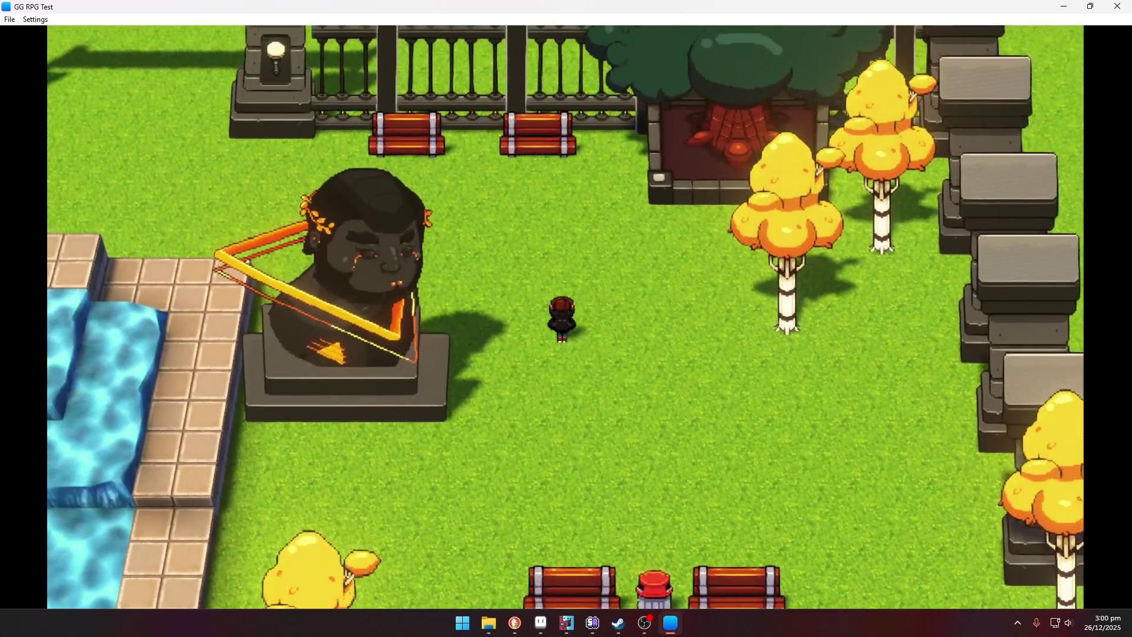
{"action": "key", "text": "Up"}
{"action": "key", "text": "Left"}
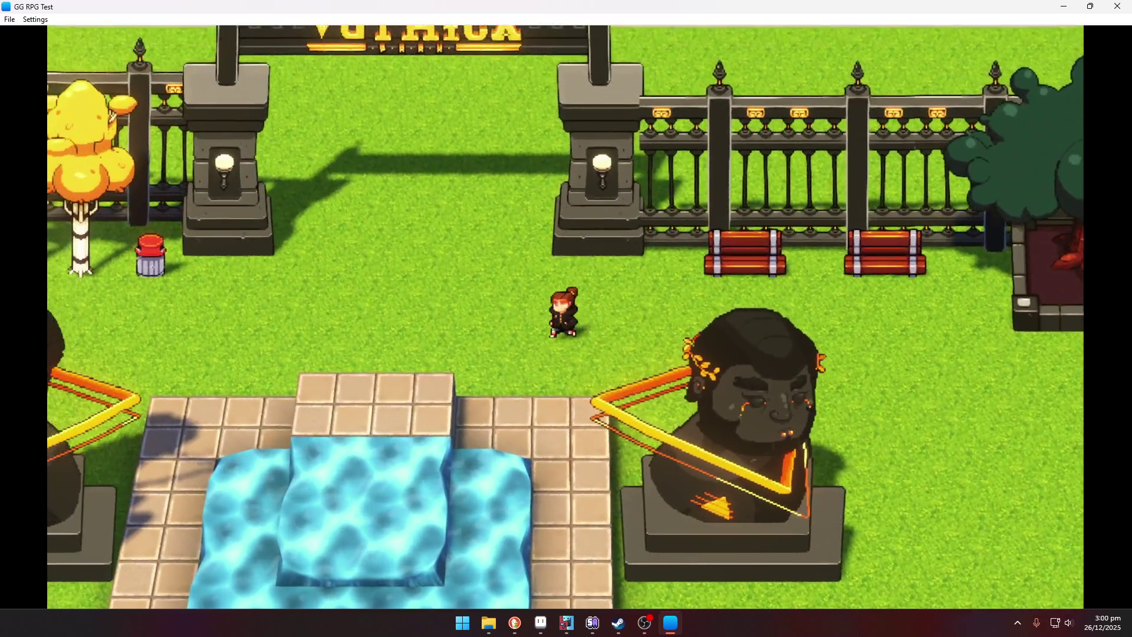
{"action": "key", "text": "Left"}
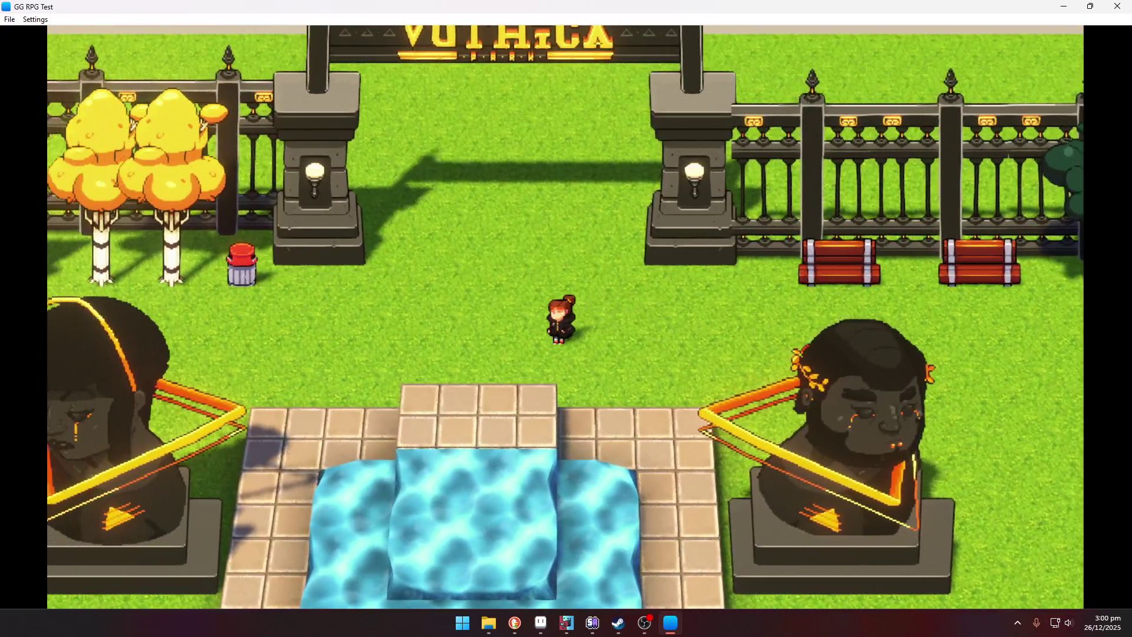
{"action": "key", "text": "Up"}
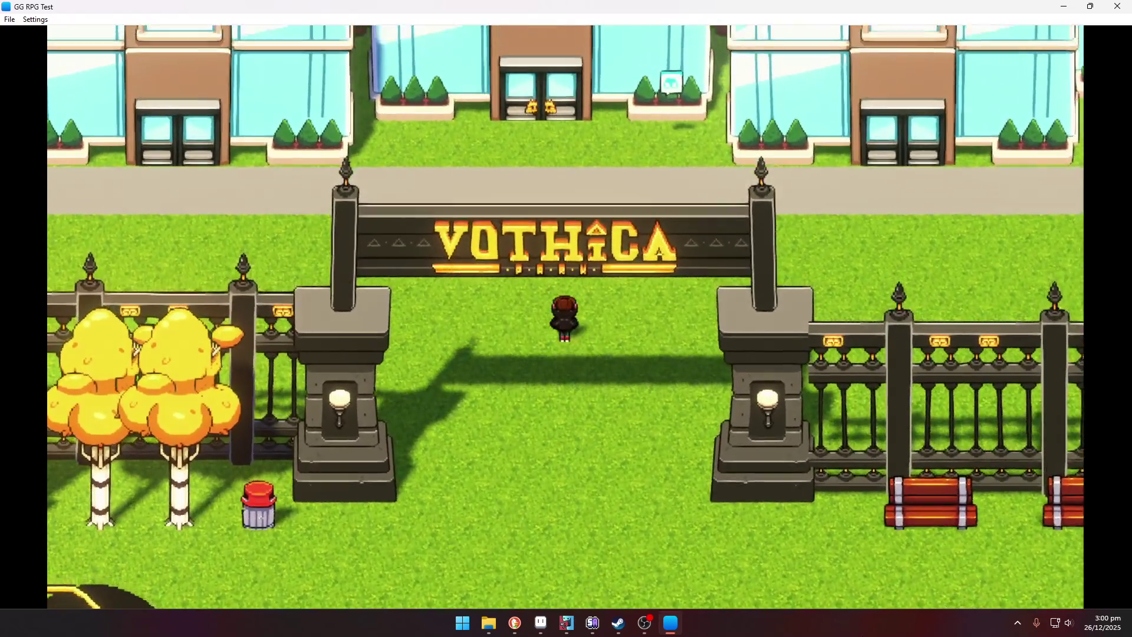
{"action": "key", "text": "Up"}
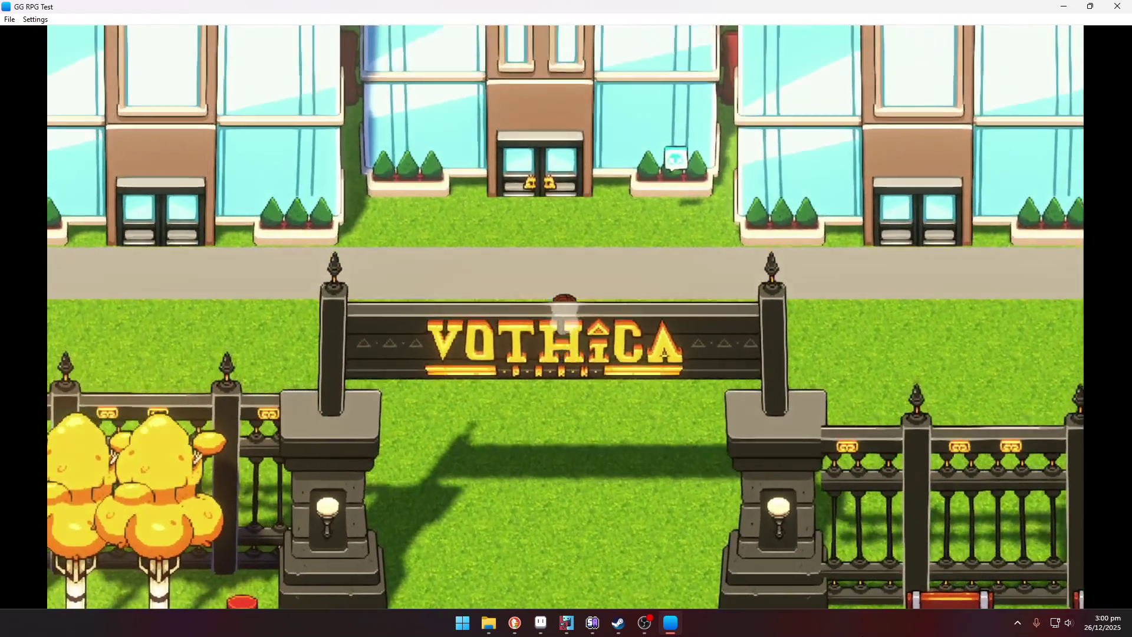
{"action": "key", "text": "Right"}
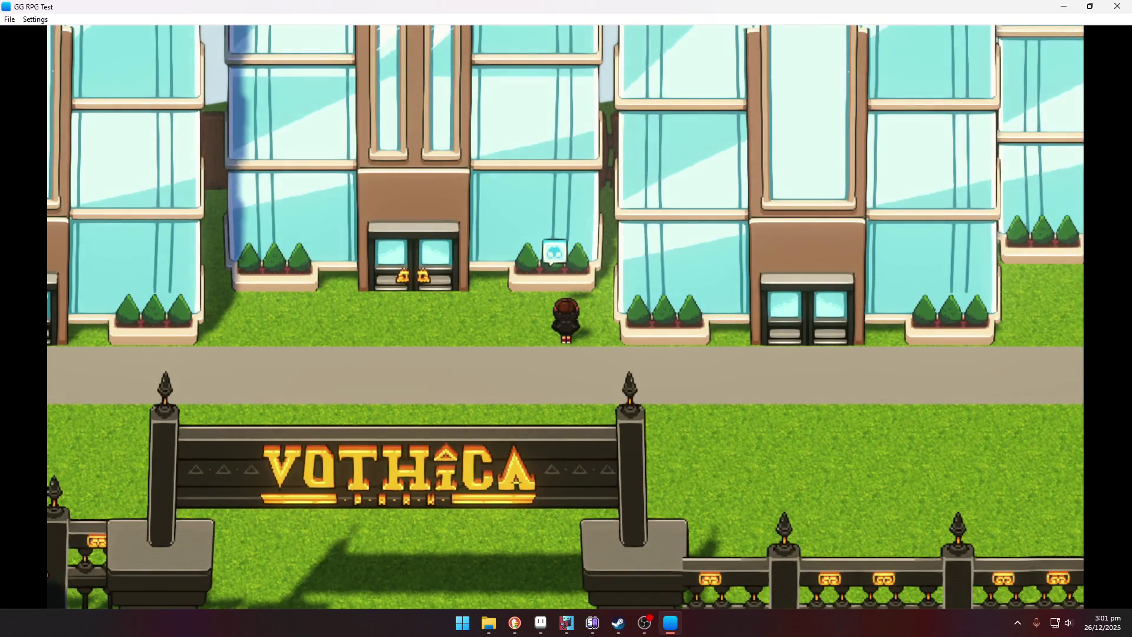
{"action": "key", "text": "Right"}
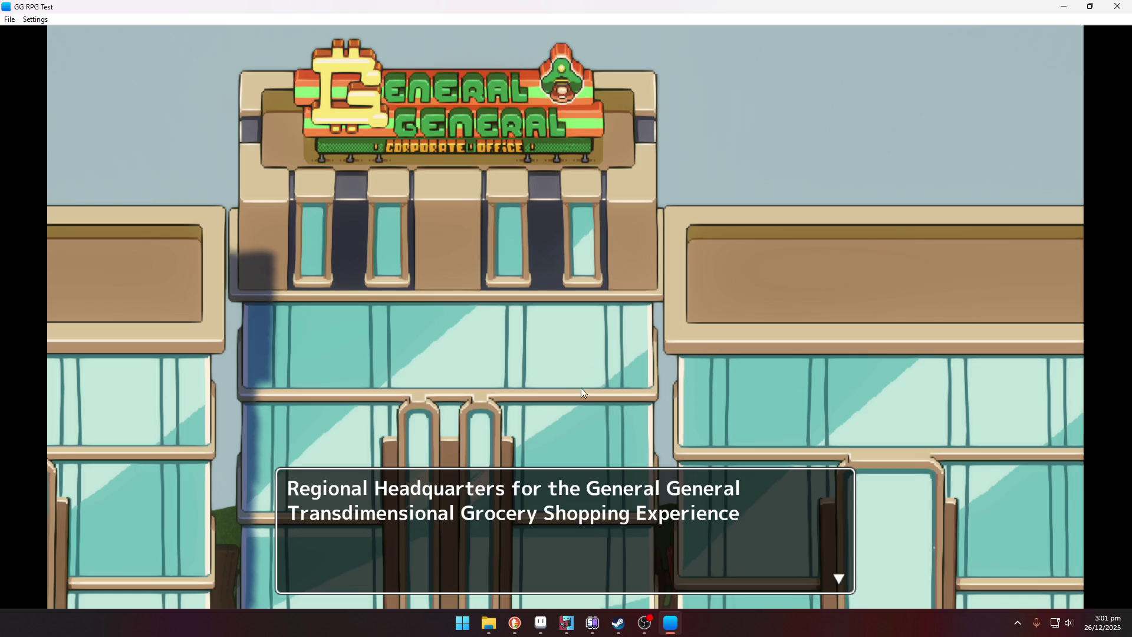
{"action": "left_click", "coordinate": [1117, 6]}
{"action": "key", "text": "Return"}
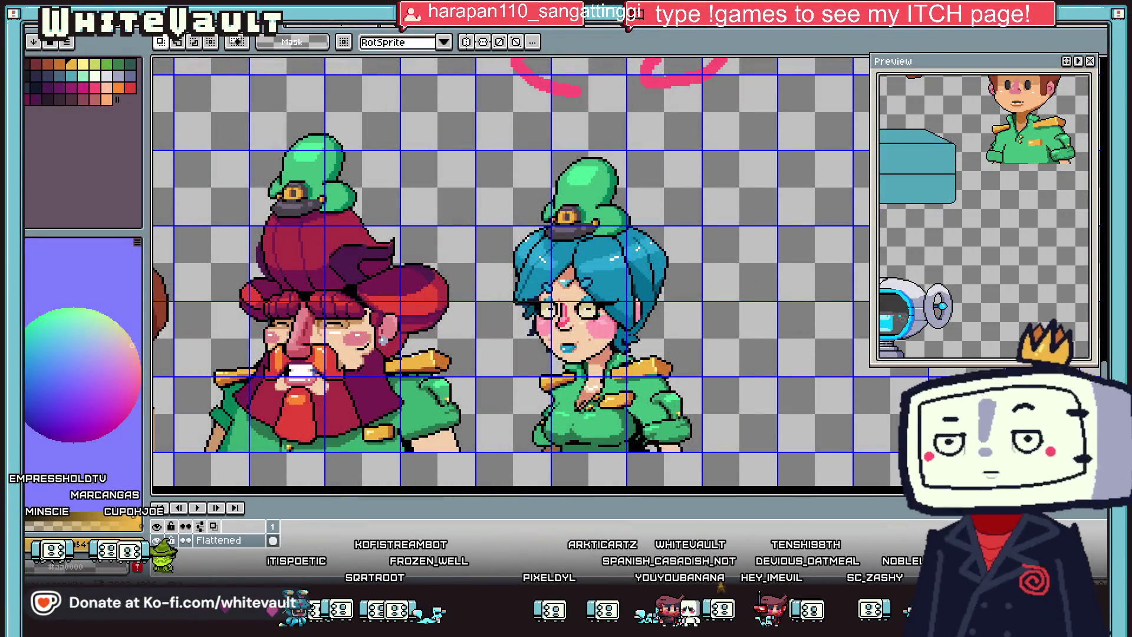
Step: Draw an orange i on the tank sign and shift its top down
{"action": "scroll", "coordinate": [713, 325], "scroll_direction": "down", "scroll_amount": 1}
{"action": "scroll", "coordinate": [712, 325], "scroll_direction": "down", "scroll_amount": 2}
{"action": "scroll", "coordinate": [659, 283], "scroll_direction": "up", "scroll_amount": 3}
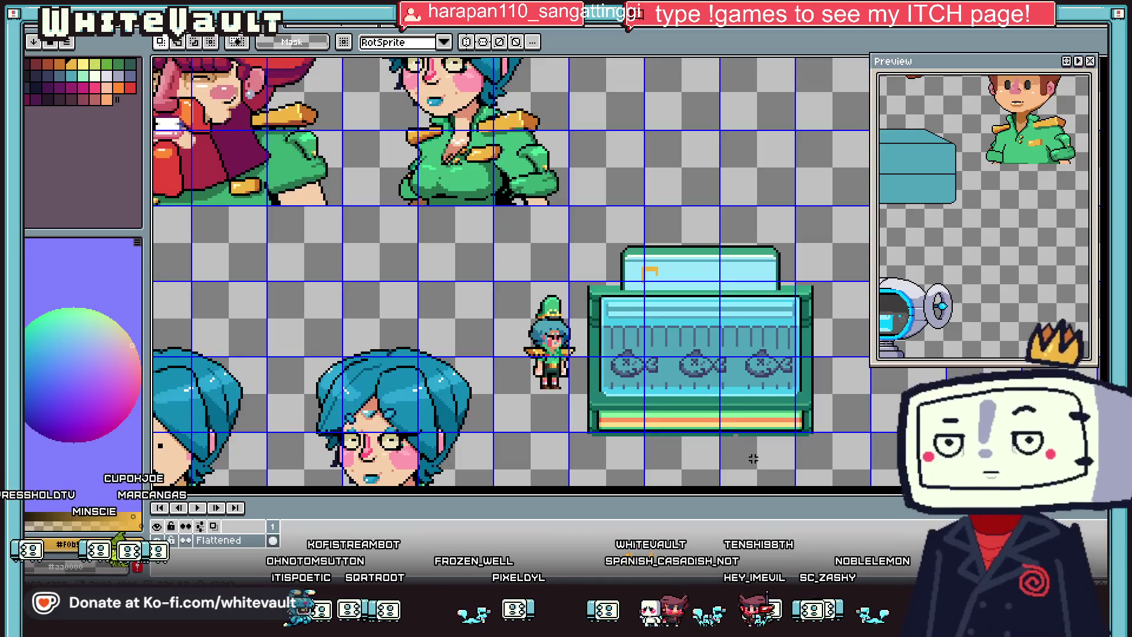
{"action": "scroll", "coordinate": [659, 282], "scroll_direction": "up", "scroll_amount": 1}
{"action": "scroll", "coordinate": [654, 257], "scroll_direction": "up", "scroll_amount": 1}
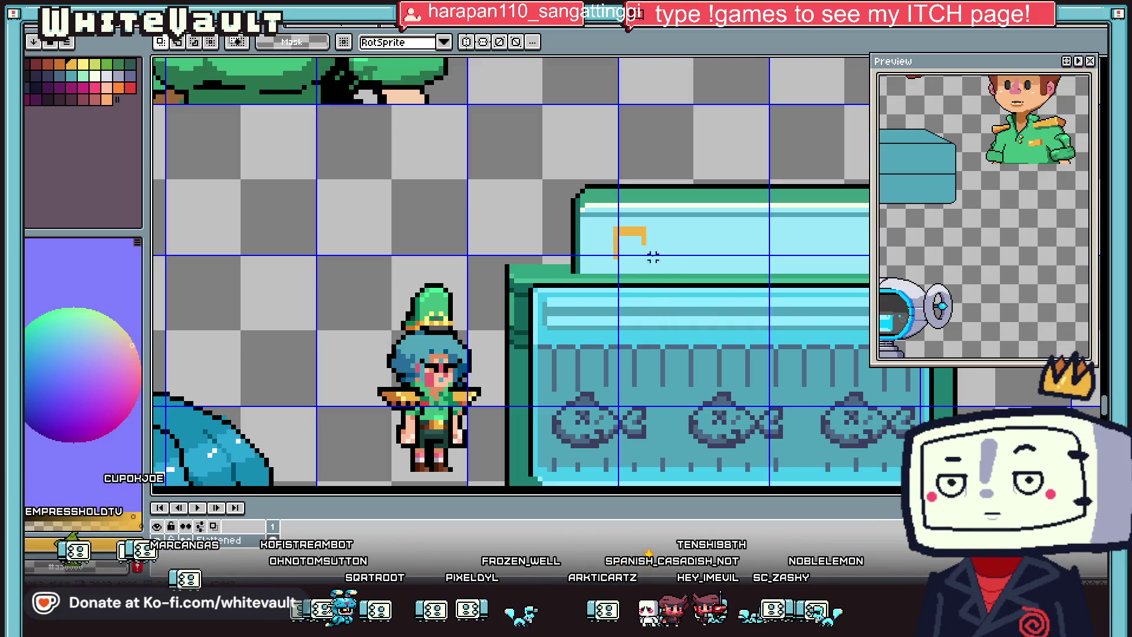
{"action": "key", "text": "b"}
{"action": "scroll", "coordinate": [642, 269], "scroll_direction": "up", "scroll_amount": 1}
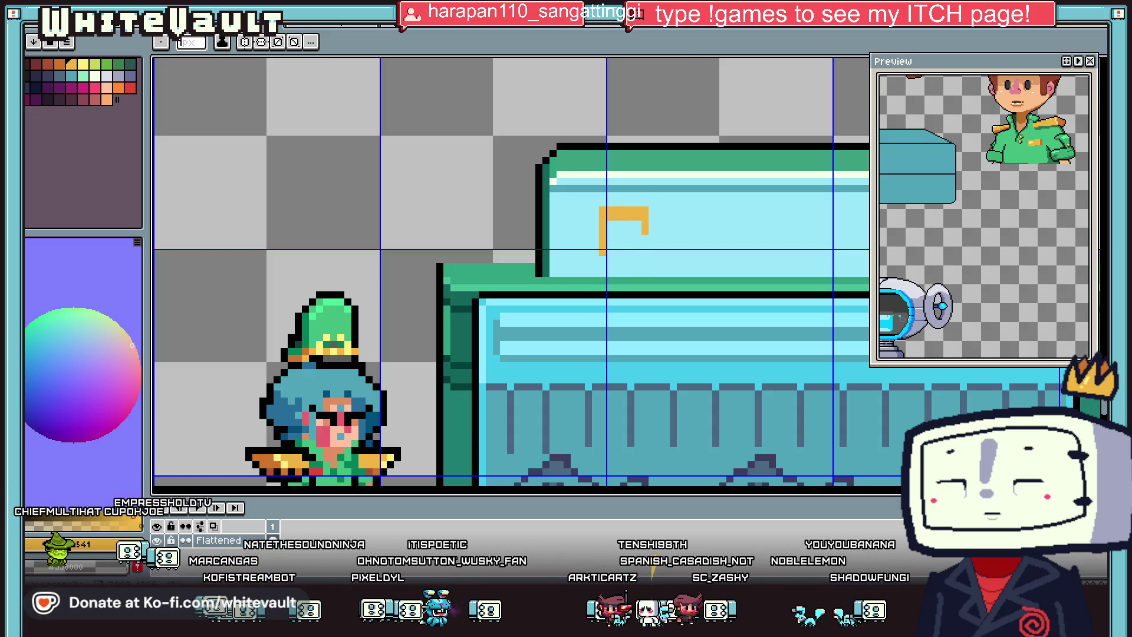
{"action": "scroll", "coordinate": [639, 222], "scroll_direction": "up", "scroll_amount": 2}
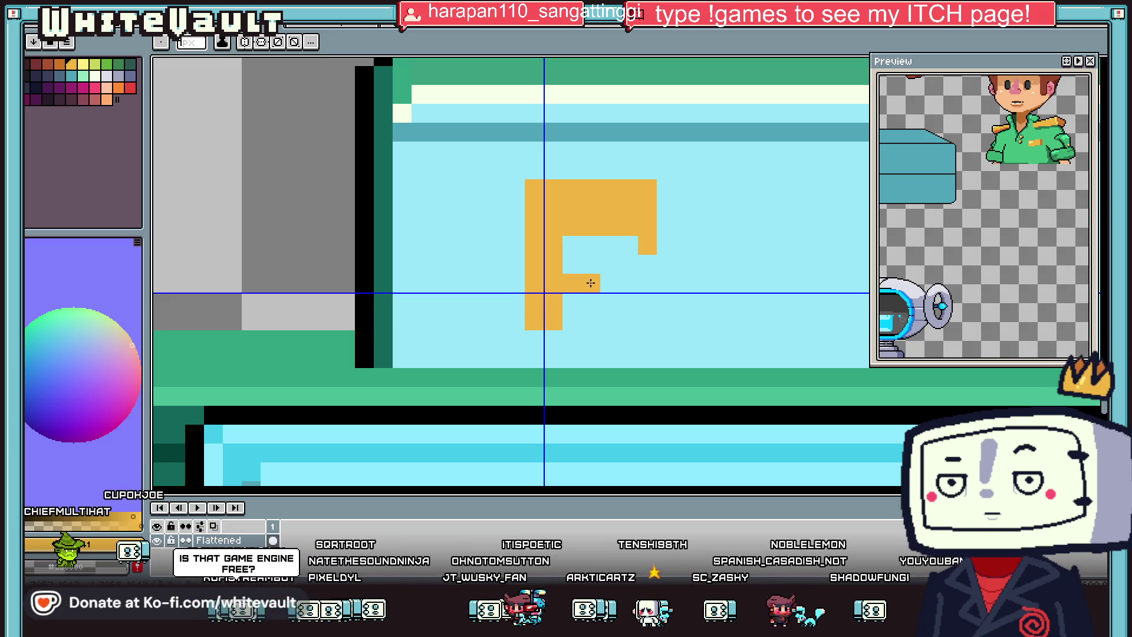
{"action": "scroll", "coordinate": [678, 236], "scroll_direction": "down", "scroll_amount": 3}
{"action": "scroll", "coordinate": [683, 240], "scroll_direction": "up", "scroll_amount": 2}
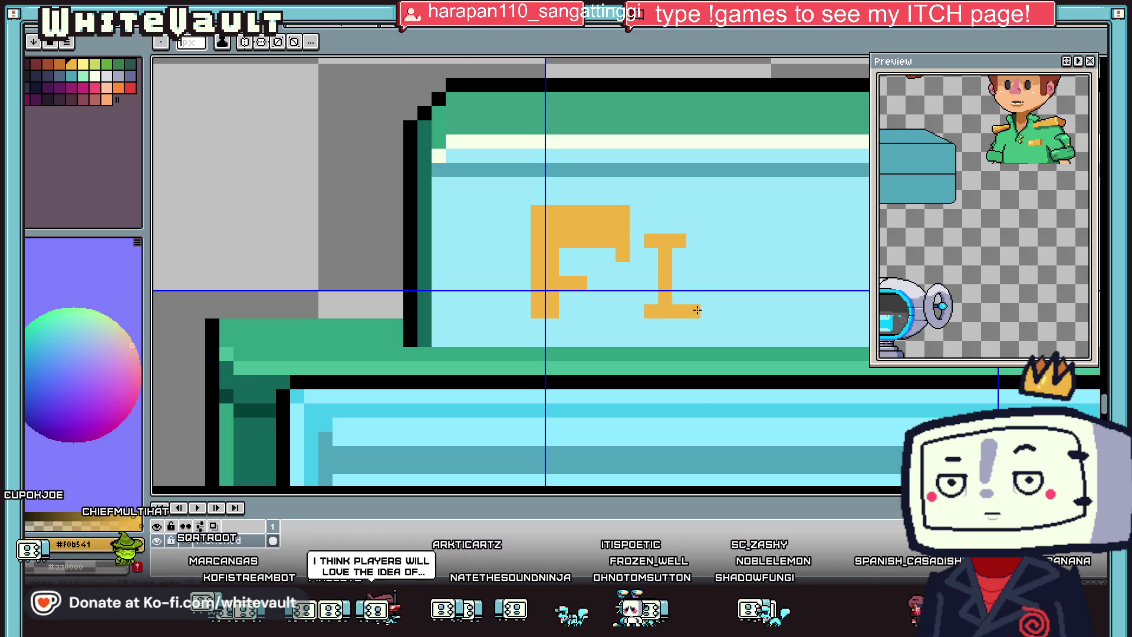
{"action": "left_click_drag", "start_coordinate": [698, 310], "coordinate": [685, 242]}
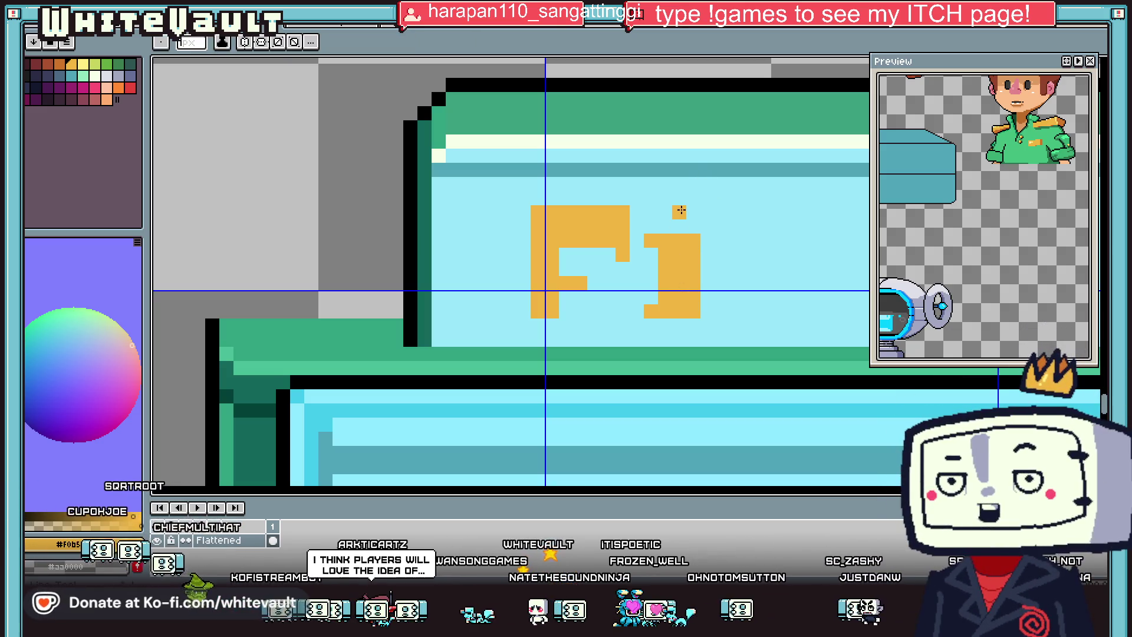
{"action": "key", "text": "w"}
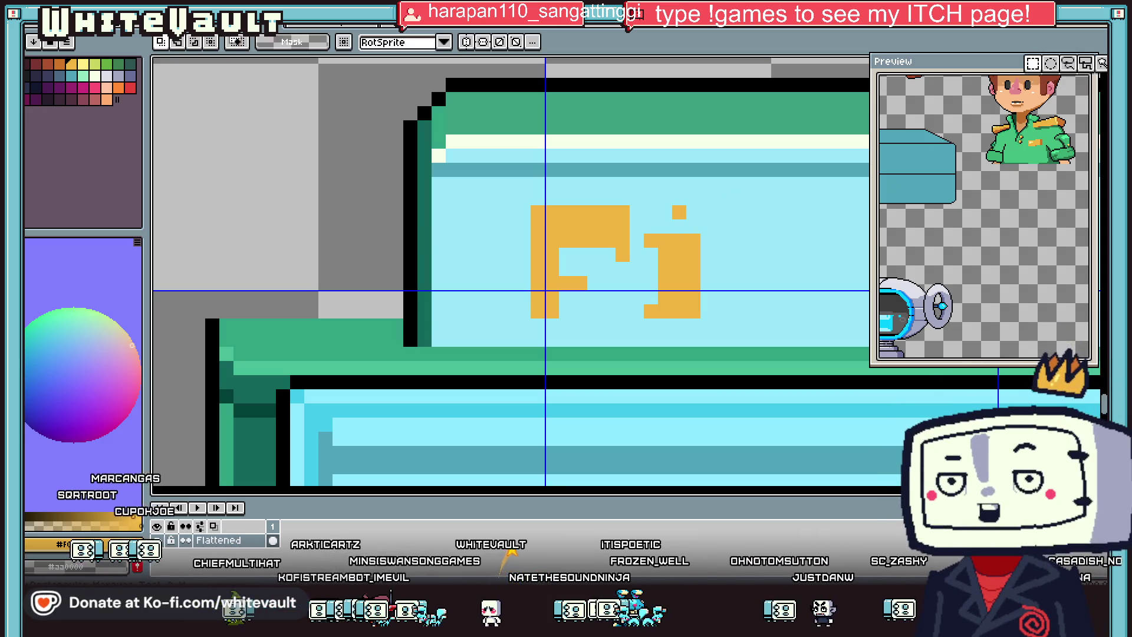
{"action": "mouse_move", "coordinate": [641, 188]}
{"action": "left_mouse_down"}
{"action": "mouse_move", "coordinate": [732, 247]}
{"action": "mouse_move", "coordinate": [729, 269]}
{"action": "left_mouse_up"}
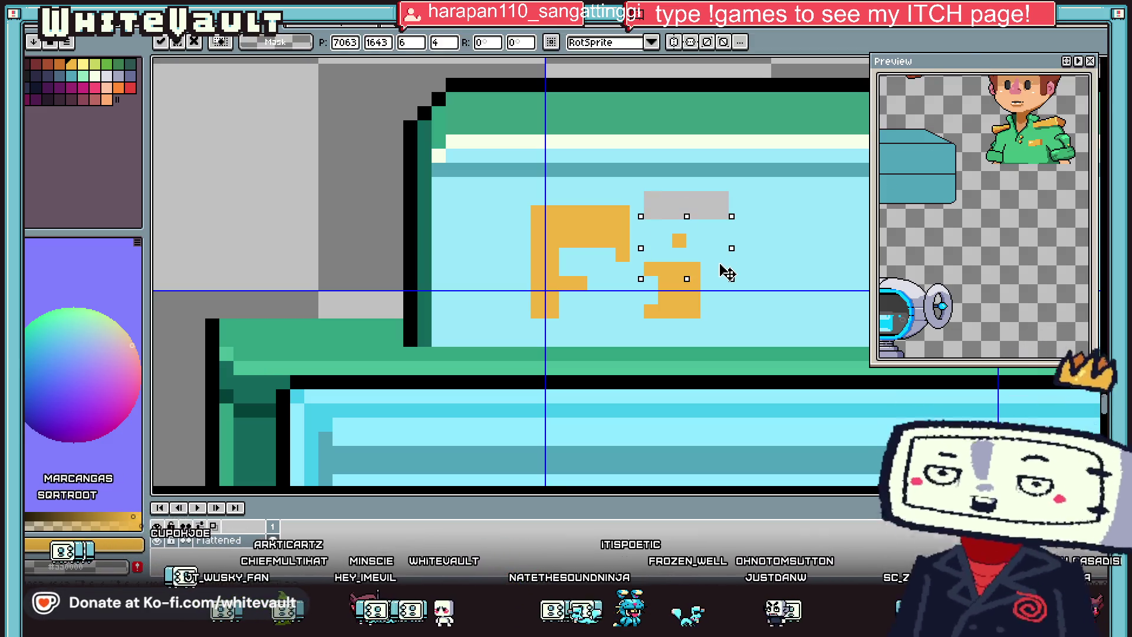
Step: Extend the i's stem downward in orange
{"action": "key", "text": "i"}
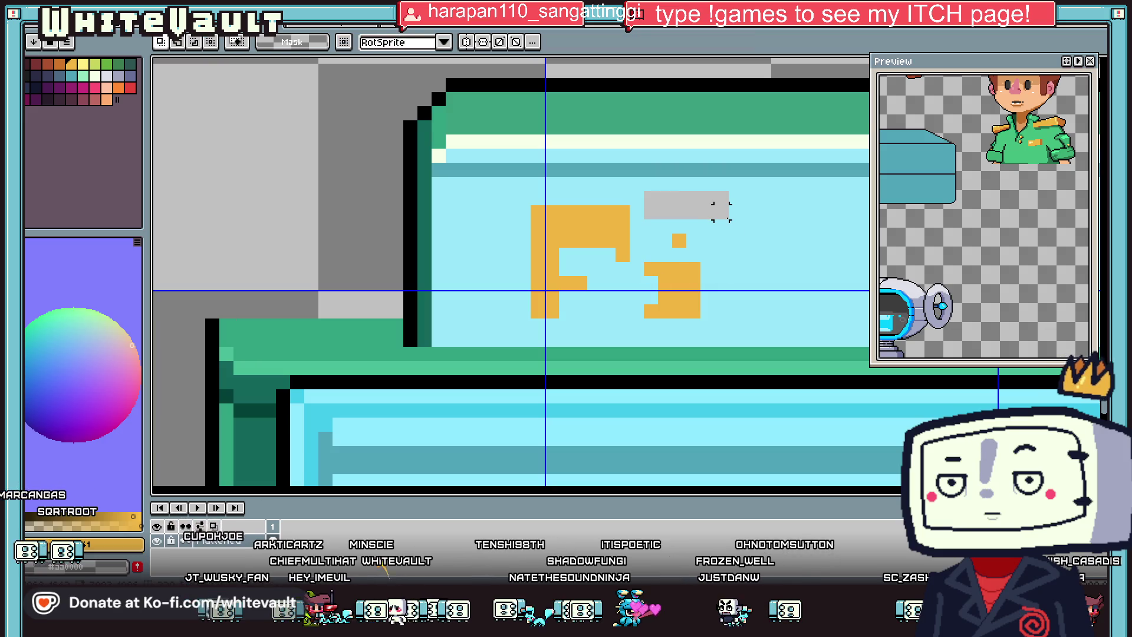
{"action": "scroll", "coordinate": [728, 219], "scroll_direction": "up", "scroll_amount": 1}
{"action": "key", "text": "b"}
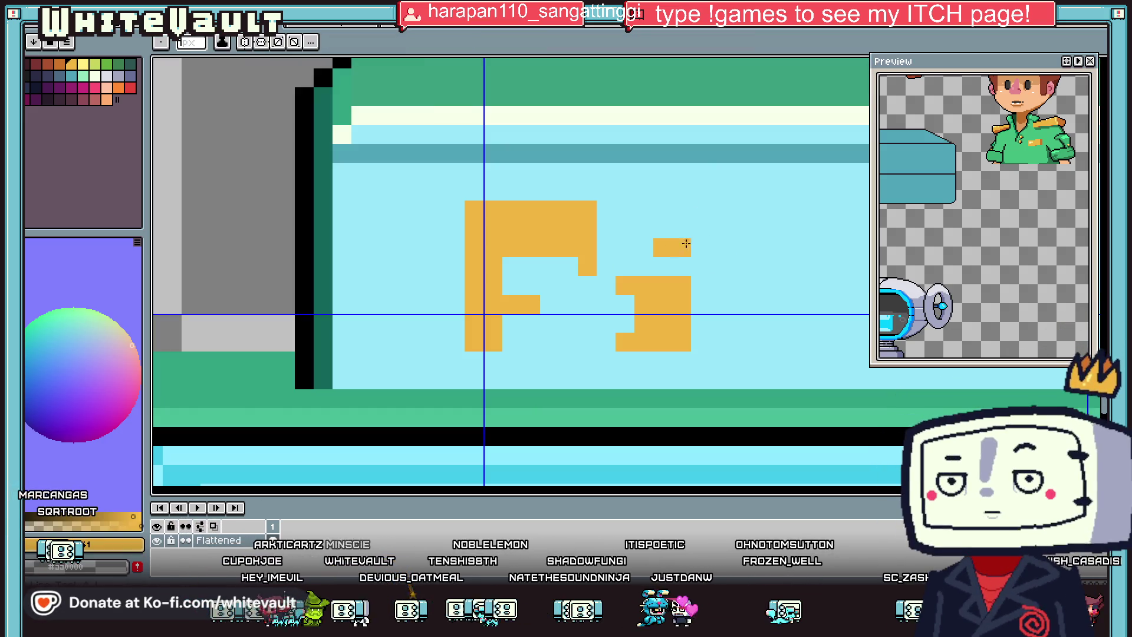
{"action": "mouse_move", "coordinate": [718, 213]}
{"action": "left_mouse_down"}
{"action": "mouse_move", "coordinate": [743, 273]}
{"action": "mouse_move", "coordinate": [745, 334]}
{"action": "mouse_move", "coordinate": [720, 334]}
{"action": "mouse_move", "coordinate": [750, 334]}
{"action": "mouse_move", "coordinate": [776, 265]}
{"action": "left_mouse_up"}
{"action": "key", "text": "alt"}
Step: Draw the orange S after the i, erasing its stray pixels
{"action": "left_click", "coordinate": [737, 206]}
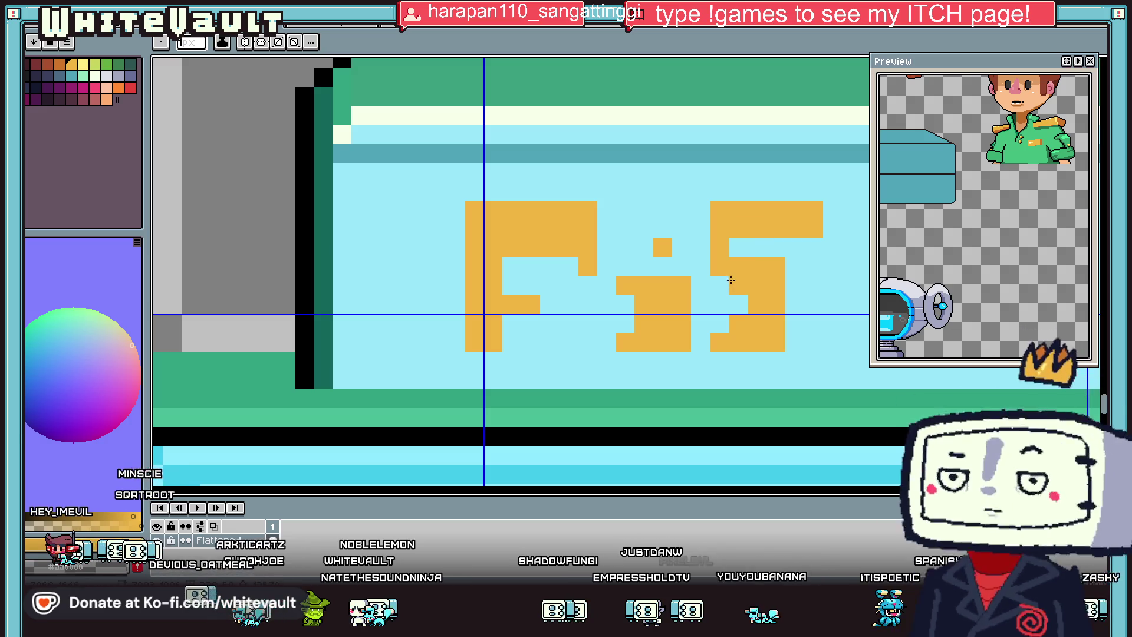
{"action": "left_click_drag", "start_coordinate": [794, 285], "coordinate": [792, 329]}
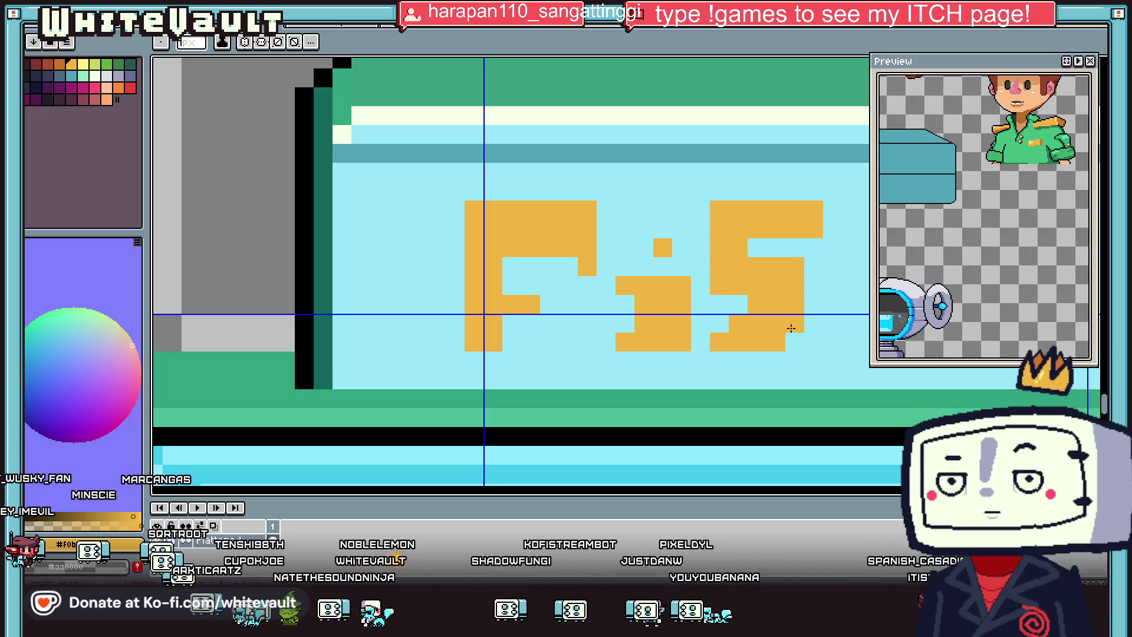
{"action": "right_click", "coordinate": [759, 304]}
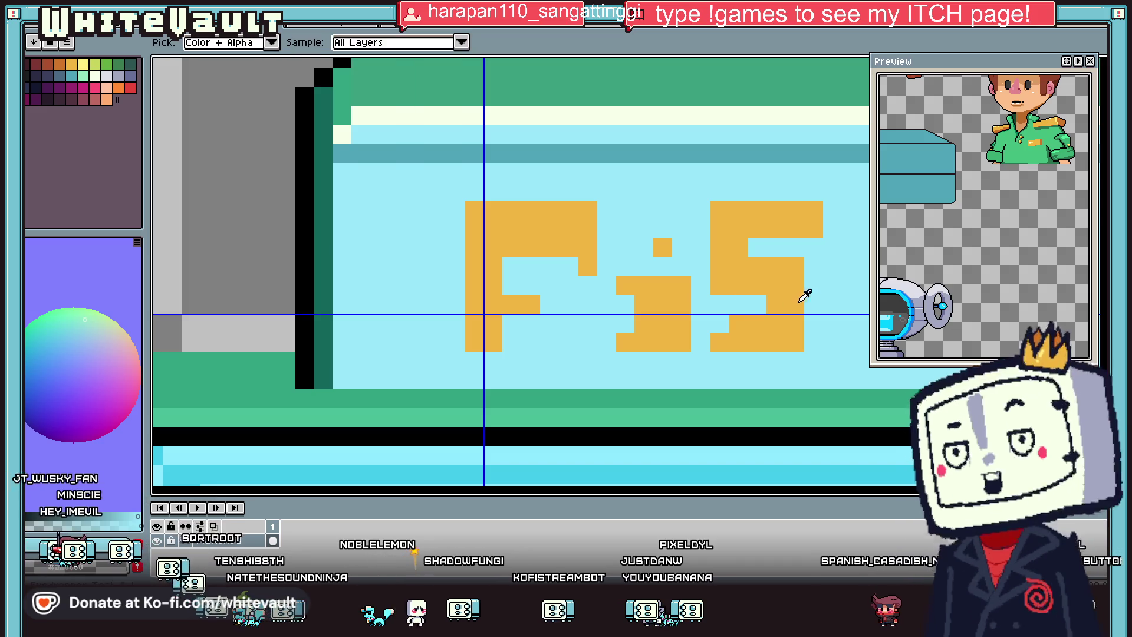
{"action": "left_click", "coordinate": [812, 267]}
{"action": "left_click_drag", "start_coordinate": [812, 267], "coordinate": [809, 337]}
{"action": "right_click", "coordinate": [819, 260]}
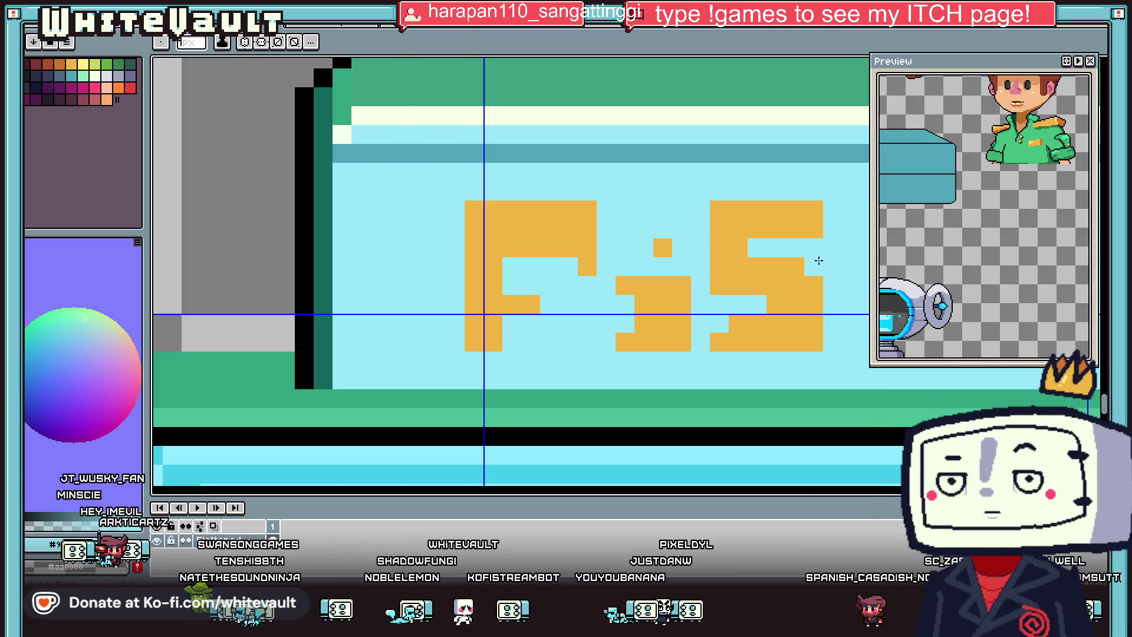
Step: Switch between eyedropper and pencil and scroll right to the space after the S
{"action": "key", "text": "i"}
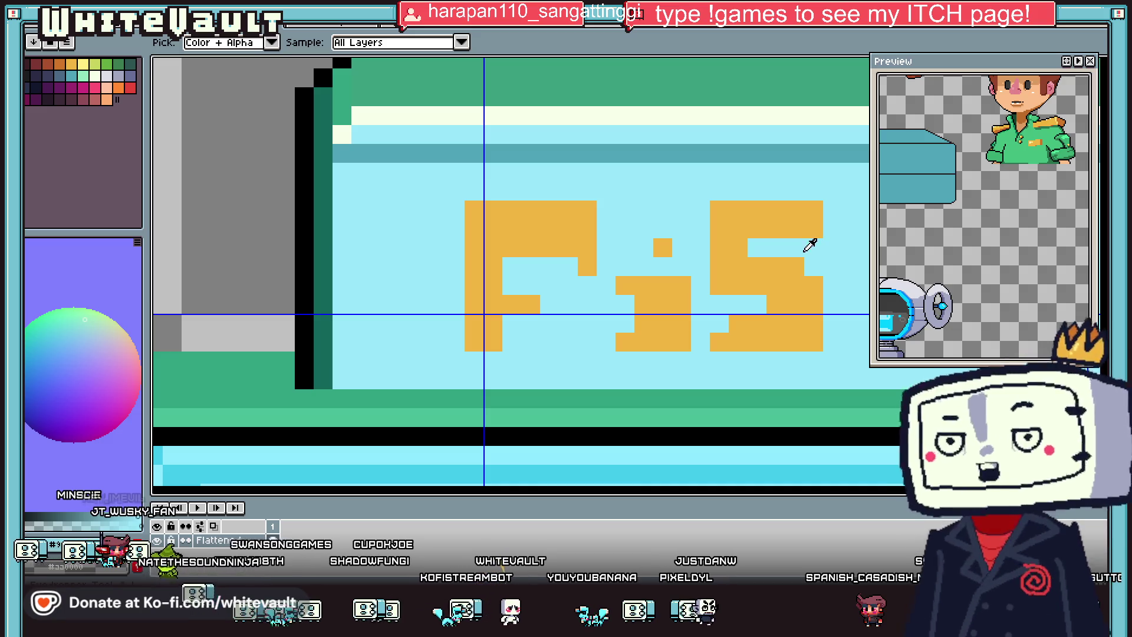
{"action": "scroll", "coordinate": [811, 246], "scroll_direction": "down", "scroll_amount": 3}
{"action": "scroll", "coordinate": [834, 227], "scroll_direction": "up", "scroll_amount": 2}
{"action": "key", "text": "b"}
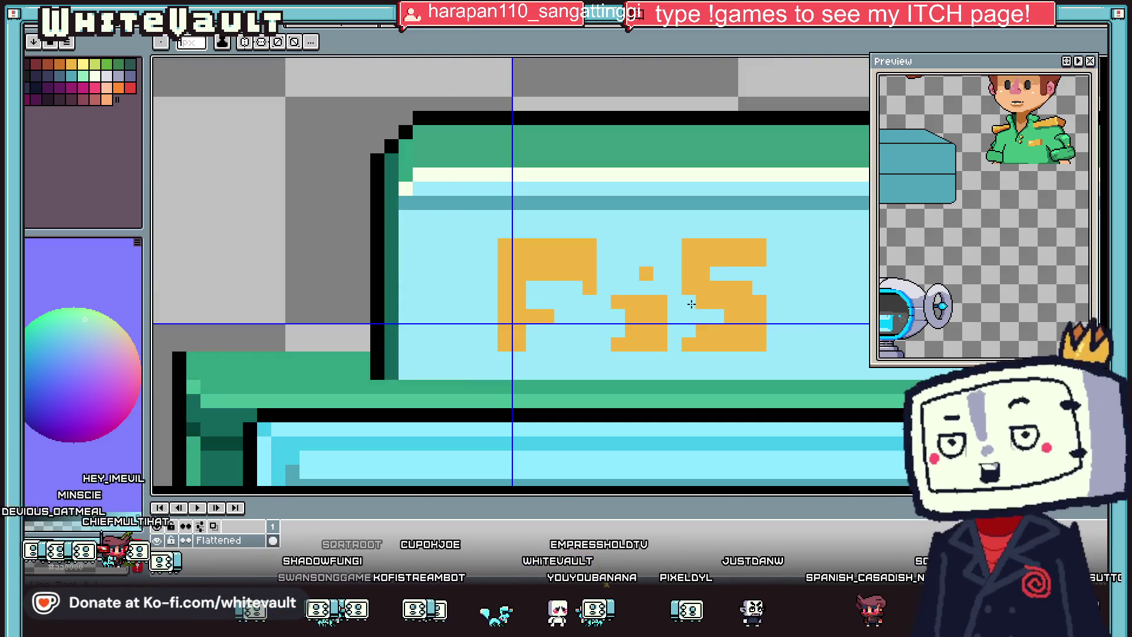
{"action": "scroll", "coordinate": [691, 303], "scroll_direction": "down", "scroll_amount": 2}
{"action": "scroll", "coordinate": [760, 309], "scroll_direction": "up", "scroll_amount": 1}
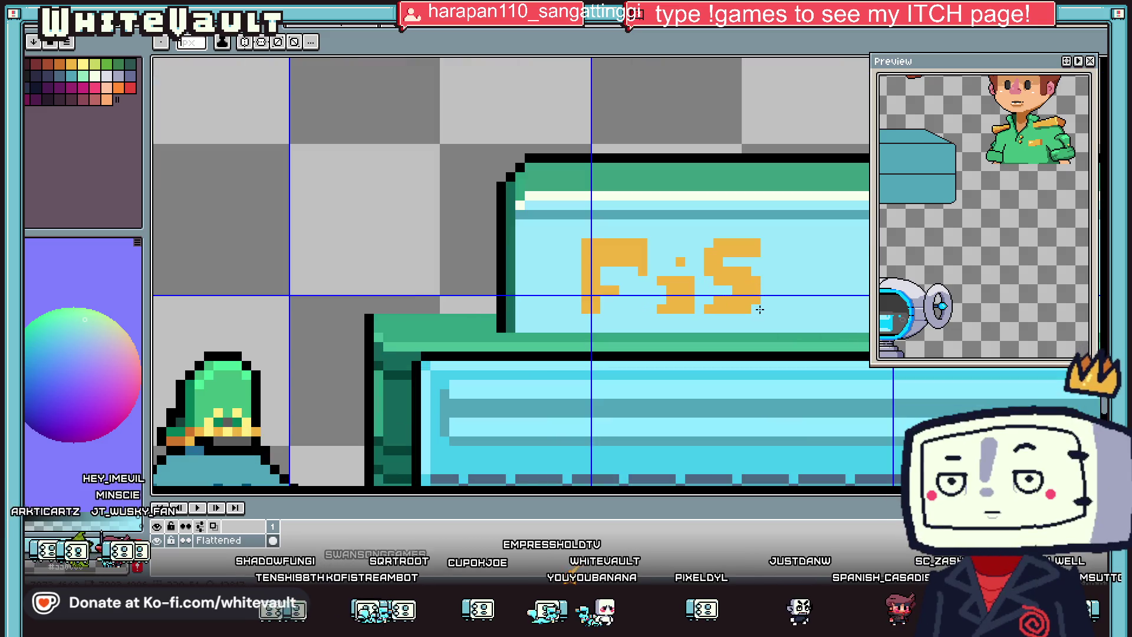
{"action": "scroll", "coordinate": [511, 271], "scroll_direction": "right", "scroll_amount": 2}
{"action": "scroll", "coordinate": [511, 272], "scroll_direction": "right", "scroll_amount": 3}
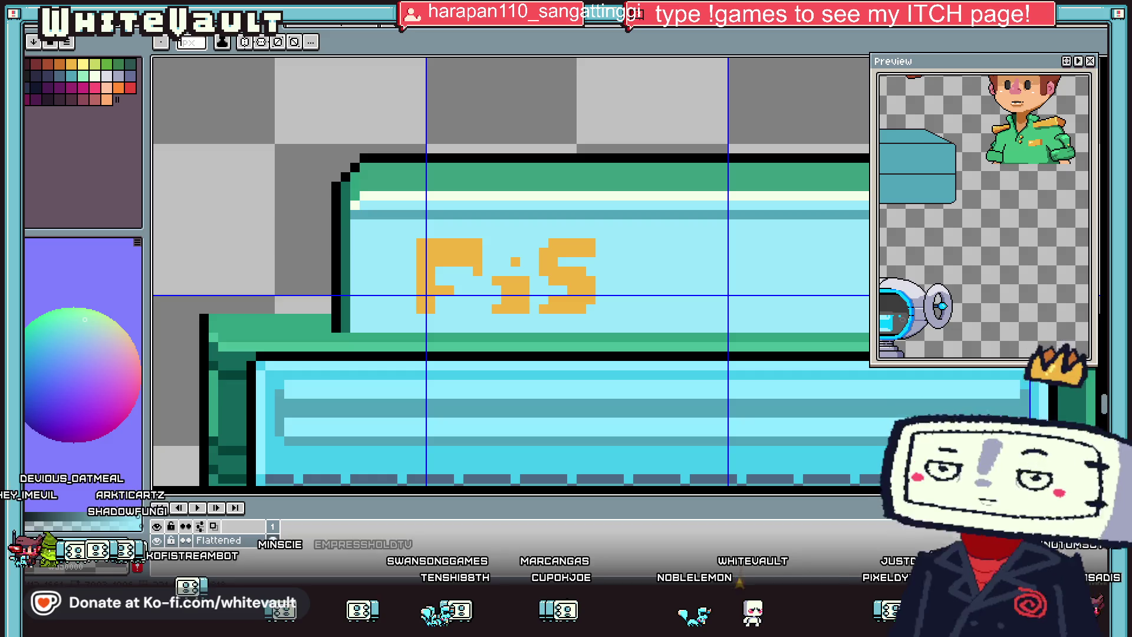
{"action": "key", "text": "i"}
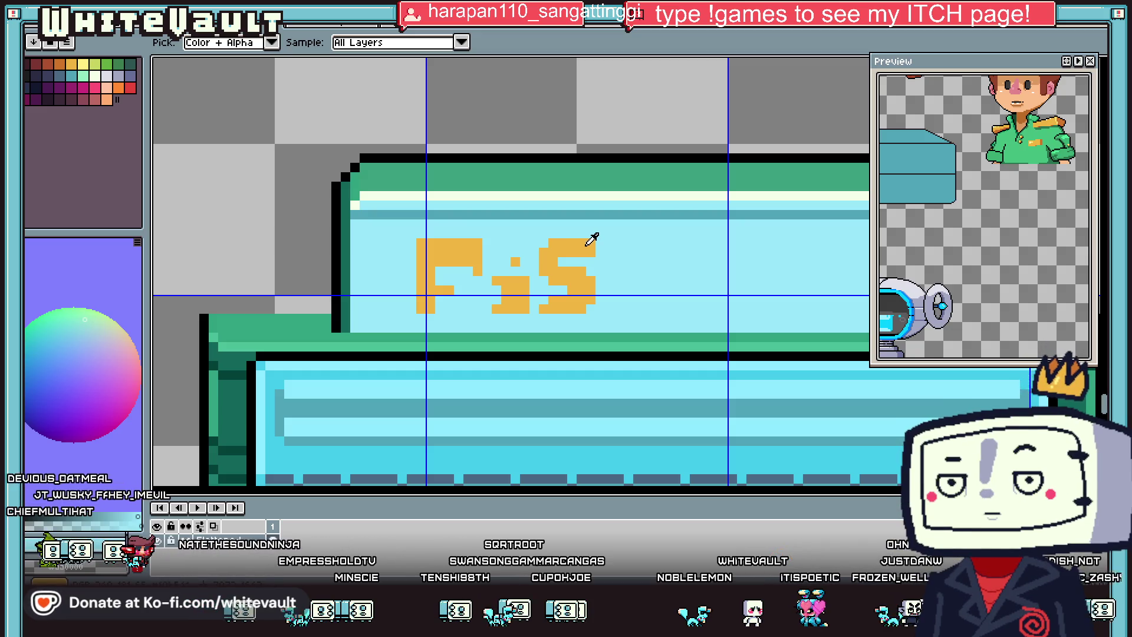
{"action": "key", "text": "ctrl+Tab"}
{"action": "key", "text": "ctrl+Tab"}
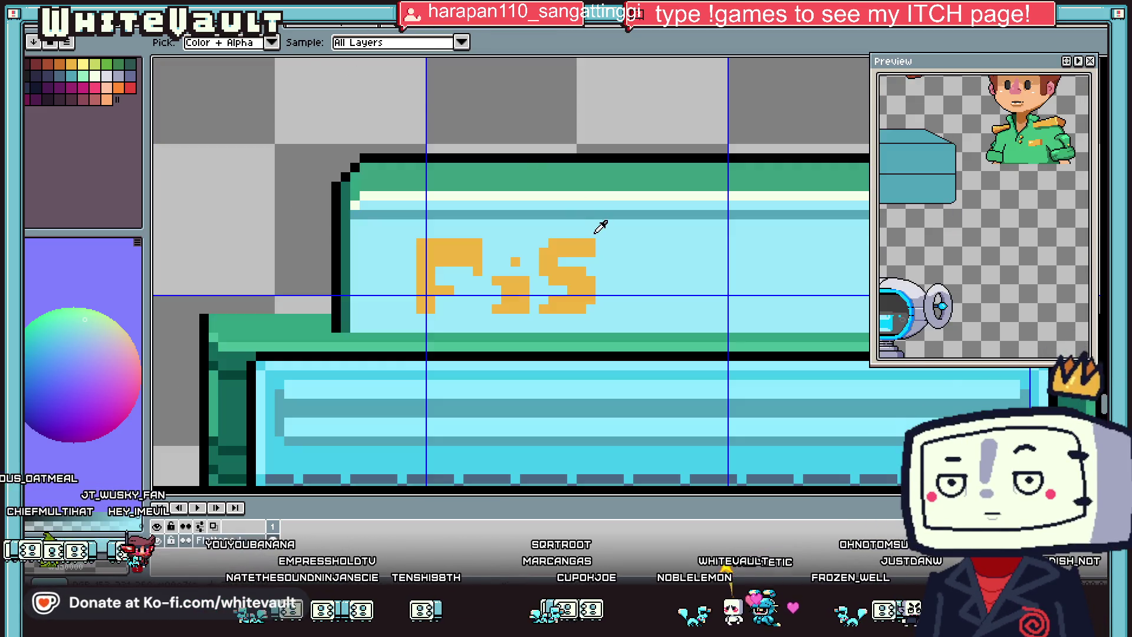
{"action": "key", "text": "b"}
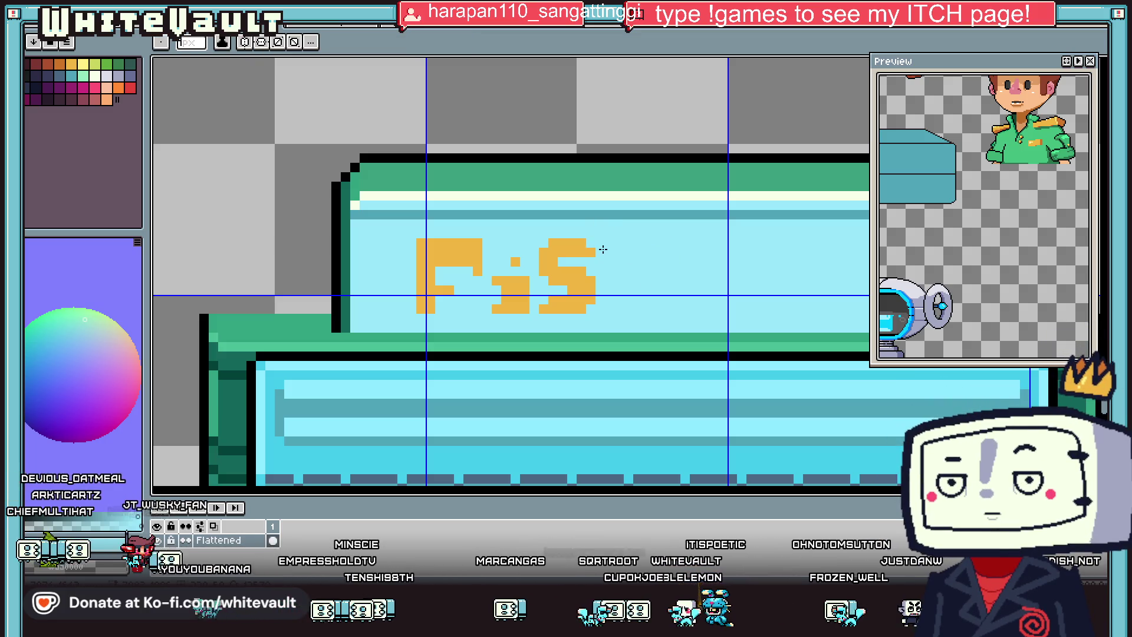
Step: Sample the S's orange and start the next letter, undoing a misplaced dot
{"action": "left_click", "coordinate": [591, 242], "text": "alt"}
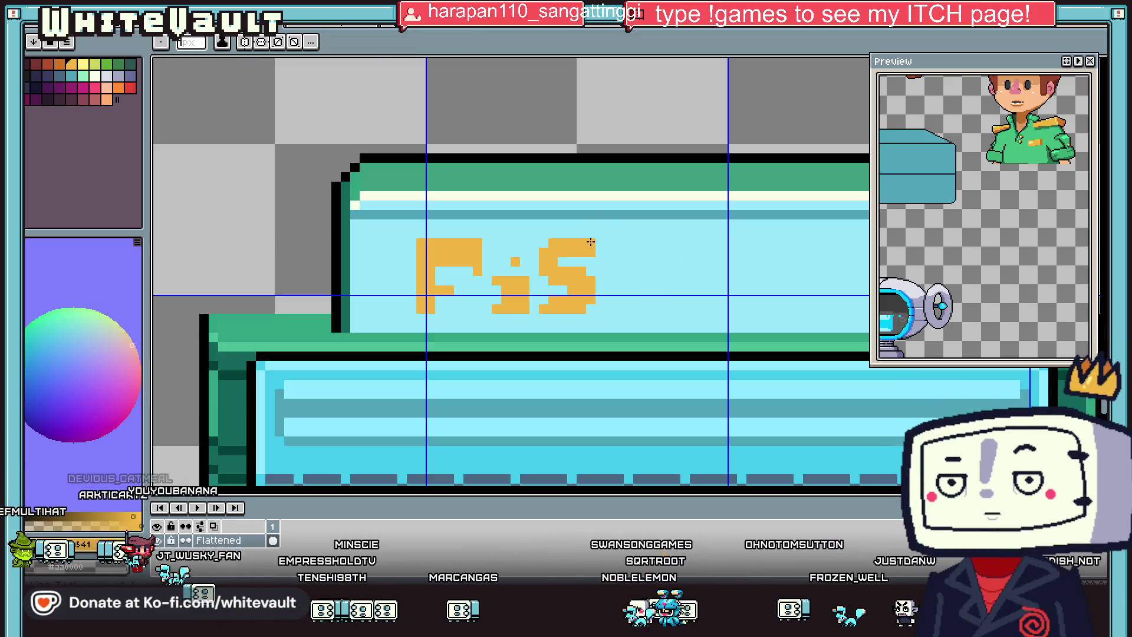
{"action": "left_click", "coordinate": [608, 242]}
{"action": "left_click", "coordinate": [607, 309], "text": "shift"}
{"action": "left_click_drag", "start_coordinate": [614, 310], "coordinate": [622, 311]}
{"action": "left_click", "coordinate": [618, 243], "text": "shift"}
{"action": "left_click", "coordinate": [638, 281]}
{"action": "scroll", "coordinate": [634, 284], "scroll_direction": "up", "scroll_amount": 1}
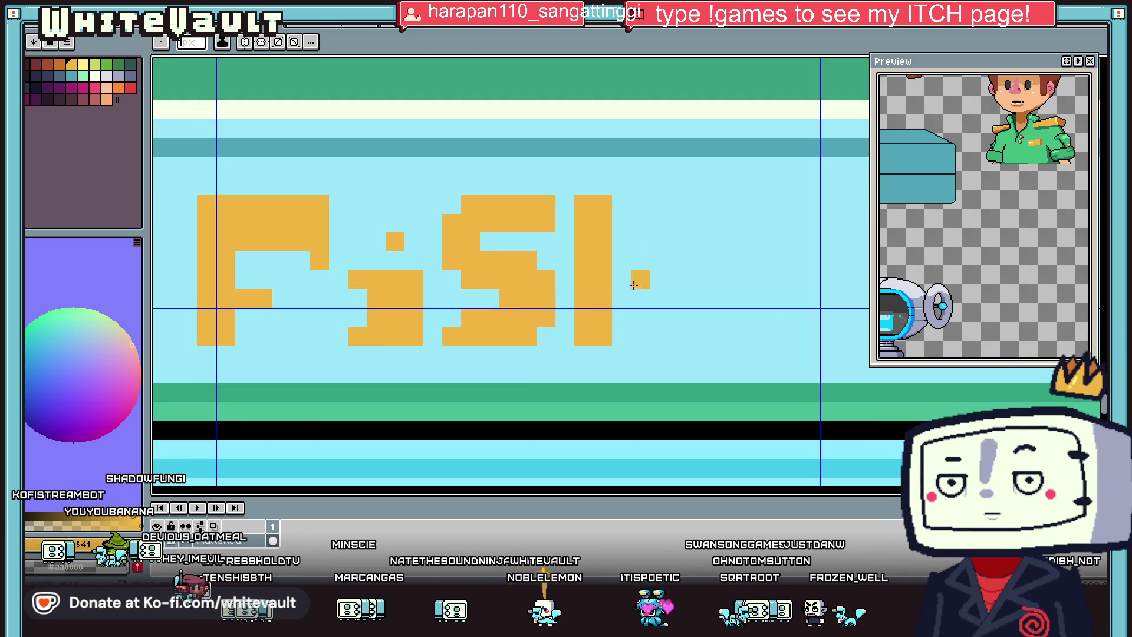
{"action": "key", "text": "ctrl+z"}
Step: Draw the H's full-height left and right strokes and its crossbar in orange
{"action": "left_click", "coordinate": [639, 298]}
{"action": "left_click", "coordinate": [621, 317]}
{"action": "left_click", "coordinate": [621, 204]}
{"action": "left_click", "coordinate": [620, 333], "text": "shift"}
{"action": "left_click", "coordinate": [709, 323]}
{"action": "left_click", "coordinate": [678, 204], "text": "shift"}
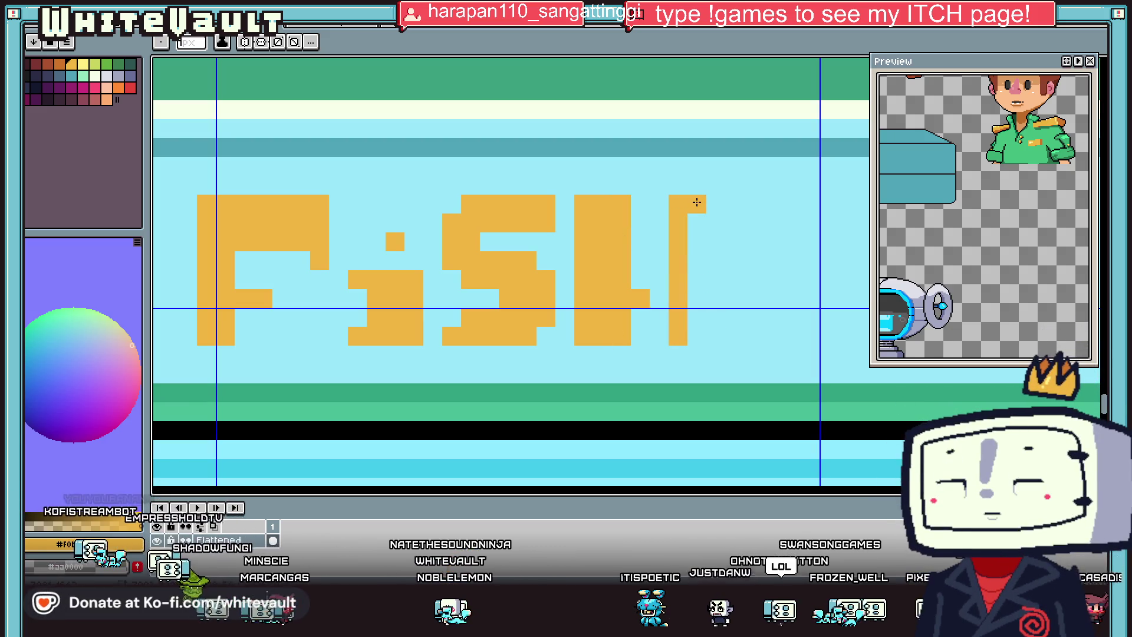
{"action": "left_click", "coordinate": [699, 334], "text": "shift"}
{"action": "left_click", "coordinate": [655, 297]}
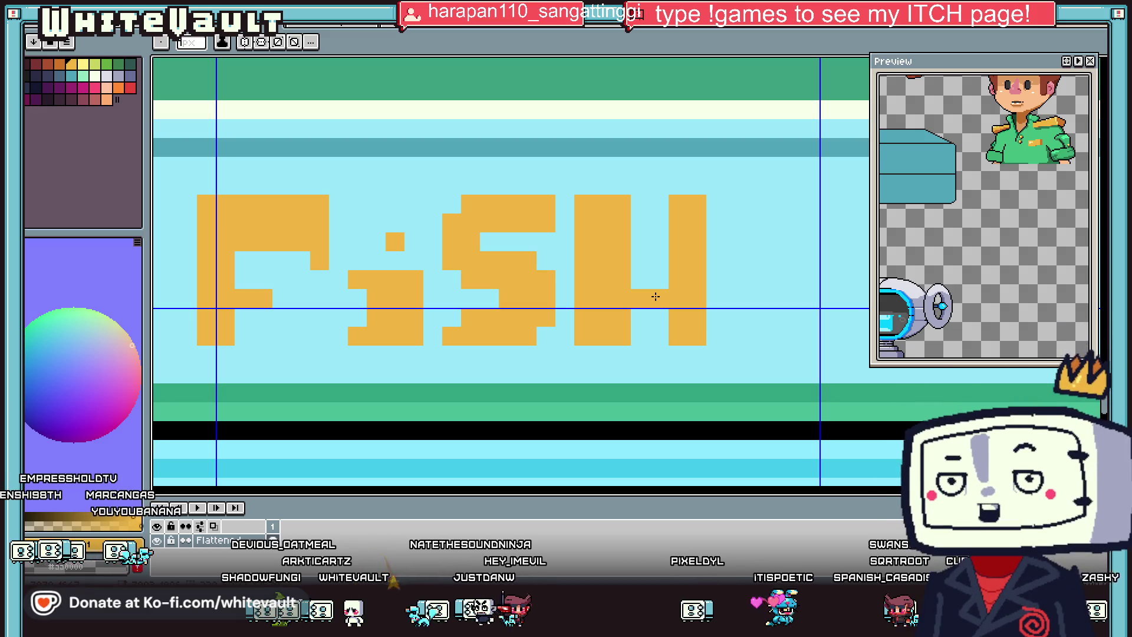
Step: Toggle between eyedropper and pencil while checking the finished FiSH lettering
{"action": "key", "text": "i"}
{"action": "scroll", "coordinate": [725, 224], "scroll_direction": "down", "scroll_amount": 4}
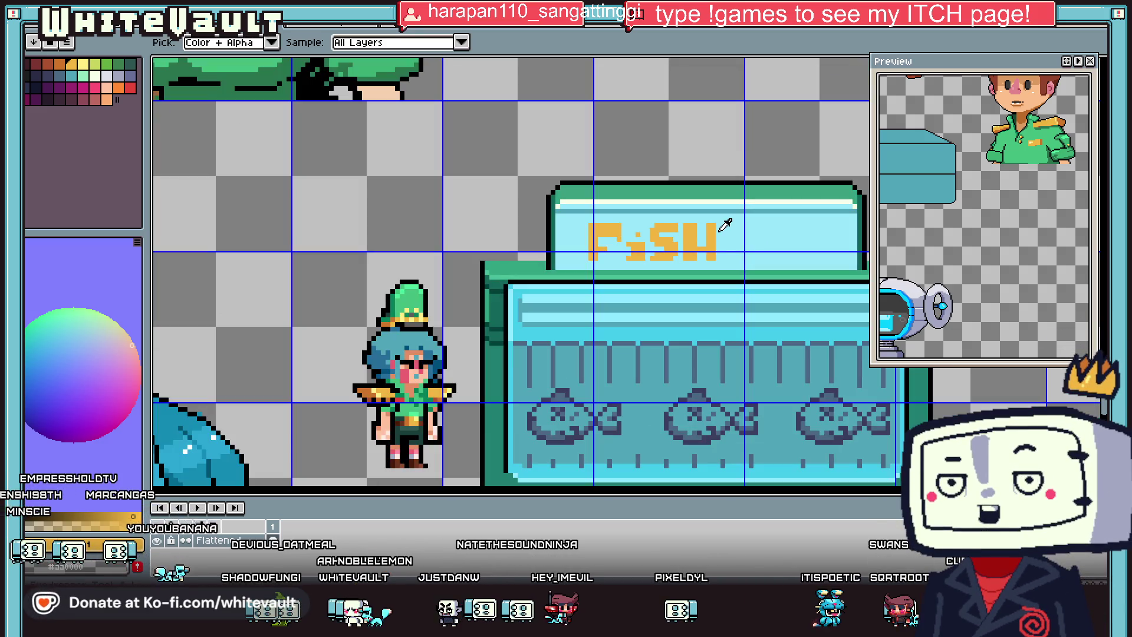
{"action": "scroll", "coordinate": [708, 230], "scroll_direction": "up", "scroll_amount": 2}
{"action": "key", "text": "b"}
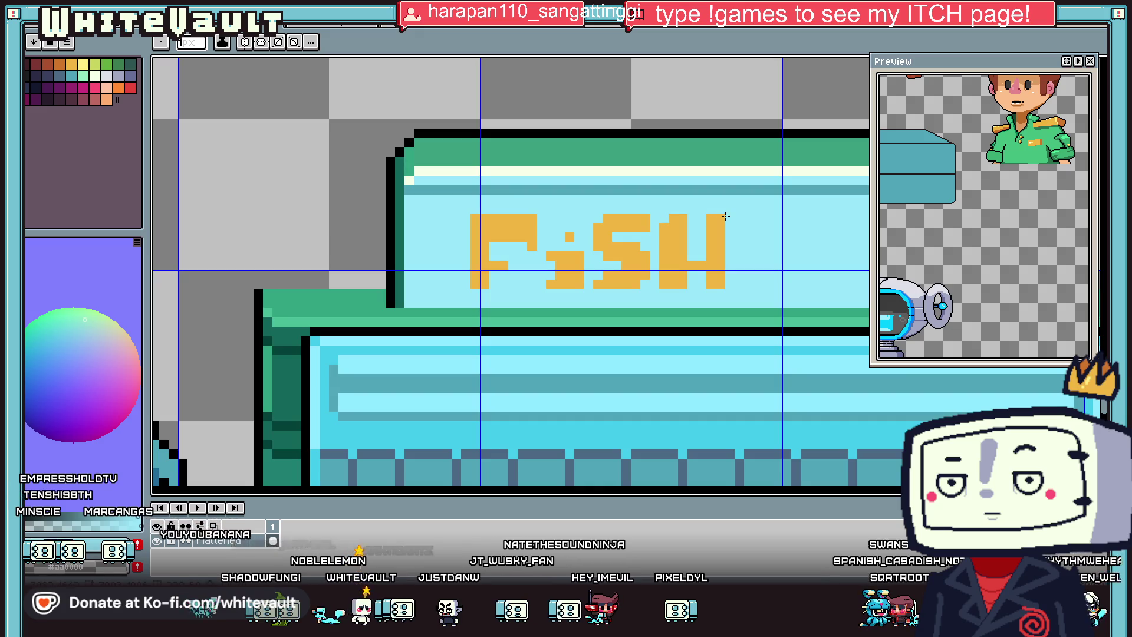
{"action": "scroll", "coordinate": [718, 237], "scroll_direction": "down", "scroll_amount": 3}
{"action": "scroll", "coordinate": [717, 253], "scroll_direction": "up", "scroll_amount": 3}
{"action": "key", "text": "i"}
{"action": "key", "text": "b"}
{"action": "key", "text": "i"}
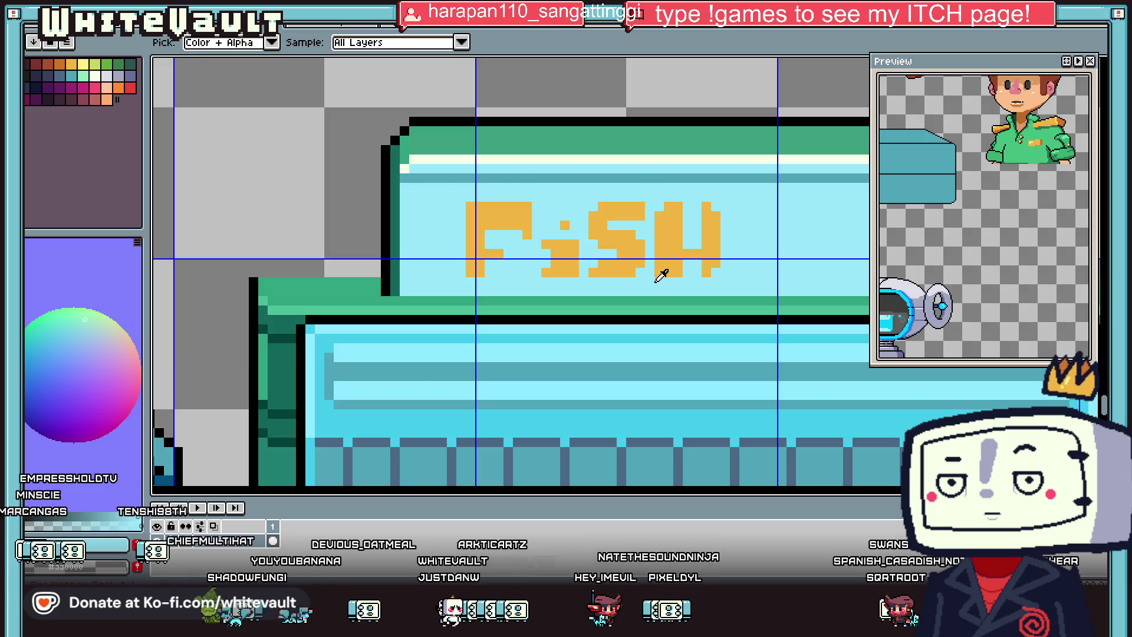
{"action": "scroll", "coordinate": [670, 272], "scroll_direction": "down", "scroll_amount": 3}
{"action": "scroll", "coordinate": [676, 274], "scroll_direction": "up", "scroll_amount": 3}
{"action": "key", "text": "b"}
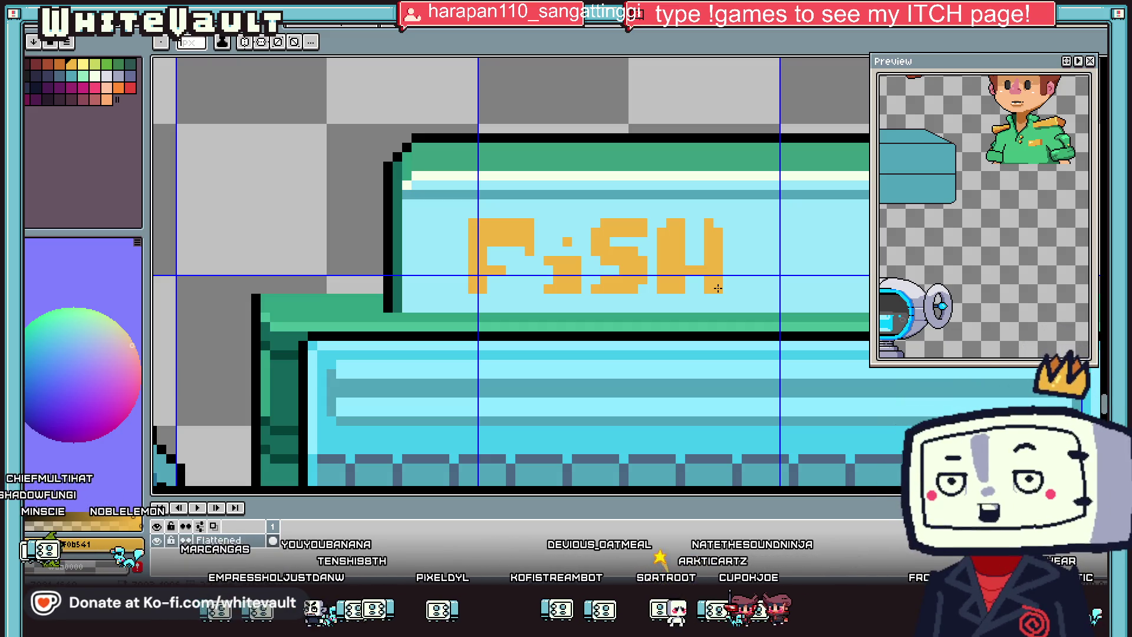
{"action": "scroll", "coordinate": [717, 288], "scroll_direction": "down", "scroll_amount": 2}
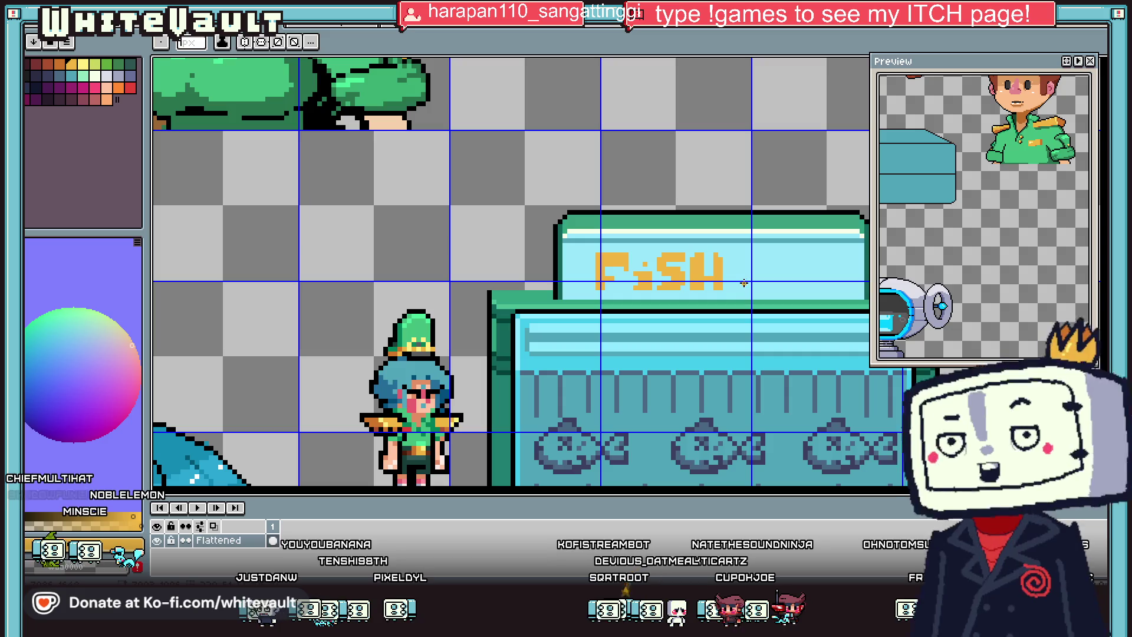
Step: Select the FiSH lettering and nudge it one pixel to the right
{"action": "scroll", "coordinate": [730, 270], "scroll_direction": "up", "scroll_amount": 1}
{"action": "key", "text": "m"}
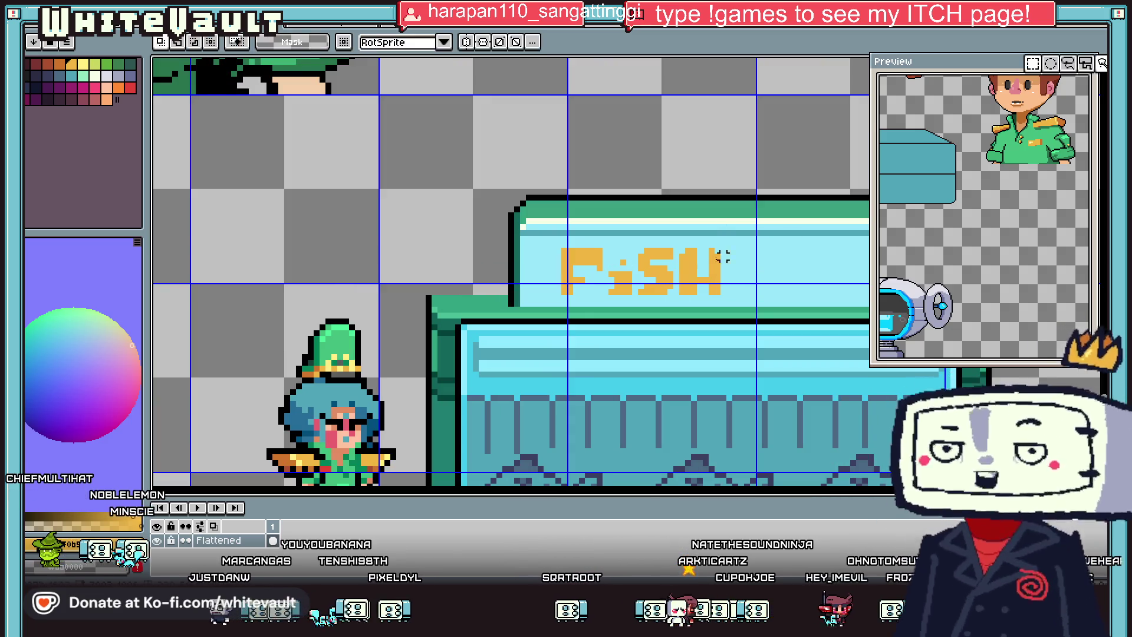
{"action": "left_click_drag", "start_coordinate": [557, 249], "coordinate": [769, 289]}
{"action": "scroll", "coordinate": [735, 292], "scroll_direction": "down", "scroll_amount": 1}
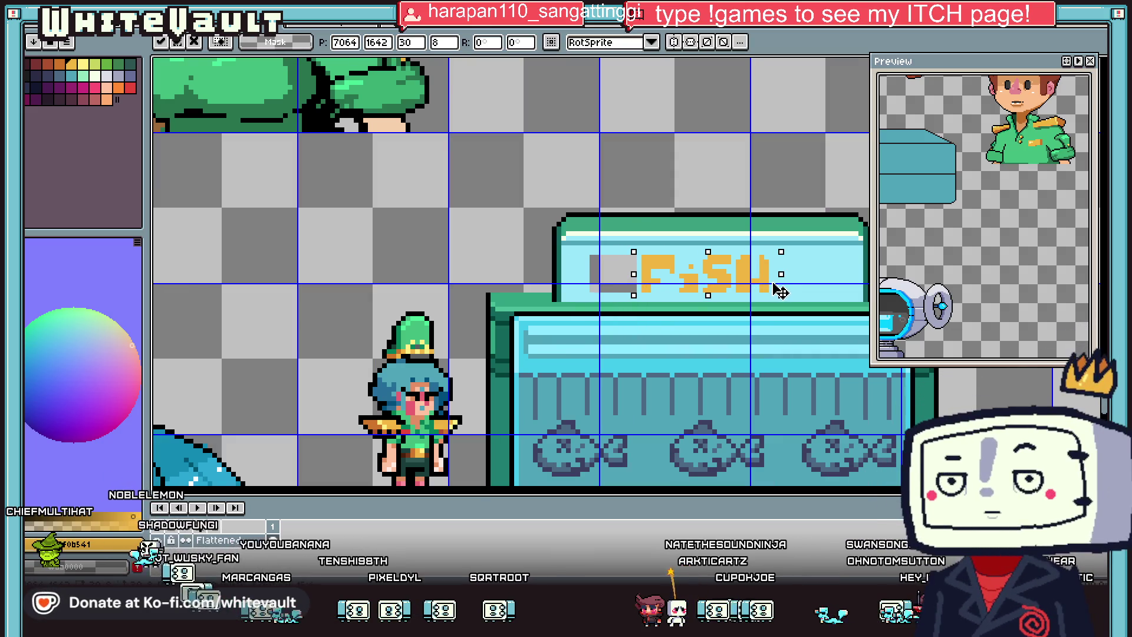
{"action": "scroll", "coordinate": [781, 291], "scroll_direction": "down", "scroll_amount": 3}
{"action": "scroll", "coordinate": [747, 290], "scroll_direction": "up", "scroll_amount": 3}
{"action": "key", "text": "Right"}
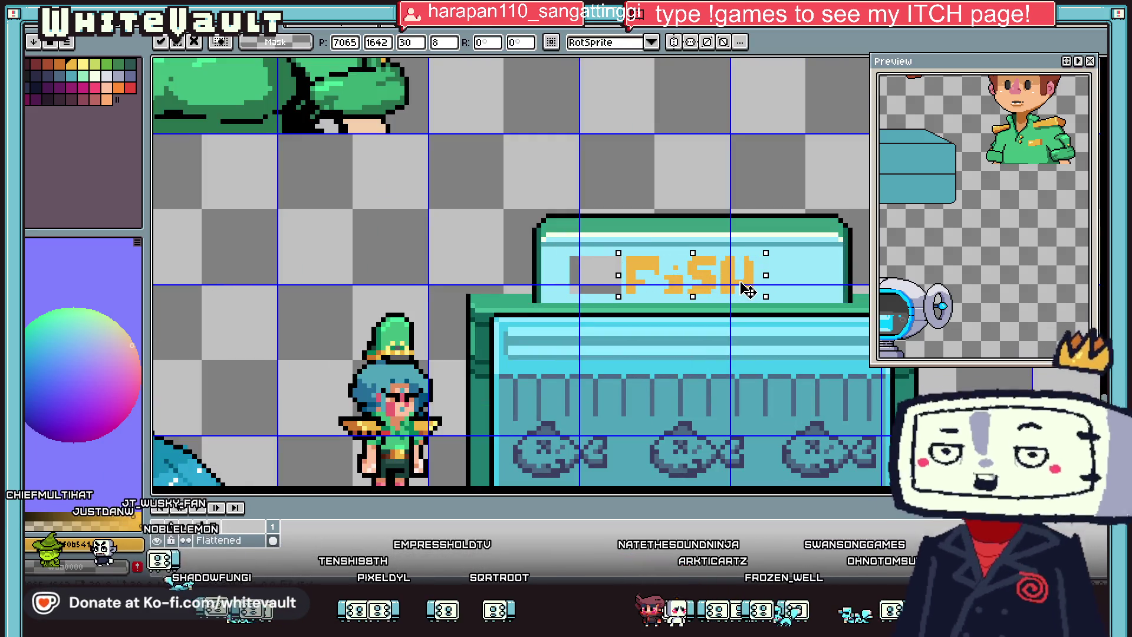
{"action": "key", "text": "Return"}
Step: Draw orange horizontal stripes to the left of FiSH, trimming their end pixels
{"action": "key", "text": "i"}
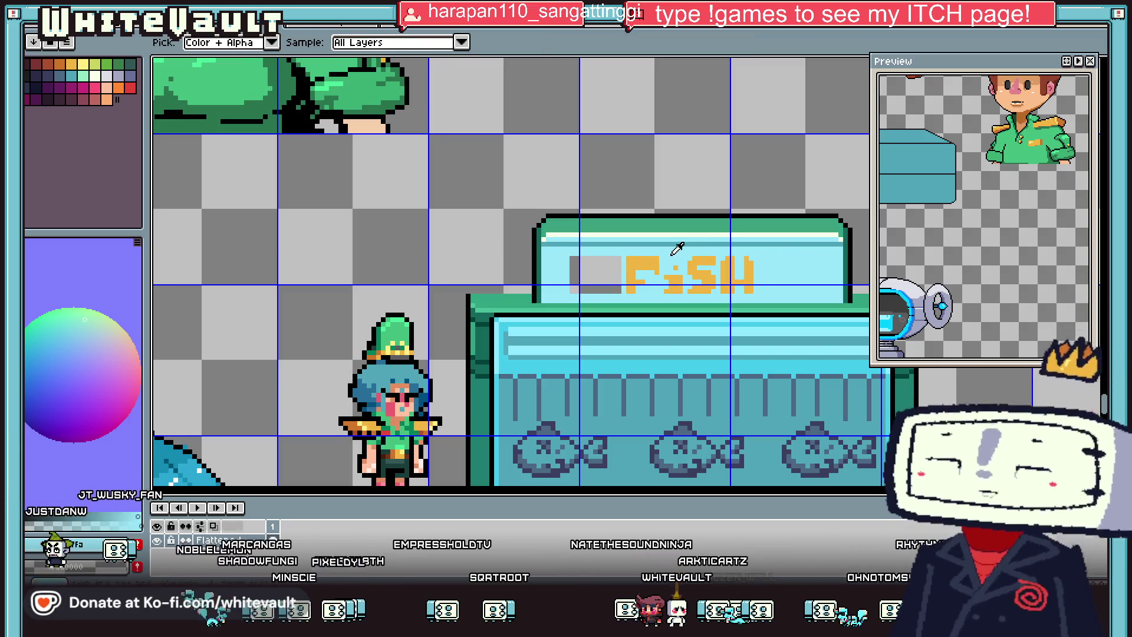
{"action": "scroll", "coordinate": [611, 262], "scroll_direction": "up", "scroll_amount": 2}
{"action": "left_click", "coordinate": [611, 261]}
{"action": "left_click_drag", "start_coordinate": [600, 262], "coordinate": [509, 262]}
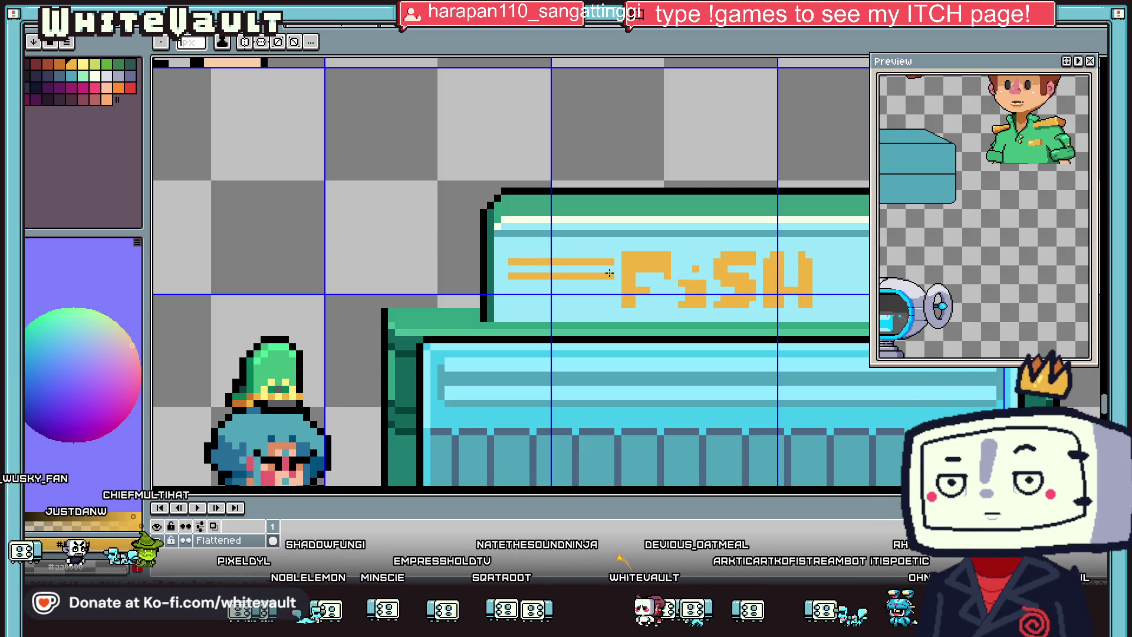
{"action": "right_click", "coordinate": [611, 262]}
{"action": "left_click_drag", "start_coordinate": [611, 289], "coordinate": [509, 290]}
{"action": "right_click", "coordinate": [604, 262]}
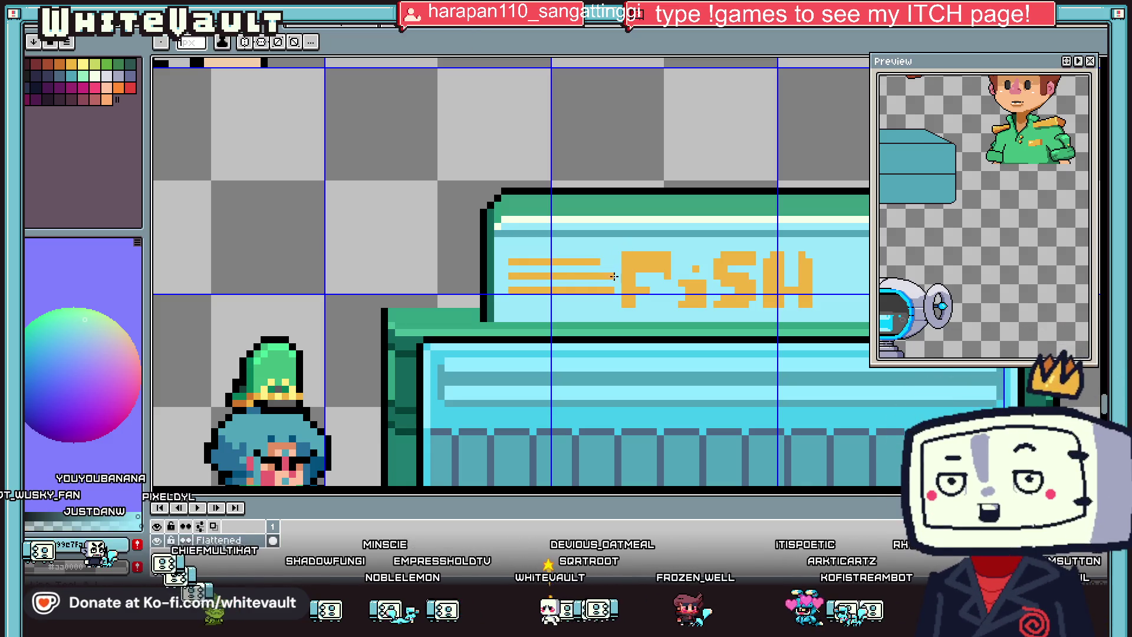
Step: Draw the matching orange stripes to the right of FiSH, then pick light cyan
{"action": "scroll", "coordinate": [663, 266], "scroll_direction": "down", "scroll_amount": 3}
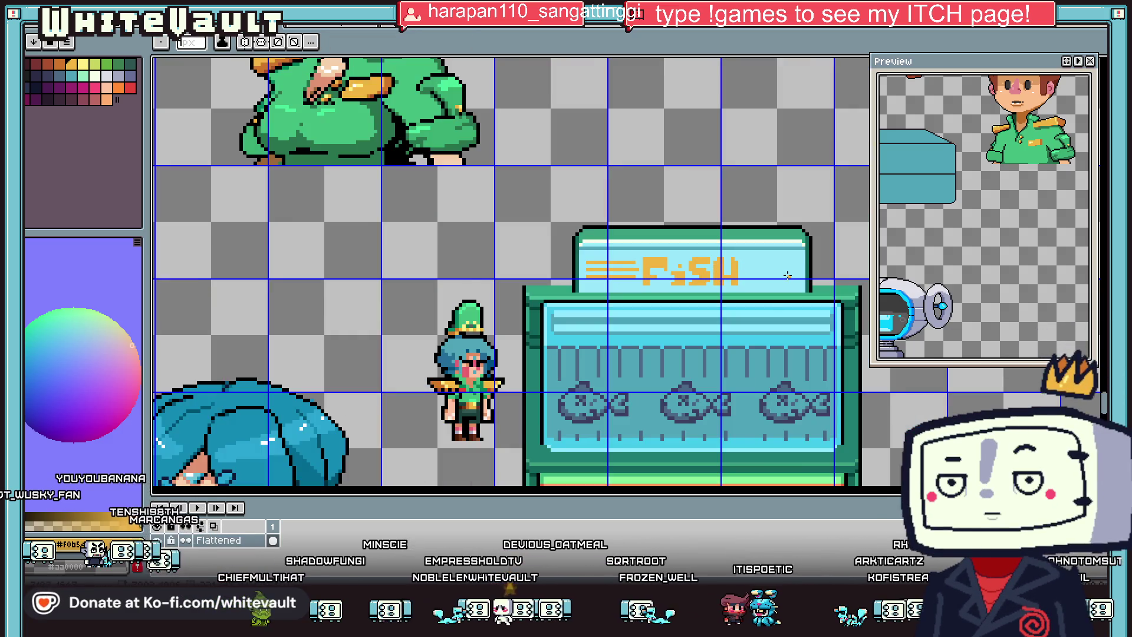
{"action": "scroll", "coordinate": [787, 275], "scroll_direction": "up", "scroll_amount": 2}
{"action": "scroll", "coordinate": [684, 243], "scroll_direction": "up", "scroll_amount": 1}
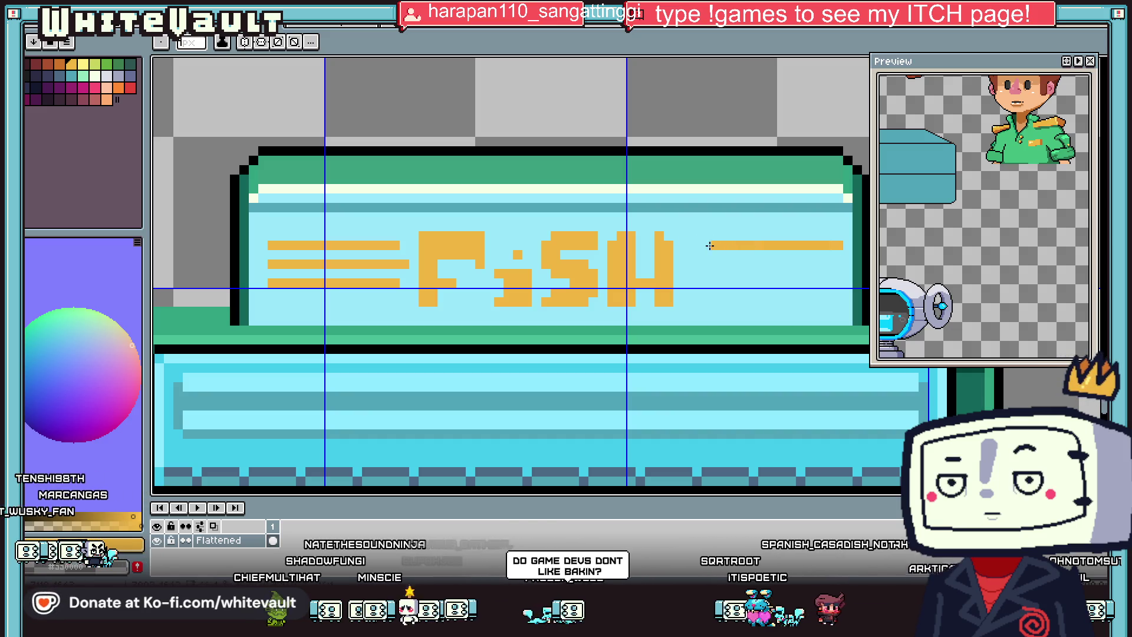
{"action": "mouse_move", "coordinate": [715, 264]}
{"action": "left_mouse_down"}
{"action": "mouse_move", "coordinate": [841, 264]}
{"action": "mouse_move", "coordinate": [698, 286]}
{"action": "left_mouse_up"}
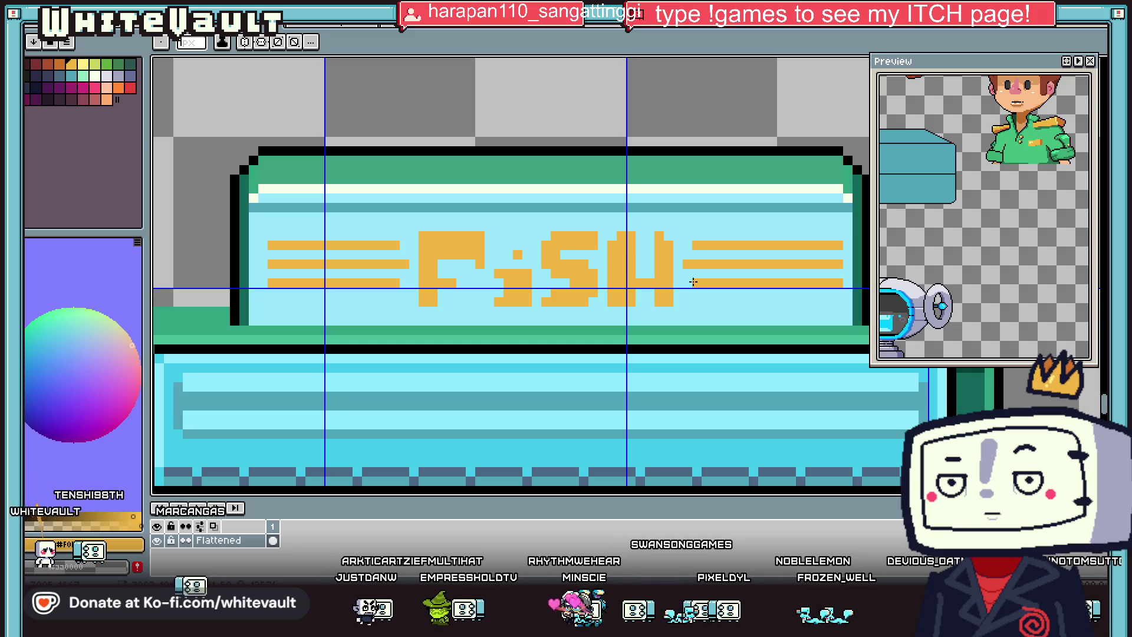
{"action": "left_click", "coordinate": [839, 246], "text": "alt"}
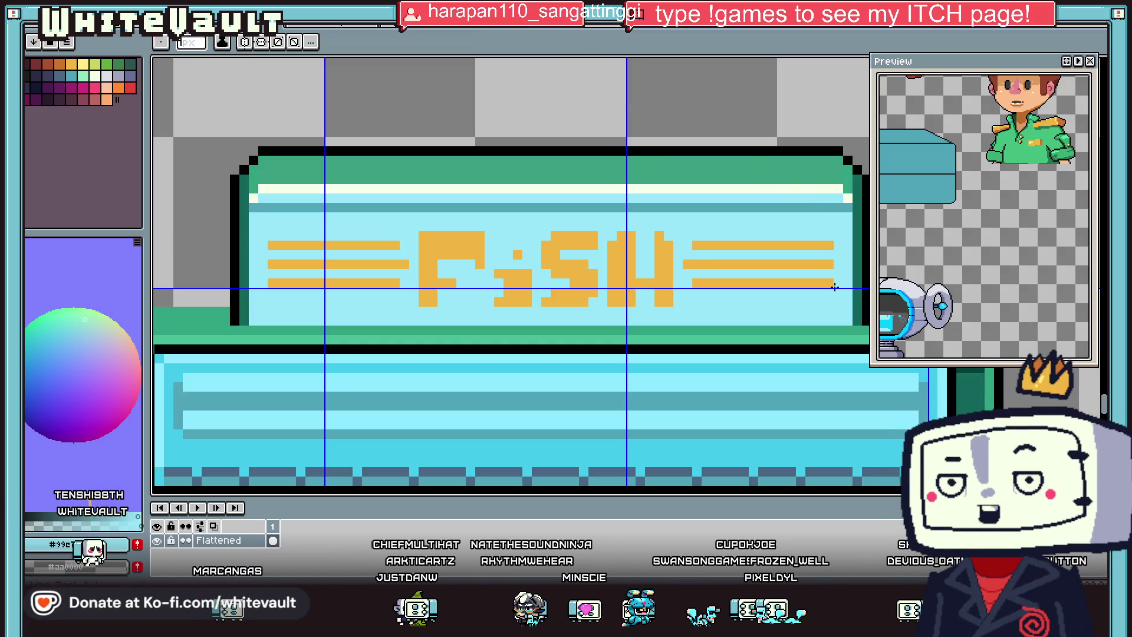
{"action": "scroll", "coordinate": [835, 287], "scroll_direction": "down", "scroll_amount": 3}
{"action": "scroll", "coordinate": [827, 253], "scroll_direction": "up", "scroll_amount": 3}
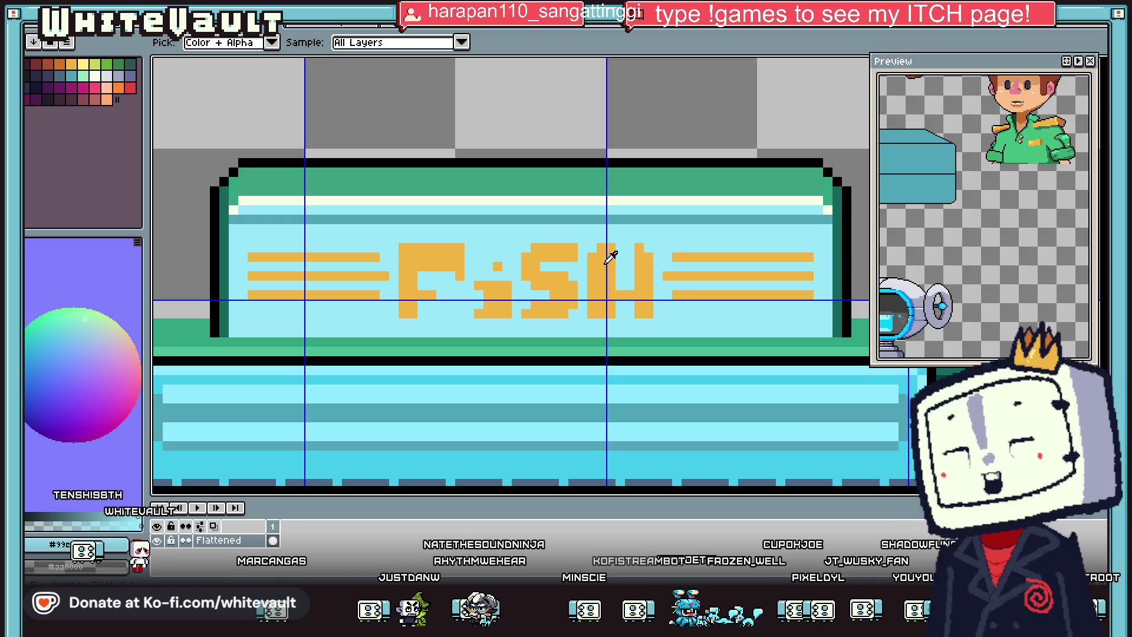
Step: Select the FiSH lettering and stripes and move them down one pixel
{"action": "key", "text": "w"}
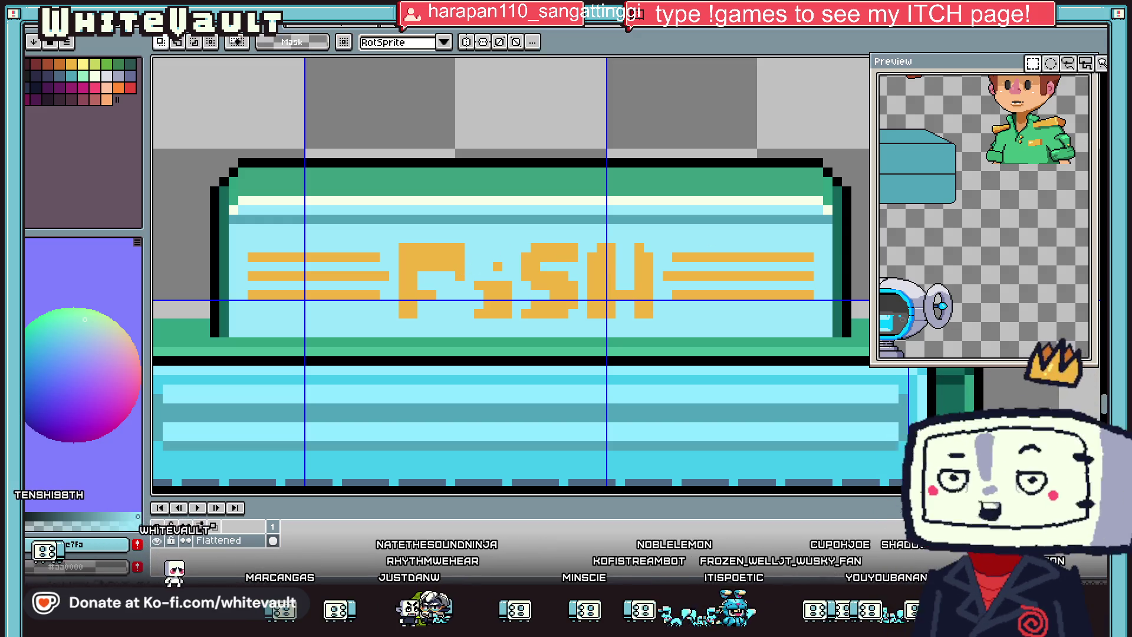
{"action": "left_click_drag", "start_coordinate": [393, 229], "coordinate": [816, 331]}
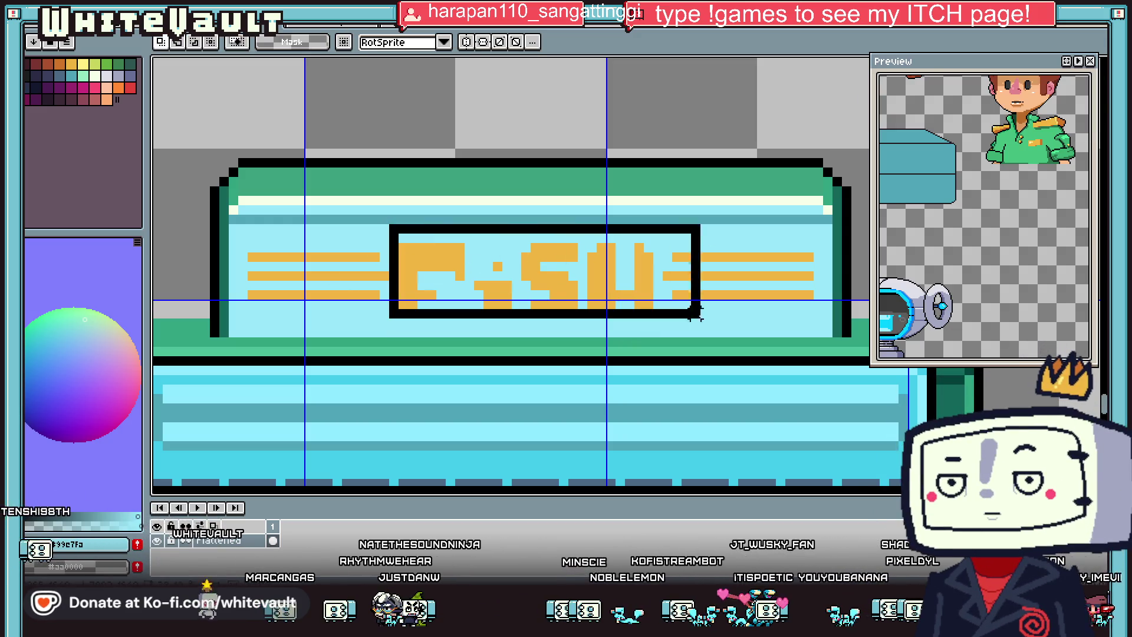
{"action": "left_click", "coordinate": [837, 124]}
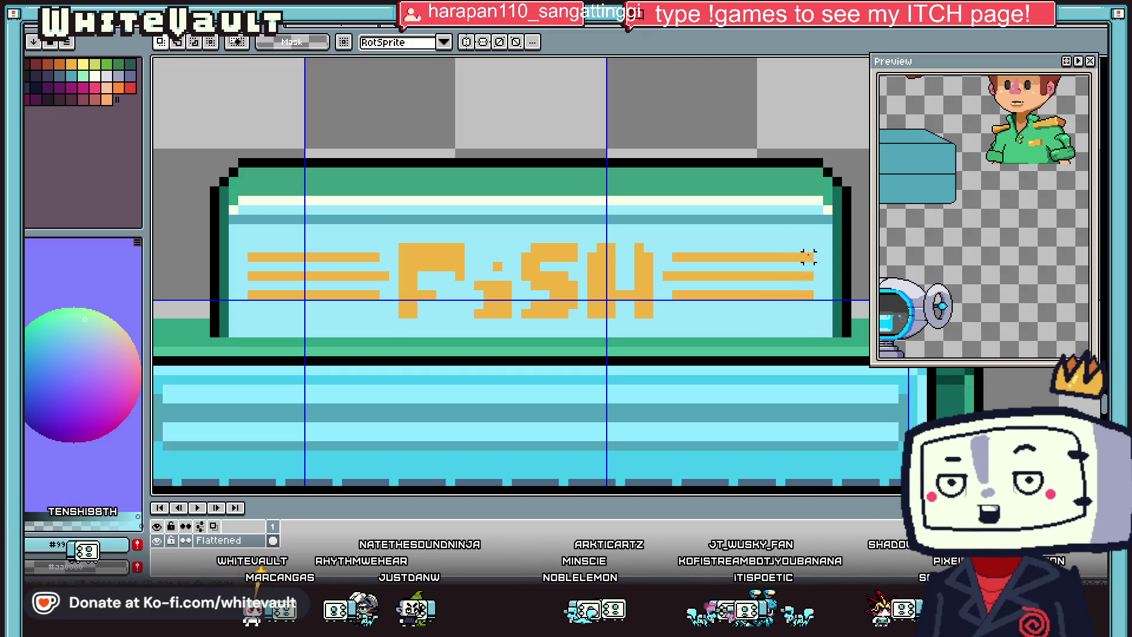
{"action": "left_click_drag", "start_coordinate": [811, 235], "coordinate": [247, 321]}
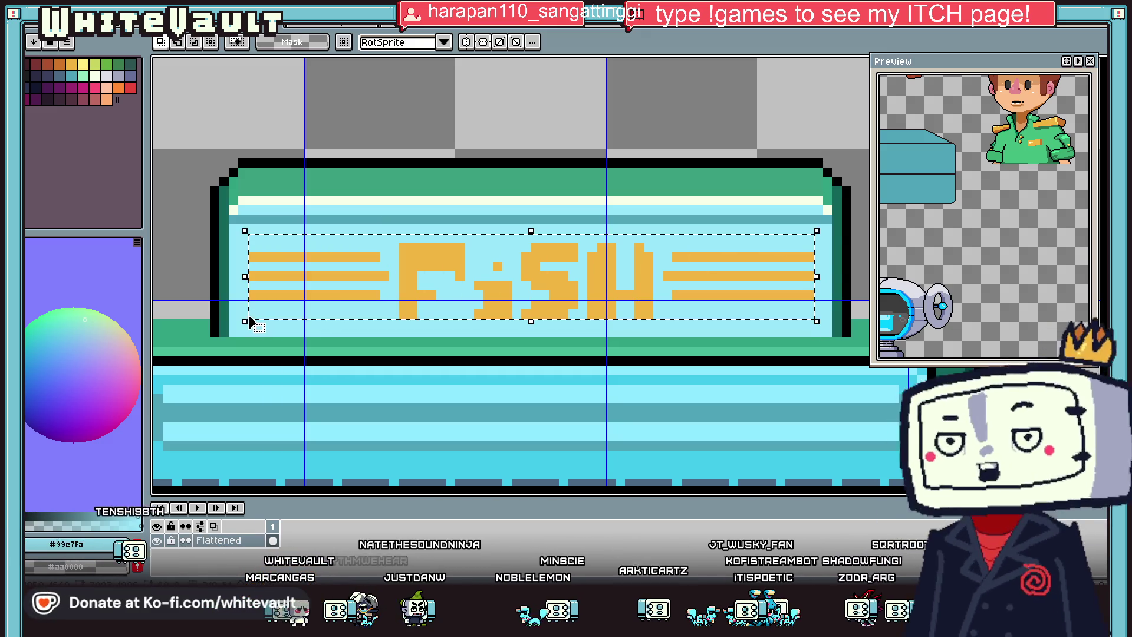
{"action": "key", "text": "Down"}
{"action": "key", "text": "ctrl+d"}
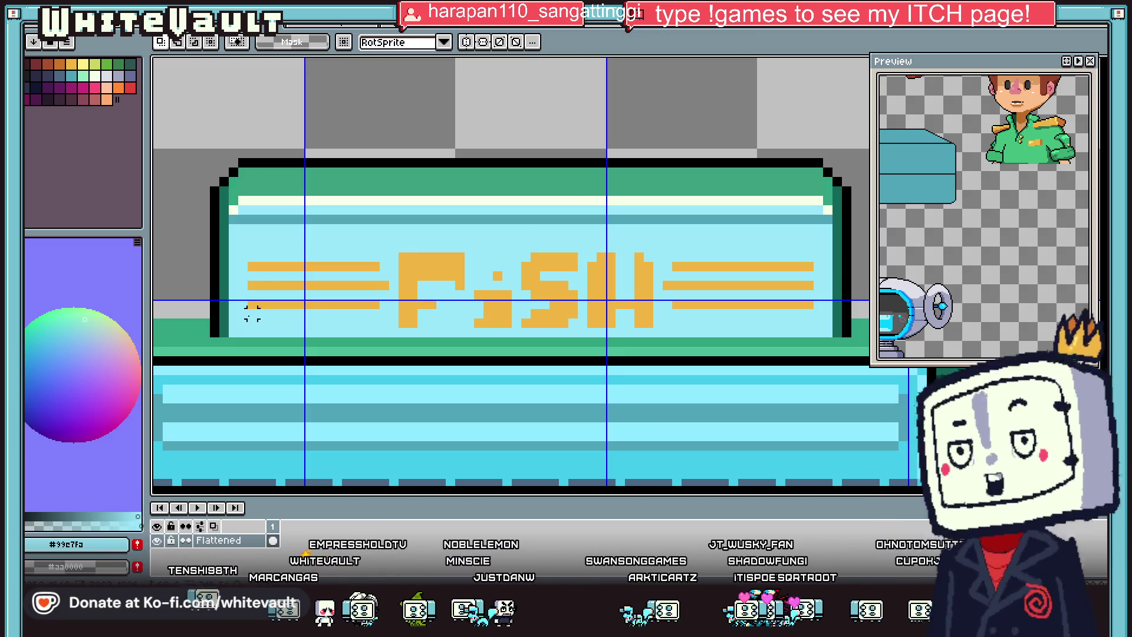
Step: Shade the left stripes, the F's bar, the i and the S in dark orange
{"action": "key", "text": "i"}
{"action": "left_click", "coordinate": [423, 262]}
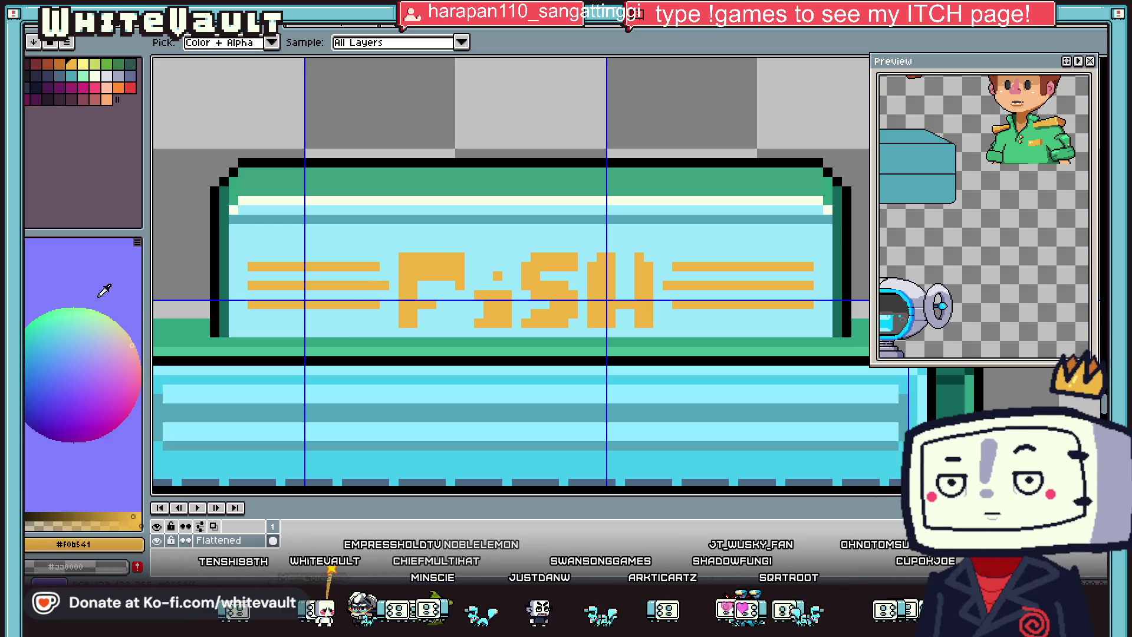
{"action": "left_click", "coordinate": [61, 64]}
{"action": "key", "text": "b"}
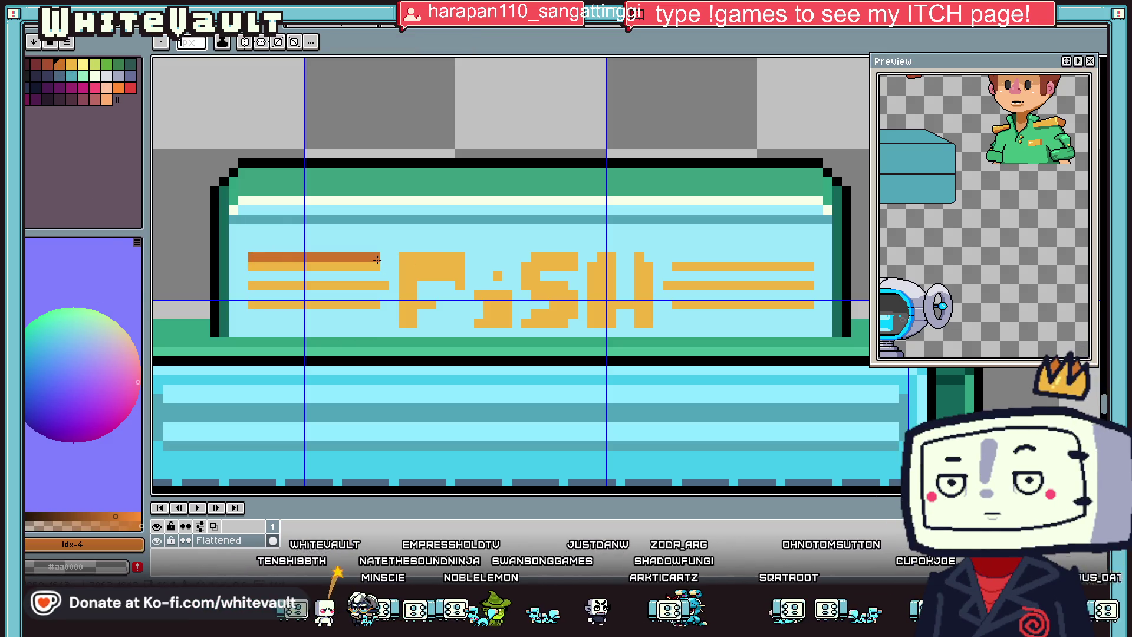
{"action": "mouse_move", "coordinate": [388, 276]}
{"action": "left_mouse_down"}
{"action": "mouse_move", "coordinate": [257, 281]}
{"action": "mouse_move", "coordinate": [375, 294]}
{"action": "left_mouse_up"}
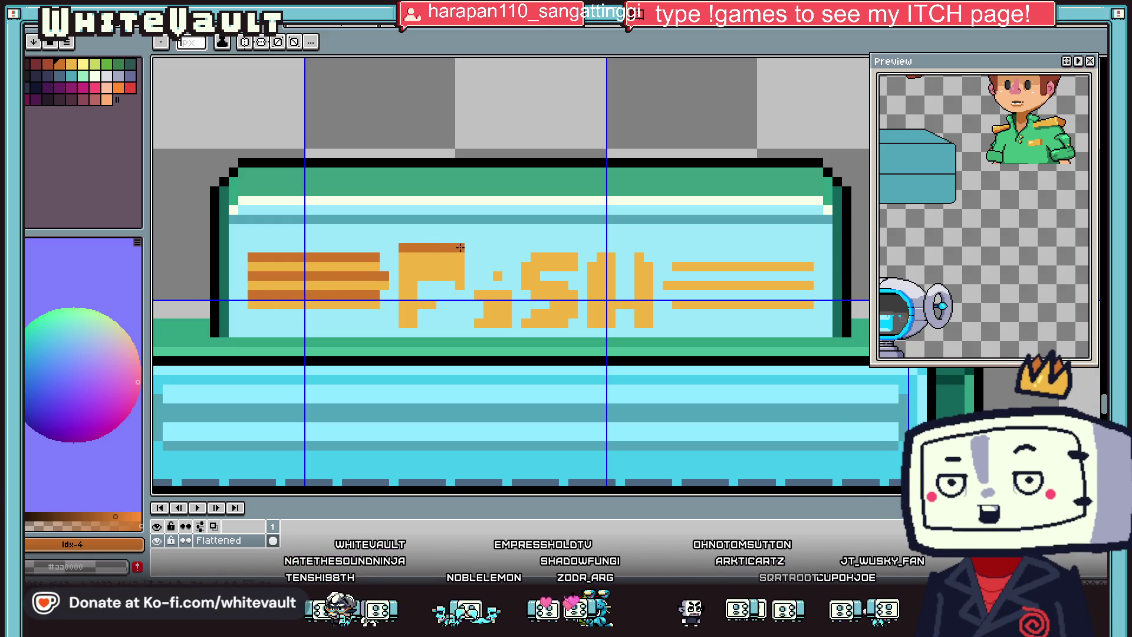
{"action": "mouse_move", "coordinate": [418, 294]}
{"action": "left_mouse_down"}
{"action": "mouse_move", "coordinate": [507, 286]}
{"action": "mouse_move", "coordinate": [569, 246]}
{"action": "left_mouse_up"}
{"action": "left_click", "coordinate": [498, 266]}
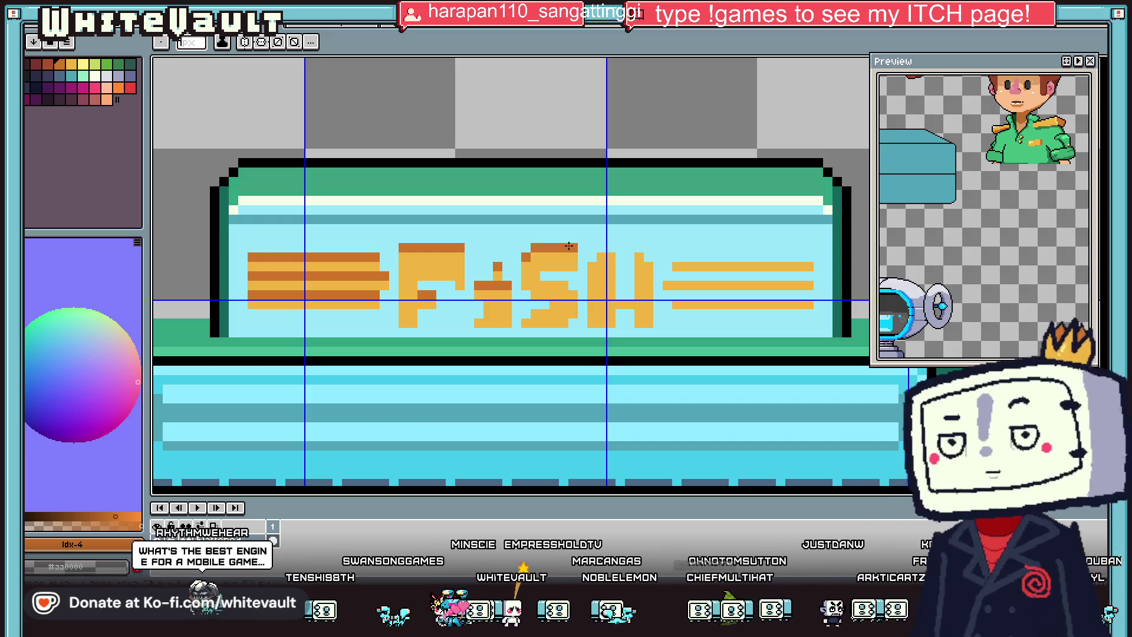
{"action": "mouse_move", "coordinate": [542, 286]}
{"action": "left_mouse_down"}
{"action": "mouse_move", "coordinate": [569, 276]}
{"action": "mouse_move", "coordinate": [535, 304]}
{"action": "left_mouse_up"}
Step: Shade the H's top-left and add a dark-orange stripe along the right bar's top
{"action": "left_click", "coordinate": [593, 254], "text": "alt"}
{"action": "left_click", "coordinate": [566, 247], "text": "alt"}
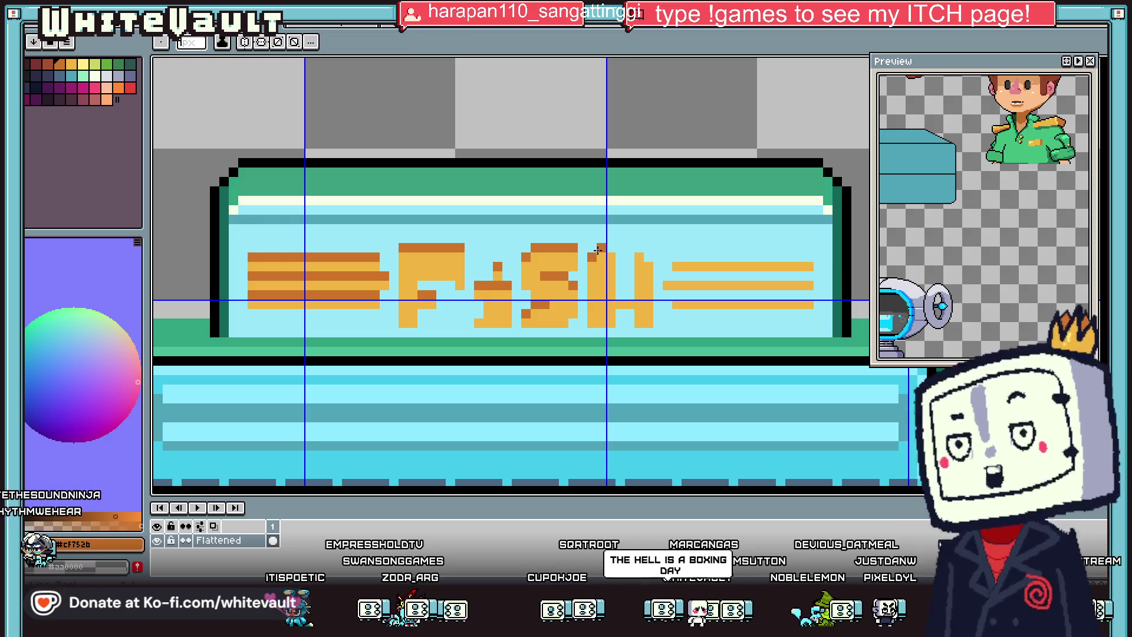
{"action": "left_click_drag", "start_coordinate": [611, 247], "coordinate": [592, 257]}
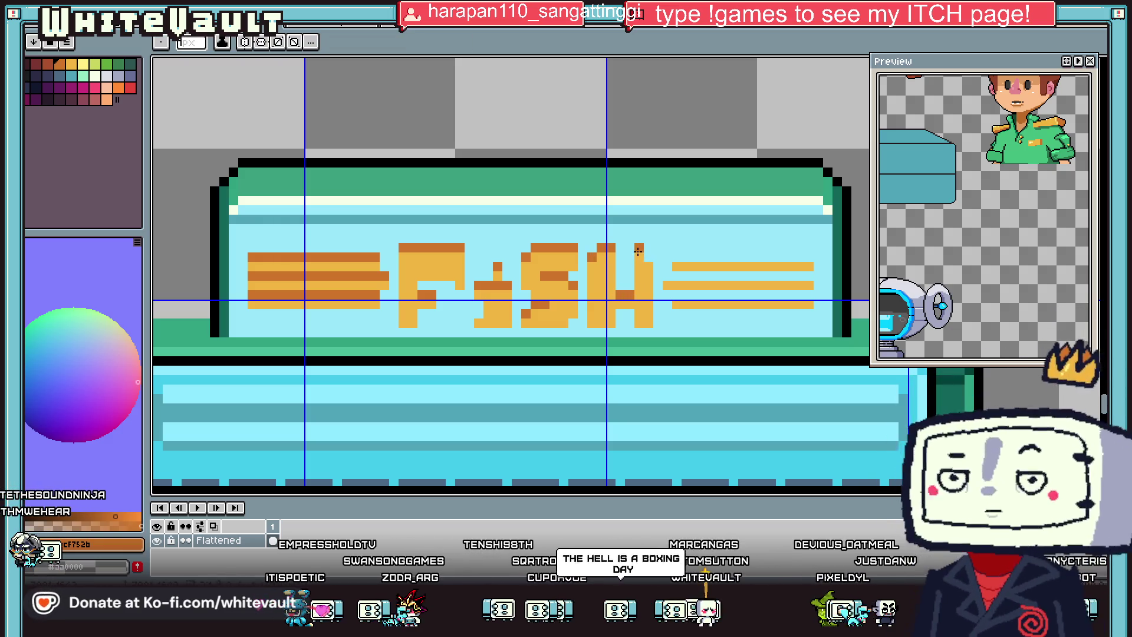
{"action": "mouse_move", "coordinate": [675, 257]}
{"action": "left_mouse_down"}
{"action": "mouse_move", "coordinate": [800, 257]}
{"action": "mouse_move", "coordinate": [668, 276]}
{"action": "mouse_move", "coordinate": [812, 292]}
{"action": "left_mouse_up"}
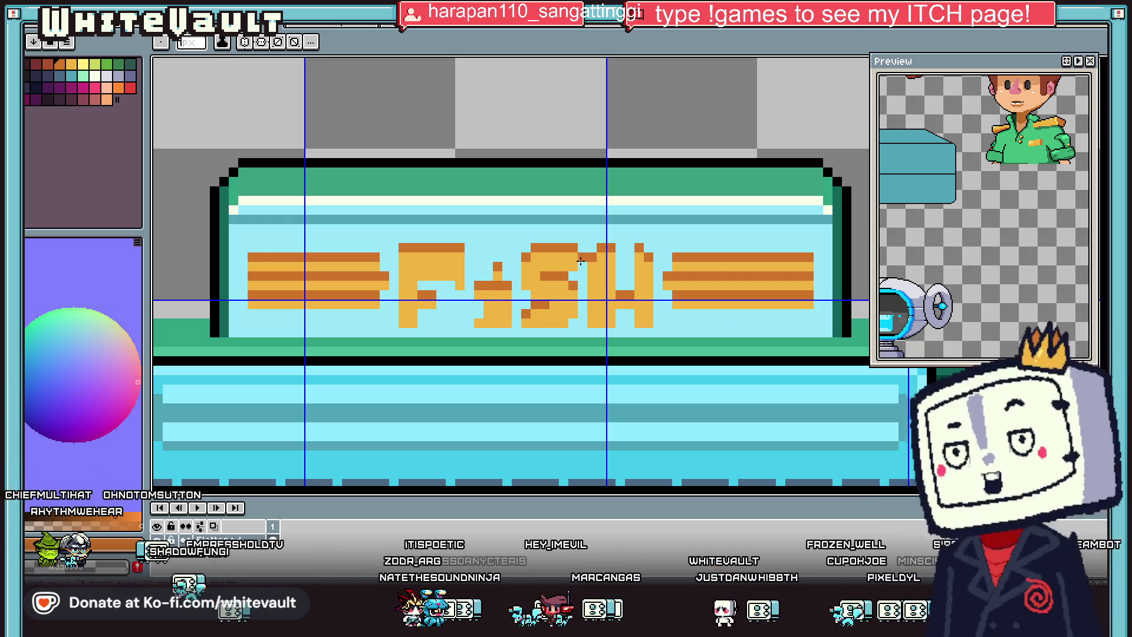
{"action": "key", "text": "i"}
{"action": "scroll", "coordinate": [389, 245], "scroll_direction": "up", "scroll_amount": 1}
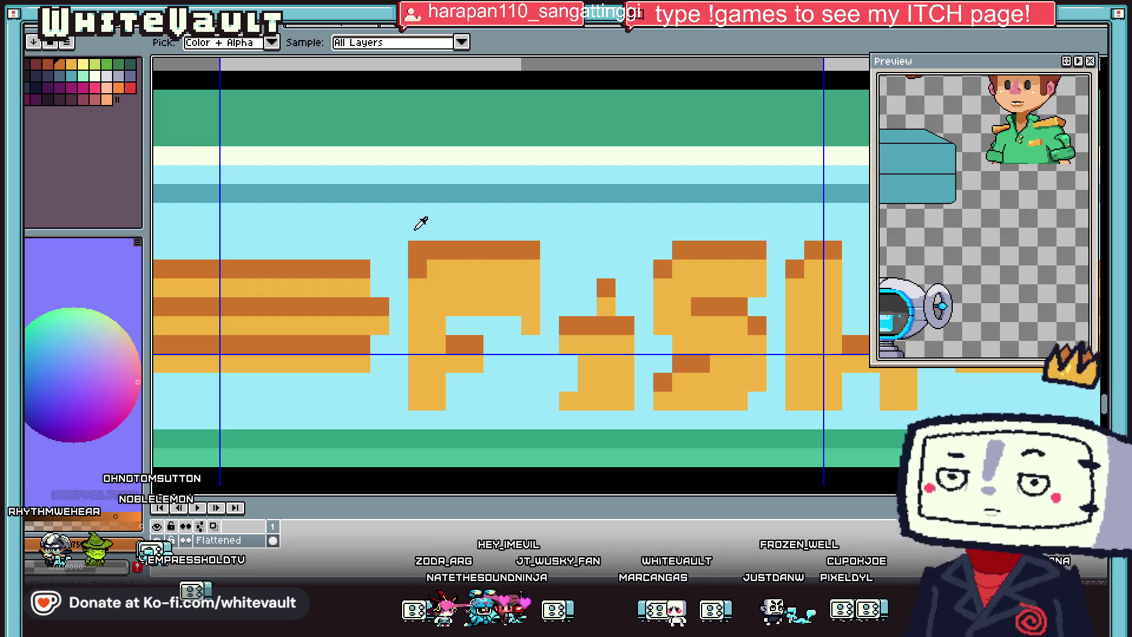
{"action": "scroll", "coordinate": [424, 246], "scroll_direction": "down", "scroll_amount": 5}
{"action": "scroll", "coordinate": [498, 240], "scroll_direction": "up", "scroll_amount": 4}
{"action": "key", "text": "i"}
{"action": "scroll", "coordinate": [512, 265], "scroll_direction": "down", "scroll_amount": 5}
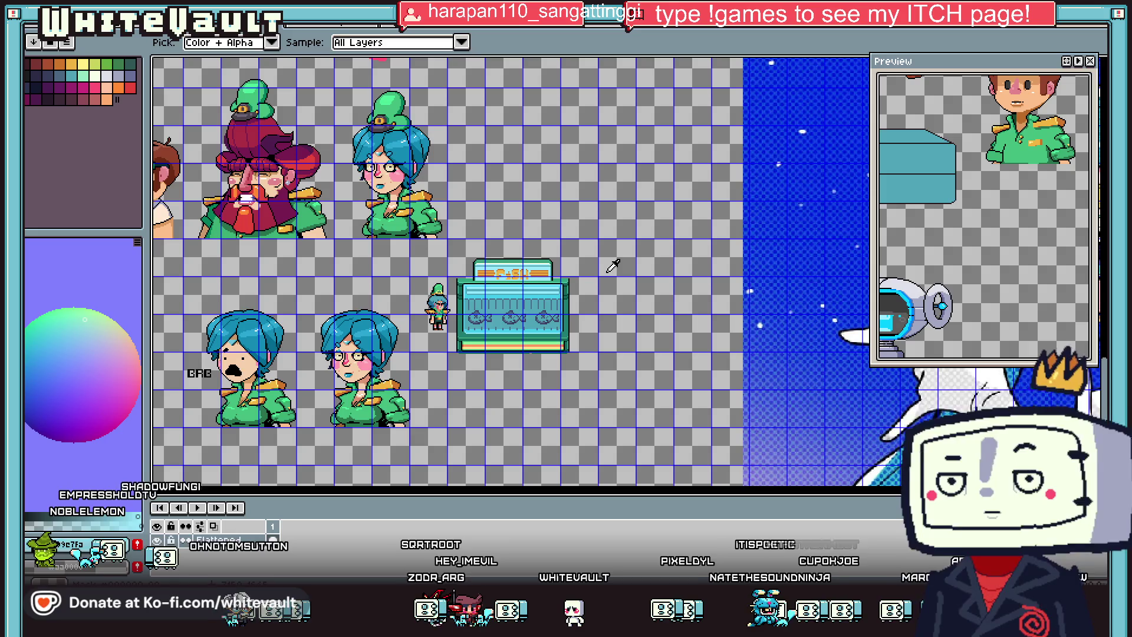
{"action": "scroll", "coordinate": [522, 274], "scroll_direction": "up", "scroll_amount": 3}
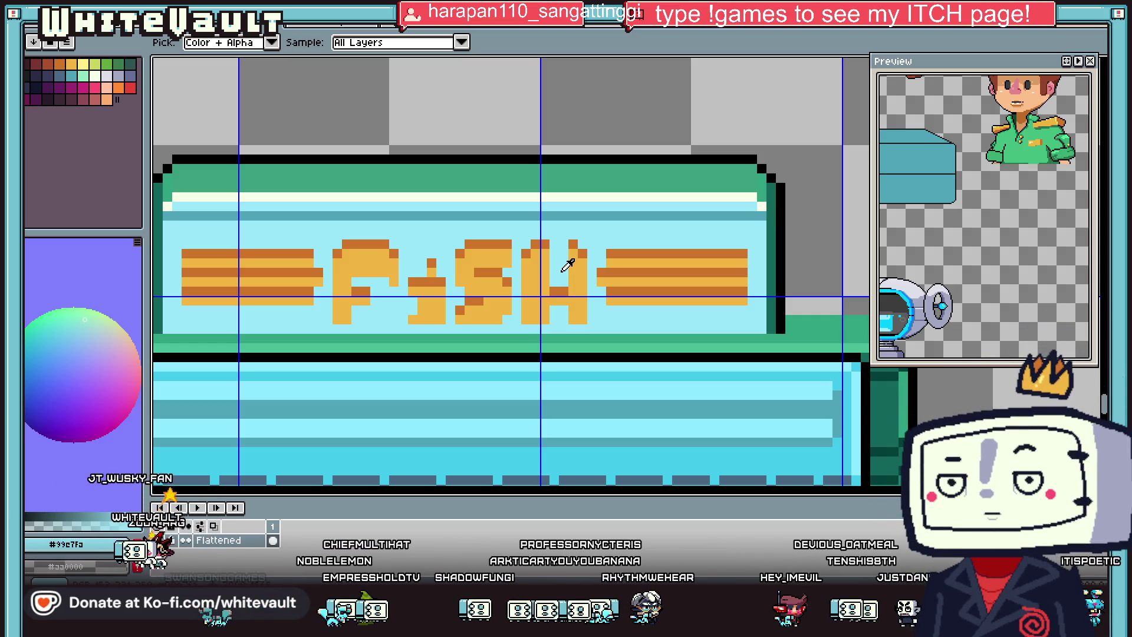
{"action": "scroll", "coordinate": [568, 264], "scroll_direction": "down", "scroll_amount": 2}
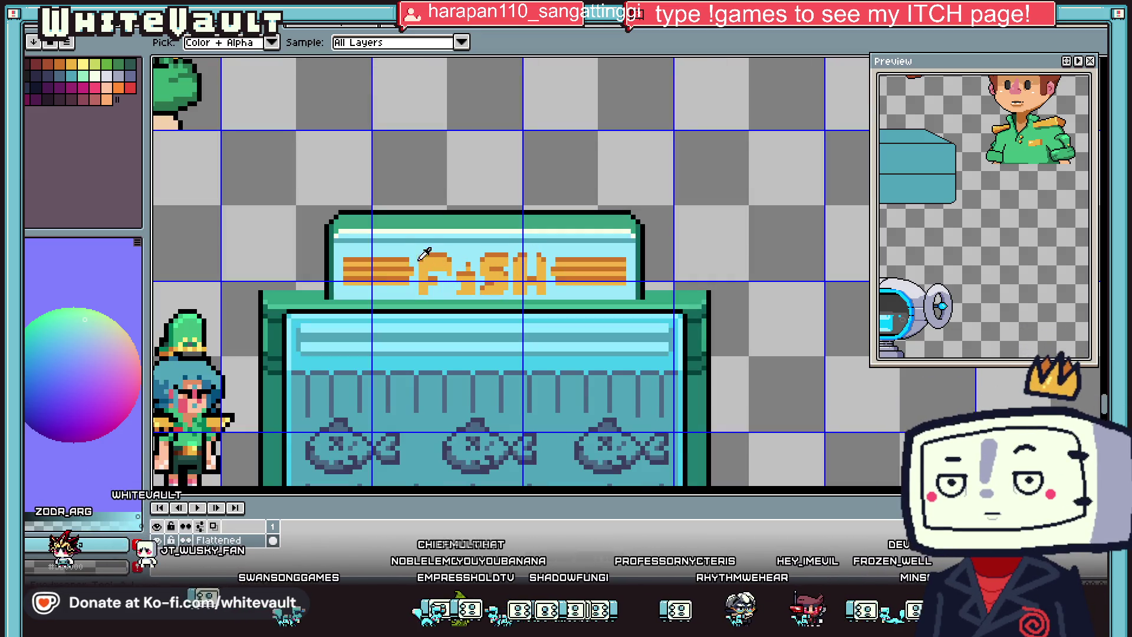
Step: Paint two teal pixels beside the F using the sign's teal
{"action": "scroll", "coordinate": [415, 223], "scroll_direction": "up", "scroll_amount": 1}
{"action": "left_click", "coordinate": [415, 223], "text": "alt"}
{"action": "scroll", "coordinate": [412, 272], "scroll_direction": "up", "scroll_amount": 4}
{"action": "left_click", "coordinate": [411, 266]}
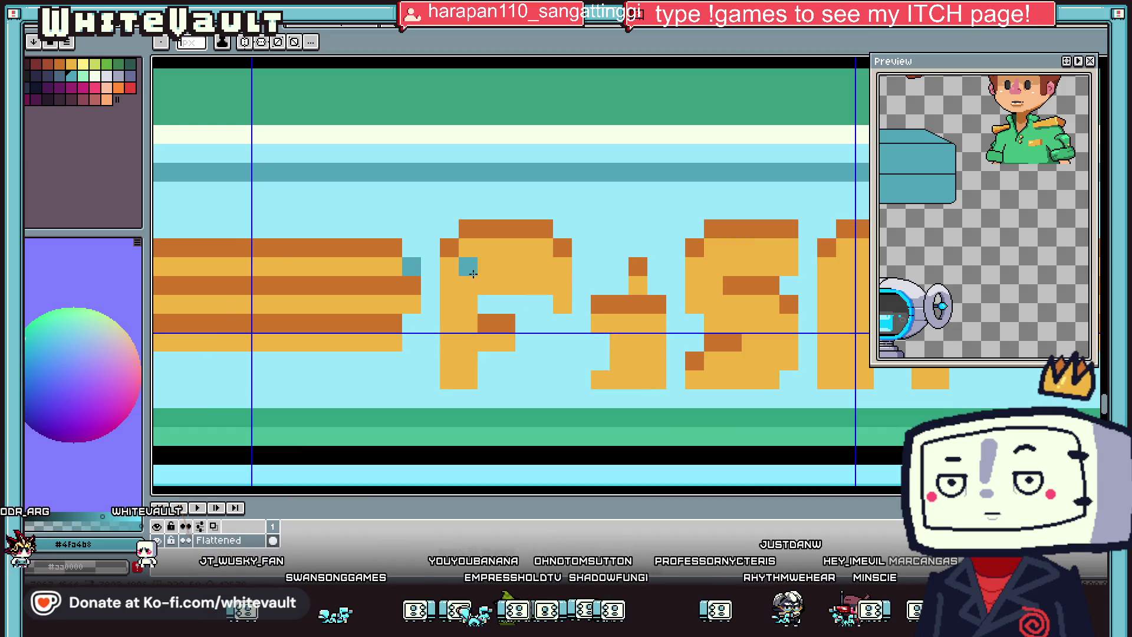
{"action": "left_click", "coordinate": [392, 228]}
{"action": "scroll", "coordinate": [386, 225], "scroll_direction": "down", "scroll_amount": 4}
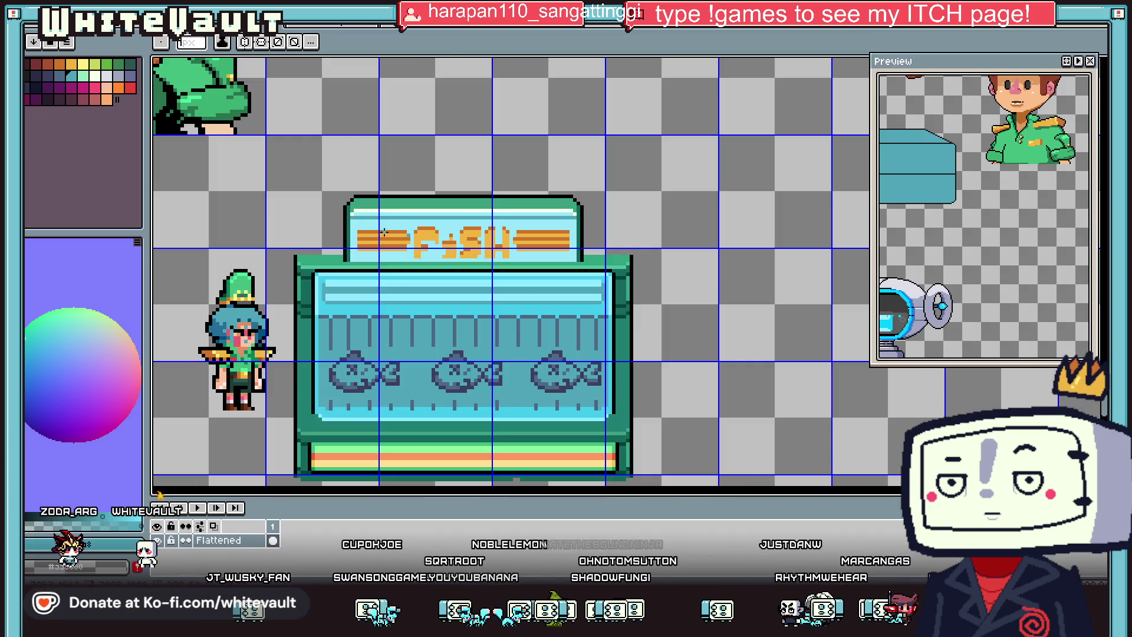
Step: Outline the left bar and the right bar's end and bottom in black
{"action": "key", "text": "alt"}
{"action": "left_click", "coordinate": [371, 197], "text": "alt"}
{"action": "scroll", "coordinate": [357, 236], "scroll_direction": "up", "scroll_amount": 2}
{"action": "left_click_drag", "start_coordinate": [356, 267], "coordinate": [459, 269]}
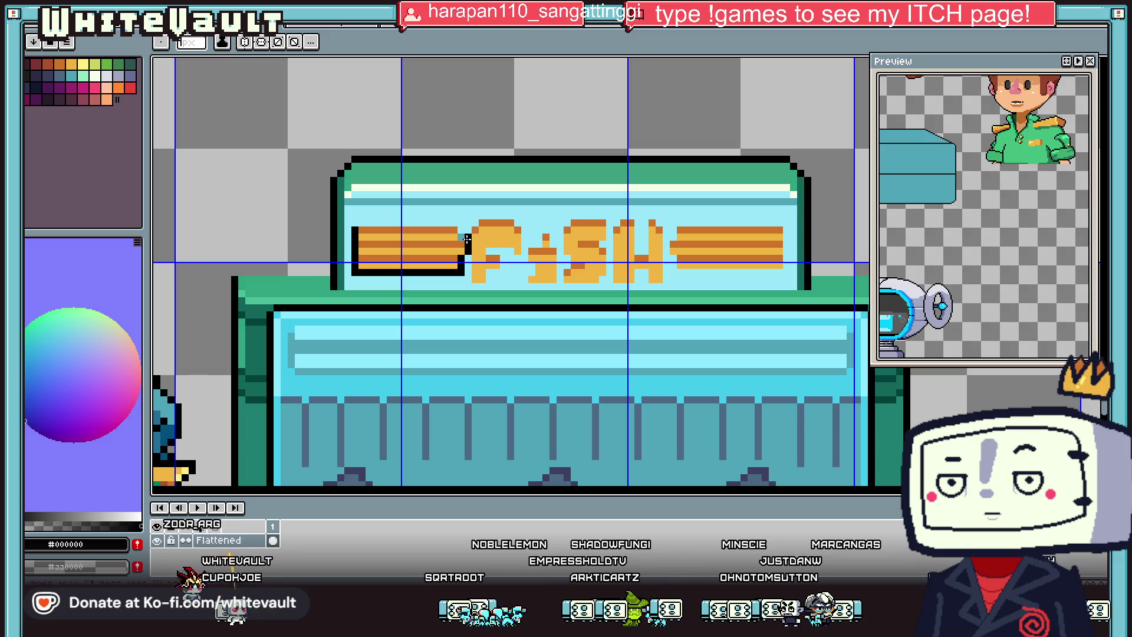
{"action": "scroll", "coordinate": [481, 257], "scroll_direction": "down", "scroll_amount": 2}
{"action": "scroll", "coordinate": [484, 269], "scroll_direction": "up", "scroll_amount": 2}
{"action": "key", "text": "v"}
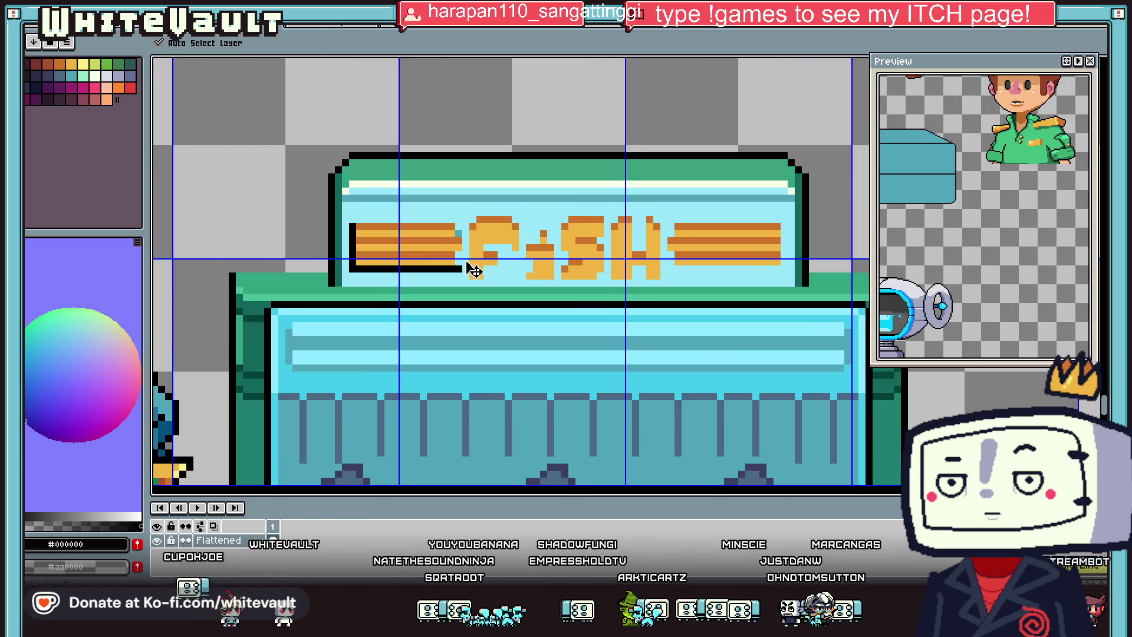
{"action": "key", "text": "b"}
{"action": "left_click_drag", "start_coordinate": [459, 227], "coordinate": [460, 263]}
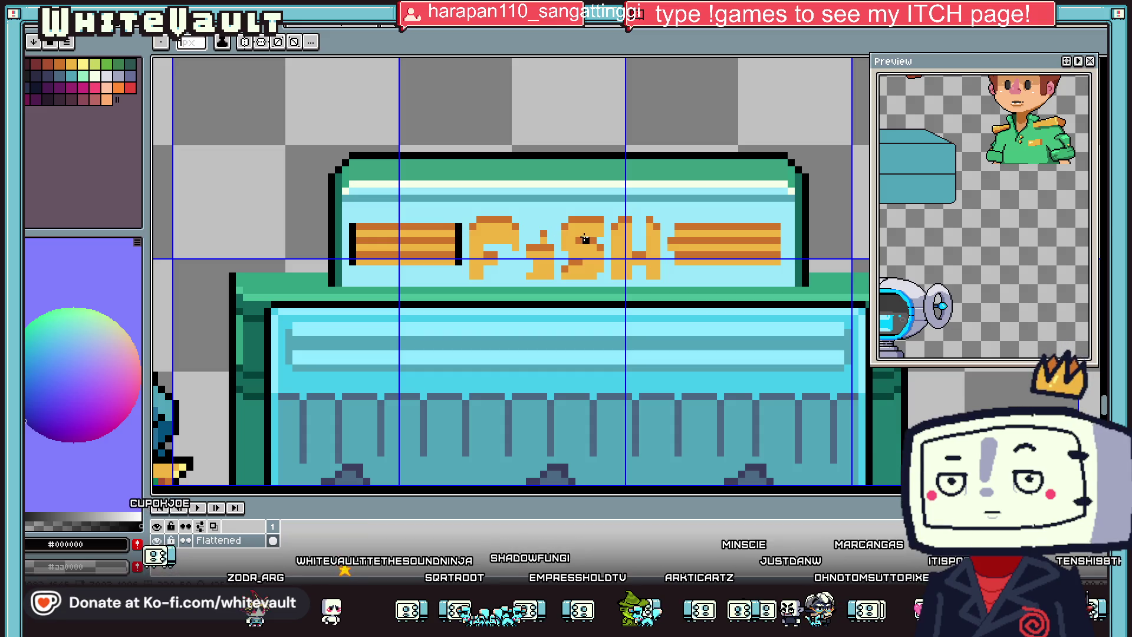
{"action": "mouse_move", "coordinate": [671, 226]}
{"action": "left_mouse_down"}
{"action": "mouse_move", "coordinate": [671, 268]}
{"action": "mouse_move", "coordinate": [744, 269]}
{"action": "mouse_move", "coordinate": [785, 226]}
{"action": "left_mouse_up"}
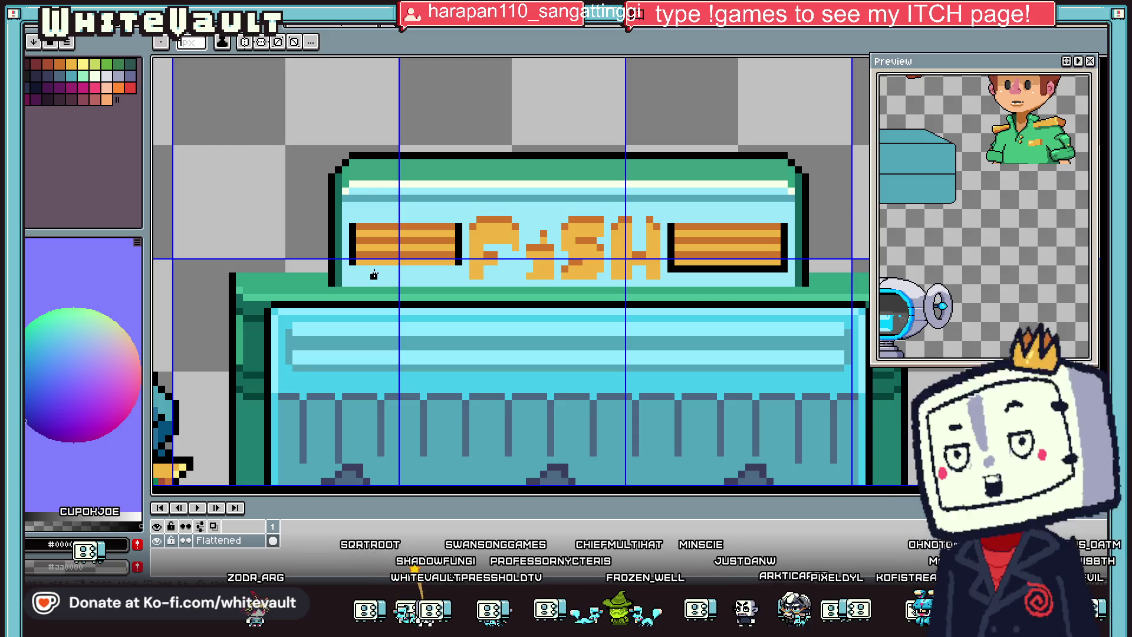
{"action": "left_click_drag", "start_coordinate": [356, 268], "coordinate": [459, 269]}
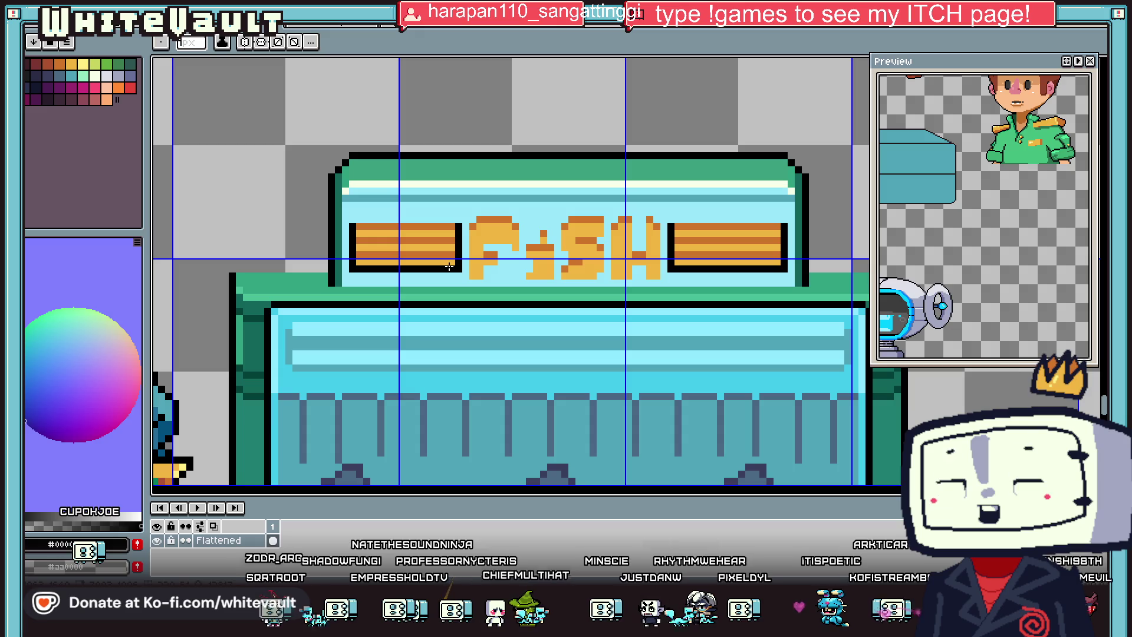
Step: Outline the F's edges, corners and notch in black
{"action": "scroll", "coordinate": [472, 219], "scroll_direction": "up", "scroll_amount": 2}
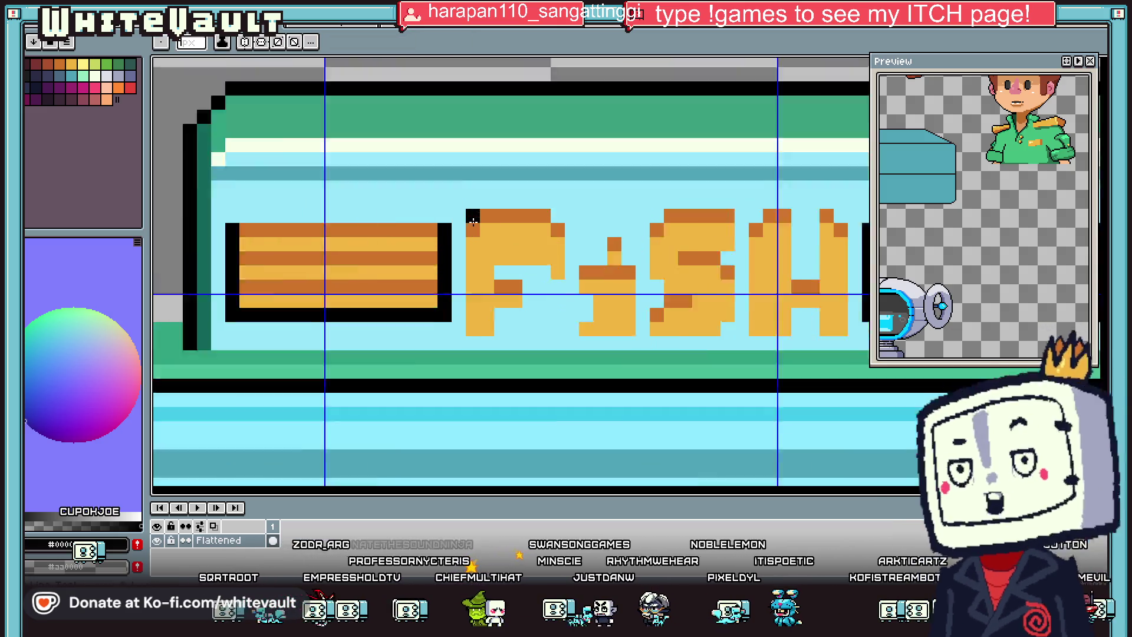
{"action": "mouse_move", "coordinate": [457, 233]}
{"action": "left_mouse_down"}
{"action": "mouse_move", "coordinate": [452, 361]}
{"action": "mouse_move", "coordinate": [481, 381]}
{"action": "mouse_move", "coordinate": [541, 344]}
{"action": "left_mouse_up"}
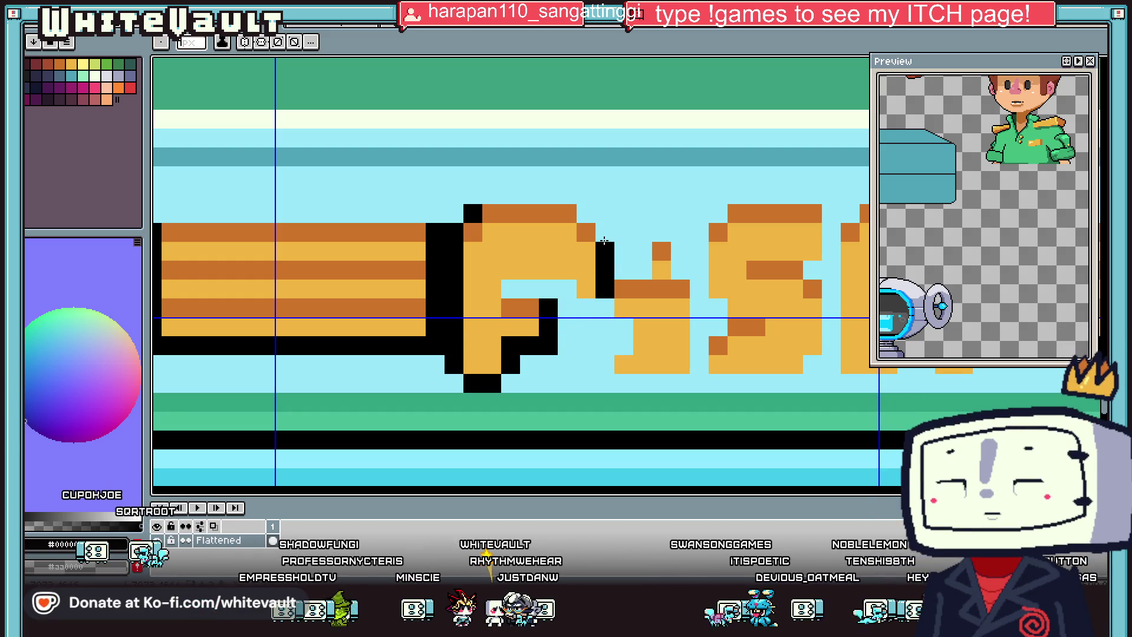
{"action": "left_click_drag", "start_coordinate": [567, 288], "coordinate": [571, 308]}
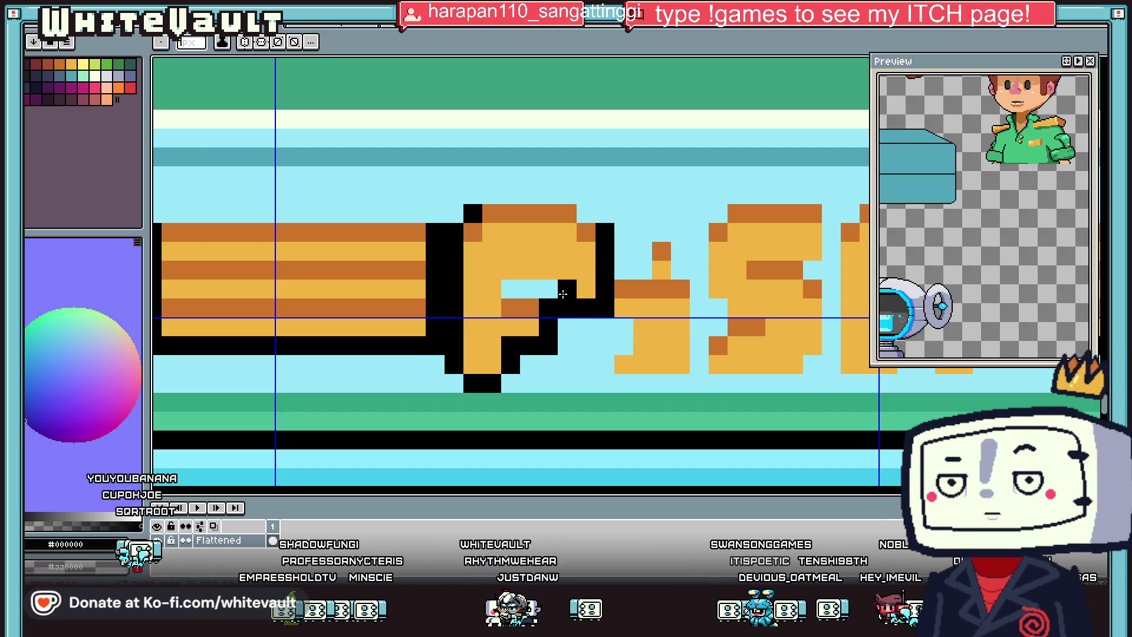
{"action": "scroll", "coordinate": [563, 293], "scroll_direction": "down", "scroll_amount": 4}
{"action": "scroll", "coordinate": [590, 292], "scroll_direction": "down", "scroll_amount": 3}
{"action": "key", "text": "v"}
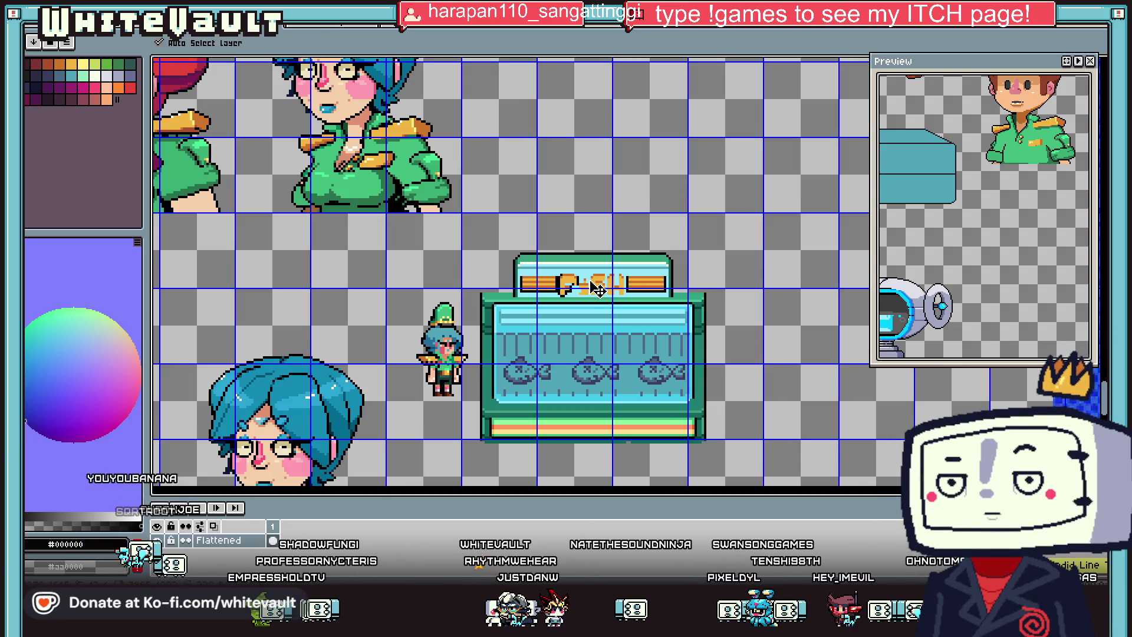
{"action": "key", "text": "b"}
{"action": "scroll", "coordinate": [595, 283], "scroll_direction": "up", "scroll_amount": 3}
{"action": "scroll", "coordinate": [593, 260], "scroll_direction": "up", "scroll_amount": 3}
{"action": "left_click", "coordinate": [610, 272]}
{"action": "mouse_move", "coordinate": [553, 328]}
{"action": "left_mouse_down"}
{"action": "mouse_move", "coordinate": [595, 328]}
{"action": "mouse_move", "coordinate": [661, 288]}
{"action": "left_mouse_up"}
{"action": "left_click", "coordinate": [610, 342]}
Step: Outline the i, the S and the H's inner bottom in black, undoing a stray pixel
{"action": "left_click", "coordinate": [678, 299]}
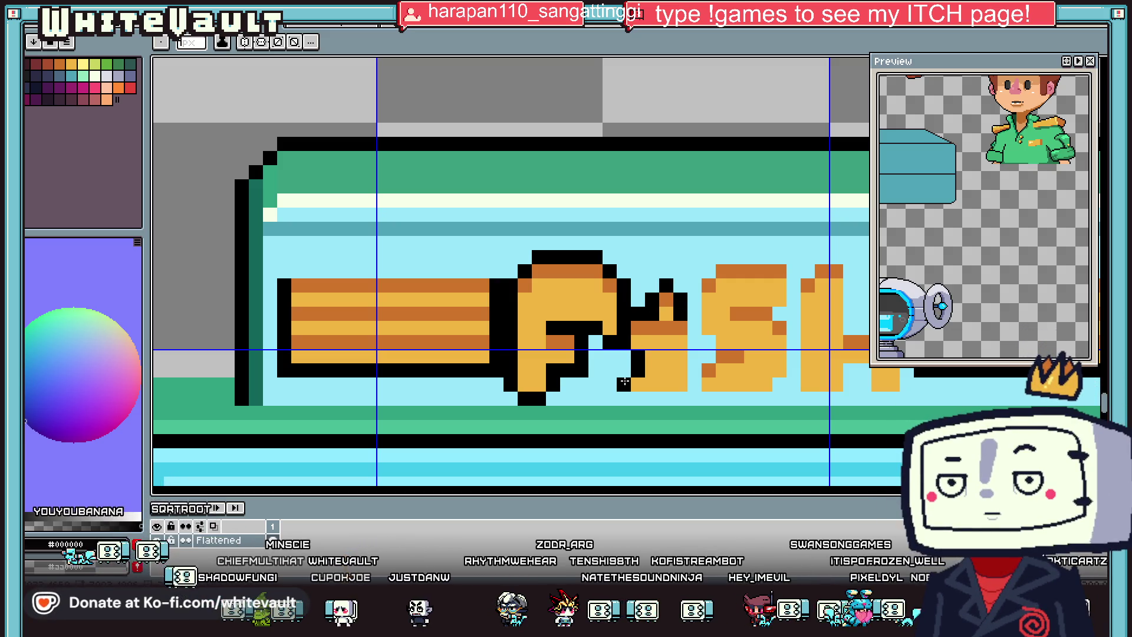
{"action": "mouse_move", "coordinate": [624, 393]}
{"action": "left_mouse_down"}
{"action": "mouse_move", "coordinate": [693, 398]}
{"action": "mouse_move", "coordinate": [692, 326]}
{"action": "mouse_move", "coordinate": [721, 255]}
{"action": "mouse_move", "coordinate": [789, 332]}
{"action": "mouse_move", "coordinate": [763, 401]}
{"action": "left_mouse_up"}
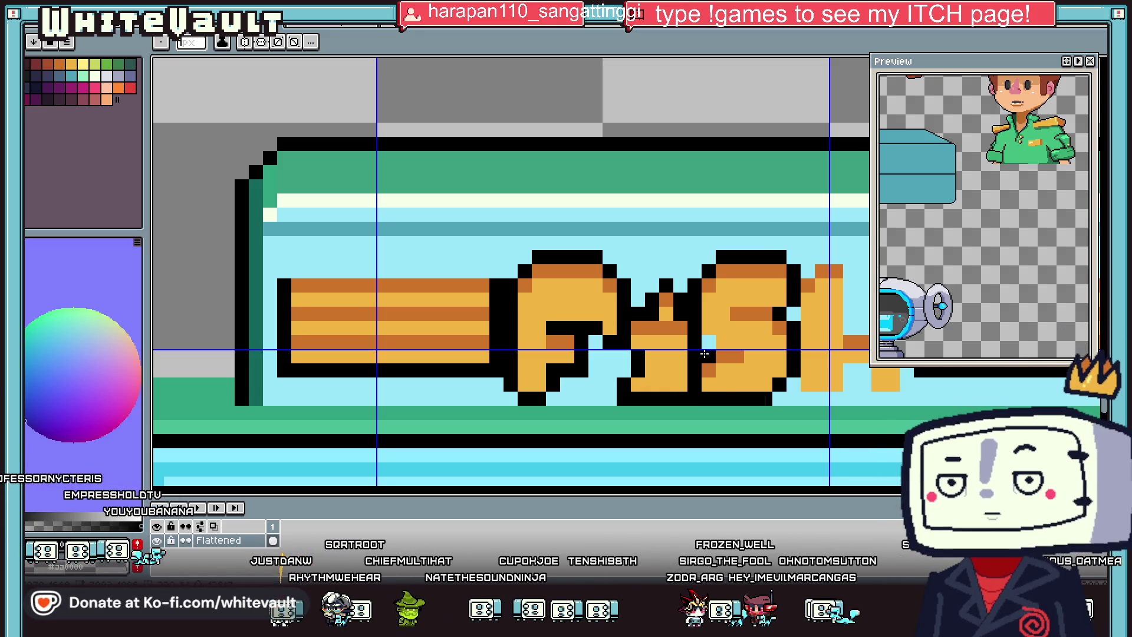
{"action": "scroll", "coordinate": [707, 340], "scroll_direction": "down", "scroll_amount": 3}
{"action": "scroll", "coordinate": [707, 339], "scroll_direction": "up", "scroll_amount": 3}
{"action": "scroll", "coordinate": [677, 260], "scroll_direction": "up", "scroll_amount": 2}
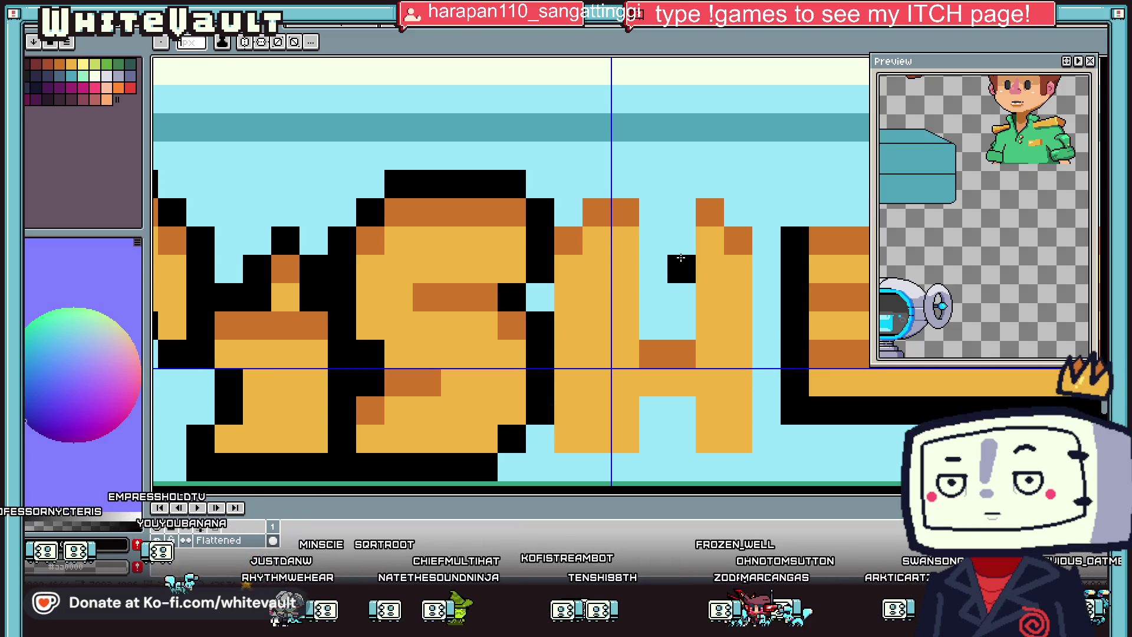
{"action": "left_click_drag", "start_coordinate": [596, 213], "coordinate": [571, 215]}
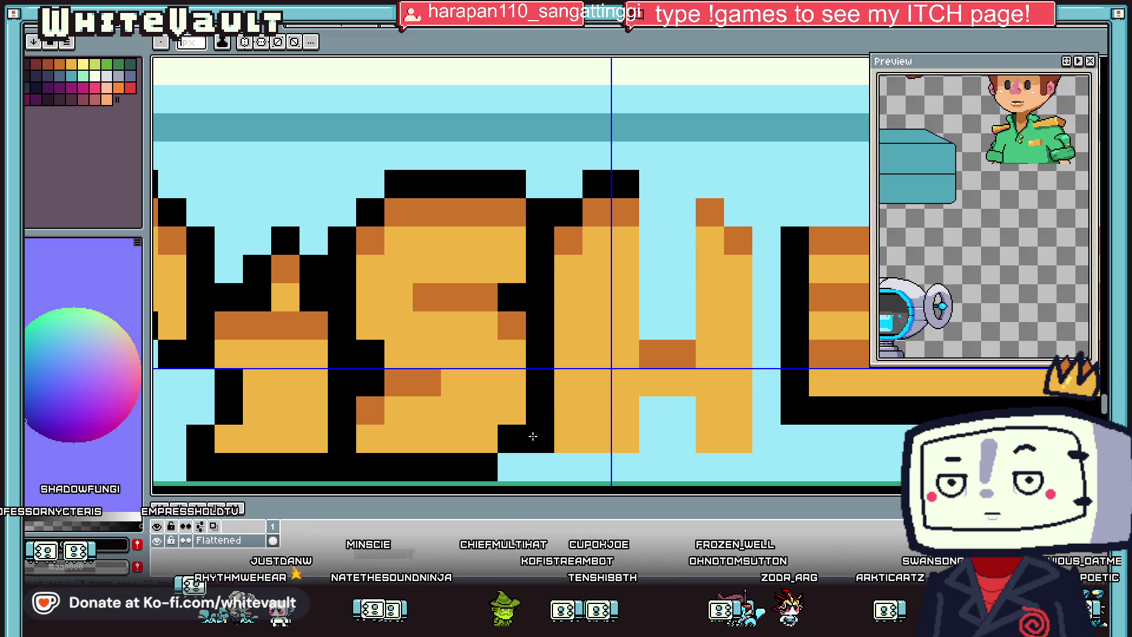
{"action": "left_click_drag", "start_coordinate": [679, 415], "coordinate": [726, 464]}
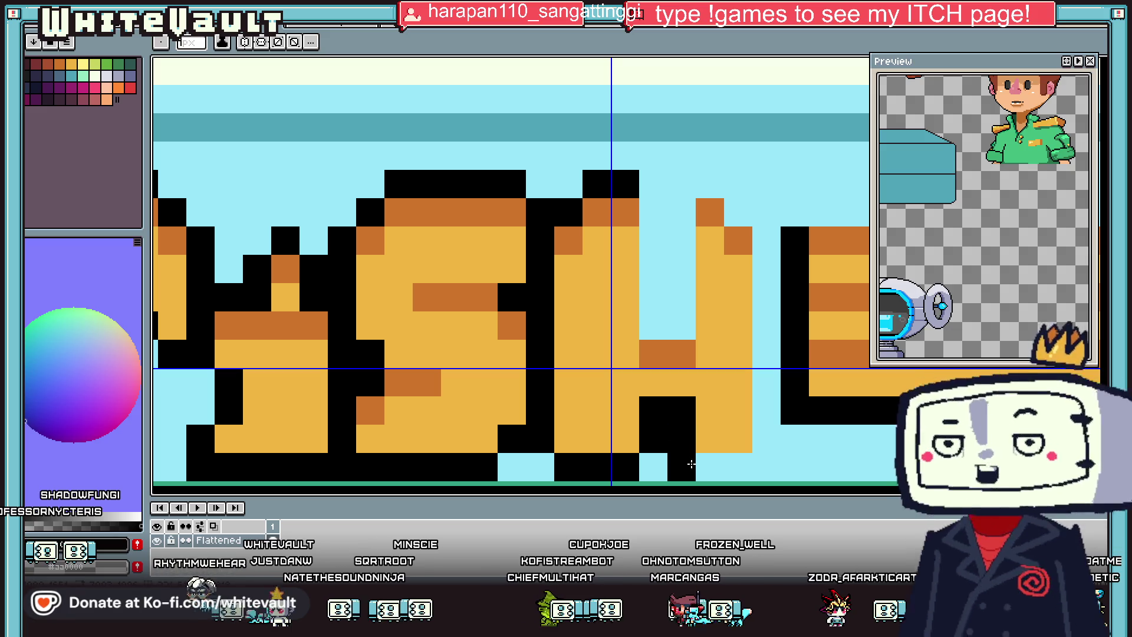
{"action": "key", "text": "ctrl+z"}
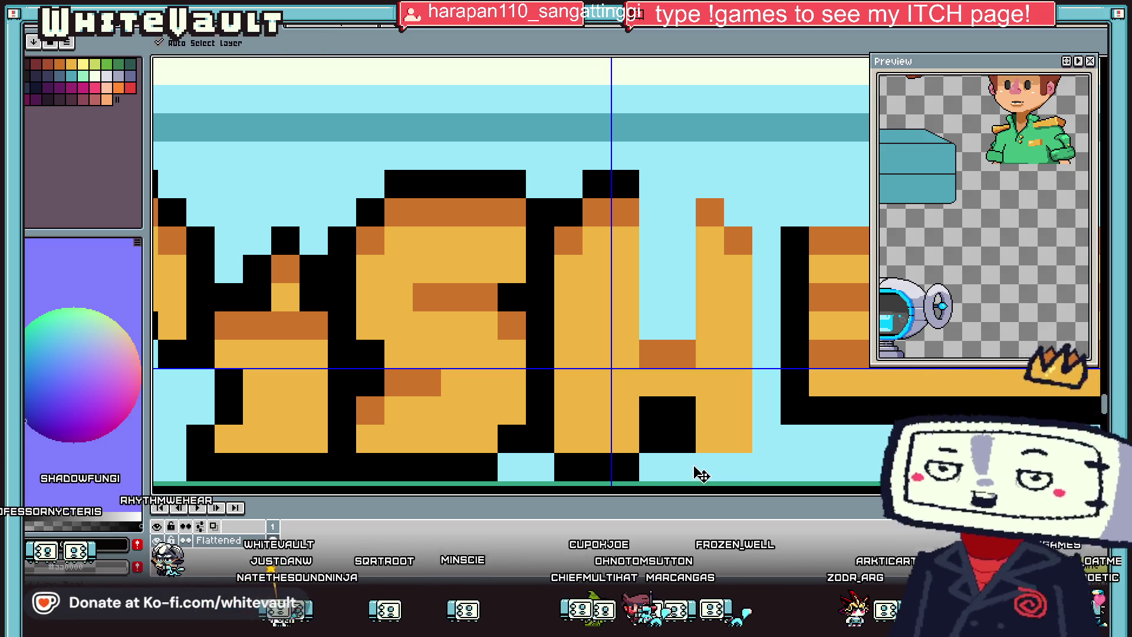
{"action": "mouse_move", "coordinate": [697, 470]}
{"action": "left_mouse_down"}
{"action": "mouse_move", "coordinate": [742, 459]}
{"action": "mouse_move", "coordinate": [687, 210]}
{"action": "mouse_move", "coordinate": [682, 328]}
{"action": "mouse_move", "coordinate": [643, 209]}
{"action": "mouse_move", "coordinate": [652, 273]}
{"action": "left_mouse_up"}
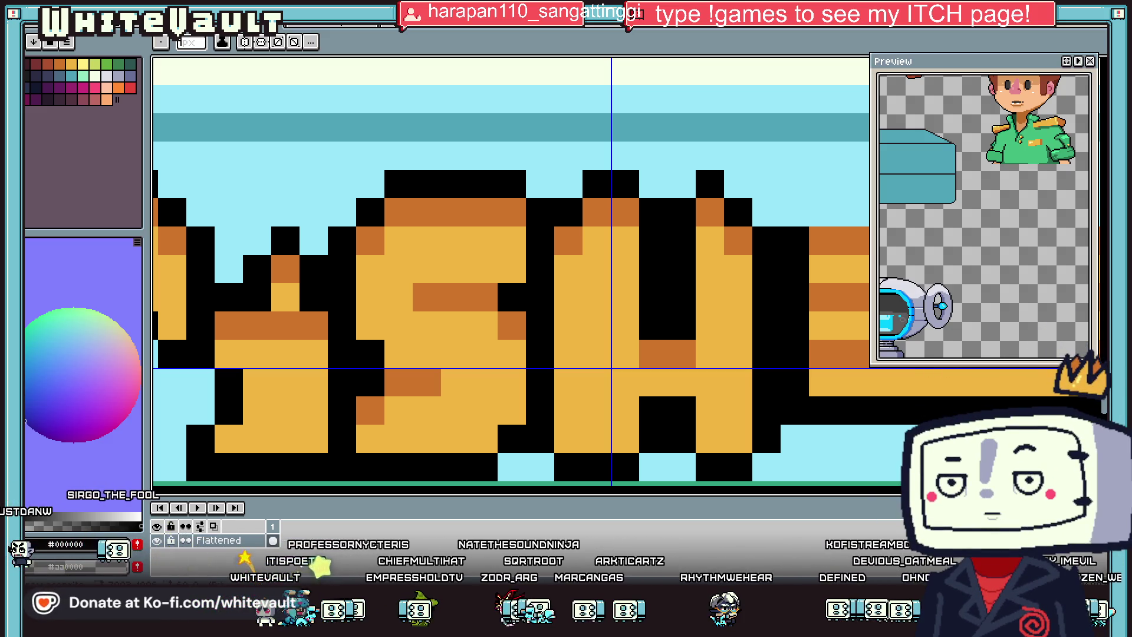
Step: Add a teal line above the left bar and sample the sign's orange shades
{"action": "scroll", "coordinate": [619, 415], "scroll_direction": "down", "scroll_amount": 3}
{"action": "scroll", "coordinate": [619, 416], "scroll_direction": "down", "scroll_amount": 1}
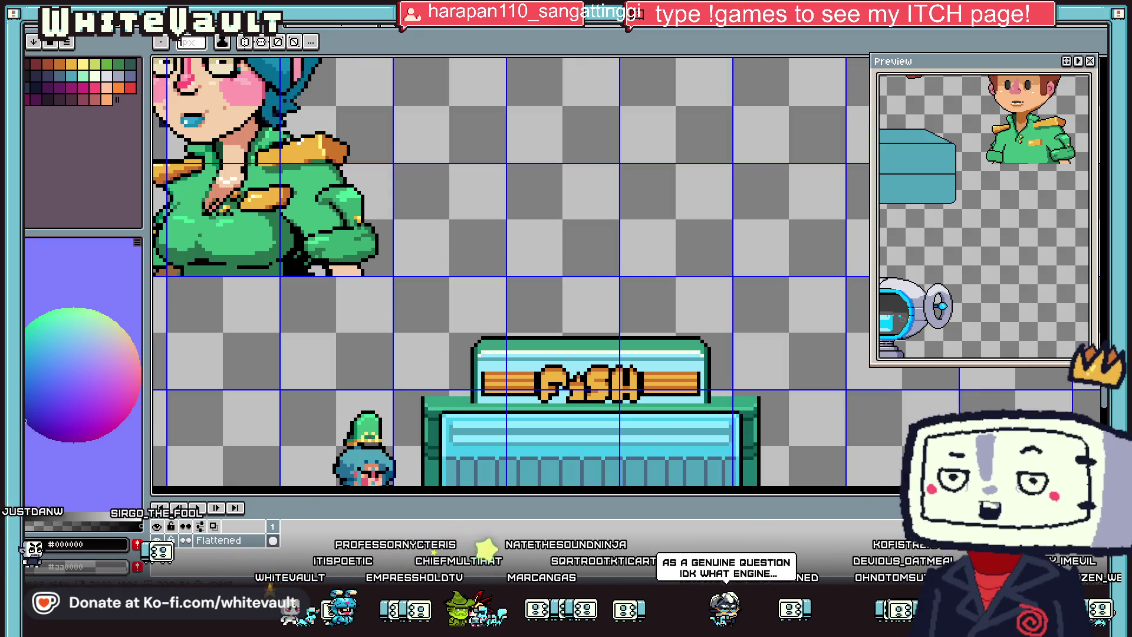
{"action": "scroll", "coordinate": [619, 416], "scroll_direction": "up", "scroll_amount": 1}
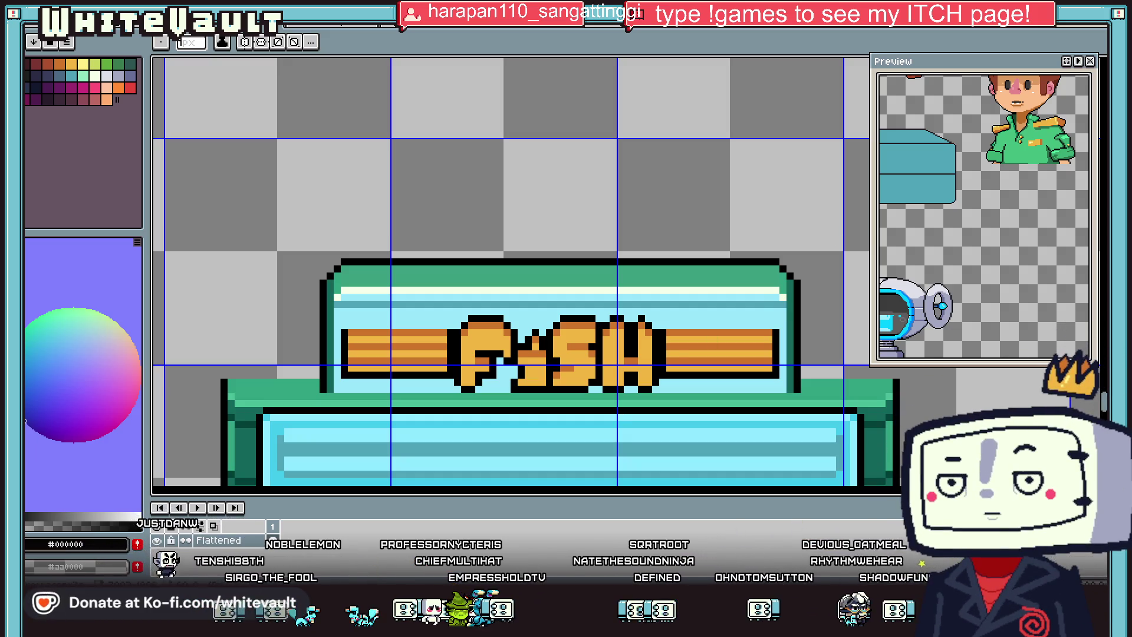
{"action": "scroll", "coordinate": [578, 303], "scroll_direction": "up", "scroll_amount": 1}
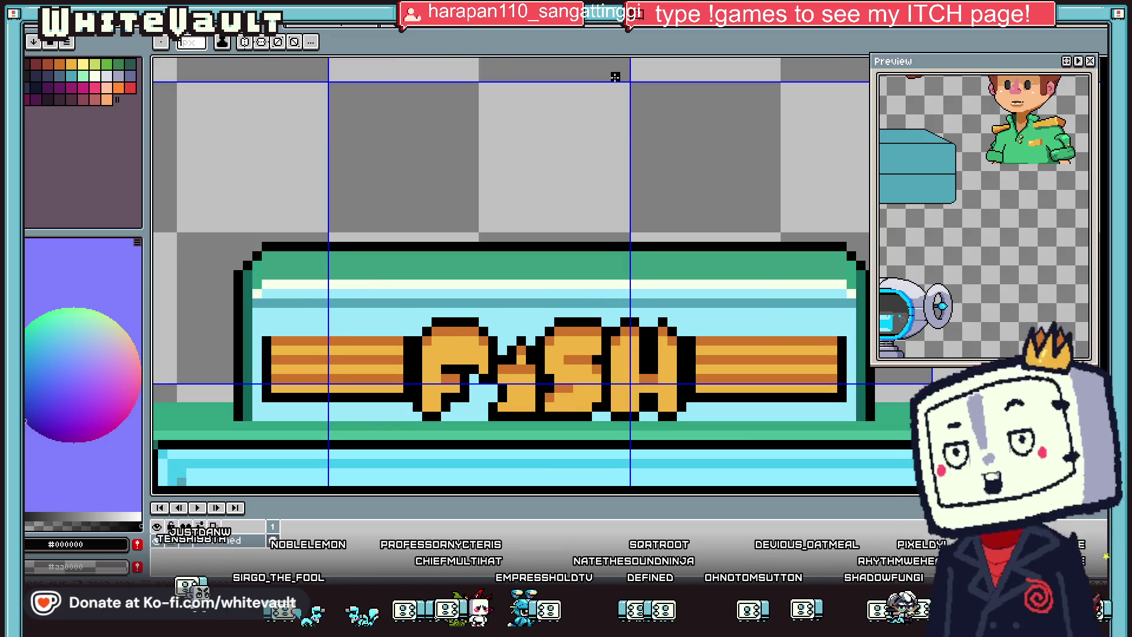
{"action": "left_click", "coordinate": [271, 302], "text": "alt"}
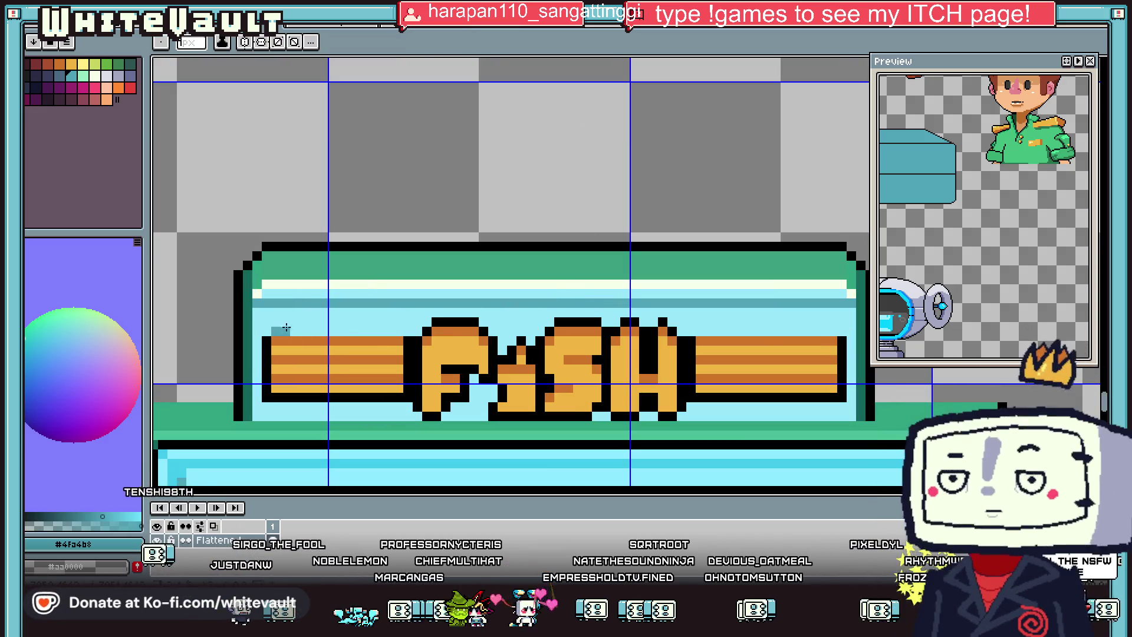
{"action": "left_click_drag", "start_coordinate": [269, 330], "coordinate": [401, 333]}
{"action": "left_click", "coordinate": [401, 342], "text": "alt"}
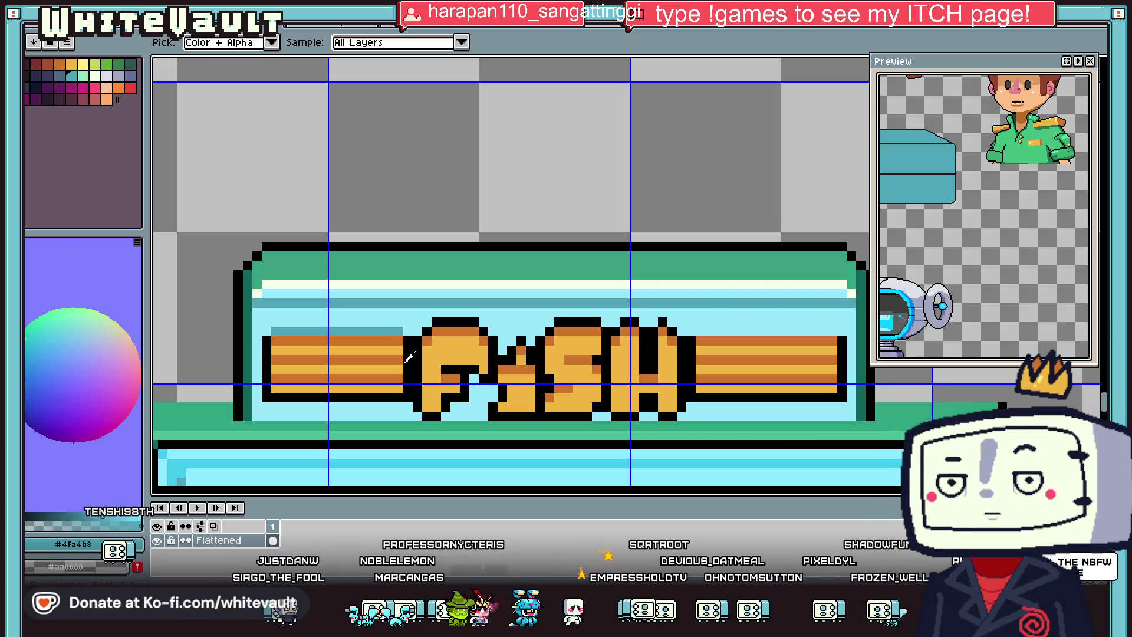
{"action": "scroll", "coordinate": [403, 365], "scroll_direction": "up", "scroll_amount": 1}
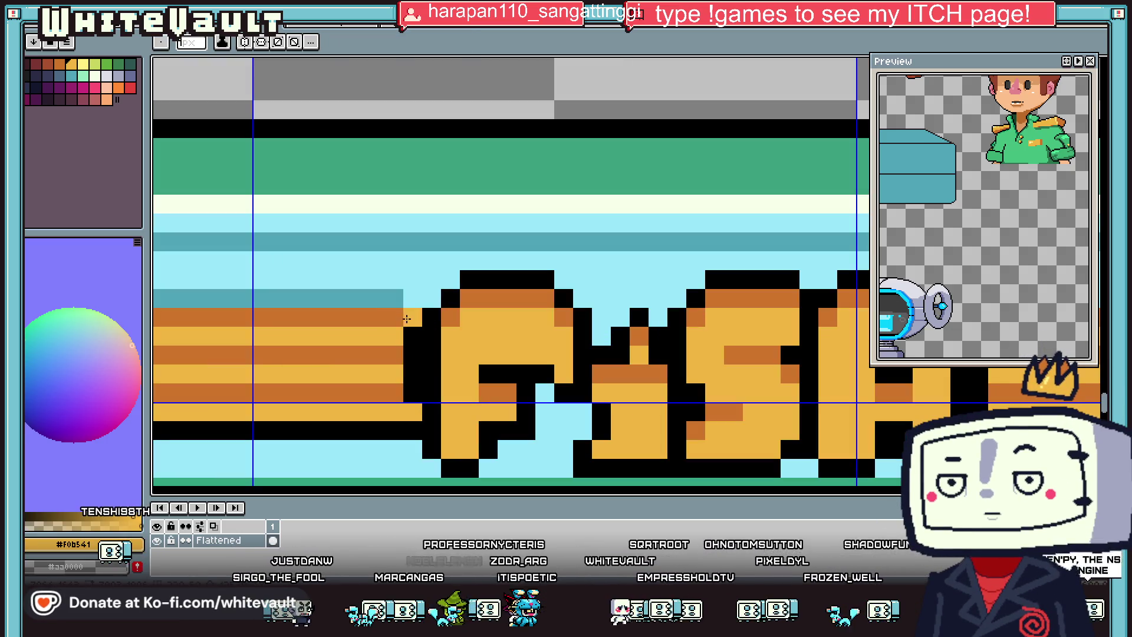
{"action": "left_click", "coordinate": [412, 391], "text": "alt"}
{"action": "left_click", "coordinate": [389, 298], "text": "alt"}
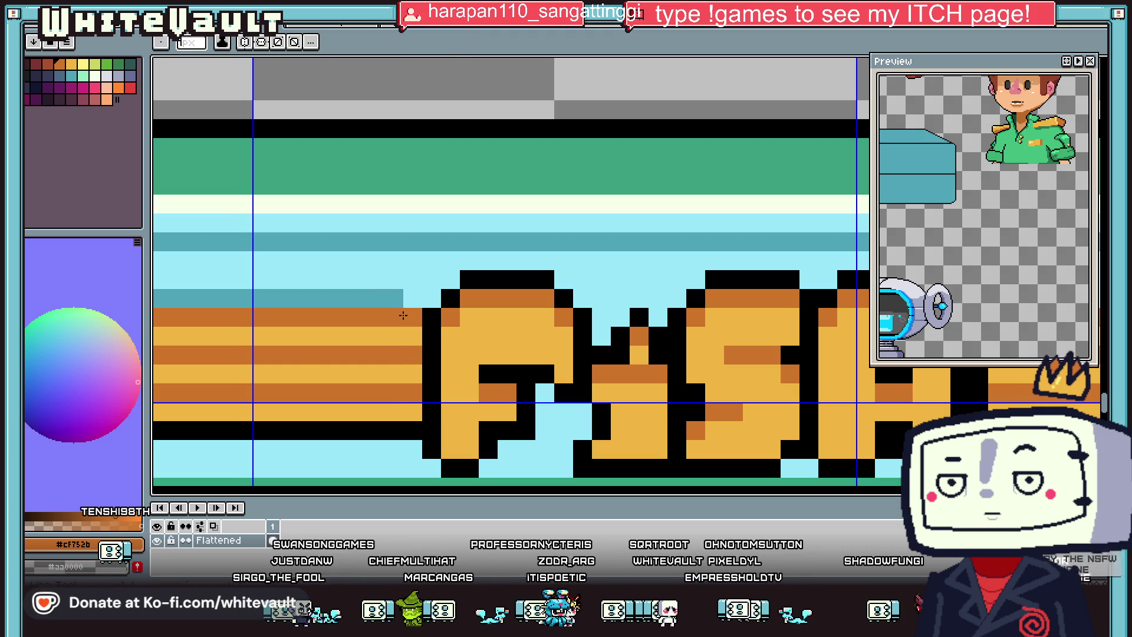
{"action": "scroll", "coordinate": [433, 303], "scroll_direction": "down", "scroll_amount": 2}
{"action": "scroll", "coordinate": [619, 313], "scroll_direction": "up", "scroll_amount": 1}
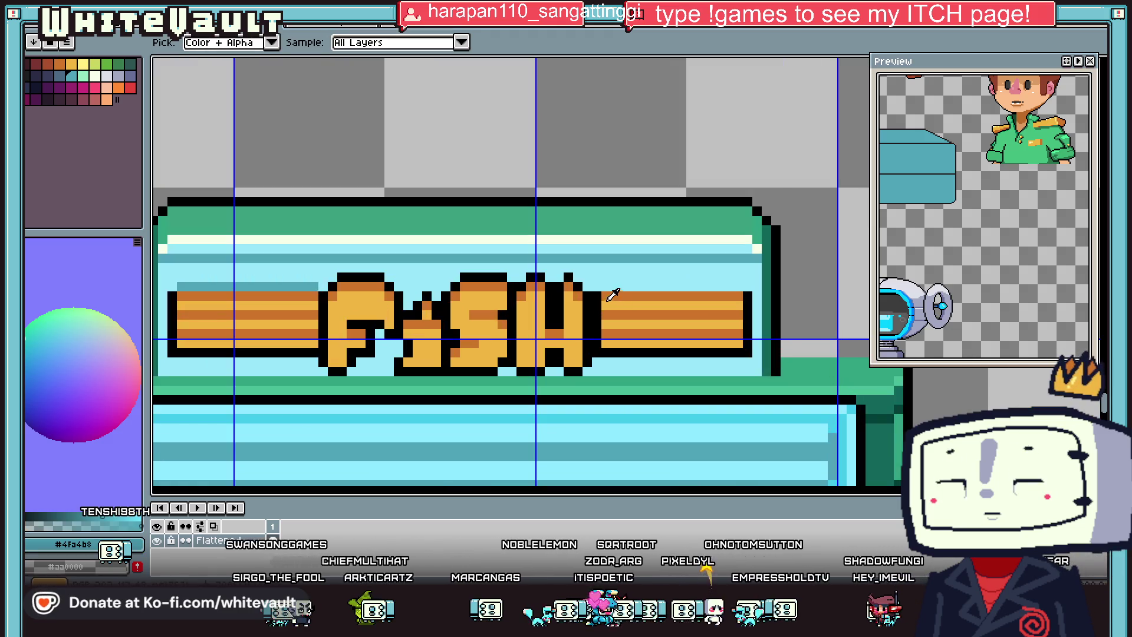
Step: Fill teal into the gaps between F and i, below the F's bar, and under the S
{"action": "left_click", "coordinate": [611, 295], "text": "alt"}
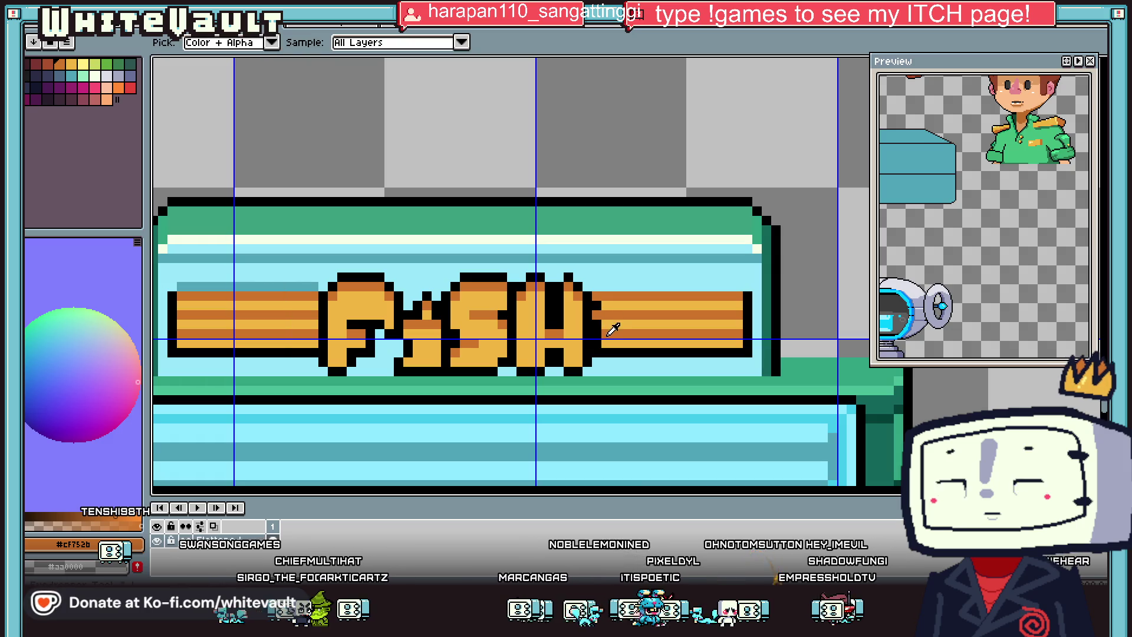
{"action": "scroll", "coordinate": [519, 318], "scroll_direction": "down", "scroll_amount": 2}
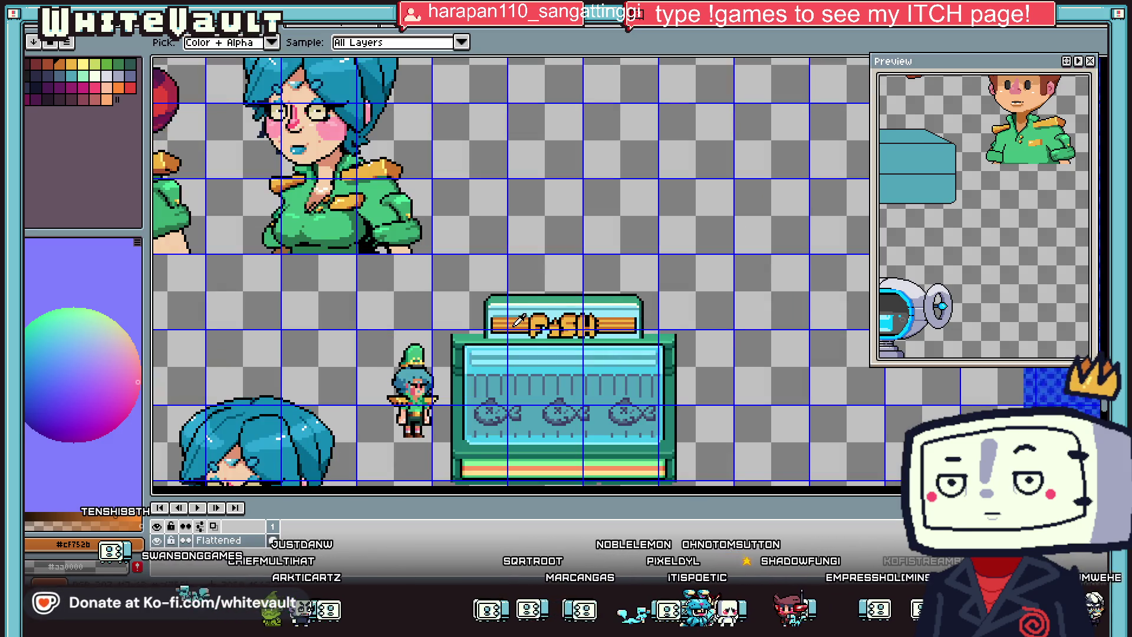
{"action": "scroll", "coordinate": [518, 321], "scroll_direction": "up", "scroll_amount": 3}
{"action": "left_click", "coordinate": [535, 347], "text": "alt"}
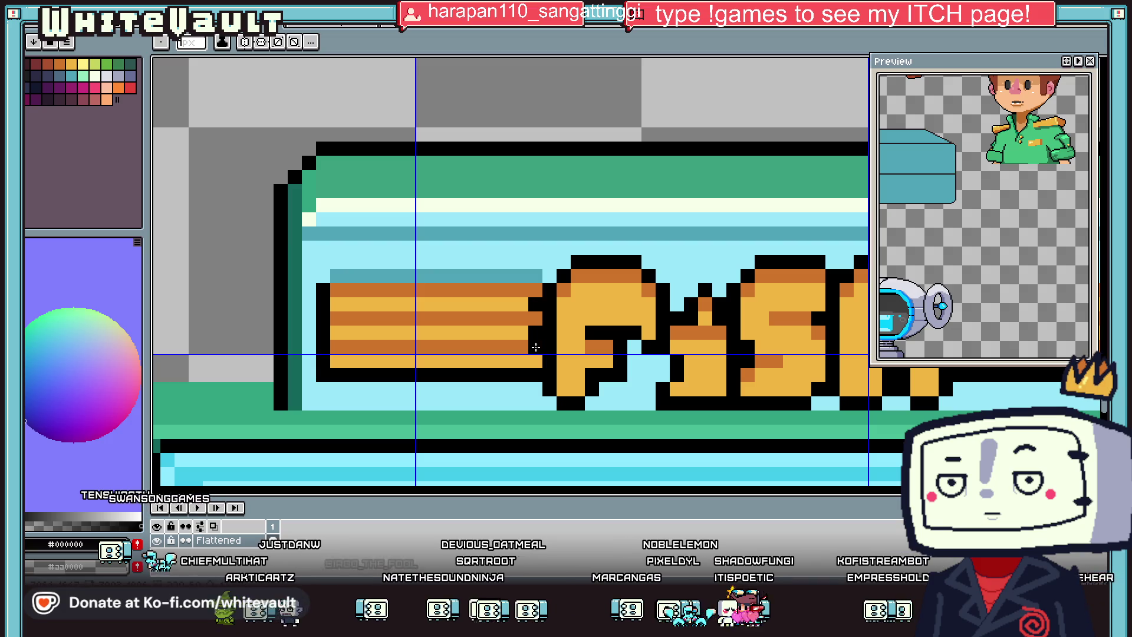
{"action": "scroll", "coordinate": [536, 347], "scroll_direction": "down", "scroll_amount": 3}
{"action": "scroll", "coordinate": [583, 347], "scroll_direction": "down", "scroll_amount": 1}
{"action": "scroll", "coordinate": [632, 347], "scroll_direction": "up", "scroll_amount": 2}
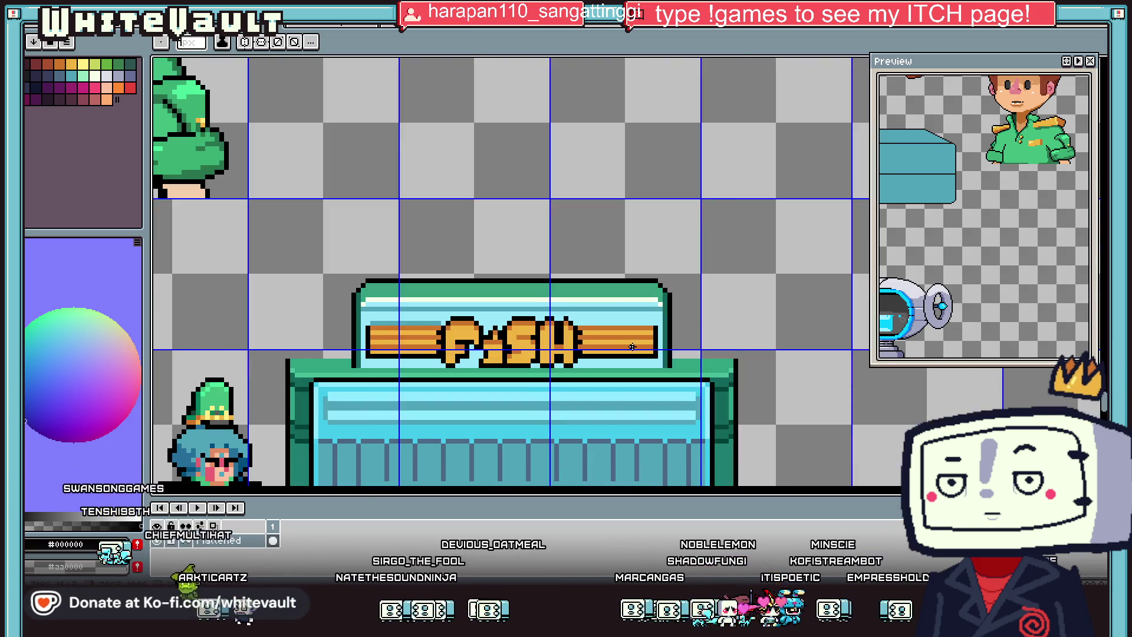
{"action": "scroll", "coordinate": [632, 347], "scroll_direction": "up", "scroll_amount": 1}
{"action": "left_click", "coordinate": [450, 286], "text": "alt"}
{"action": "scroll", "coordinate": [422, 337], "scroll_direction": "up", "scroll_amount": 2}
{"action": "left_click", "coordinate": [462, 293]}
{"action": "left_click_drag", "start_coordinate": [419, 351], "coordinate": [447, 351]}
{"action": "left_click_drag", "start_coordinate": [603, 393], "coordinate": [669, 392]}
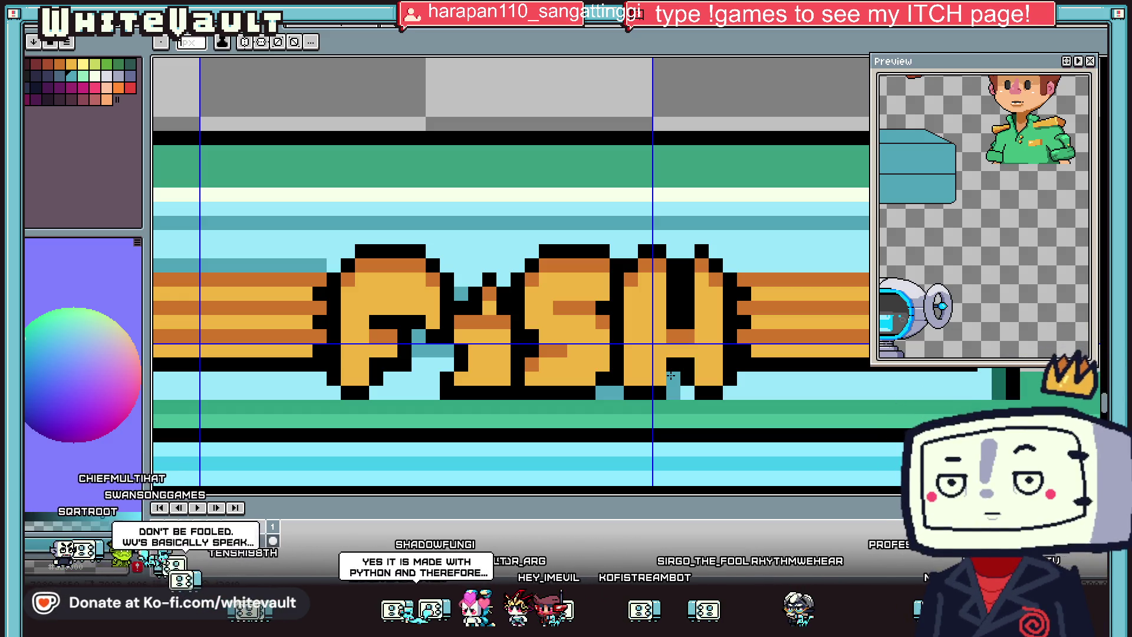
Step: Draw a black outline along the right stripe's top
{"action": "scroll", "coordinate": [655, 336], "scroll_direction": "down", "scroll_amount": 3}
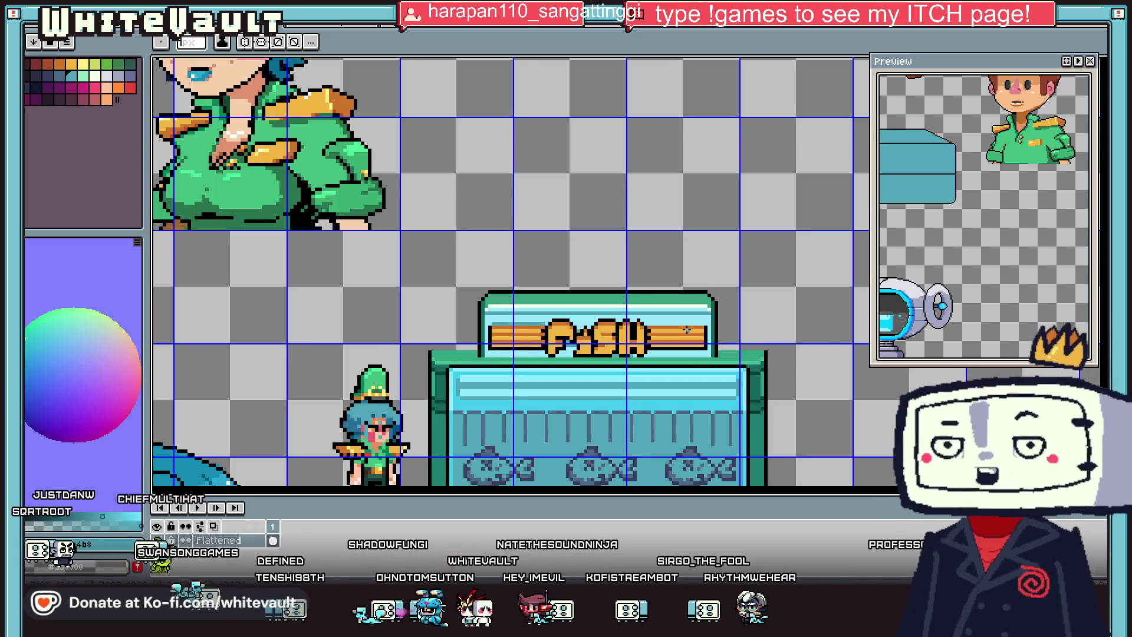
{"action": "scroll", "coordinate": [687, 330], "scroll_direction": "up", "scroll_amount": 3}
{"action": "key", "text": "alt"}
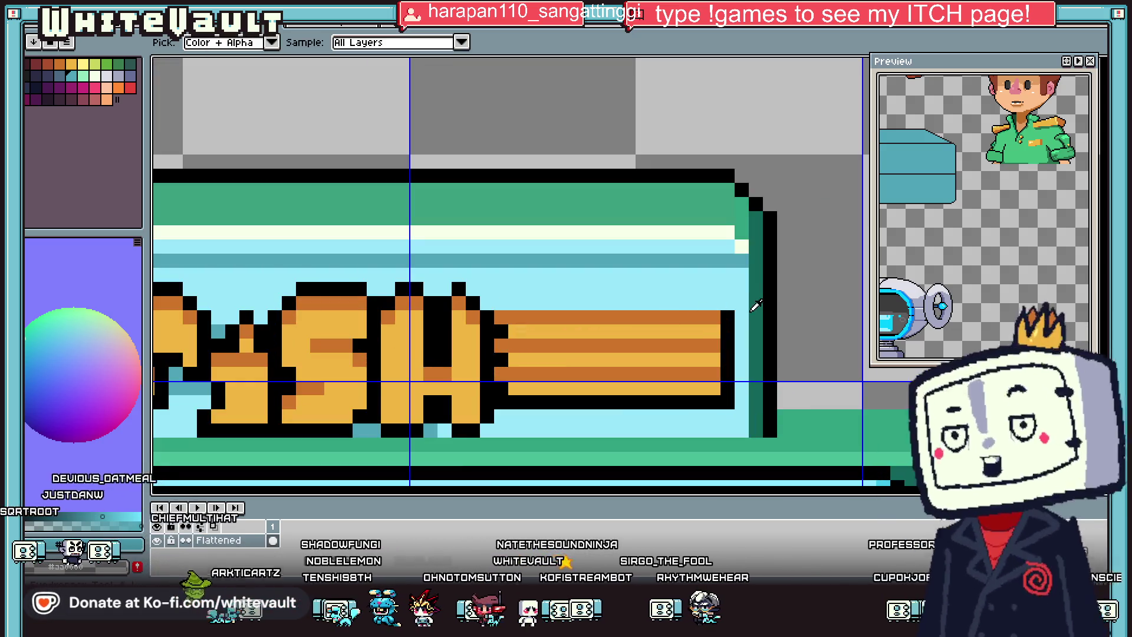
{"action": "left_click_drag", "start_coordinate": [497, 299], "coordinate": [728, 299]}
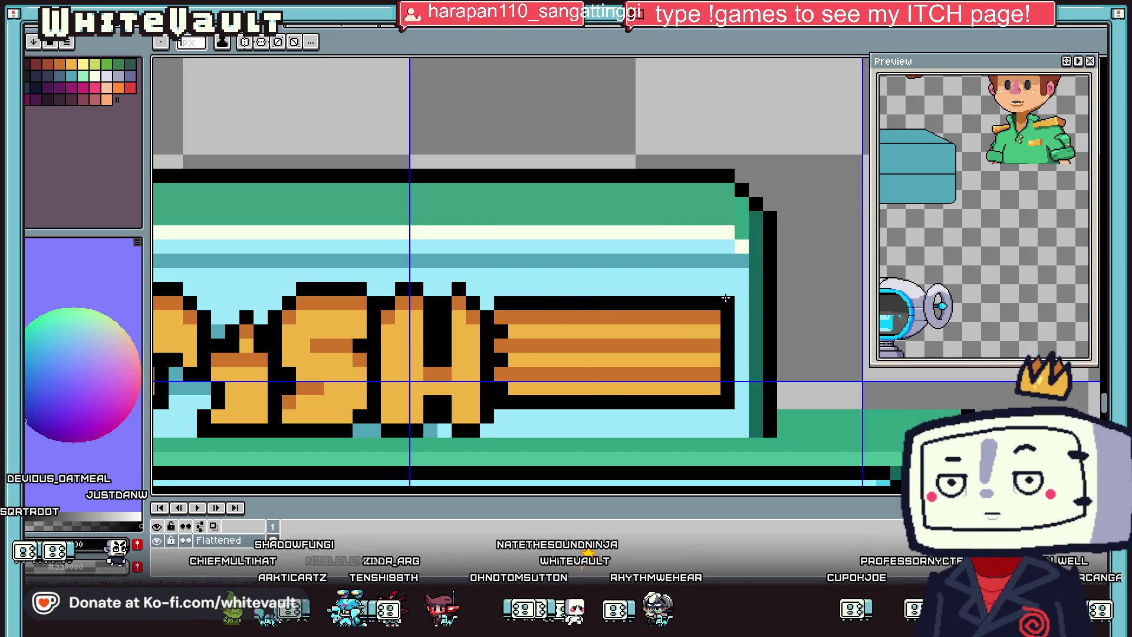
Step: Extend the light-blue row along the sign's top edge
{"action": "scroll", "coordinate": [494, 293], "scroll_direction": "down", "scroll_amount": 3}
{"action": "scroll", "coordinate": [495, 294], "scroll_direction": "up", "scroll_amount": 1}
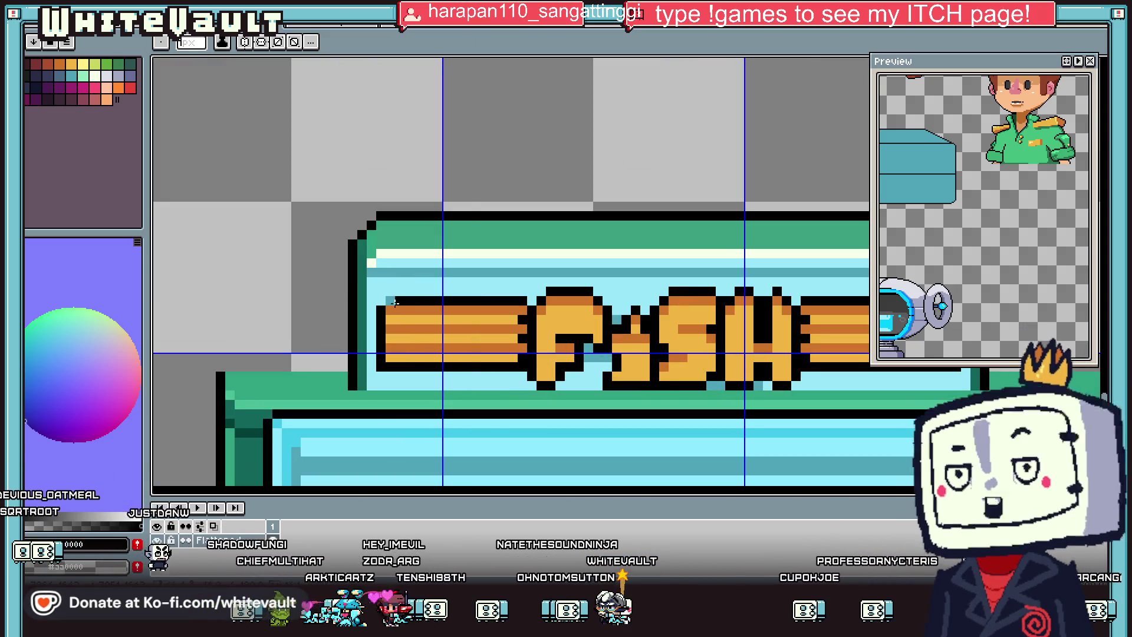
{"action": "scroll", "coordinate": [380, 302], "scroll_direction": "down", "scroll_amount": 3}
{"action": "key", "text": "alt"}
{"action": "scroll", "coordinate": [529, 295], "scroll_direction": "up", "scroll_amount": 2}
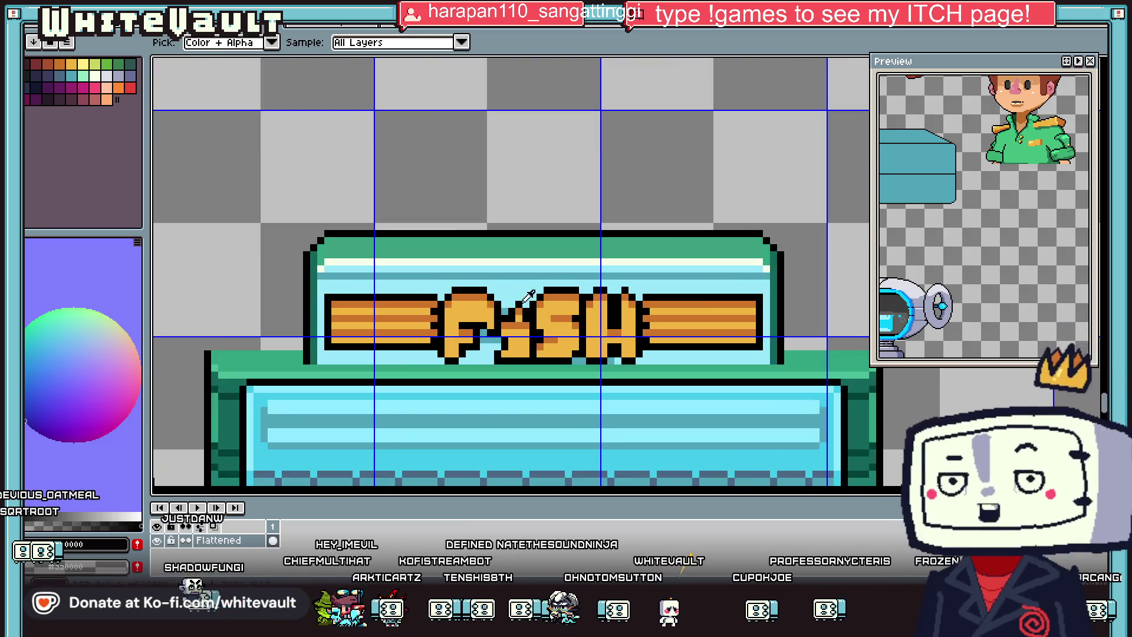
{"action": "left_click", "coordinate": [504, 305], "text": "alt"}
{"action": "left_click_drag", "start_coordinate": [436, 287], "coordinate": [380, 287]}
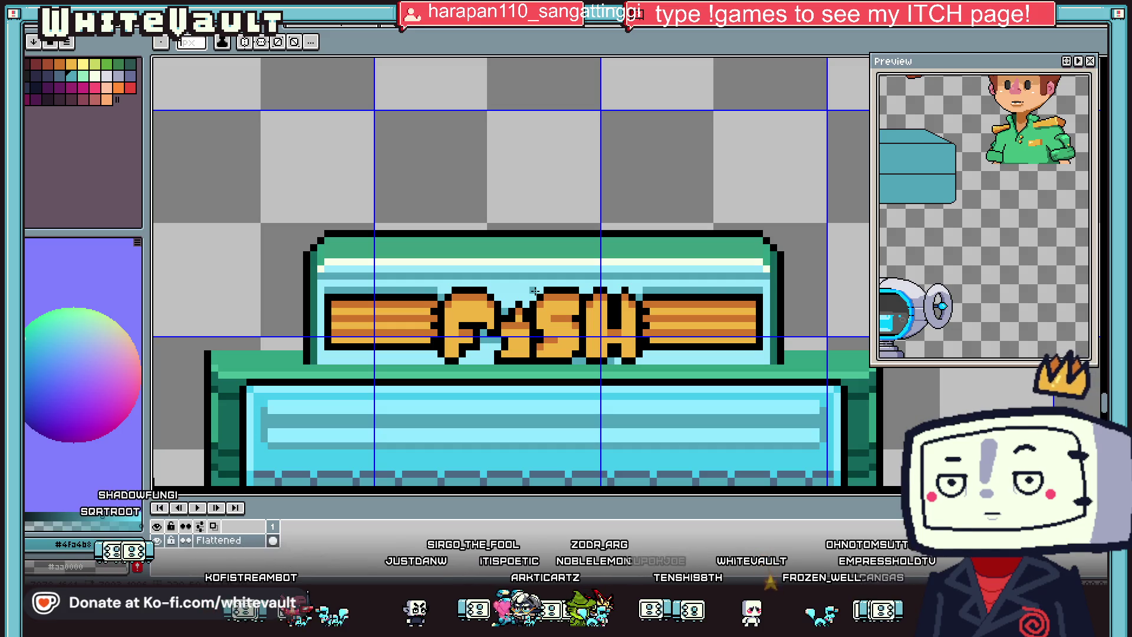
{"action": "scroll", "coordinate": [532, 290], "scroll_direction": "up", "scroll_amount": 3}
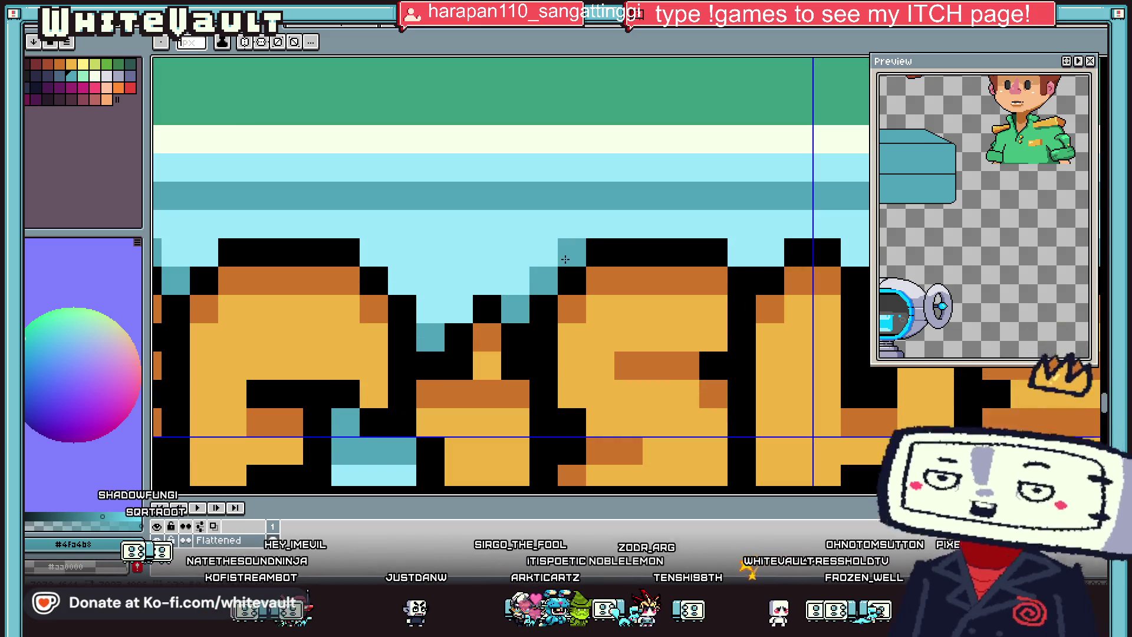
{"action": "scroll", "coordinate": [641, 258], "scroll_direction": "down", "scroll_amount": 3}
{"action": "scroll", "coordinate": [641, 257], "scroll_direction": "up", "scroll_amount": 1}
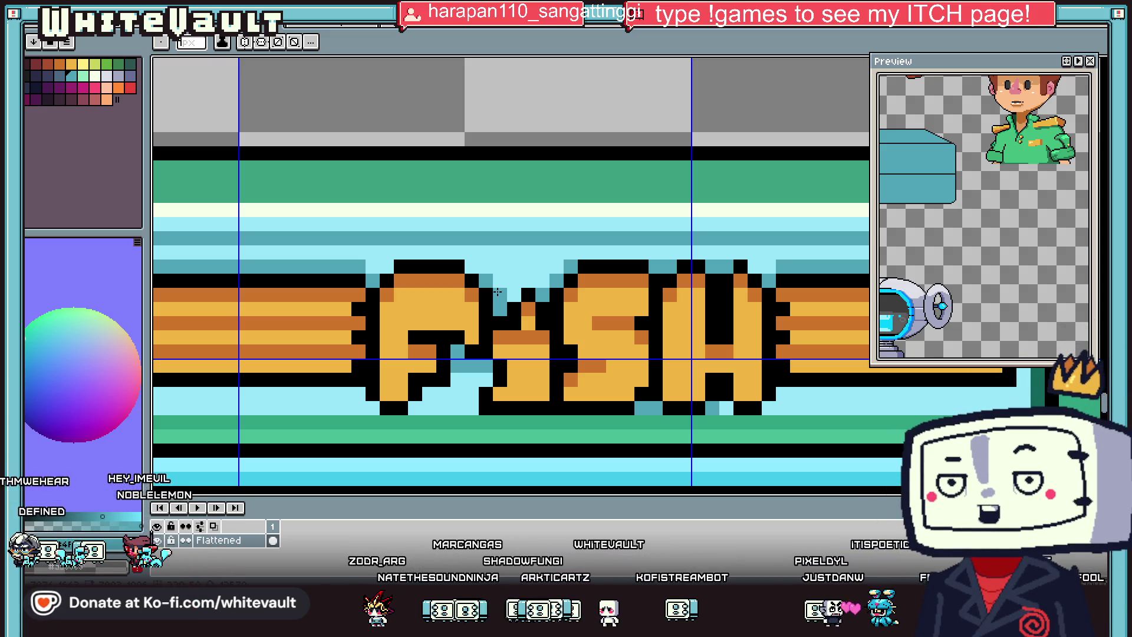
Step: Draw left and right black strokes forming an arched handle above the FiSH sign
{"action": "scroll", "coordinate": [568, 134], "scroll_direction": "down", "scroll_amount": 3}
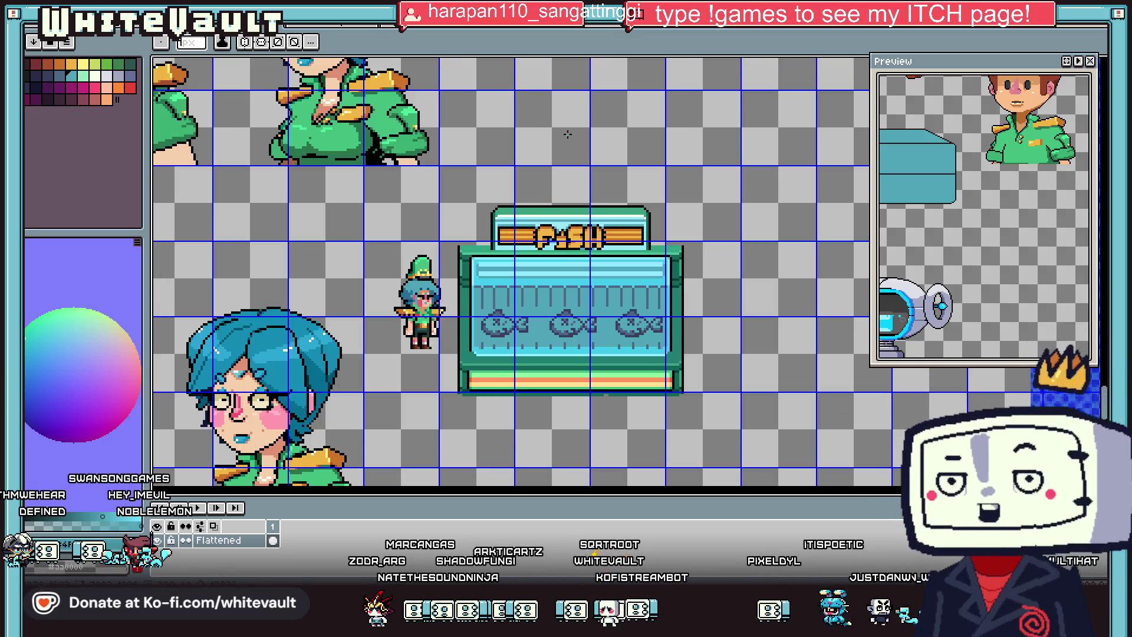
{"action": "scroll", "coordinate": [549, 177], "scroll_direction": "up", "scroll_amount": 1}
{"action": "scroll", "coordinate": [519, 195], "scroll_direction": "up", "scroll_amount": 1}
{"action": "key", "text": "i"}
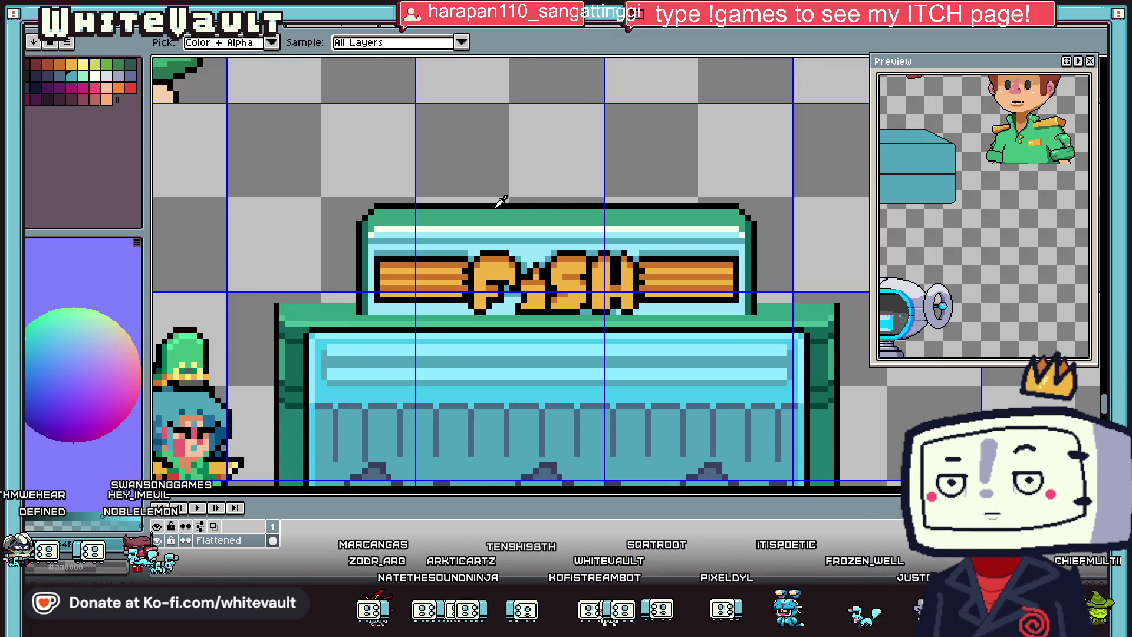
{"action": "key", "text": "b"}
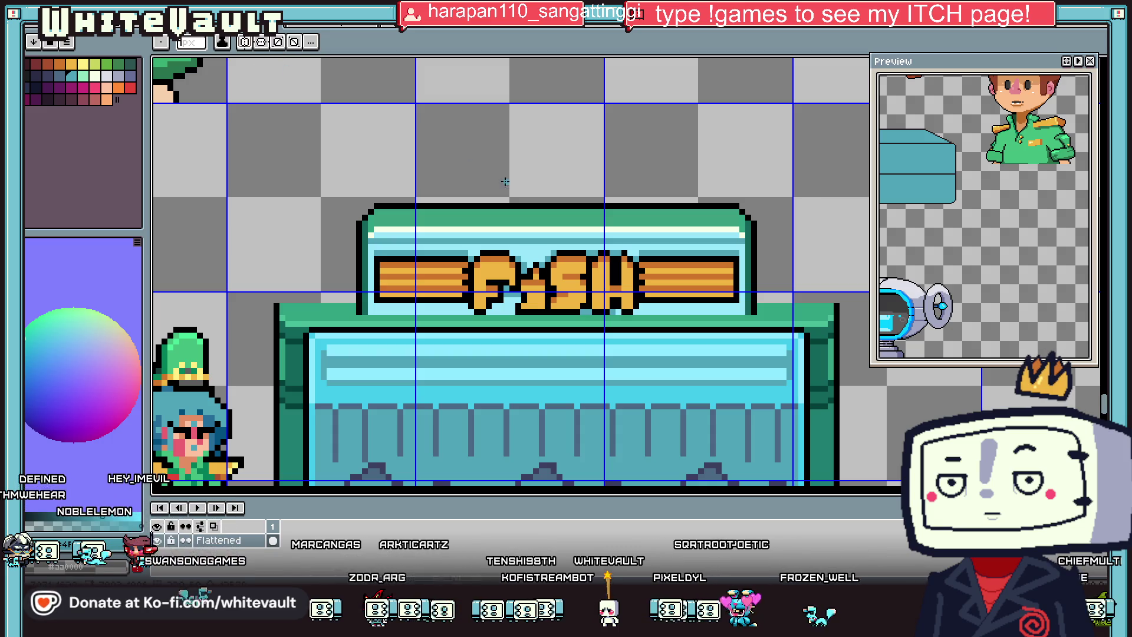
{"action": "scroll", "coordinate": [506, 182], "scroll_direction": "down", "scroll_amount": 2}
{"action": "scroll", "coordinate": [505, 181], "scroll_direction": "down", "scroll_amount": 2}
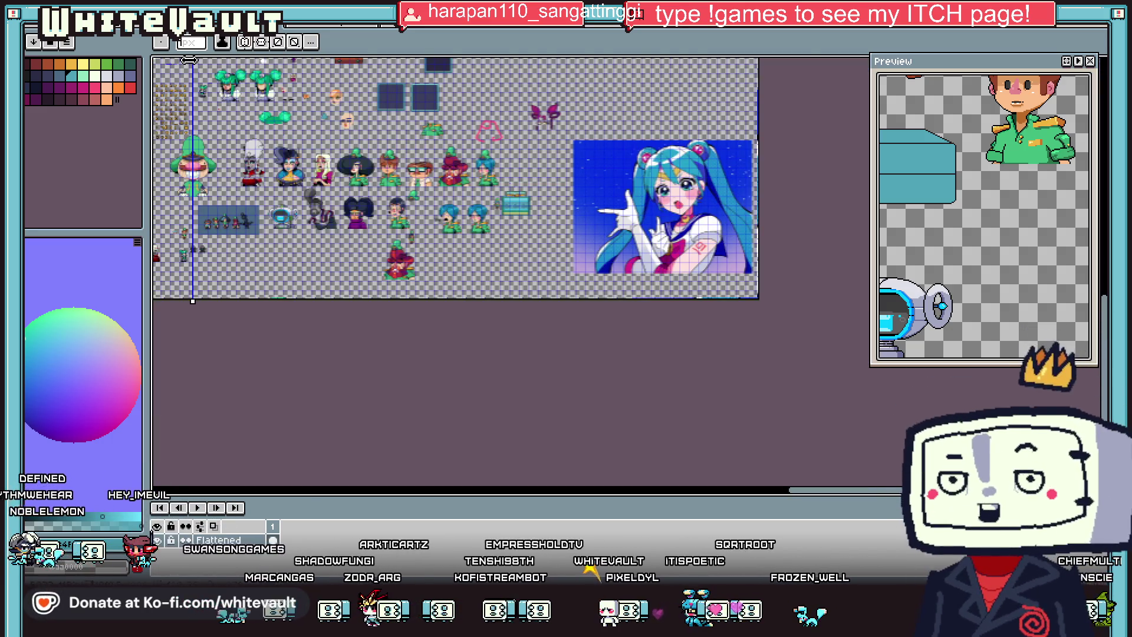
{"action": "scroll", "coordinate": [479, 193], "scroll_direction": "up", "scroll_amount": 2}
{"action": "scroll", "coordinate": [635, 228], "scroll_direction": "up", "scroll_amount": 1}
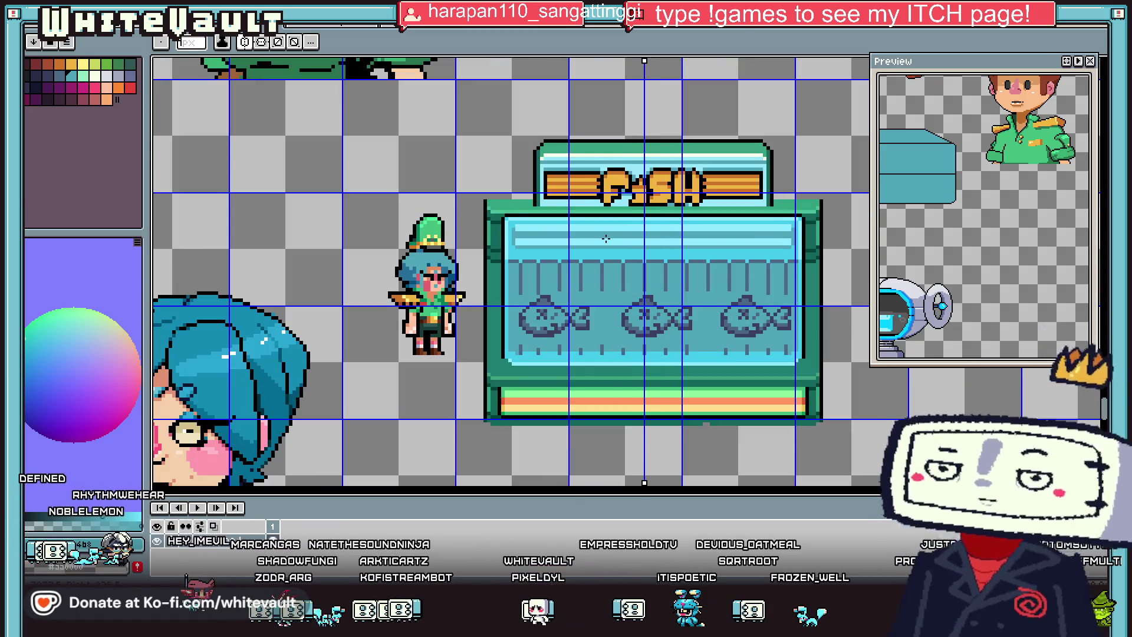
{"action": "scroll", "coordinate": [648, 183], "scroll_direction": "down", "scroll_amount": 2}
{"action": "scroll", "coordinate": [654, 171], "scroll_direction": "up", "scroll_amount": 3}
{"action": "scroll", "coordinate": [669, 151], "scroll_direction": "up", "scroll_amount": 1}
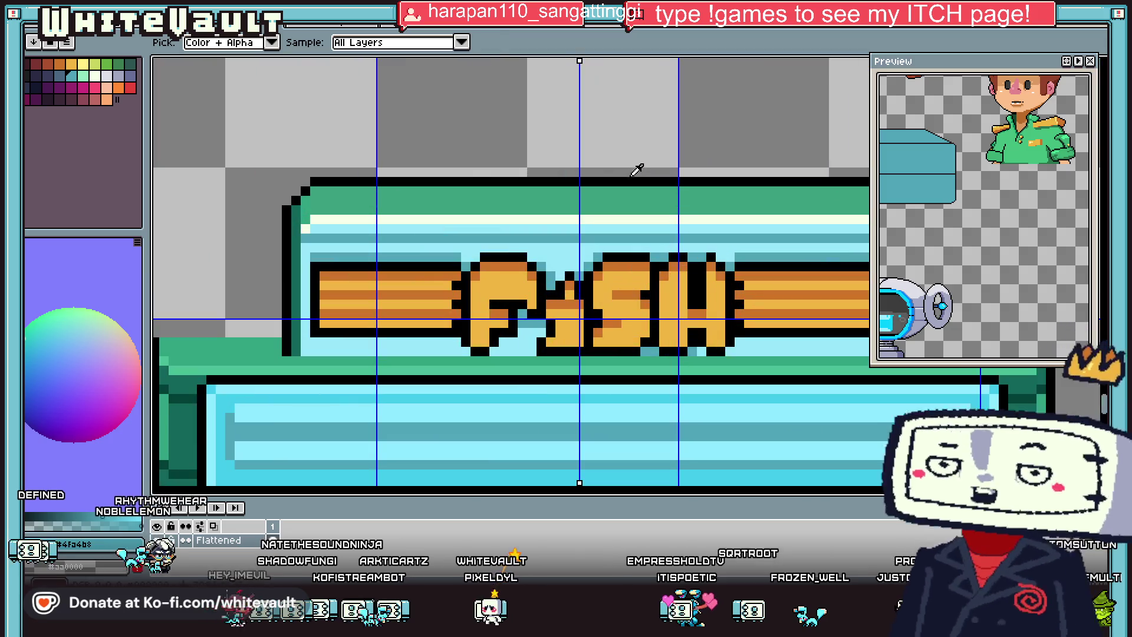
{"action": "left_click_drag", "start_coordinate": [494, 211], "coordinate": [513, 134]}
{"action": "left_click_drag", "start_coordinate": [655, 144], "coordinate": [663, 211]}
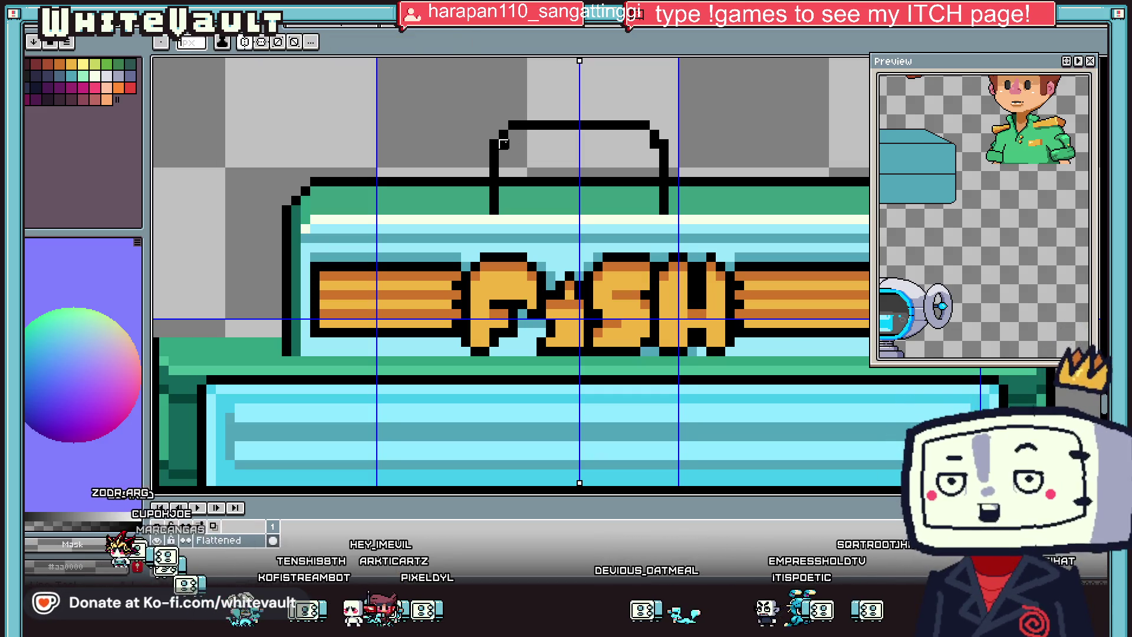
Step: Reshape the sign's top tab outline, fill it green and add dark green shading lines
{"action": "mouse_move", "coordinate": [504, 135]}
{"action": "left_mouse_down"}
{"action": "mouse_move", "coordinate": [494, 206]}
{"action": "mouse_move", "coordinate": [660, 181]}
{"action": "left_mouse_up"}
{"action": "left_click", "coordinate": [505, 194], "text": "alt"}
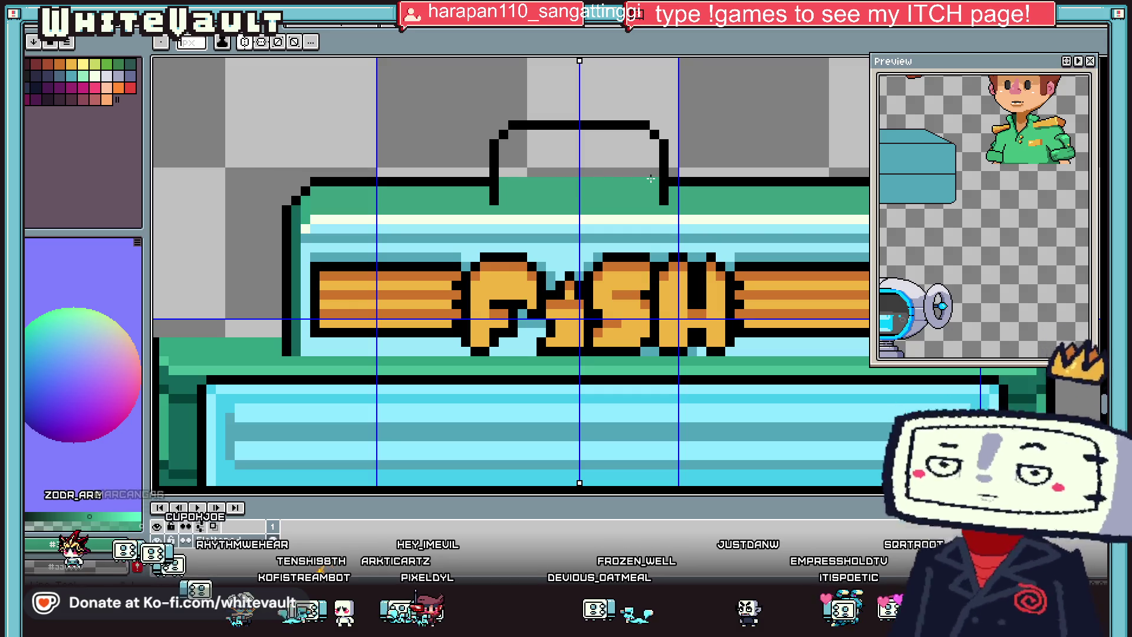
{"action": "left_click", "coordinate": [654, 168]}
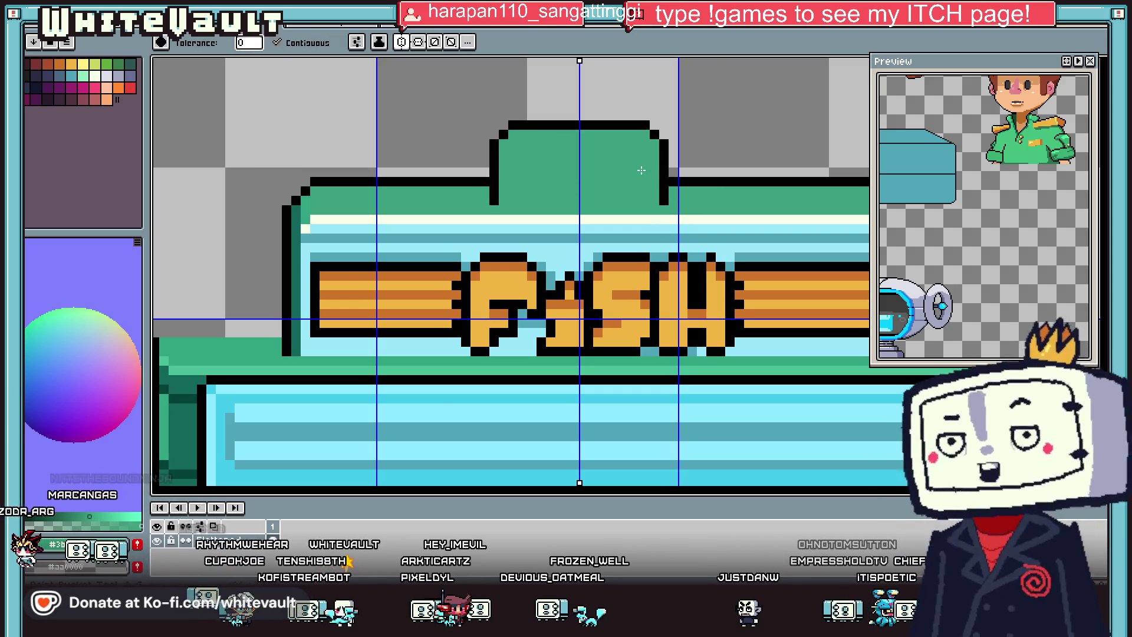
{"action": "scroll", "coordinate": [653, 166], "scroll_direction": "down", "scroll_amount": 2}
{"action": "scroll", "coordinate": [567, 198], "scroll_direction": "up", "scroll_amount": 1}
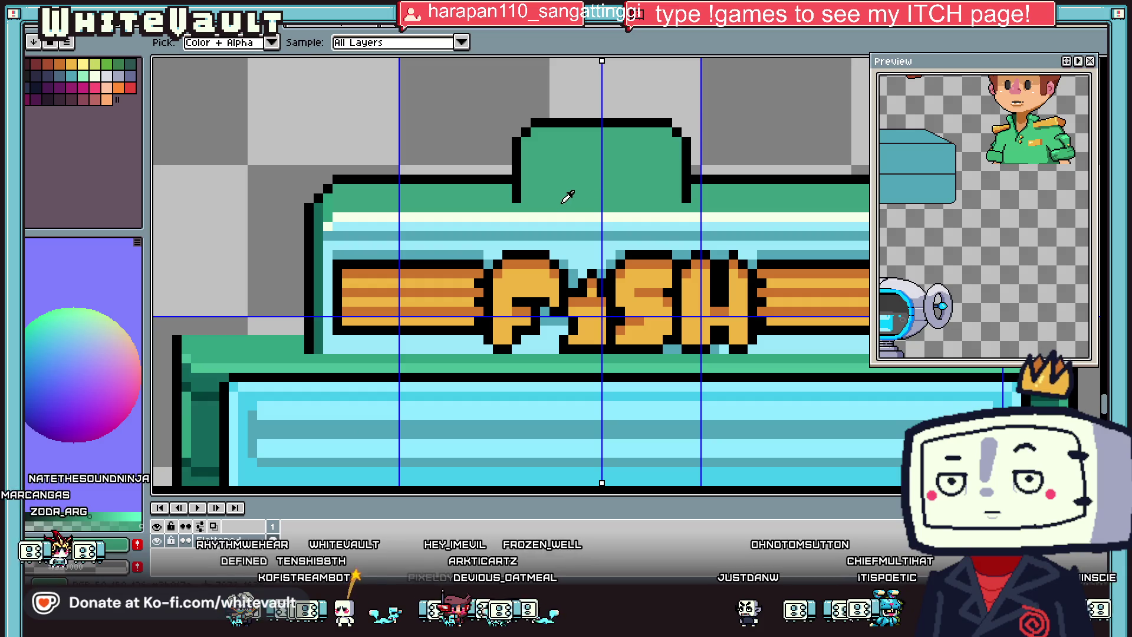
{"action": "scroll", "coordinate": [555, 204], "scroll_direction": "down", "scroll_amount": 1}
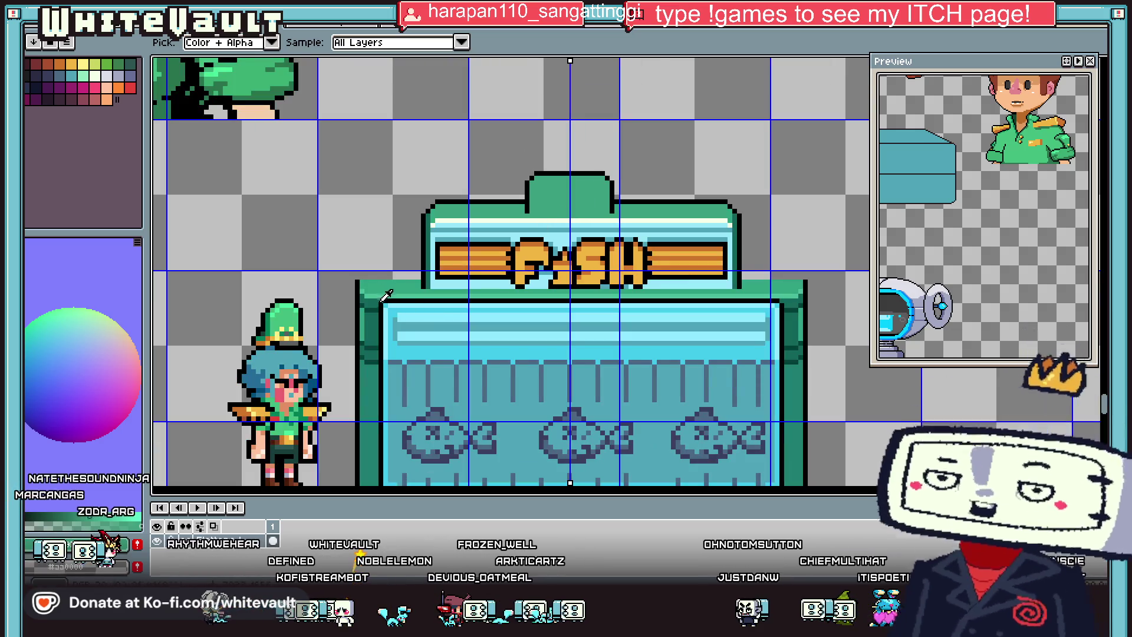
{"action": "scroll", "coordinate": [531, 160], "scroll_direction": "up", "scroll_amount": 2}
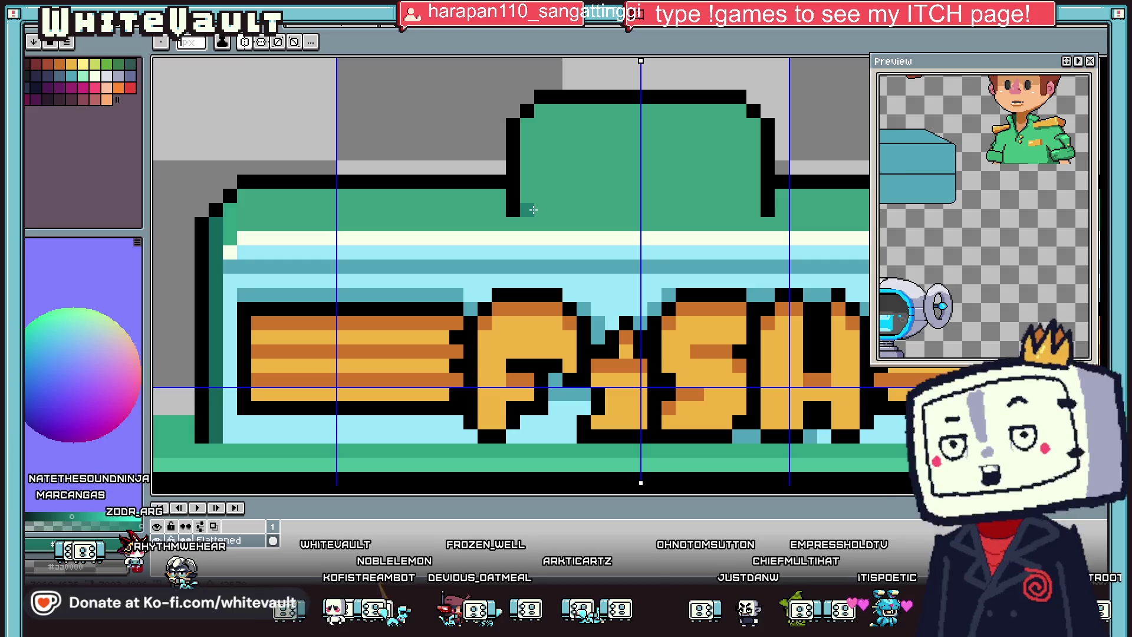
{"action": "left_click_drag", "start_coordinate": [535, 148], "coordinate": [693, 142]}
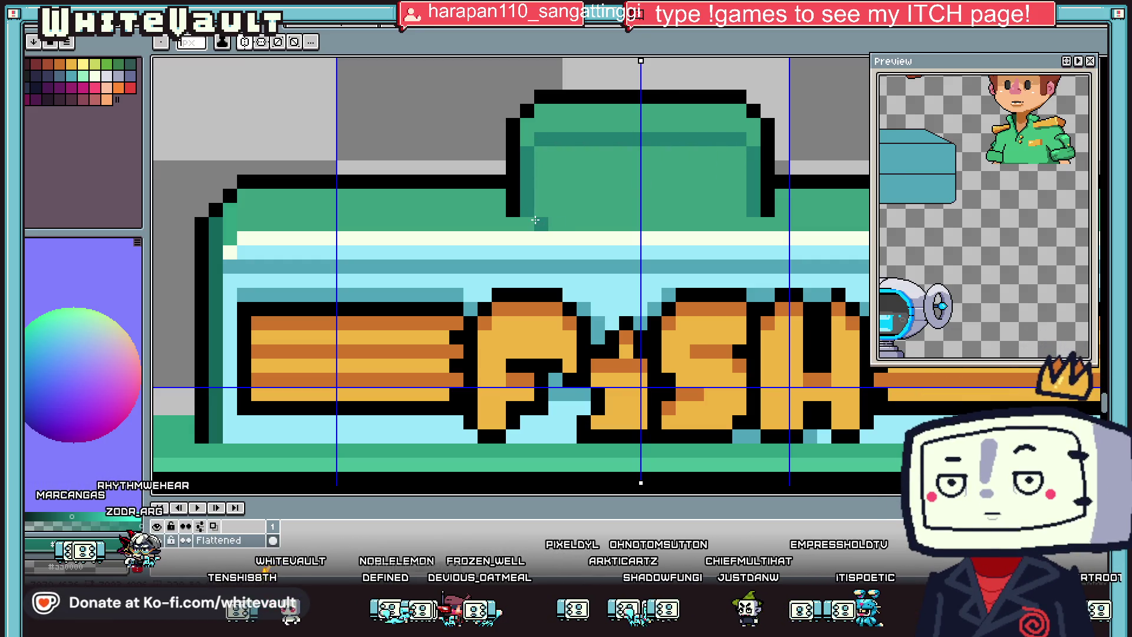
{"action": "left_click_drag", "start_coordinate": [535, 220], "coordinate": [747, 213]}
{"action": "scroll", "coordinate": [757, 185], "scroll_direction": "down", "scroll_amount": 2}
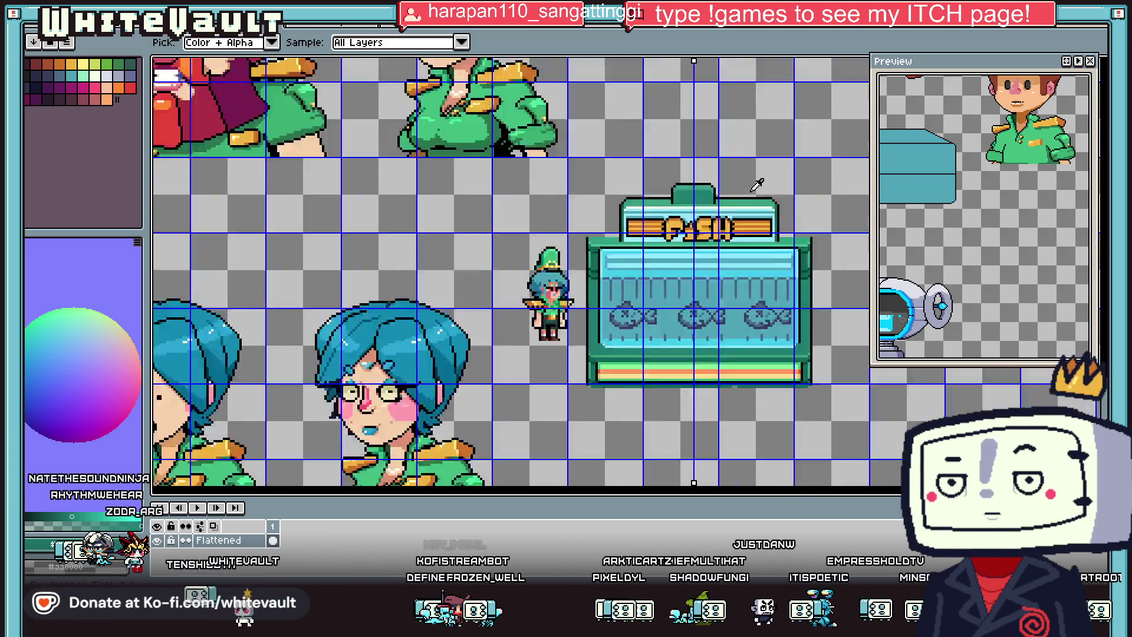
{"action": "scroll", "coordinate": [757, 184], "scroll_direction": "up", "scroll_amount": 2}
Step: Repaint the tab's white highlight row with the sign's sampled green
{"action": "left_click", "coordinate": [464, 232]}
{"action": "key", "text": "b"}
{"action": "left_click_drag", "start_coordinate": [464, 253], "coordinate": [691, 254]}
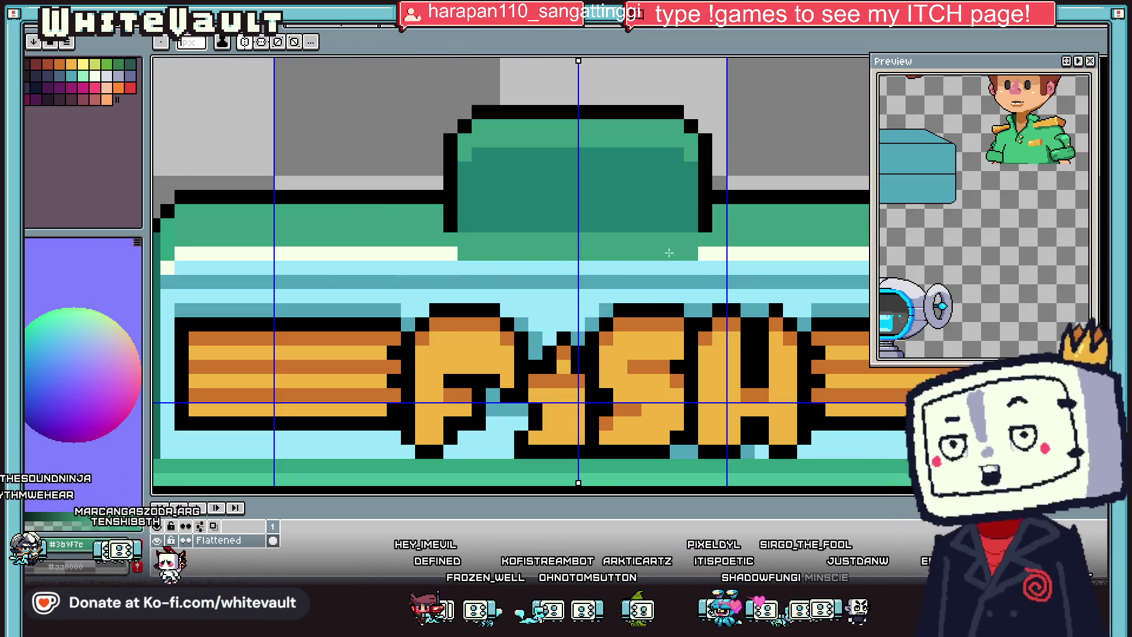
{"action": "key", "text": "i"}
{"action": "scroll", "coordinate": [731, 218], "scroll_direction": "down", "scroll_amount": 3}
{"action": "scroll", "coordinate": [731, 218], "scroll_direction": "up", "scroll_amount": 1}
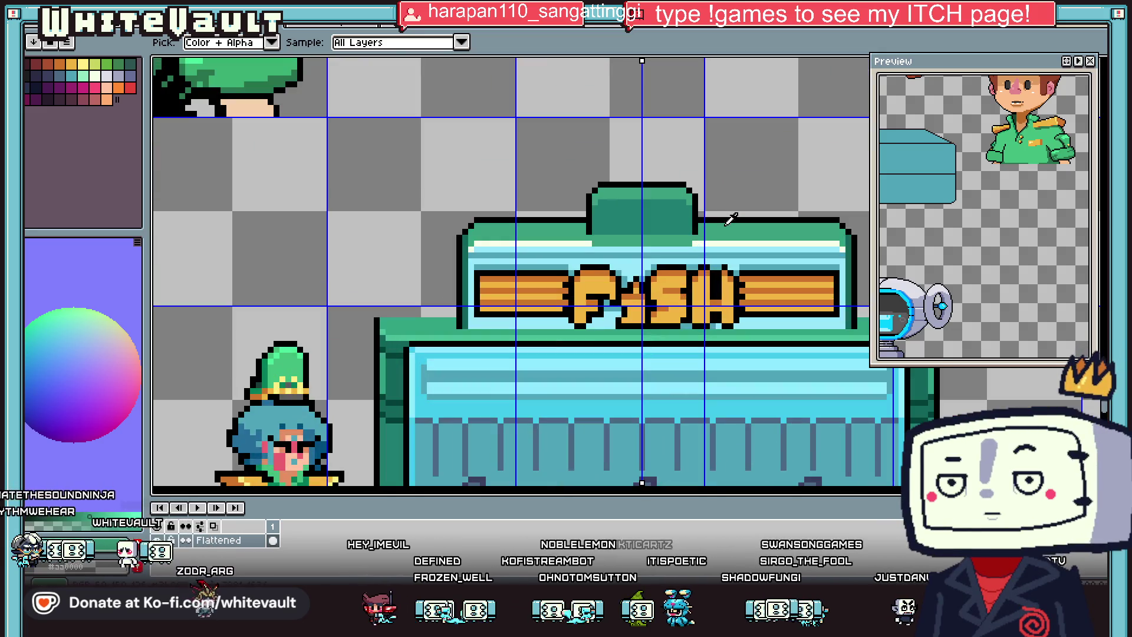
Step: Place mirrored light-cyan pixels for the emblem's base and upward columns on the green tab
{"action": "scroll", "coordinate": [651, 217], "scroll_direction": "up", "scroll_amount": 1}
{"action": "key", "text": "b"}
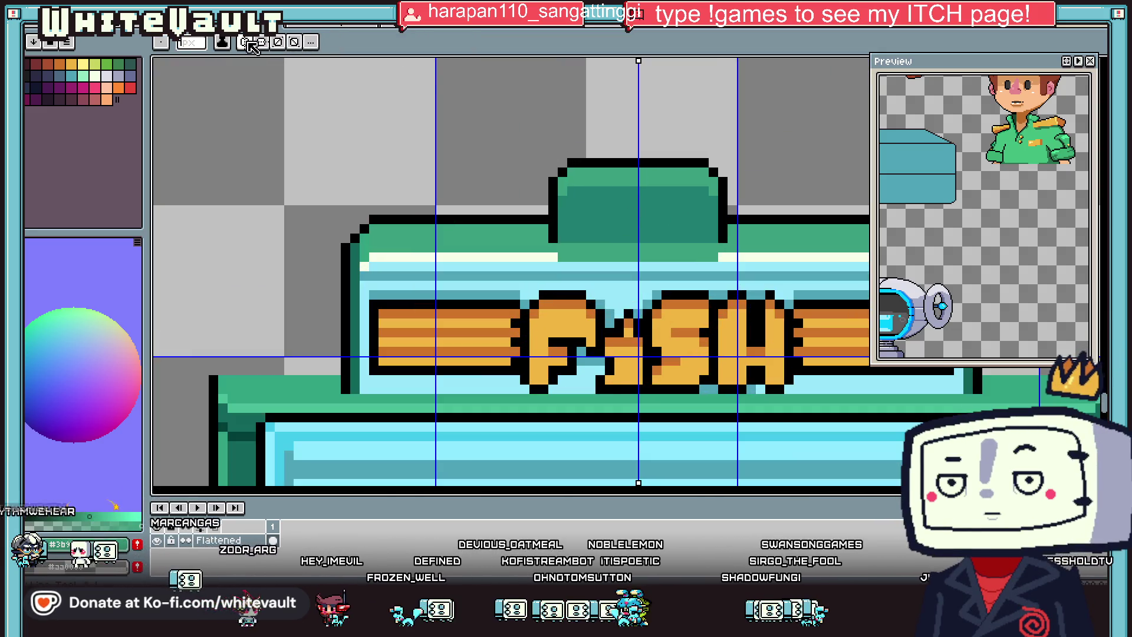
{"action": "scroll", "coordinate": [663, 277], "scroll_direction": "up", "scroll_amount": 1}
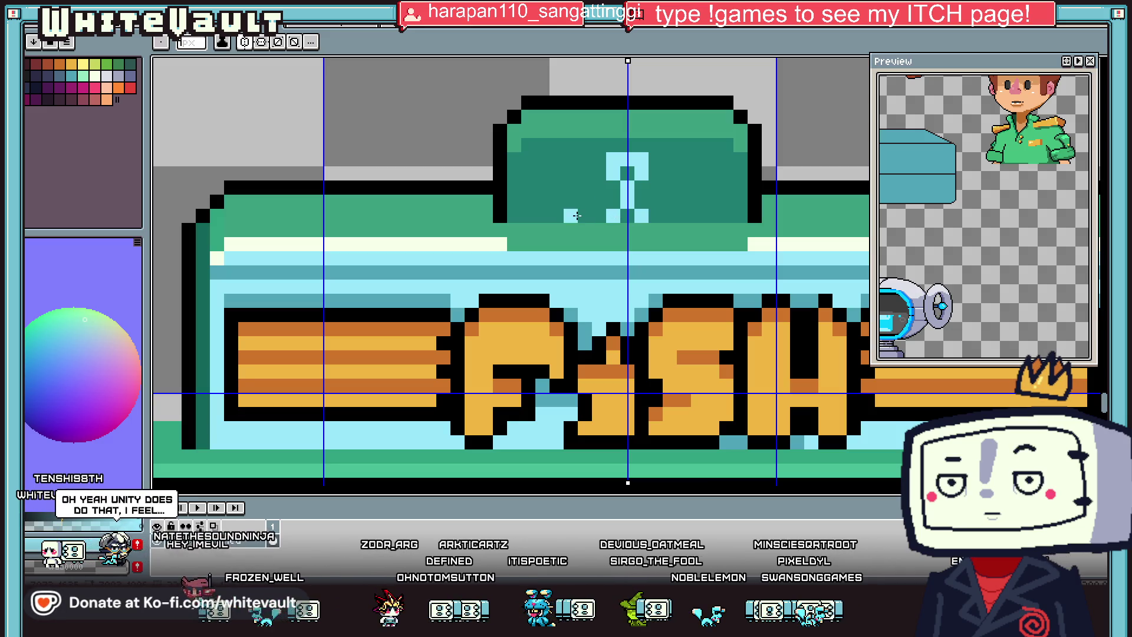
{"action": "left_click", "coordinate": [599, 230]}
{"action": "left_click", "coordinate": [655, 230]}
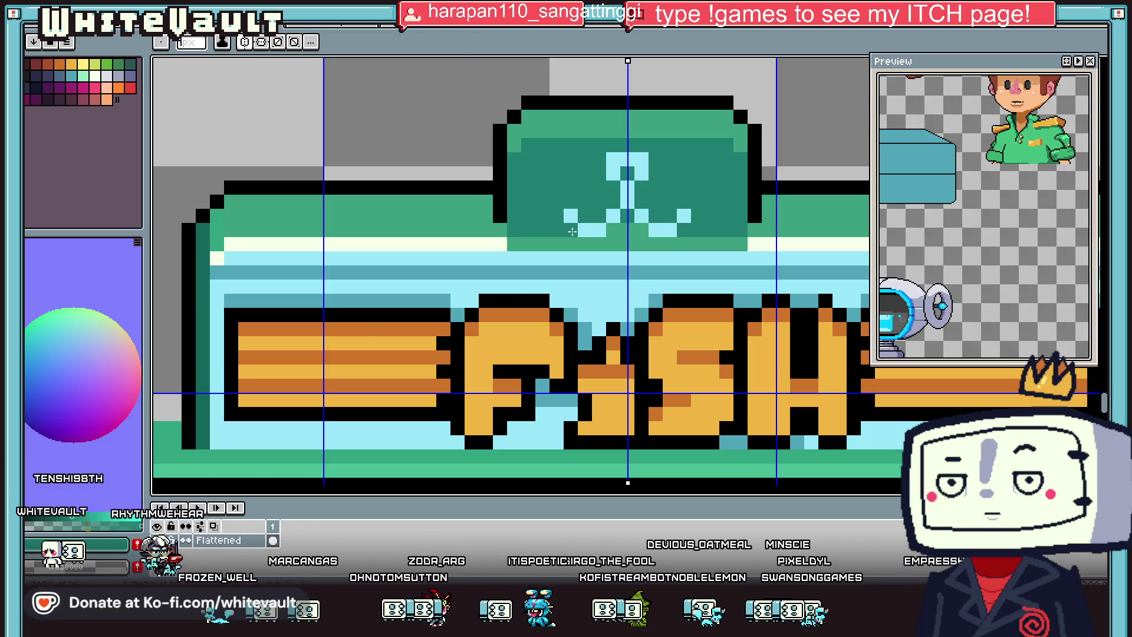
{"action": "left_click", "coordinate": [571, 202]}
{"action": "left_click", "coordinate": [684, 202]}
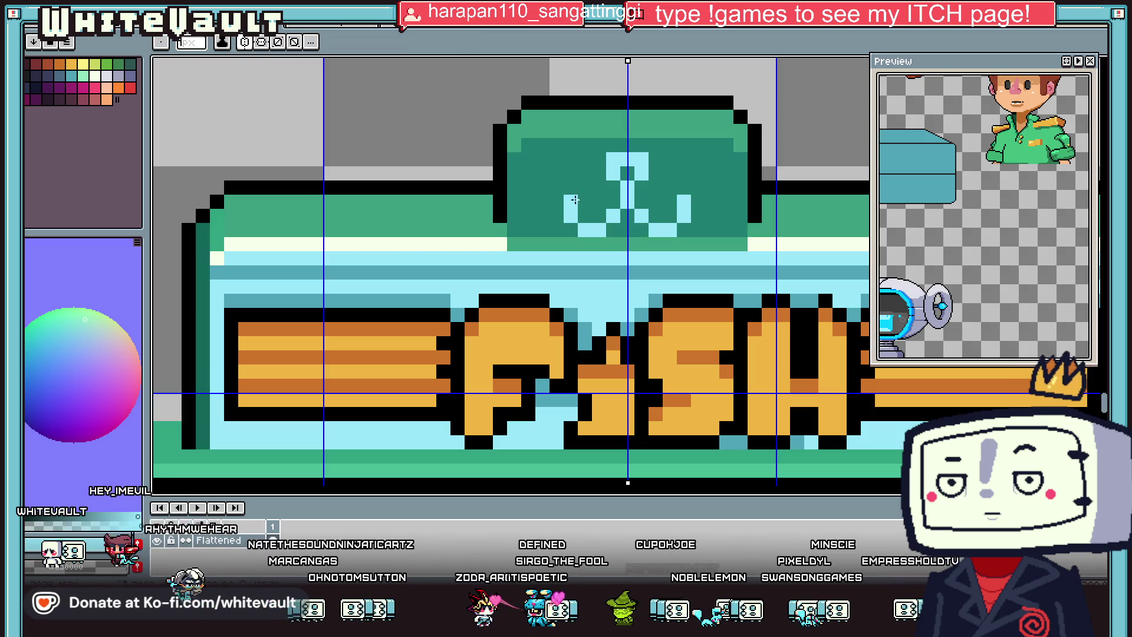
{"action": "scroll", "coordinate": [575, 201], "scroll_direction": "down", "scroll_amount": 2}
{"action": "scroll", "coordinate": [566, 188], "scroll_direction": "up", "scroll_amount": 1}
{"action": "scroll", "coordinate": [563, 186], "scroll_direction": "up", "scroll_amount": 2}
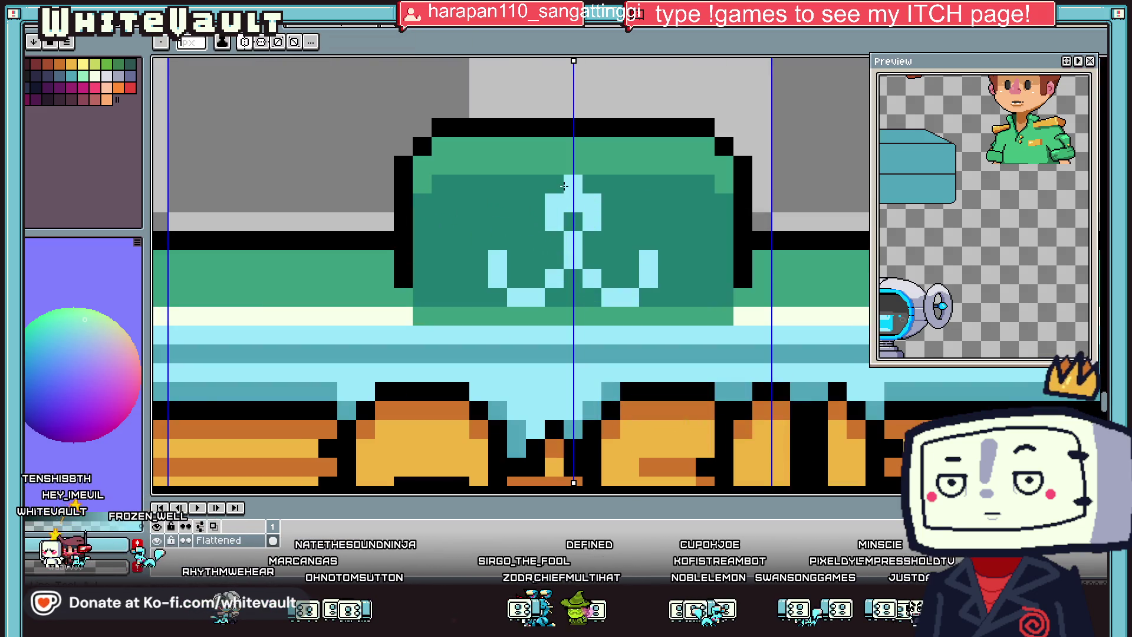
Step: Reshape the emblem's cyan cross and raise its centre dark pixel
{"action": "left_click", "coordinate": [573, 221], "text": "alt"}
{"action": "left_click", "coordinate": [555, 222], "text": "alt"}
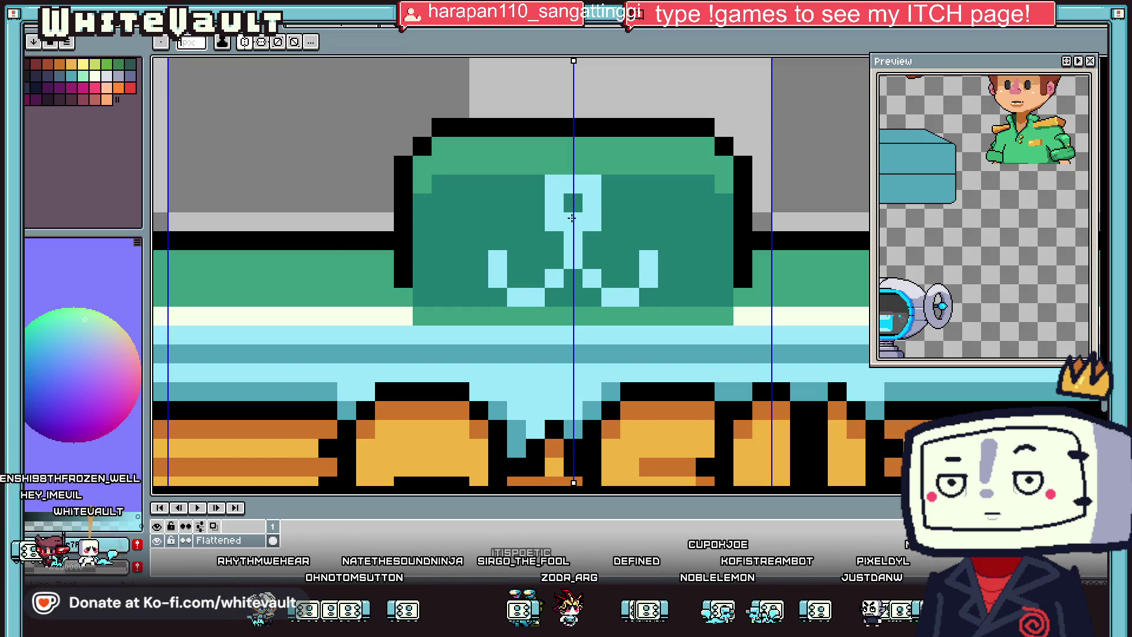
{"action": "left_click", "coordinate": [554, 240]}
{"action": "left_click", "coordinate": [592, 241]}
{"action": "left_click", "coordinate": [592, 221]}
{"action": "left_click", "coordinate": [554, 222]}
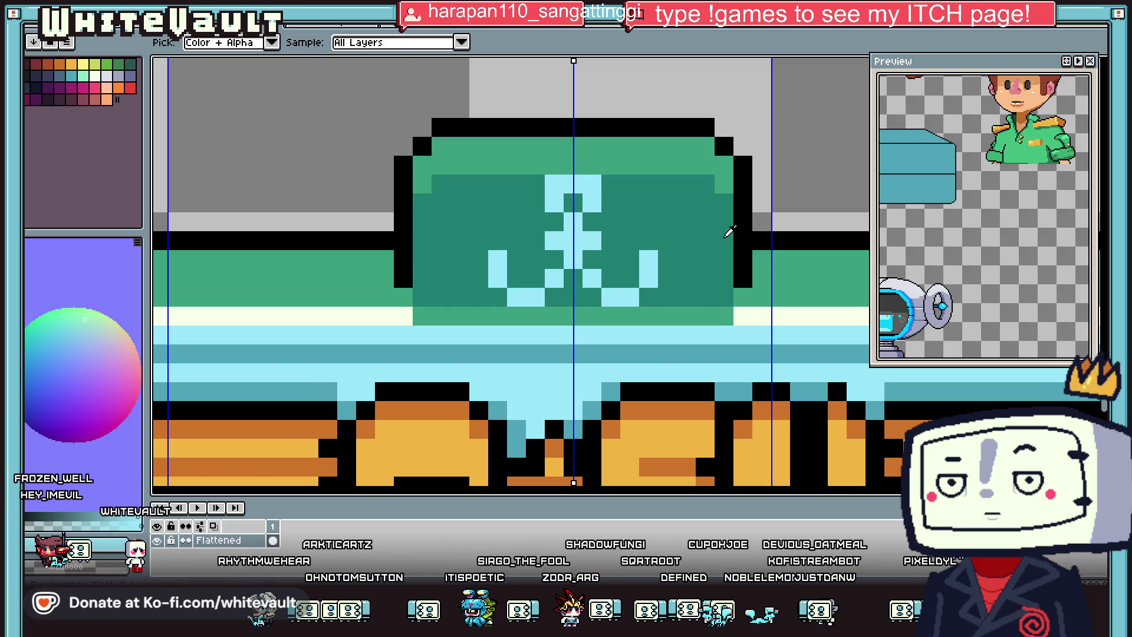
Step: Add black outline pixels around the emblem, sampling black from its existing outline
{"action": "left_click", "coordinate": [611, 170]}
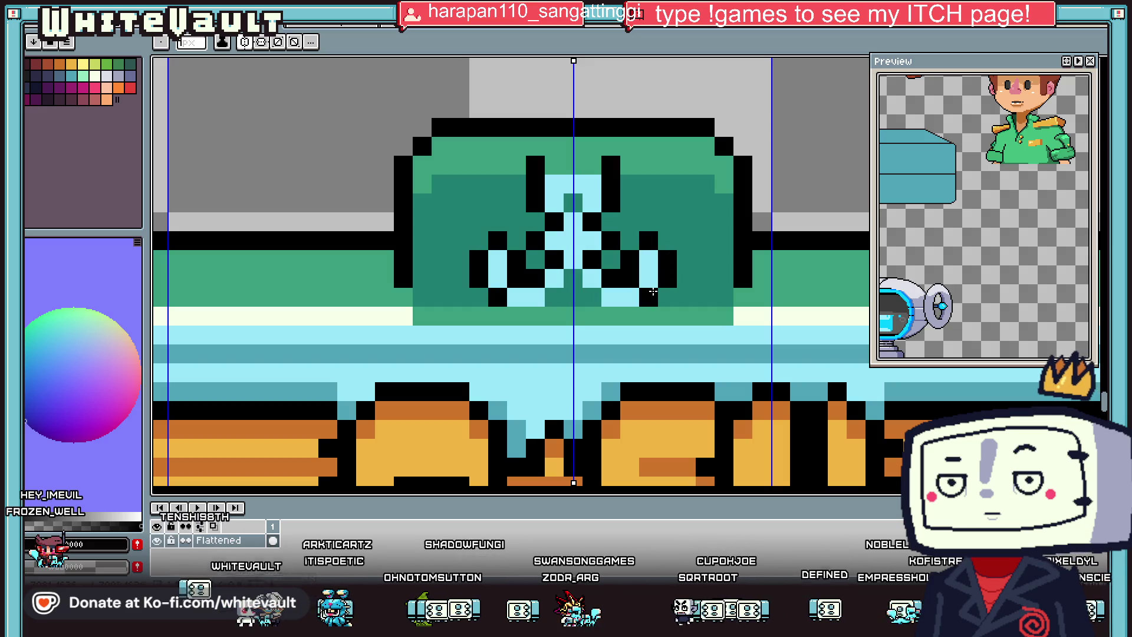
{"action": "key", "text": "alt"}
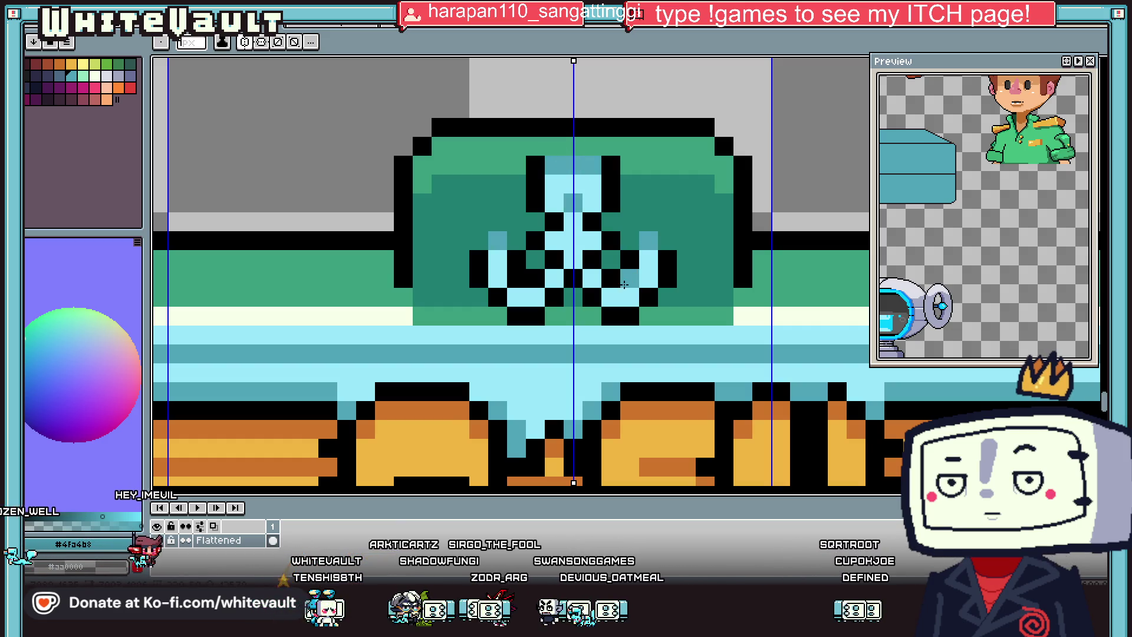
{"action": "left_click", "coordinate": [609, 222], "text": "alt"}
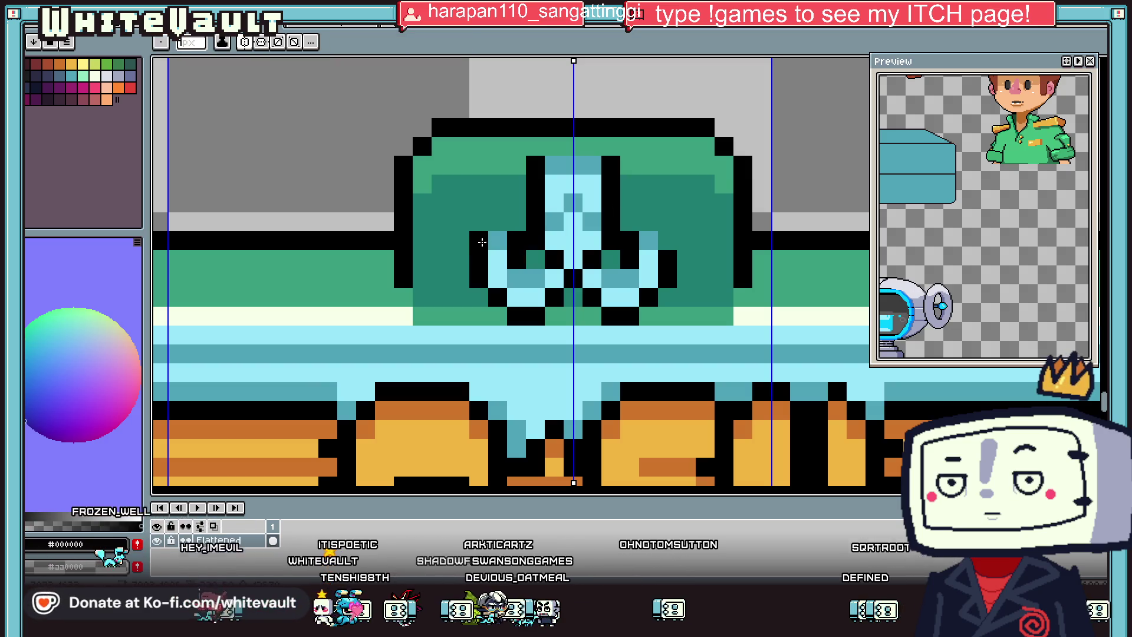
{"action": "scroll", "coordinate": [483, 242], "scroll_direction": "down", "scroll_amount": 2}
{"action": "scroll", "coordinate": [531, 235], "scroll_direction": "down", "scroll_amount": 1}
{"action": "scroll", "coordinate": [634, 227], "scroll_direction": "up", "scroll_amount": 2}
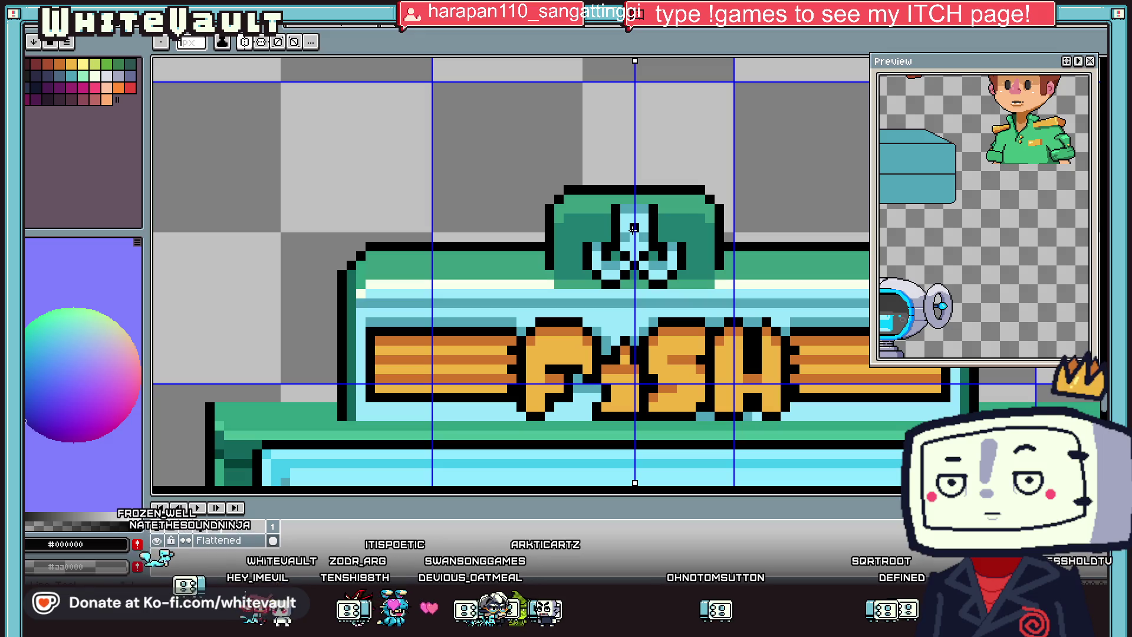
{"action": "scroll", "coordinate": [666, 224], "scroll_direction": "down", "scroll_amount": 1}
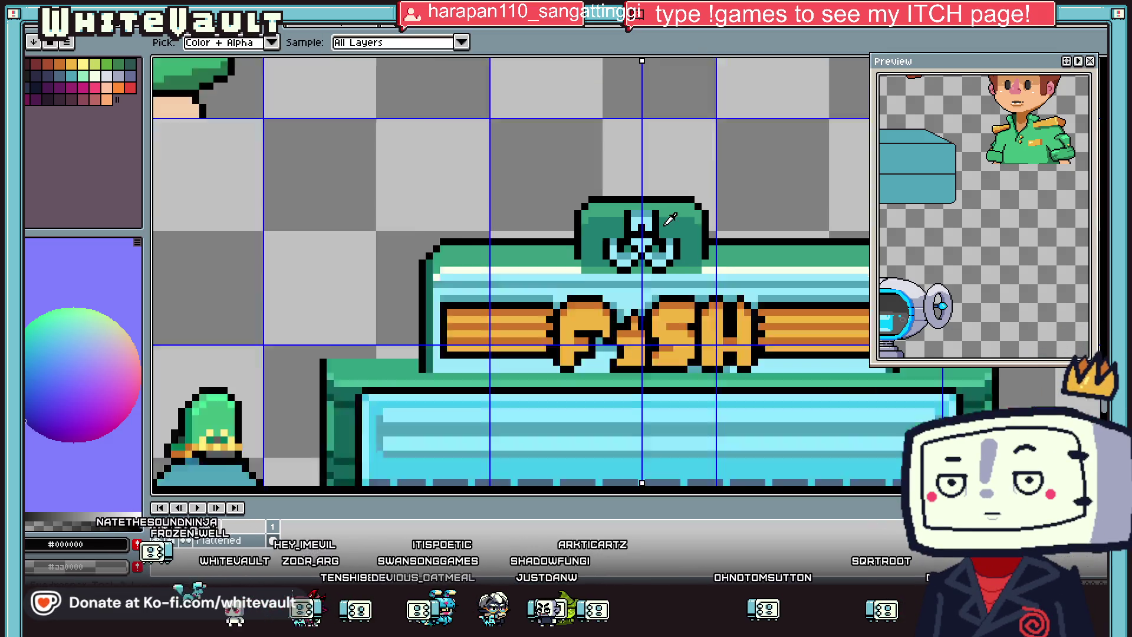
{"action": "scroll", "coordinate": [669, 219], "scroll_direction": "down", "scroll_amount": 1}
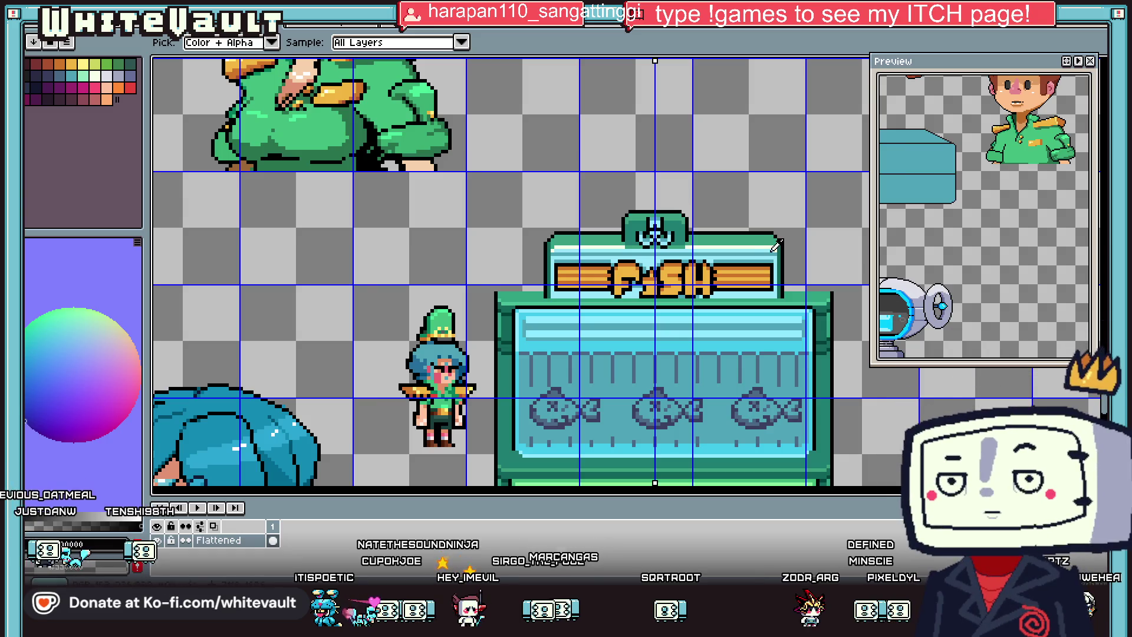
Step: Undo the light-blue strip below the sign top and repaint the cream highlight row green
{"action": "scroll", "coordinate": [724, 249], "scroll_direction": "up", "scroll_amount": 2}
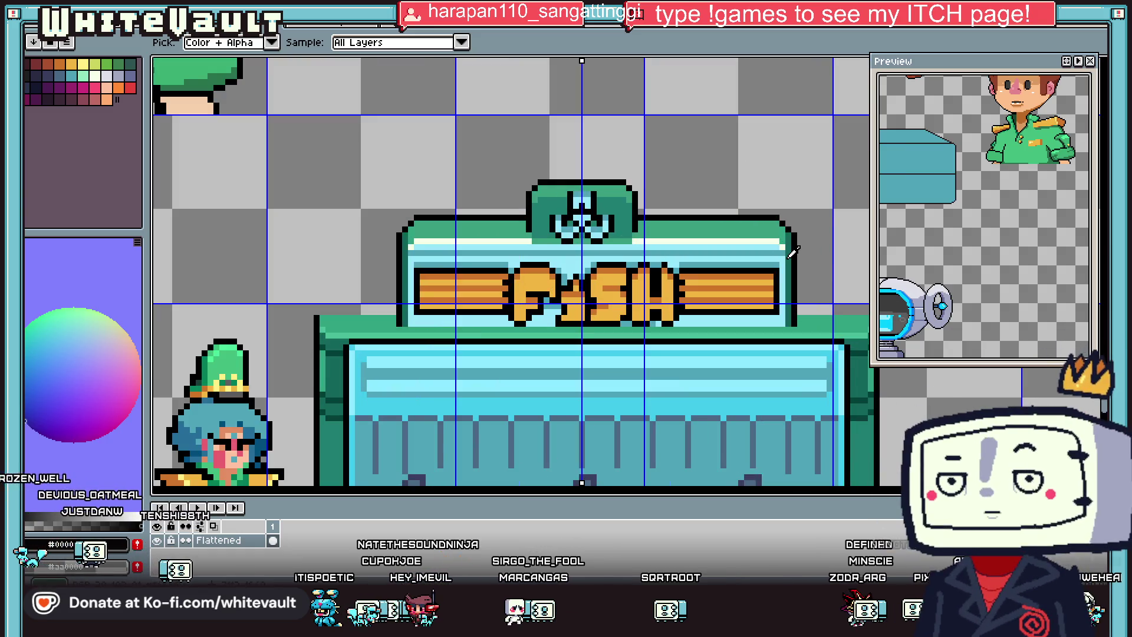
{"action": "key", "text": "b"}
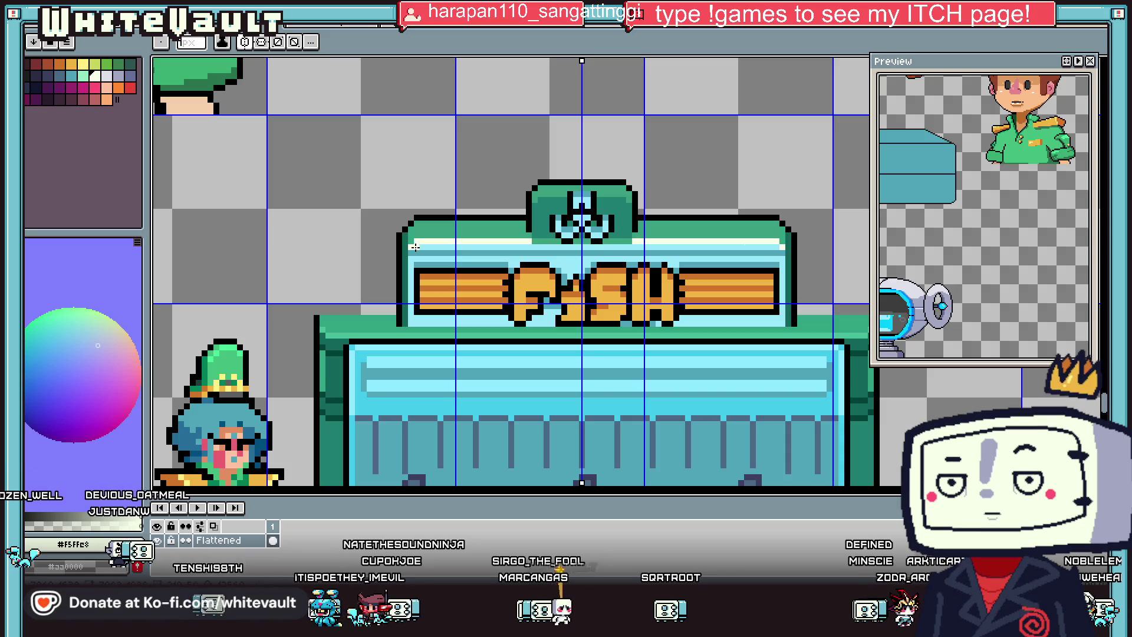
{"action": "key", "text": "ctrl+z"}
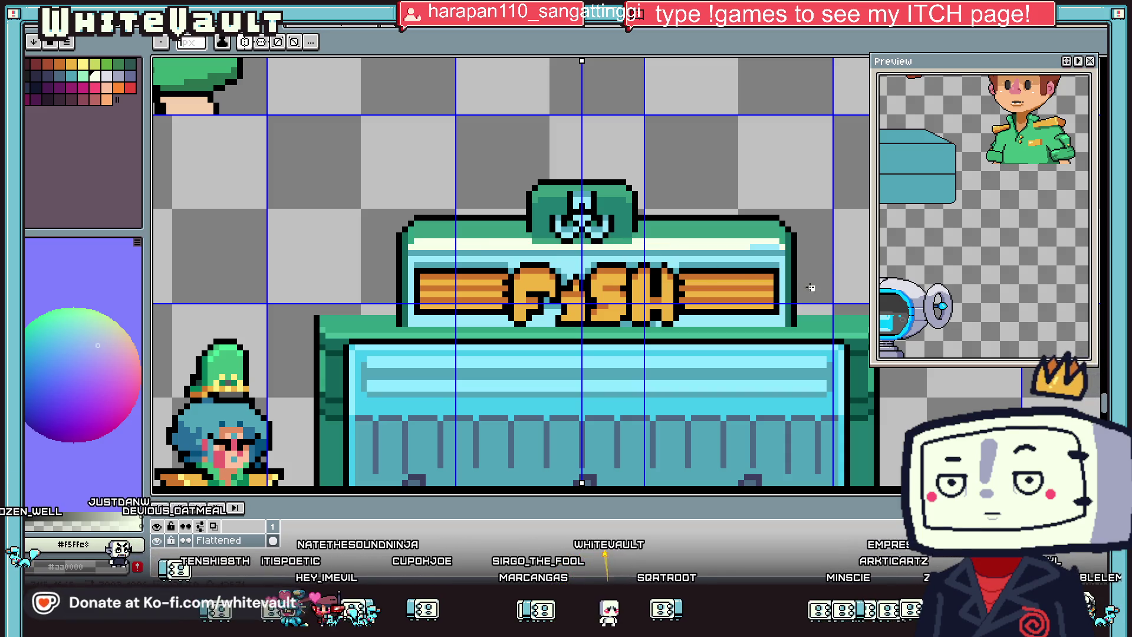
{"action": "scroll", "coordinate": [778, 259], "scroll_direction": "up", "scroll_amount": 2}
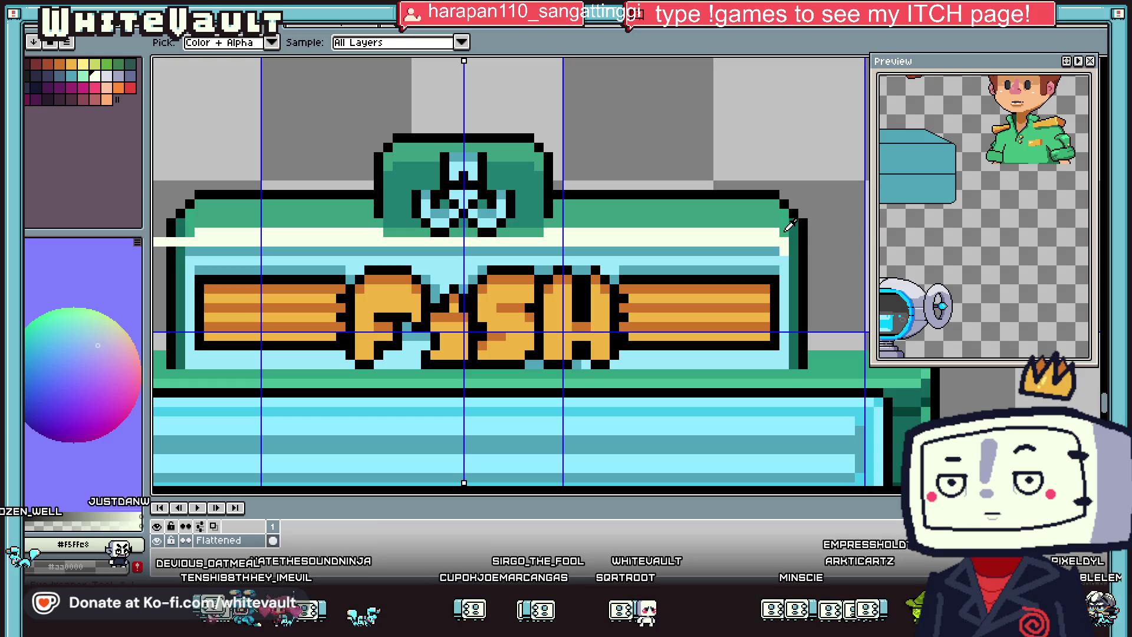
{"action": "key", "text": "ctrl+z"}
{"action": "left_click", "coordinate": [543, 231], "text": "alt"}
{"action": "scroll", "coordinate": [543, 231], "scroll_direction": "down", "scroll_amount": 3}
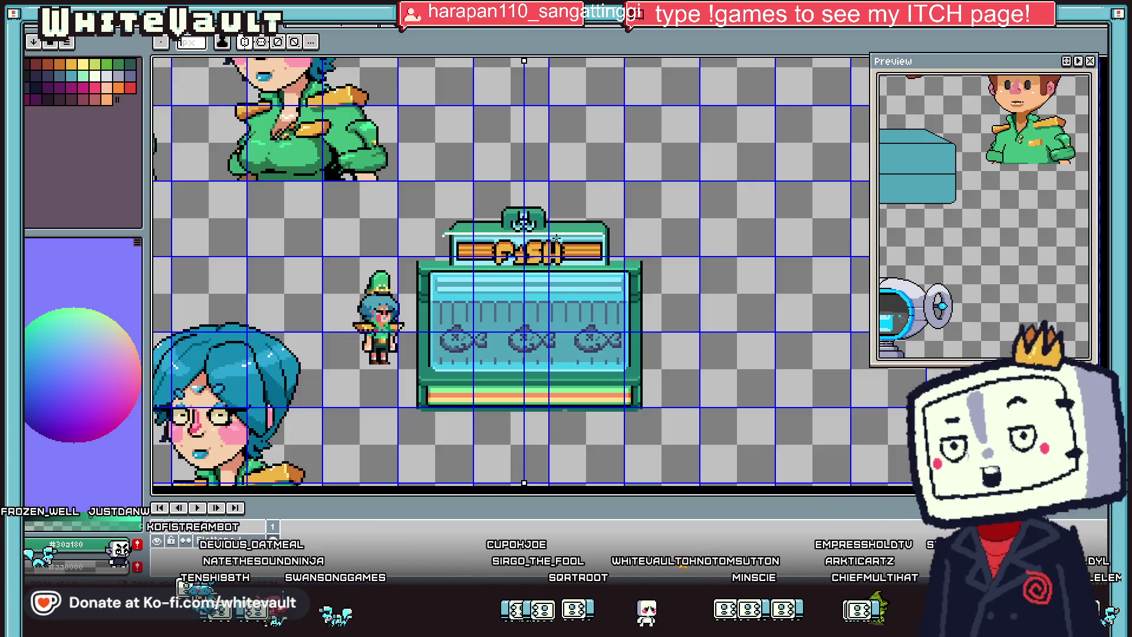
{"action": "scroll", "coordinate": [583, 217], "scroll_direction": "up", "scroll_amount": 2}
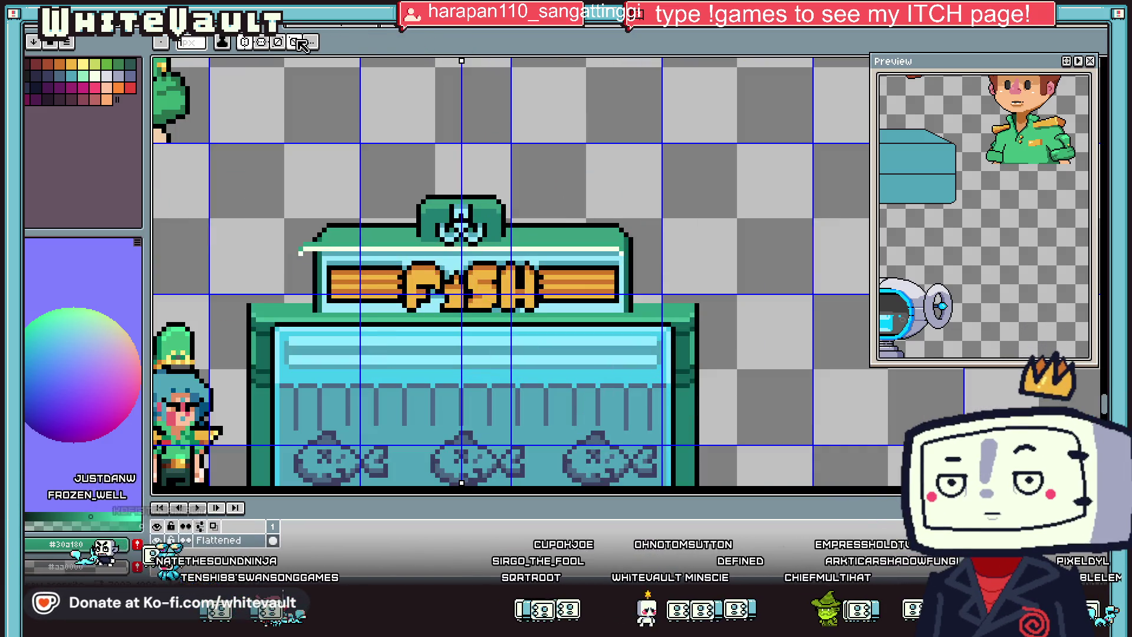
Step: Shift the sign's right end left and delete the stray pixels left of the sign
{"action": "key", "text": "m"}
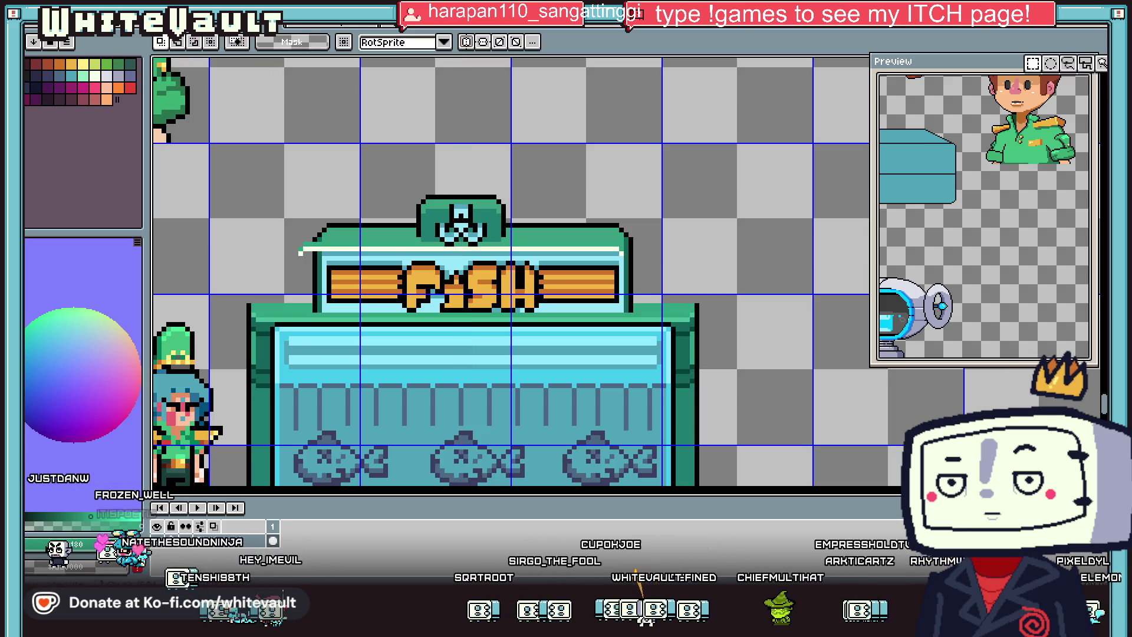
{"action": "left_click_drag", "start_coordinate": [678, 196], "coordinate": [602, 302]}
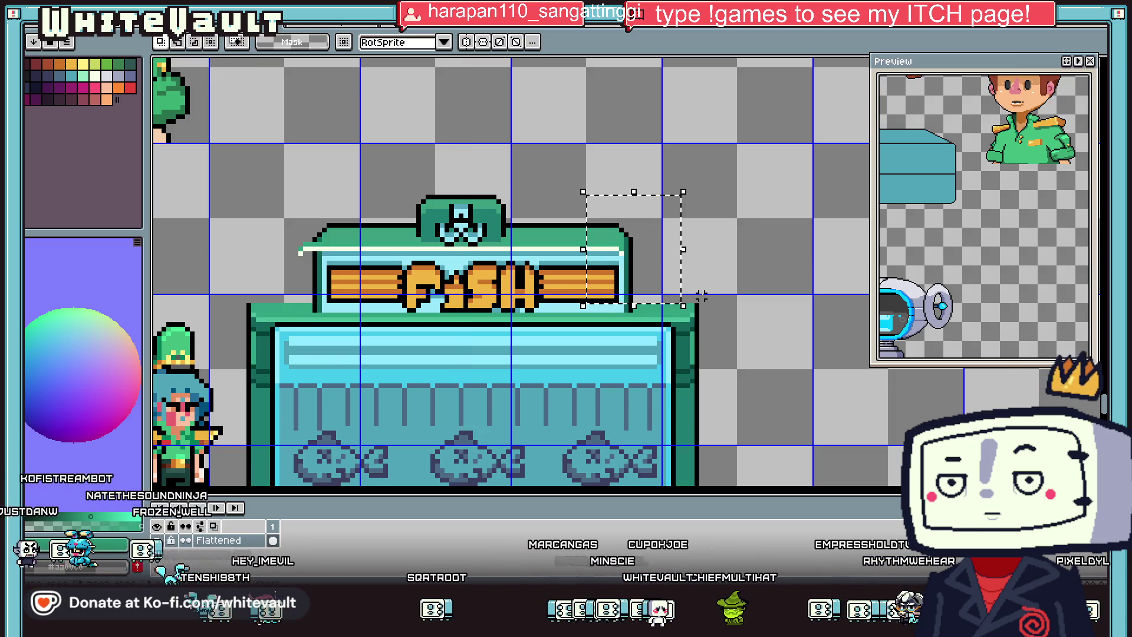
{"action": "left_click_drag", "start_coordinate": [670, 278], "coordinate": [613, 277]}
{"action": "left_click_drag", "start_coordinate": [254, 185], "coordinate": [330, 310]}
{"action": "scroll", "coordinate": [295, 229], "scroll_direction": "up", "scroll_amount": 2}
{"action": "left_click_drag", "start_coordinate": [264, 220], "coordinate": [318, 290]}
{"action": "key", "text": "Delete"}
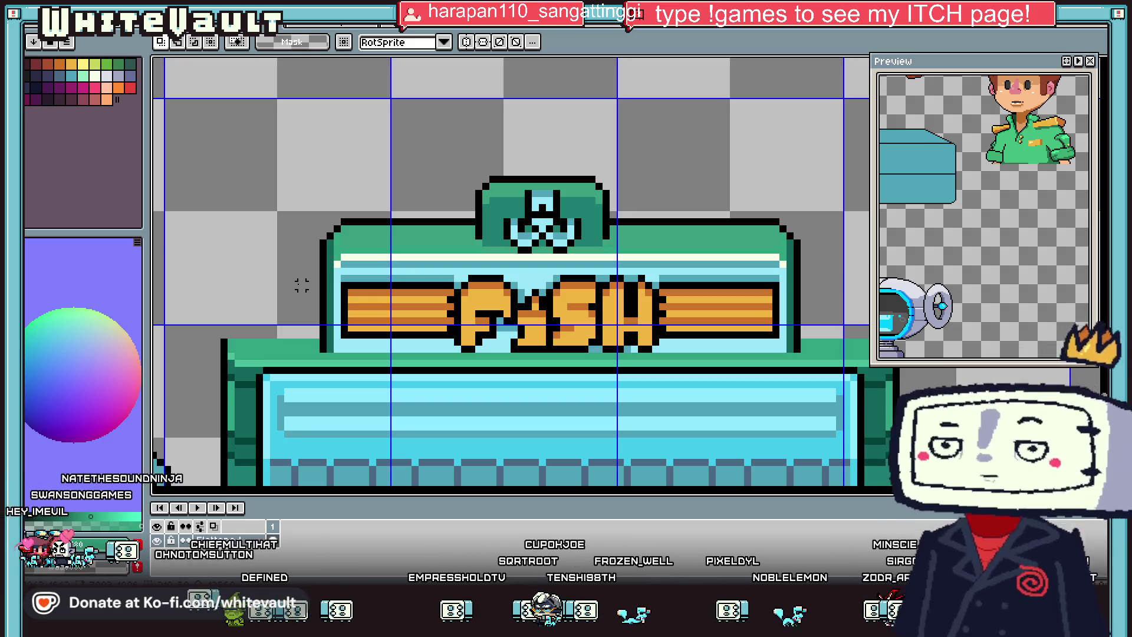
Step: Select the whole fish stall and move it slightly to the right
{"action": "scroll", "coordinate": [301, 286], "scroll_direction": "down", "scroll_amount": 5}
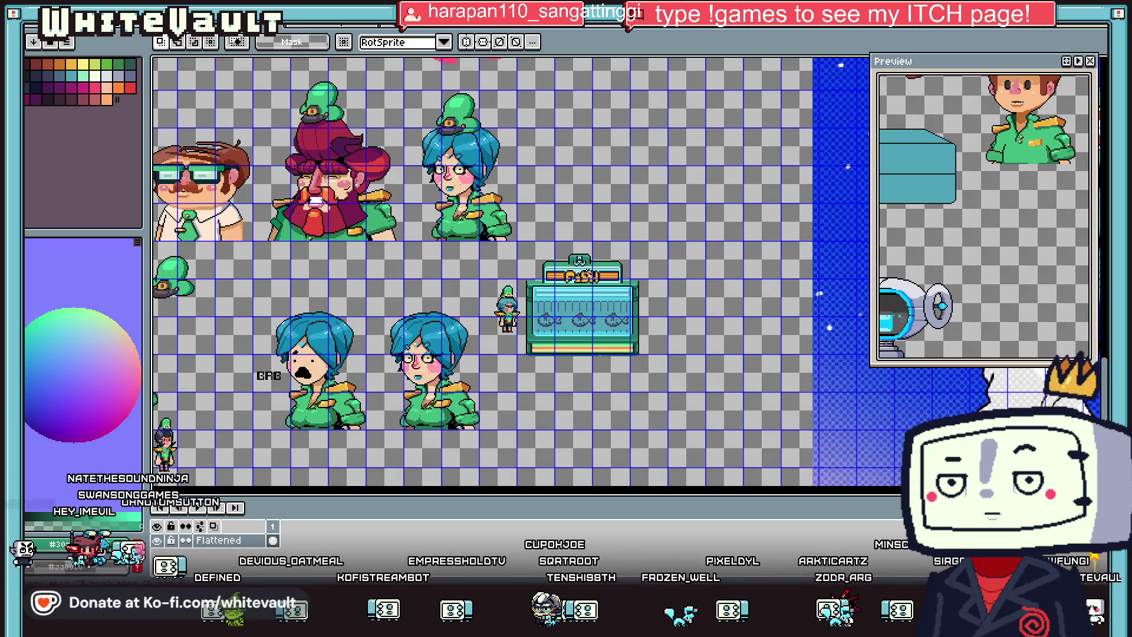
{"action": "scroll", "coordinate": [620, 353], "scroll_direction": "up", "scroll_amount": 2}
{"action": "scroll", "coordinate": [598, 317], "scroll_direction": "down", "scroll_amount": 2}
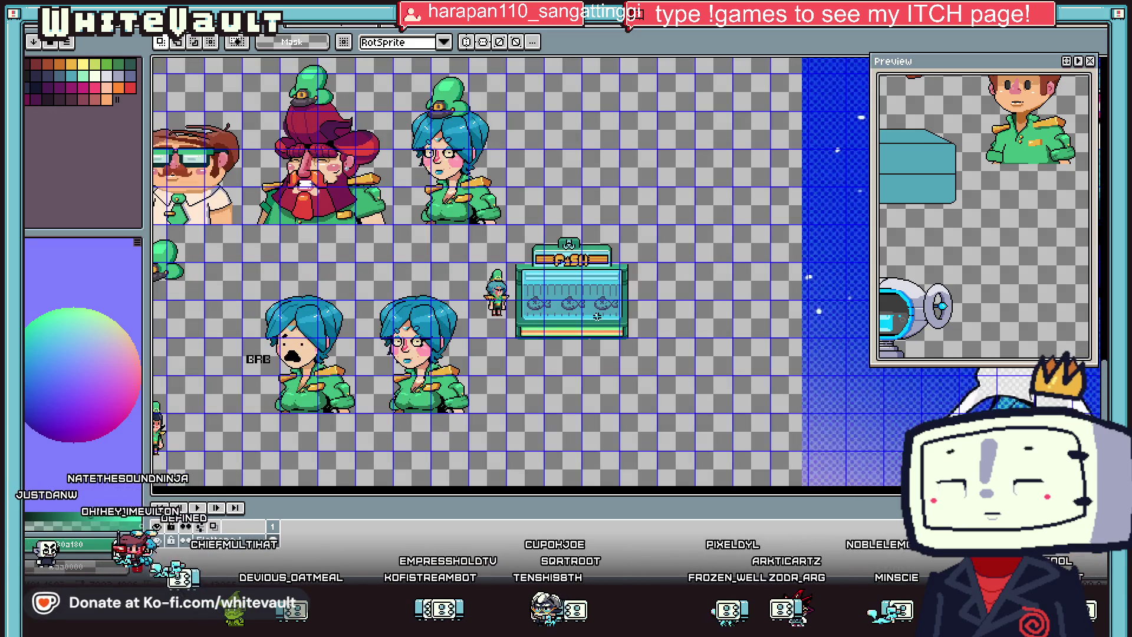
{"action": "scroll", "coordinate": [594, 298], "scroll_direction": "up", "scroll_amount": 2}
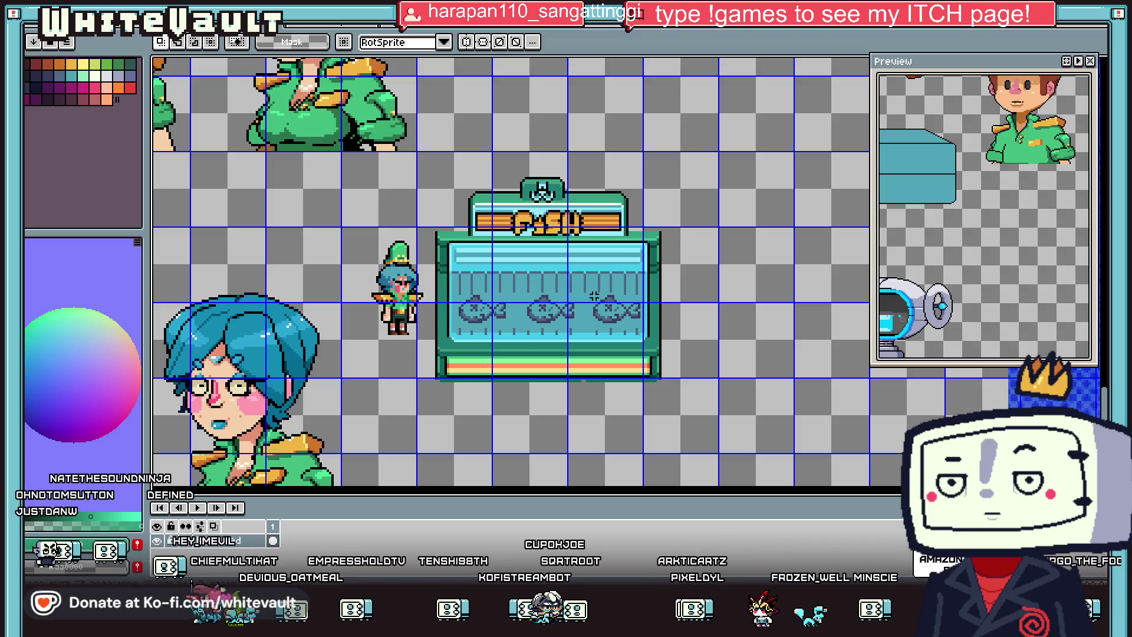
{"action": "left_click_drag", "start_coordinate": [737, 111], "coordinate": [433, 432]}
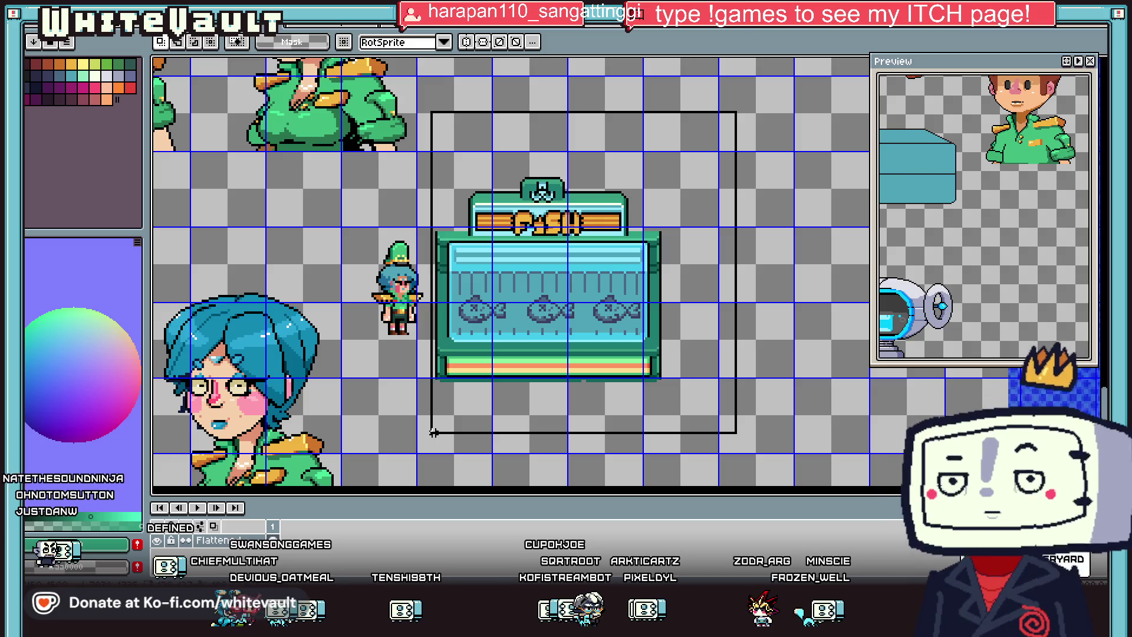
{"action": "key", "text": "Up"}
{"action": "left_click_drag", "start_coordinate": [501, 404], "coordinate": [563, 407]}
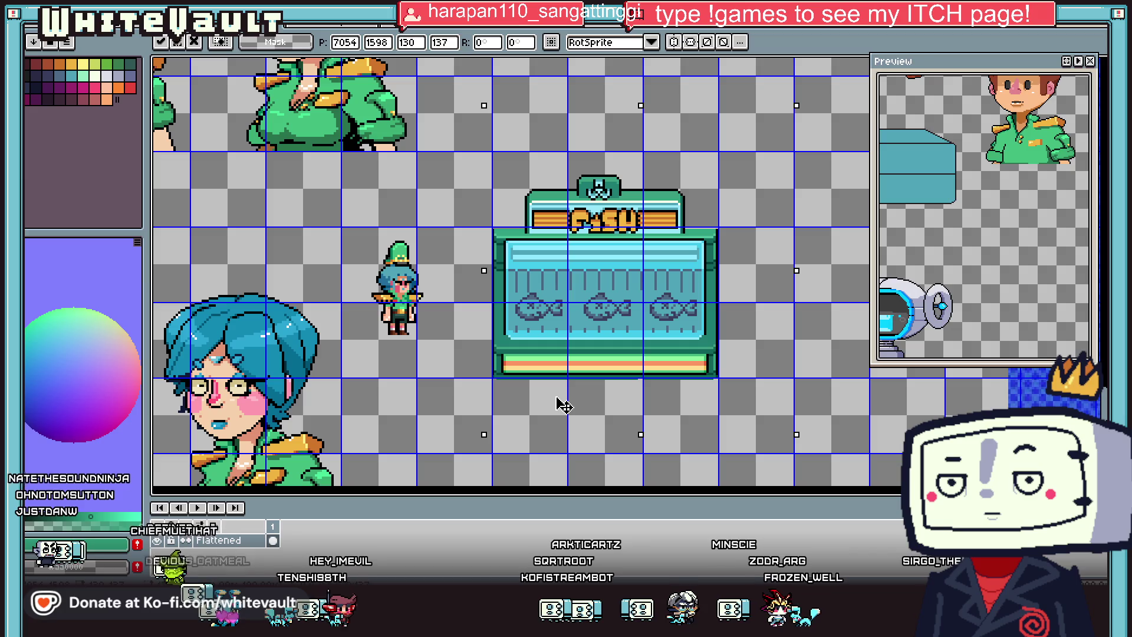
Step: Select the FISH sign area, nudge it down a few pixels and commit the move
{"action": "left_click_drag", "start_coordinate": [478, 121], "coordinate": [801, 260]}
{"action": "scroll", "coordinate": [685, 225], "scroll_direction": "up", "scroll_amount": 2}
{"action": "left_click_drag", "start_coordinate": [800, 216], "coordinate": [737, 353]}
{"action": "left_click_drag", "start_coordinate": [230, 213], "coordinate": [325, 347]}
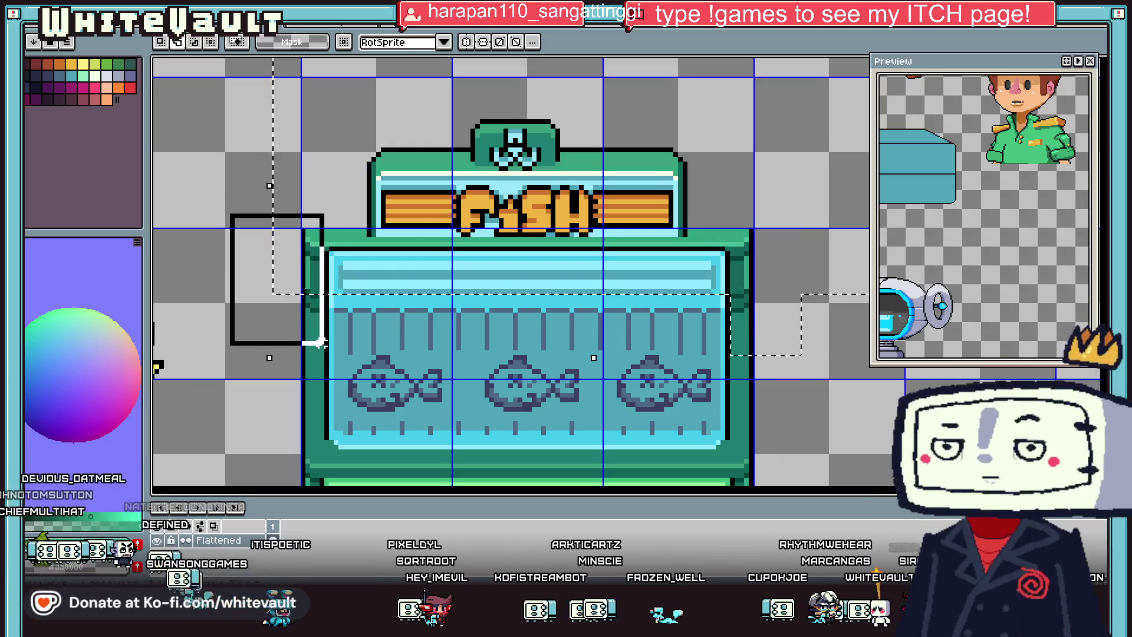
{"action": "key", "text": "Down"}
{"action": "key", "text": "Down"}
{"action": "key", "text": "Down"}
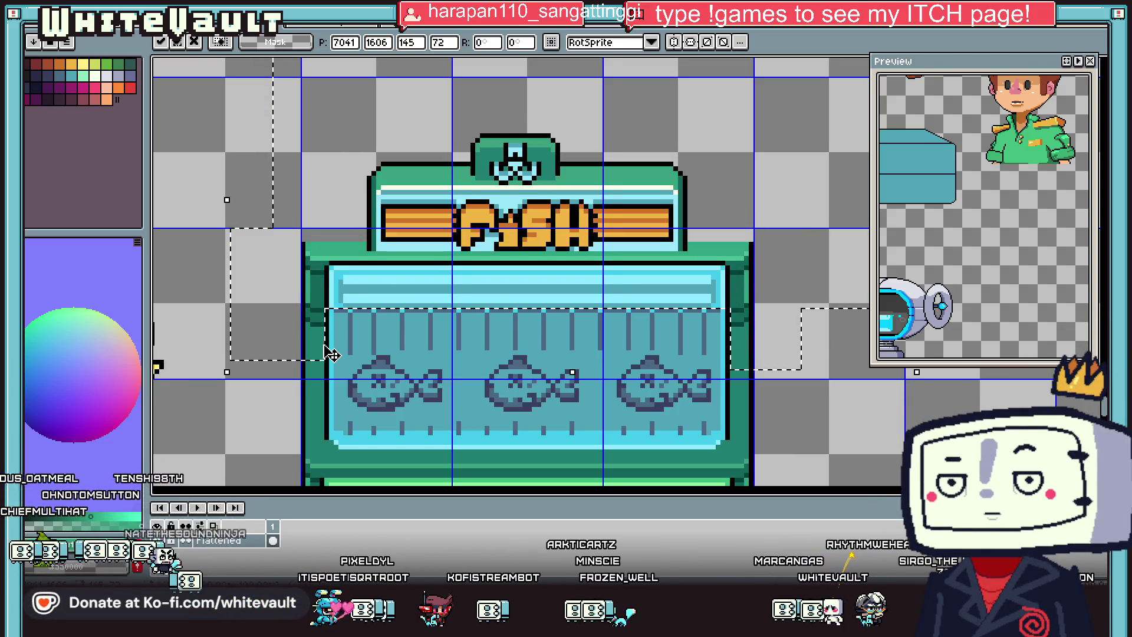
{"action": "key", "text": "Up"}
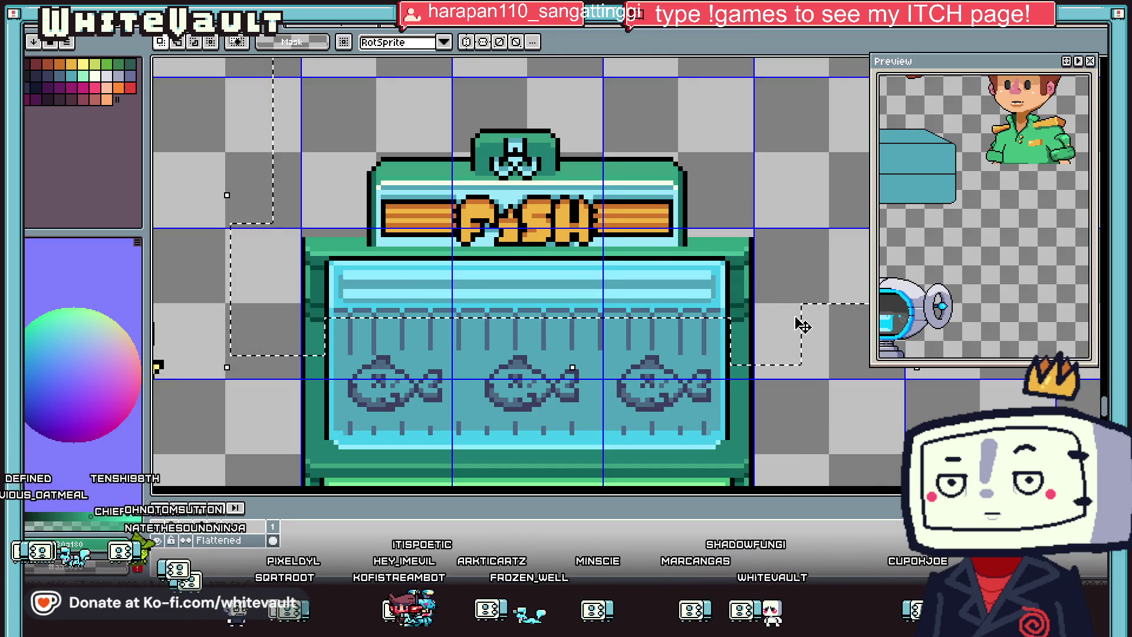
{"action": "key", "text": "Down"}
{"action": "key", "text": "Down"}
{"action": "key", "text": "Down"}
{"action": "key", "text": "Down"}
{"action": "key", "text": "Down"}
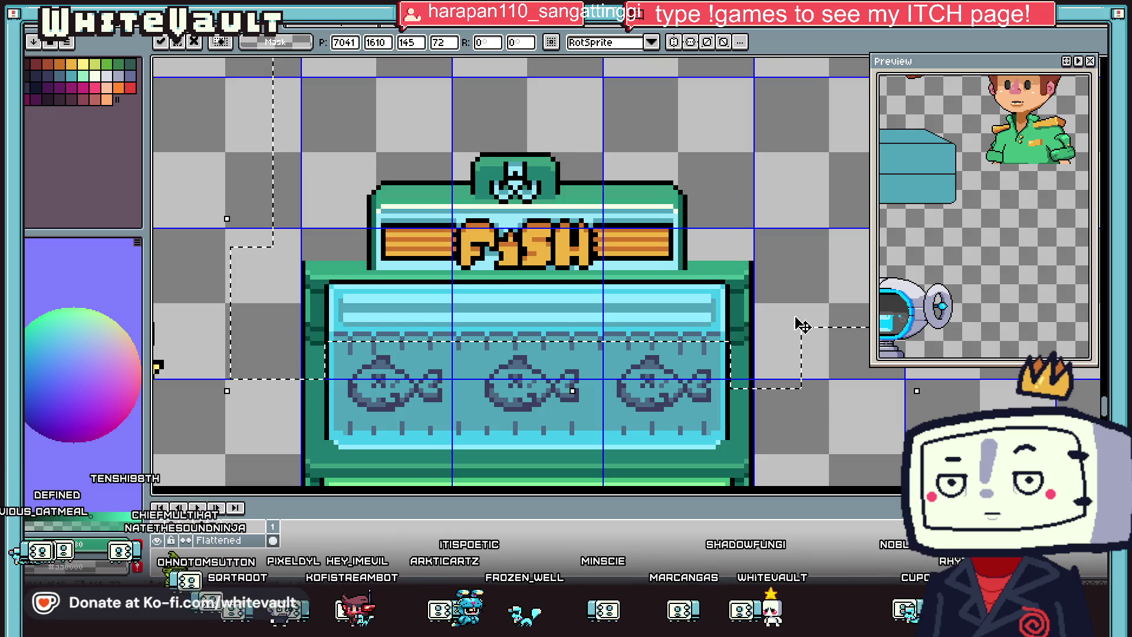
{"action": "key", "text": "Down"}
{"action": "key", "text": "Return"}
{"action": "scroll", "coordinate": [610, 299], "scroll_direction": "down", "scroll_amount": 4}
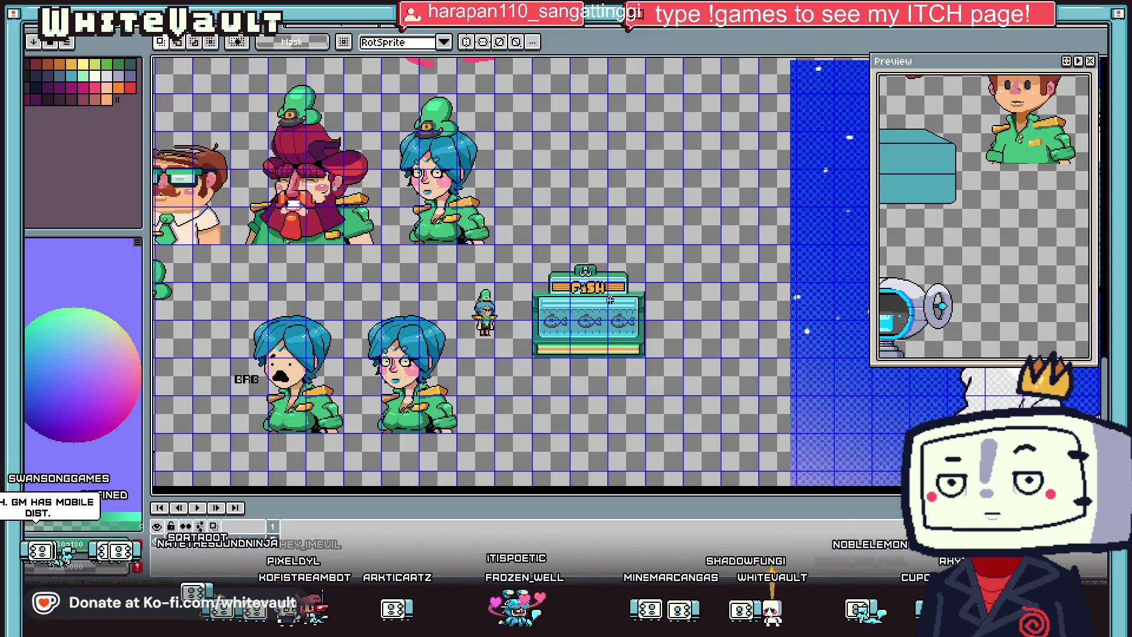
Step: Switch the colour panel to the Tint/Shade/Tone square display
{"action": "scroll", "coordinate": [573, 320], "scroll_direction": "up", "scroll_amount": 3}
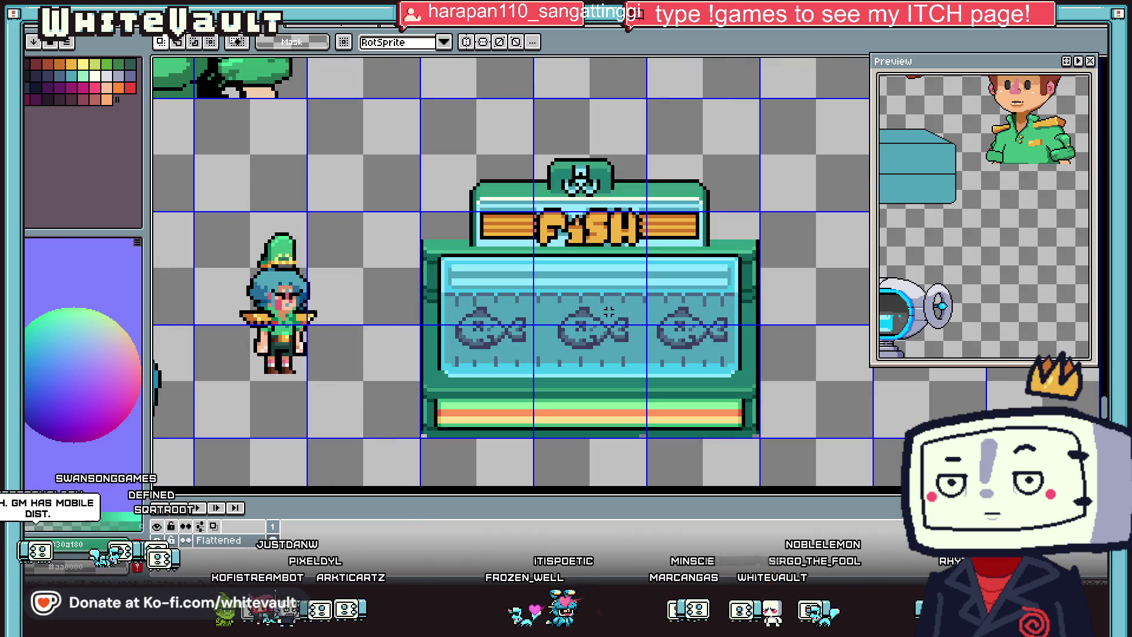
{"action": "key", "text": "i"}
{"action": "scroll", "coordinate": [525, 326], "scroll_direction": "up", "scroll_amount": 2}
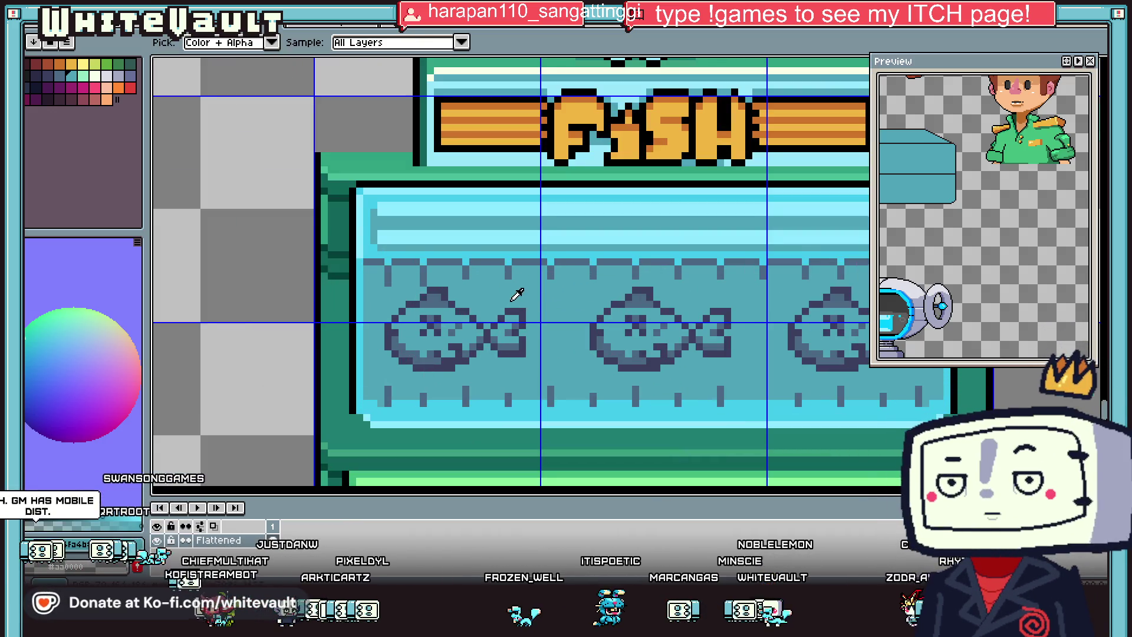
{"action": "scroll", "coordinate": [517, 295], "scroll_direction": "up", "scroll_amount": 1}
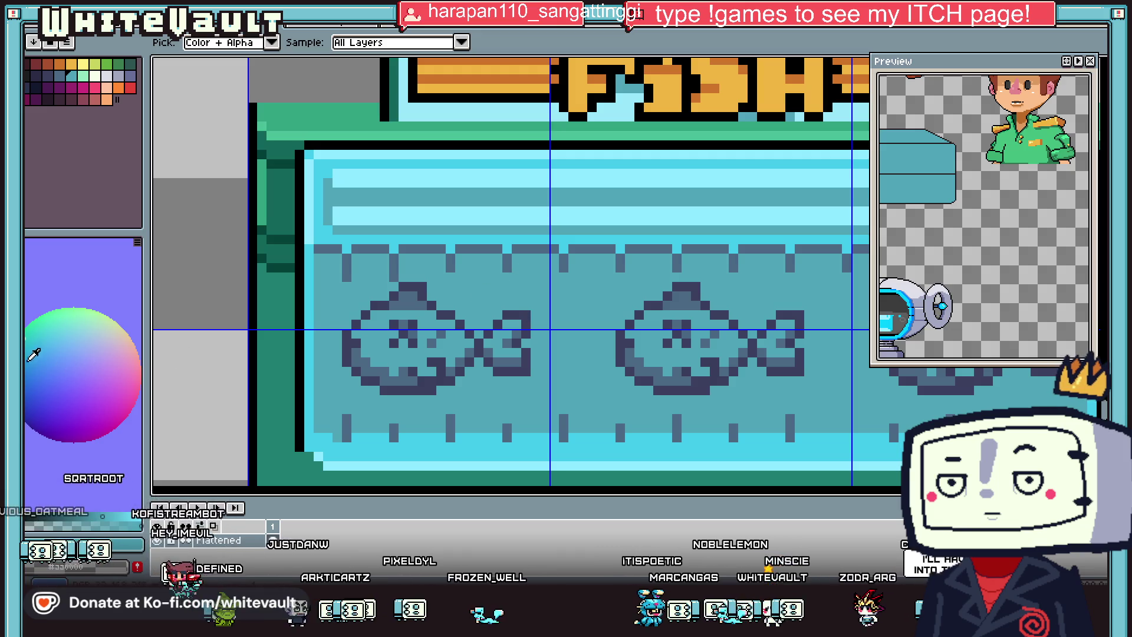
{"action": "left_click", "coordinate": [137, 242]}
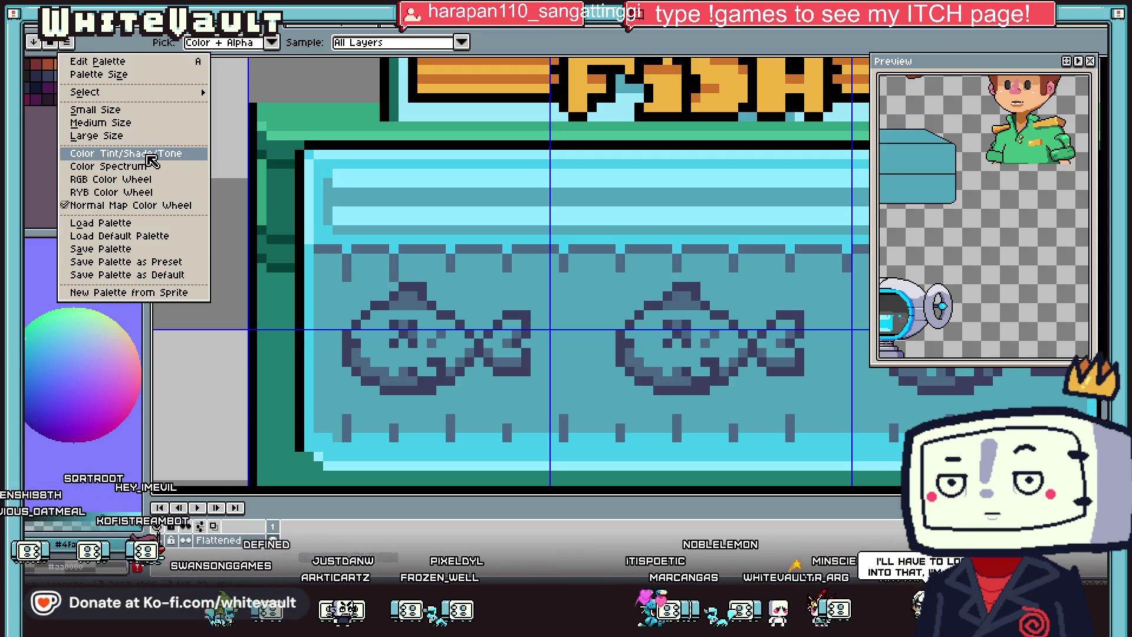
{"action": "left_click", "coordinate": [106, 152]}
Step: Draw dark teal vertical streaks on the tank glass, including one long line and a short one
{"action": "key", "text": "b"}
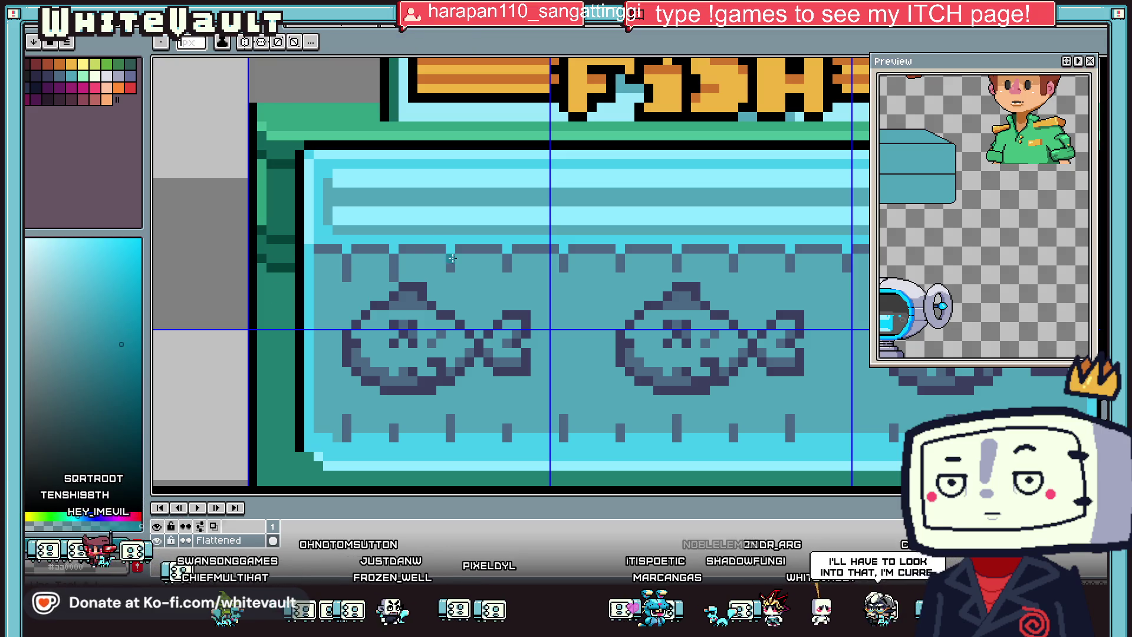
{"action": "scroll", "coordinate": [449, 276], "scroll_direction": "up", "scroll_amount": 2}
{"action": "left_click_drag", "start_coordinate": [449, 275], "coordinate": [454, 343]}
{"action": "scroll", "coordinate": [456, 323], "scroll_direction": "down", "scroll_amount": 3}
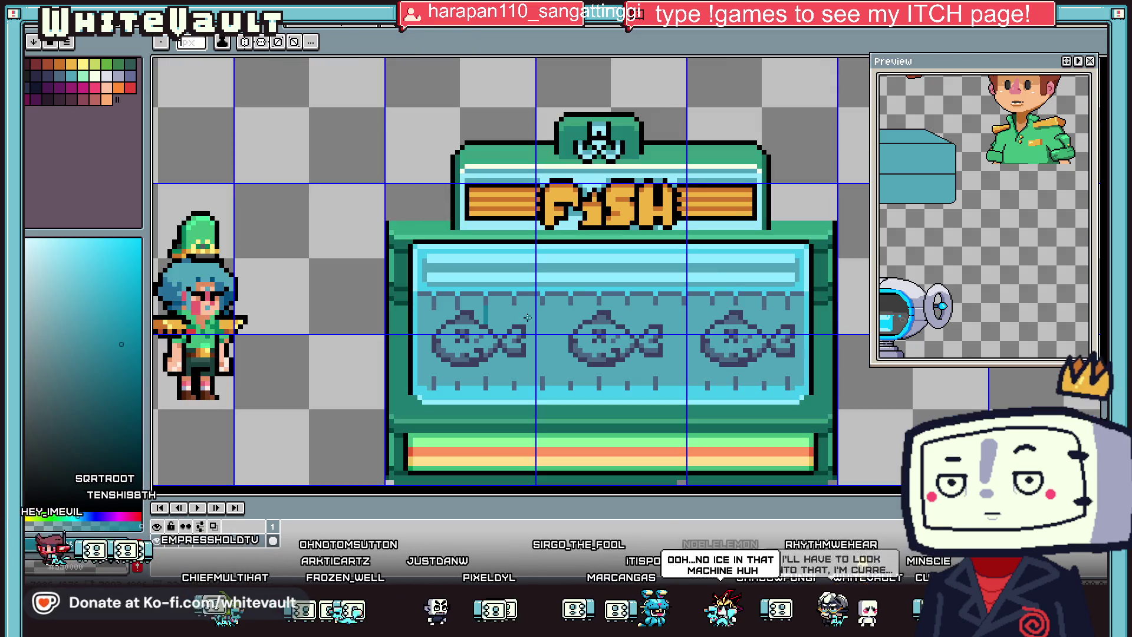
{"action": "scroll", "coordinate": [456, 391], "scroll_direction": "up", "scroll_amount": 3}
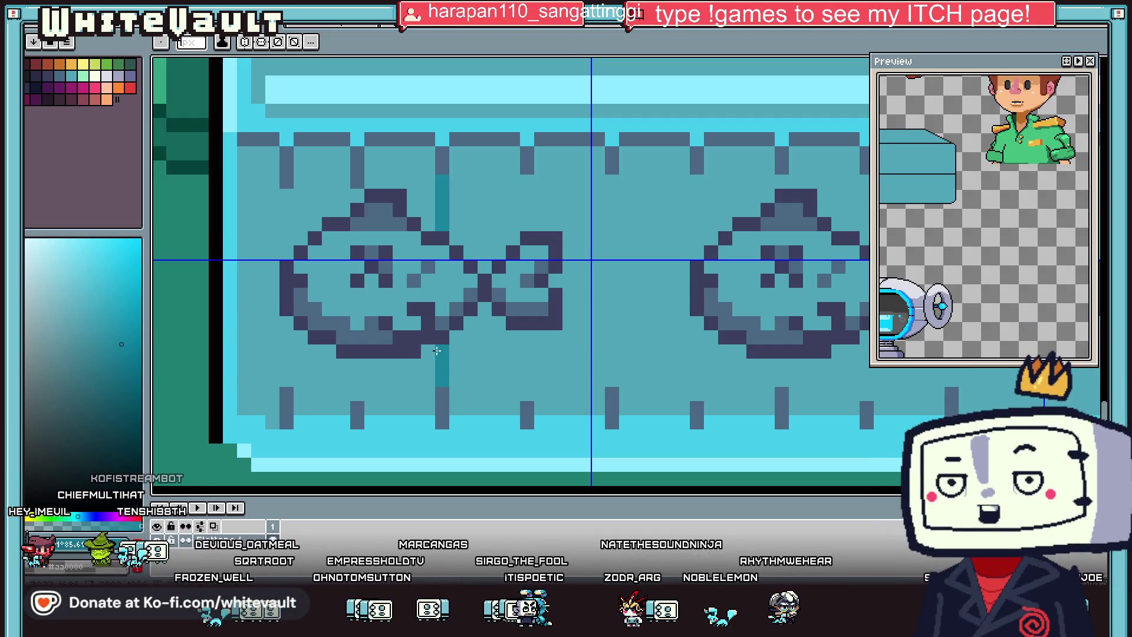
{"action": "scroll", "coordinate": [437, 351], "scroll_direction": "down", "scroll_amount": 2}
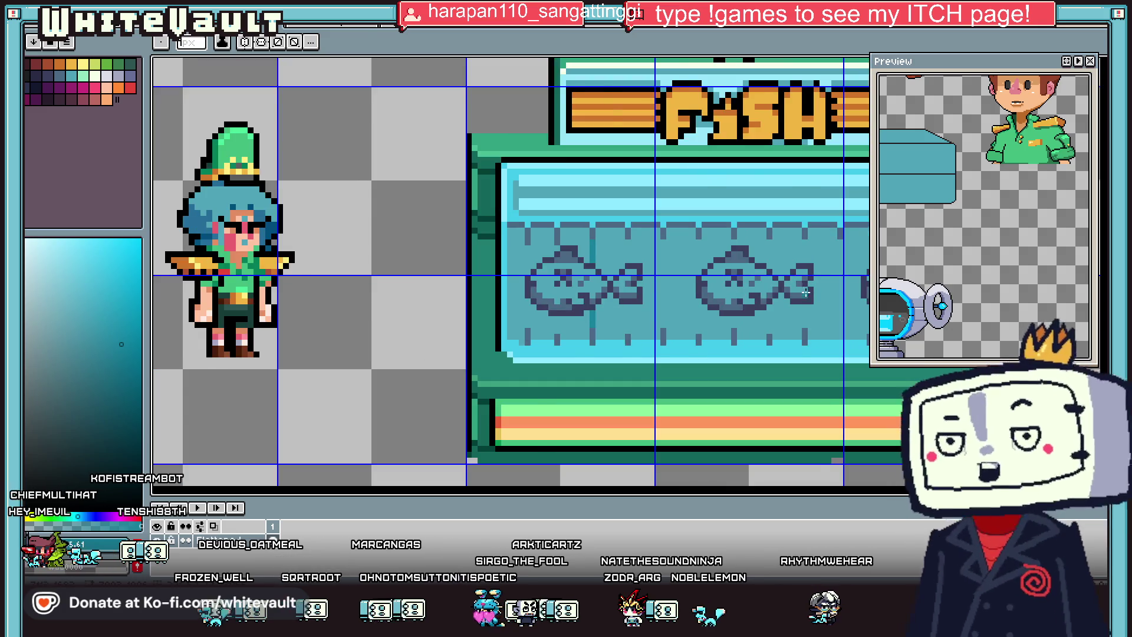
{"action": "scroll", "coordinate": [752, 345], "scroll_direction": "right", "scroll_amount": 3}
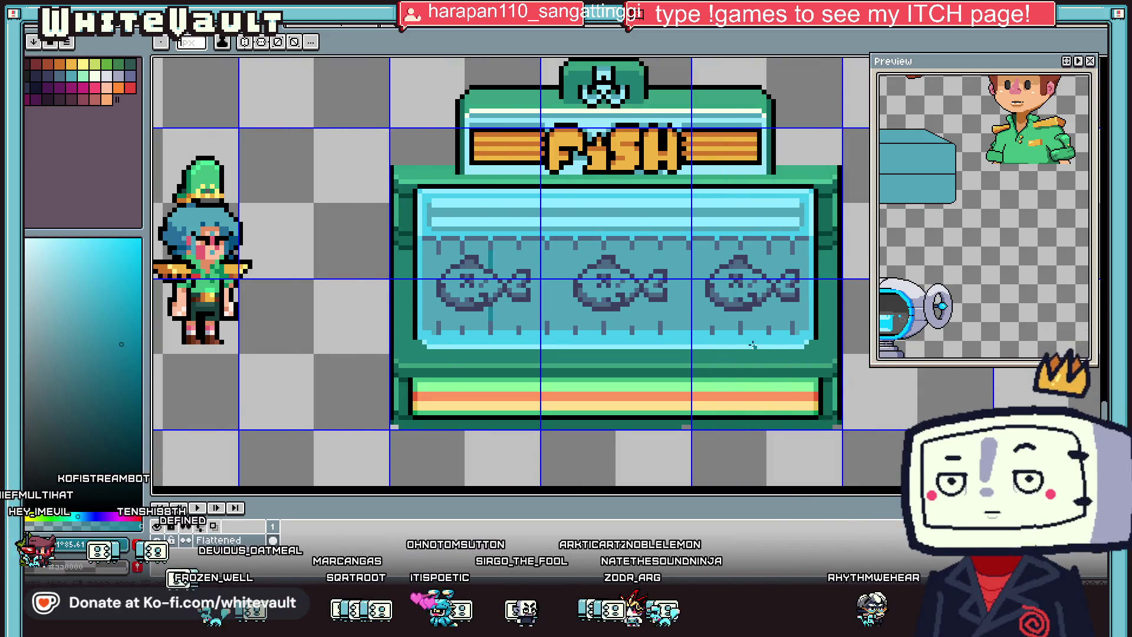
{"action": "scroll", "coordinate": [540, 258], "scroll_direction": "up", "scroll_amount": 1}
{"action": "left_click_drag", "start_coordinate": [551, 246], "coordinate": [552, 344]}
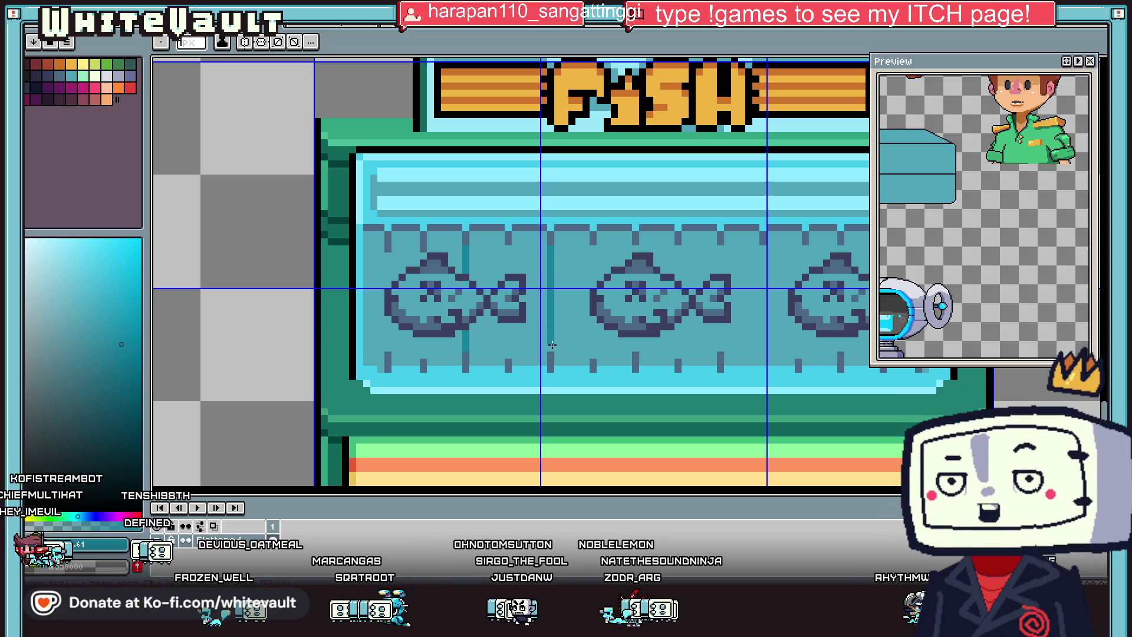
{"action": "left_click_drag", "start_coordinate": [388, 254], "coordinate": [393, 286]}
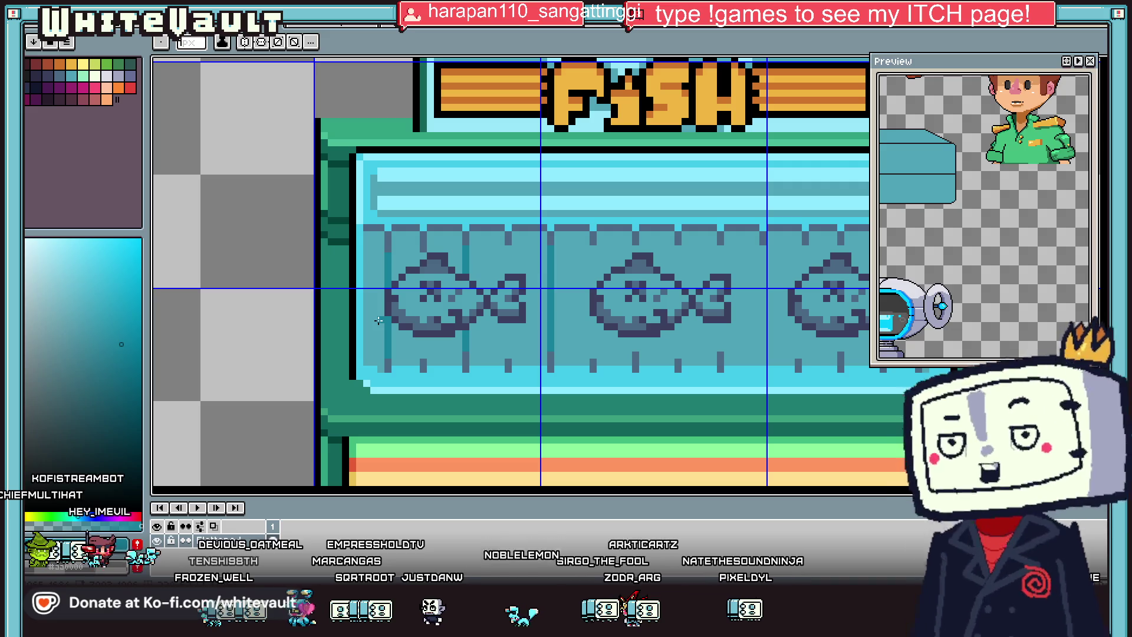
Step: Choose a blue shade, then sample the tank glass's cyan for drawing with the pencil
{"action": "scroll", "coordinate": [379, 320], "scroll_direction": "down", "scroll_amount": 1}
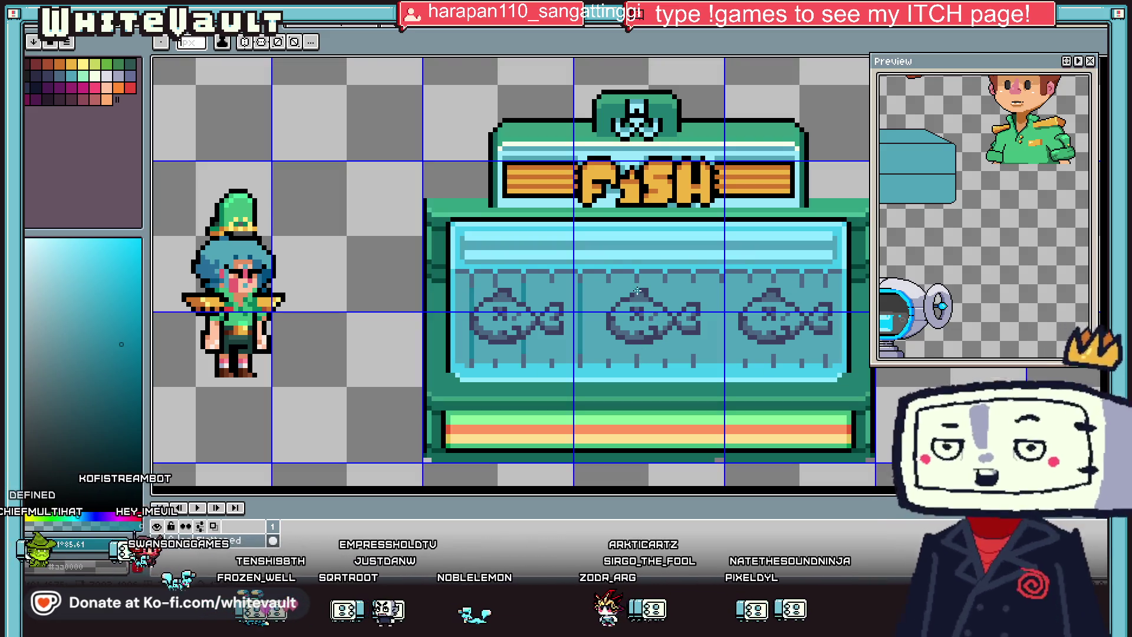
{"action": "scroll", "coordinate": [638, 283], "scroll_direction": "up", "scroll_amount": 2}
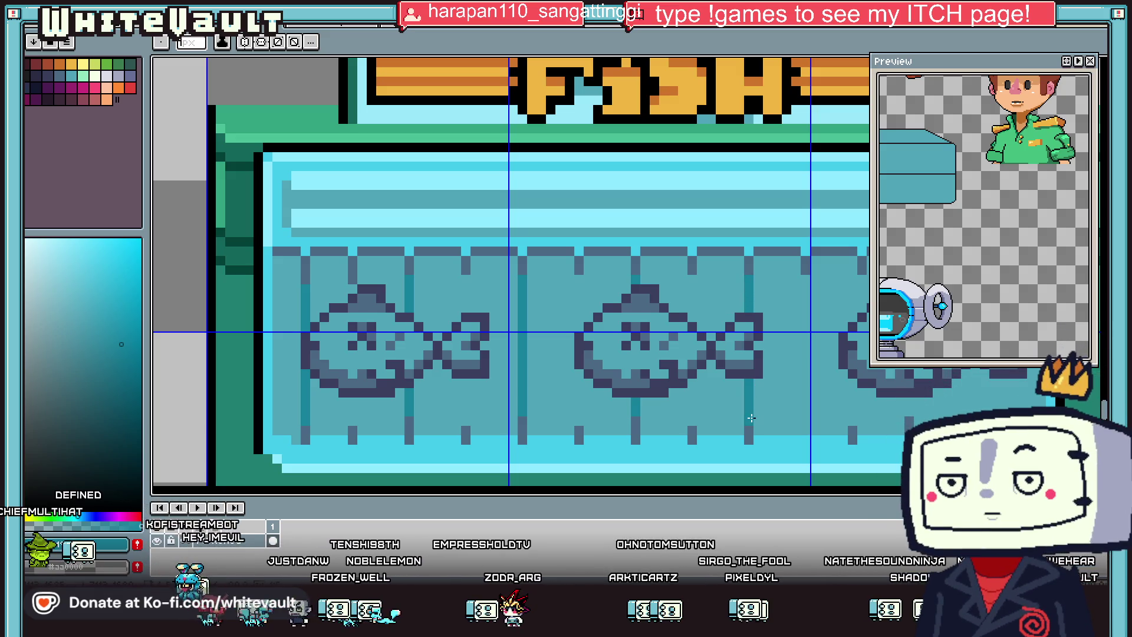
{"action": "scroll", "coordinate": [751, 409], "scroll_direction": "down", "scroll_amount": 3}
{"action": "scroll", "coordinate": [751, 408], "scroll_direction": "up", "scroll_amount": 1}
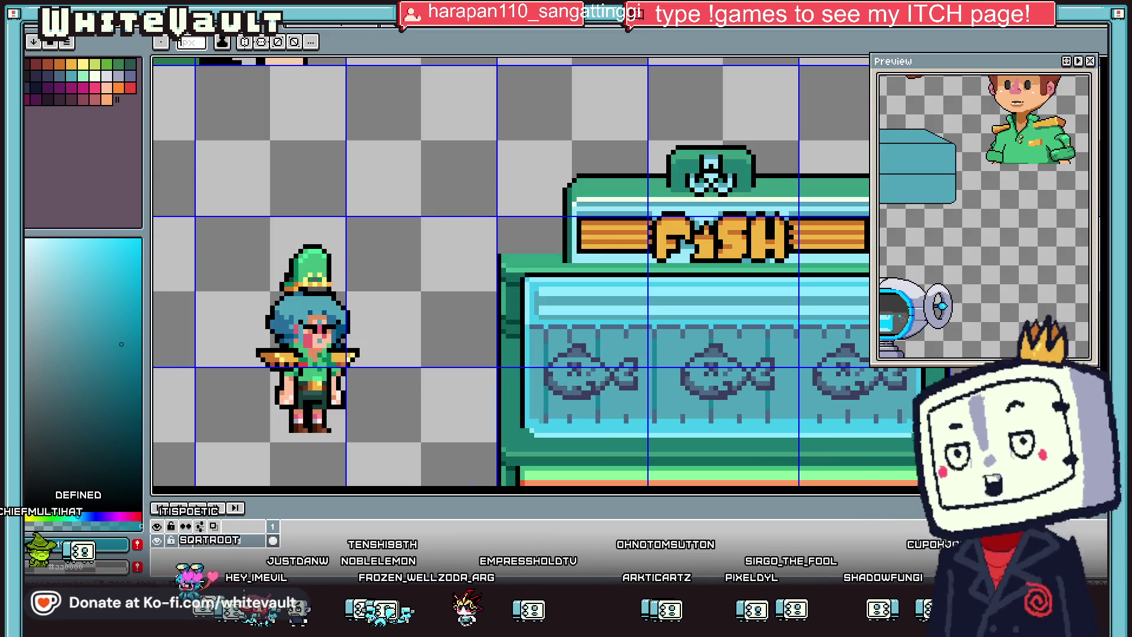
{"action": "scroll", "coordinate": [673, 363], "scroll_direction": "up", "scroll_amount": 1}
{"action": "scroll", "coordinate": [673, 363], "scroll_direction": "up", "scroll_amount": 2}
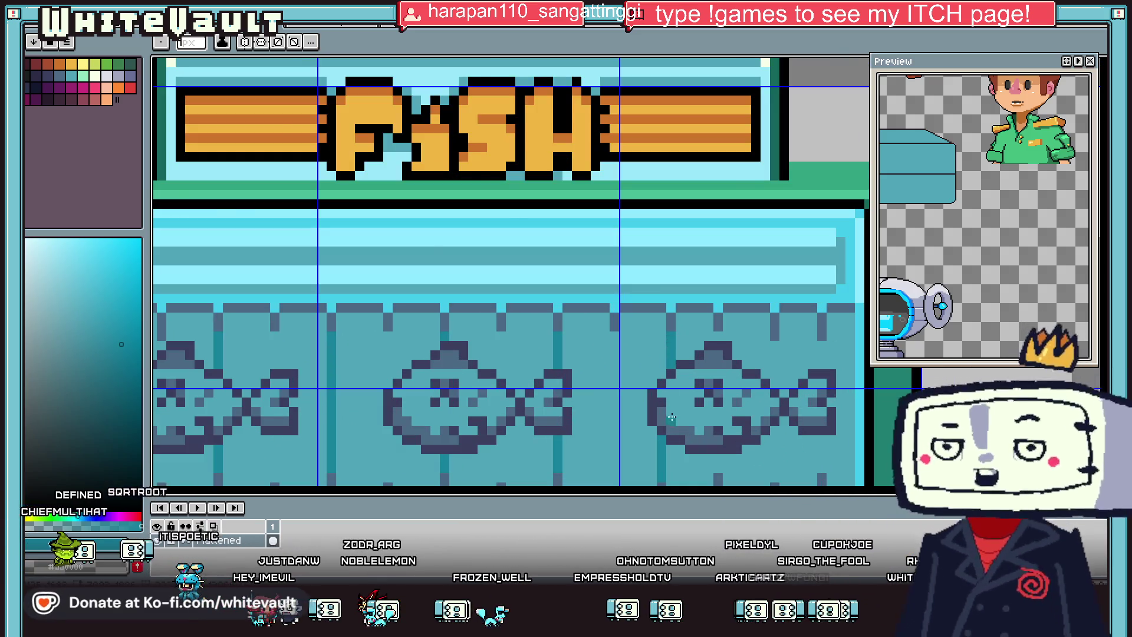
{"action": "scroll", "coordinate": [652, 472], "scroll_direction": "down", "scroll_amount": 2}
{"action": "scroll", "coordinate": [652, 456], "scroll_direction": "up", "scroll_amount": 1}
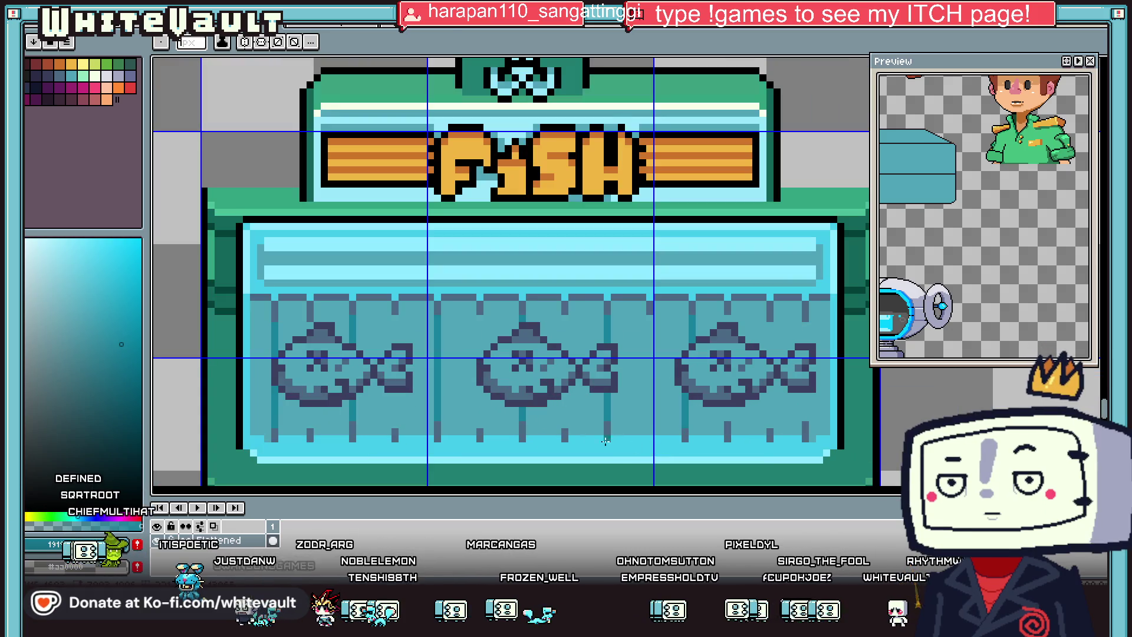
{"action": "left_click", "coordinate": [657, 326], "text": "alt"}
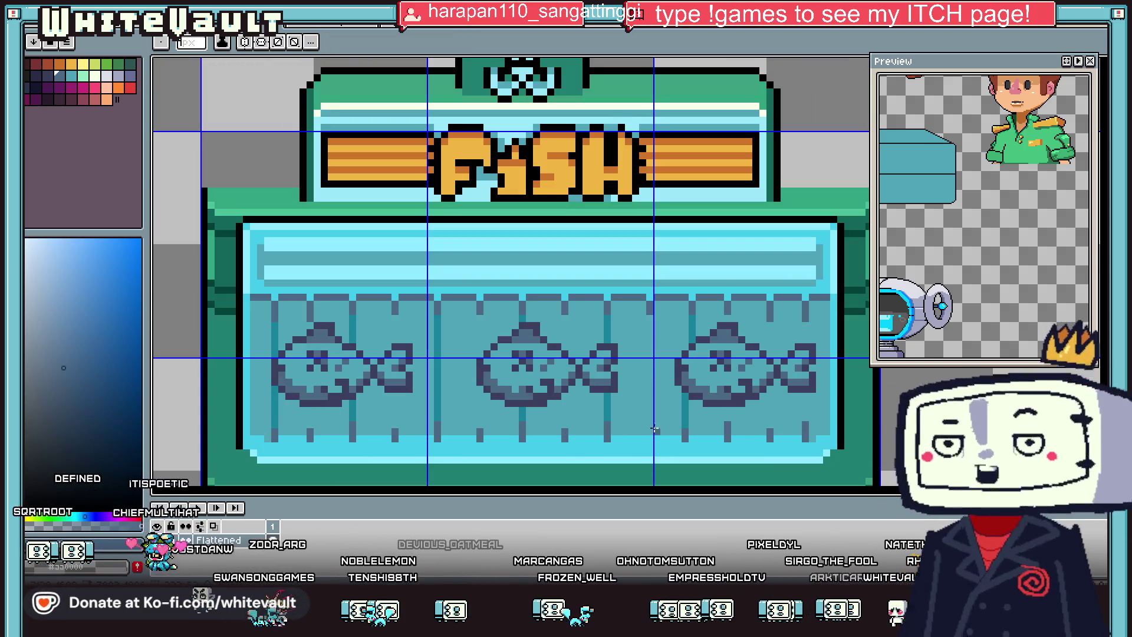
{"action": "key", "text": "i"}
{"action": "scroll", "coordinate": [699, 411], "scroll_direction": "up", "scroll_amount": 1}
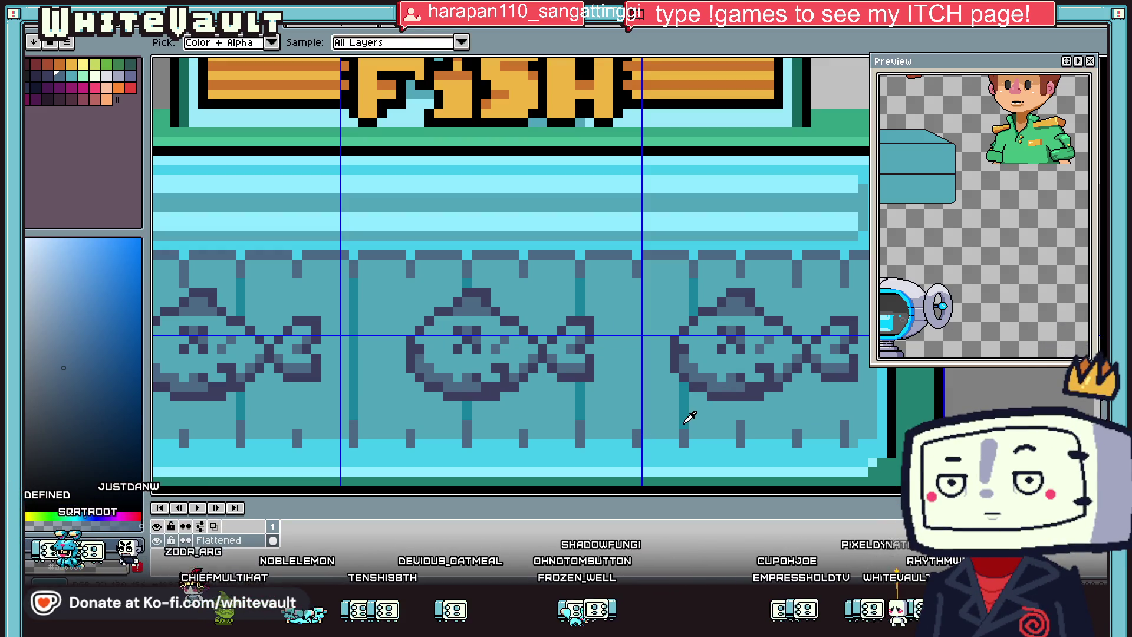
{"action": "left_click", "coordinate": [689, 416]}
{"action": "key", "text": "b"}
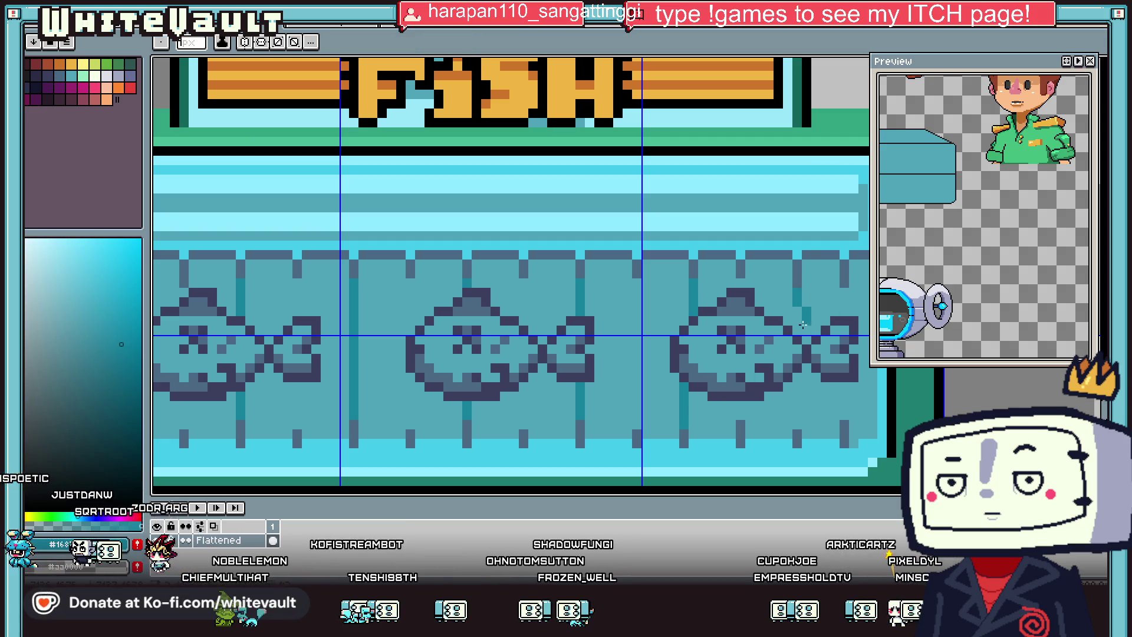
{"action": "scroll", "coordinate": [799, 372], "scroll_direction": "down", "scroll_amount": 3}
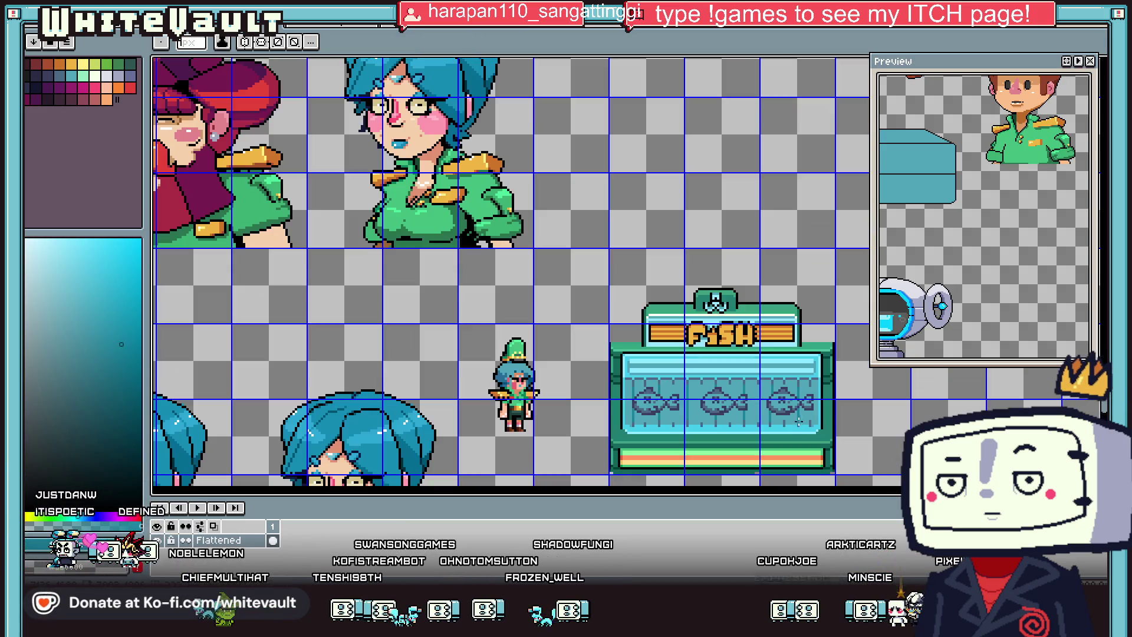
{"action": "key", "text": "g"}
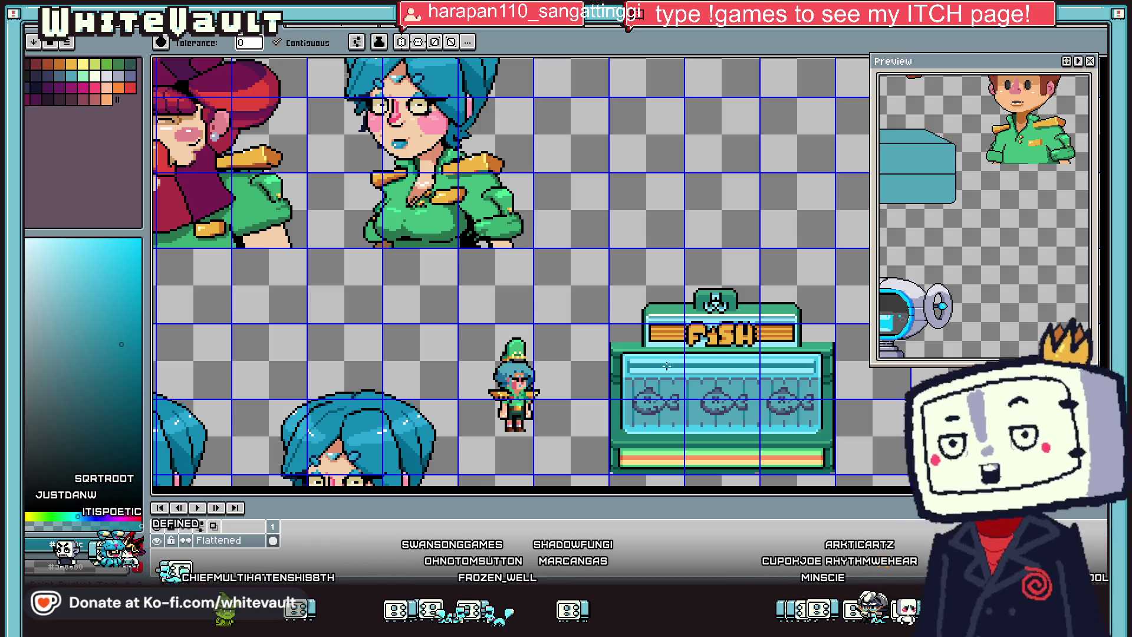
{"action": "scroll", "coordinate": [746, 381], "scroll_direction": "down", "scroll_amount": 1}
{"action": "scroll", "coordinate": [746, 381], "scroll_direction": "up", "scroll_amount": 3}
{"action": "left_click", "coordinate": [690, 356]}
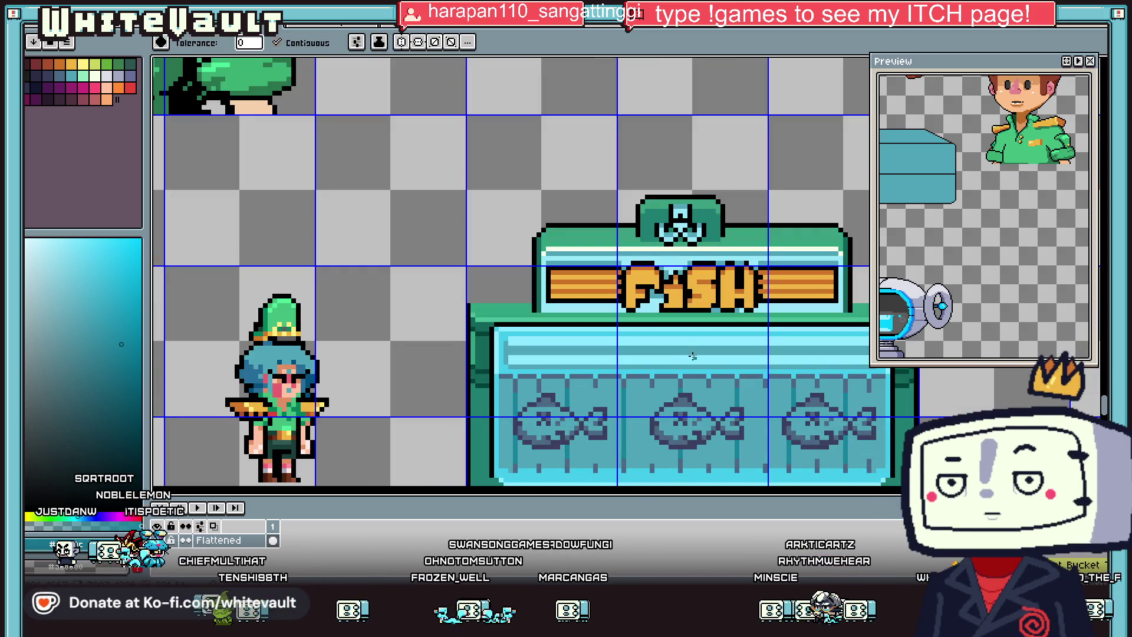
{"action": "left_click", "coordinate": [642, 361]}
{"action": "scroll", "coordinate": [641, 364], "scroll_direction": "down", "scroll_amount": 1}
{"action": "scroll", "coordinate": [642, 364], "scroll_direction": "down", "scroll_amount": 1}
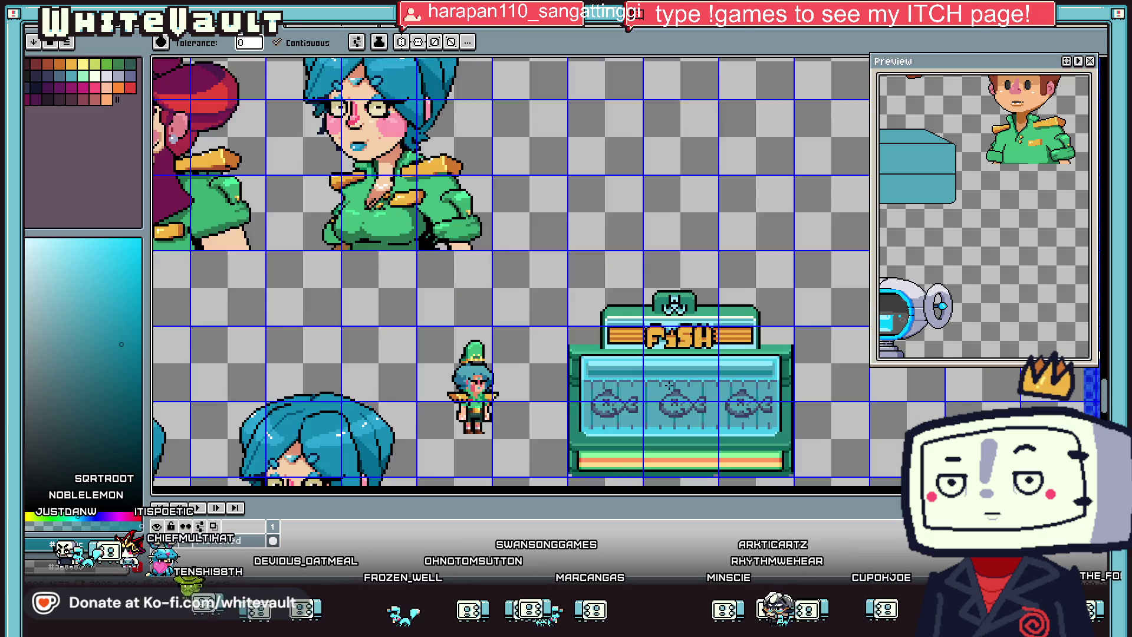
{"action": "scroll", "coordinate": [642, 365], "scroll_direction": "down", "scroll_amount": 1}
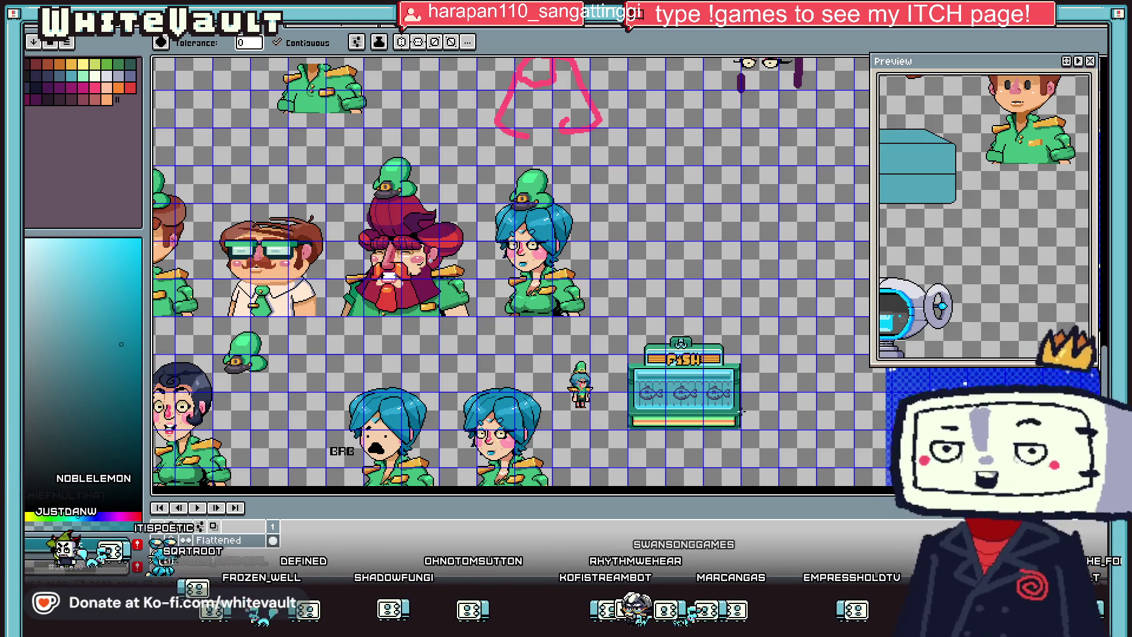
{"action": "key", "text": "i"}
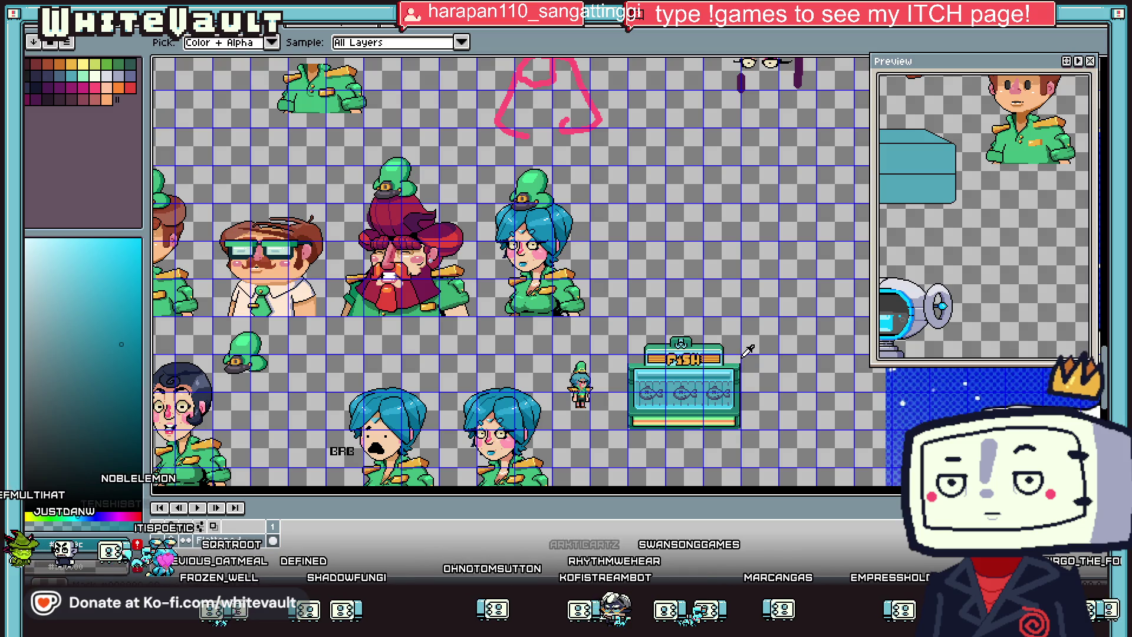
{"action": "scroll", "coordinate": [748, 350], "scroll_direction": "down", "scroll_amount": 2}
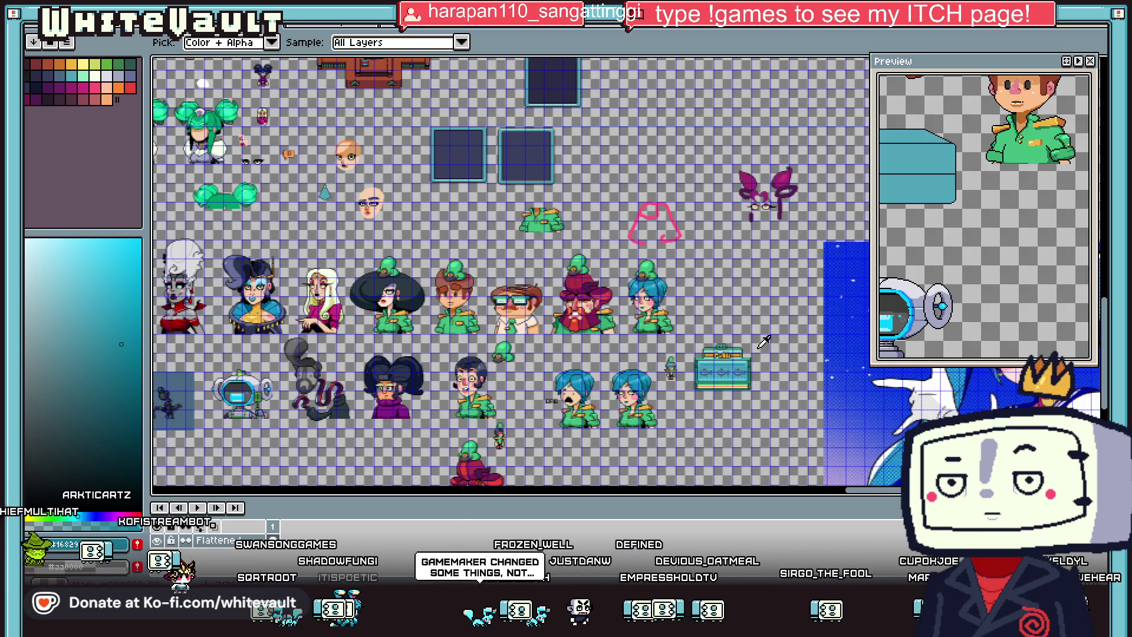
{"action": "scroll", "coordinate": [763, 342], "scroll_direction": "up", "scroll_amount": 2}
{"action": "scroll", "coordinate": [760, 354], "scroll_direction": "up", "scroll_amount": 1}
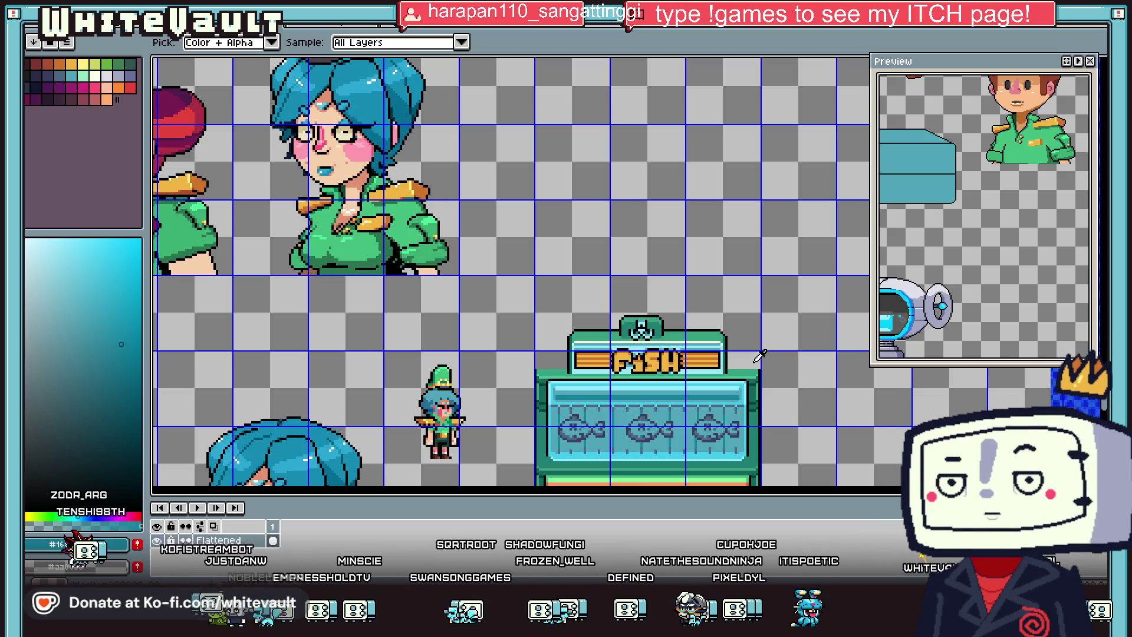
Step: Zoom to the empty canvas beside the FISH stall and start the creature's head outline with the pencil
{"action": "scroll", "coordinate": [824, 380], "scroll_direction": "down", "scroll_amount": 2}
{"action": "scroll", "coordinate": [817, 429], "scroll_direction": "up", "scroll_amount": 2}
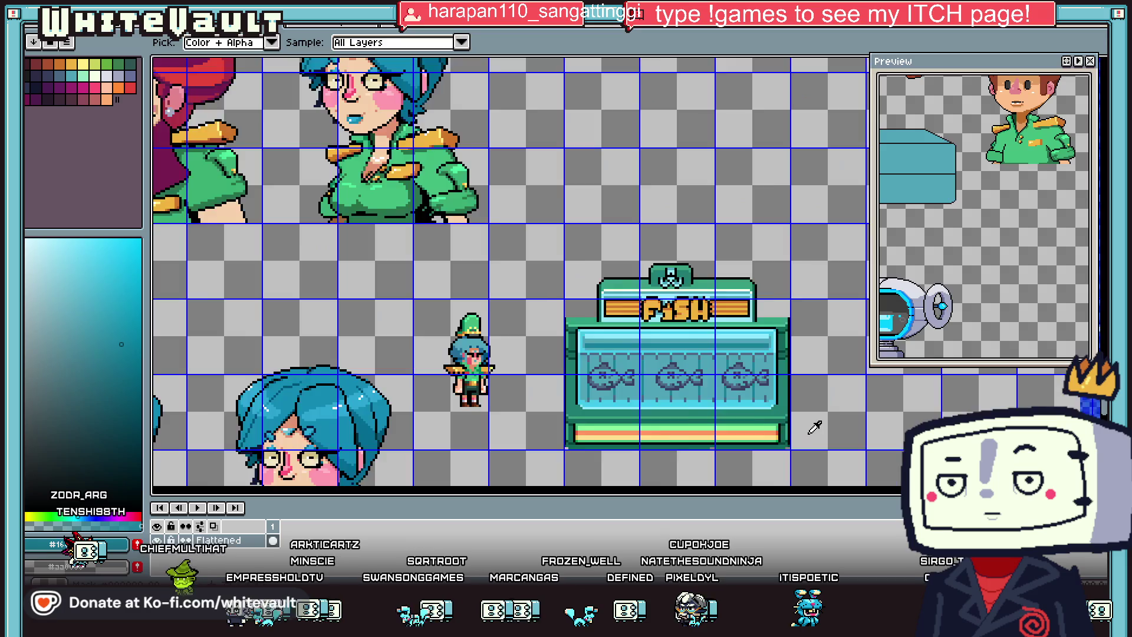
{"action": "scroll", "coordinate": [814, 413], "scroll_direction": "up", "scroll_amount": 1}
{"action": "scroll", "coordinate": [669, 292], "scroll_direction": "down", "scroll_amount": 1}
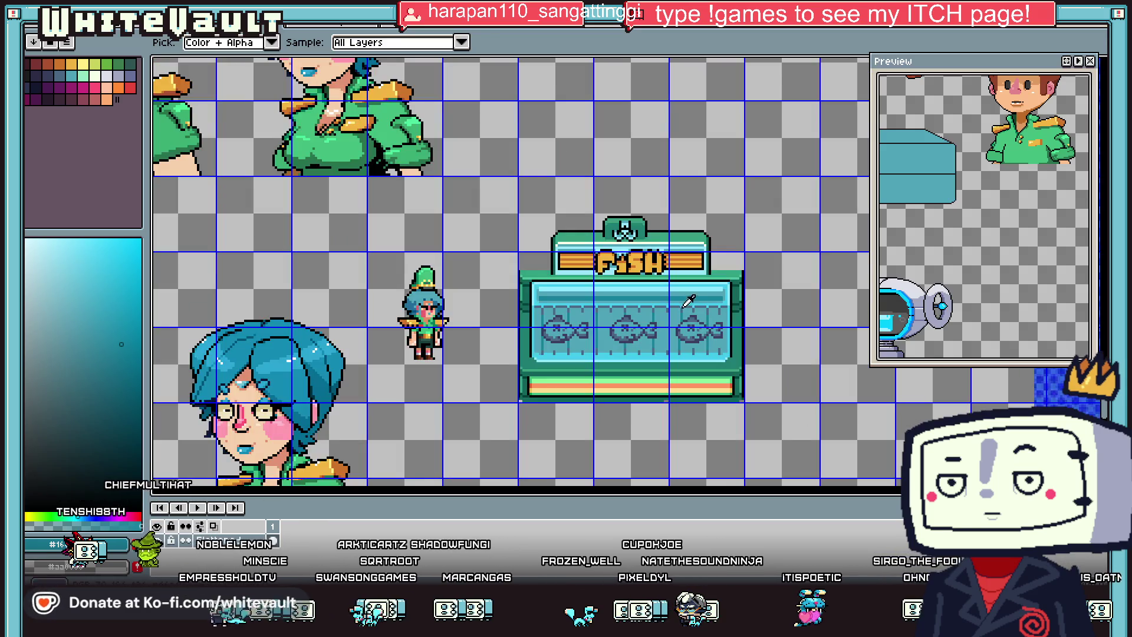
{"action": "scroll", "coordinate": [620, 347], "scroll_direction": "down", "scroll_amount": 2}
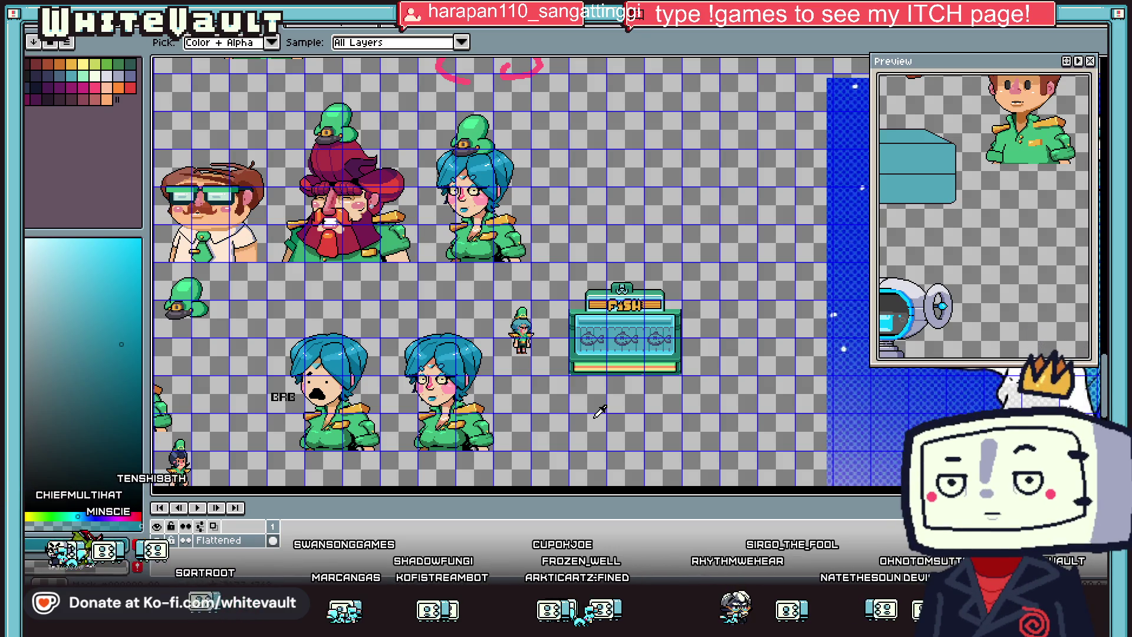
{"action": "scroll", "coordinate": [692, 288], "scroll_direction": "up", "scroll_amount": 2}
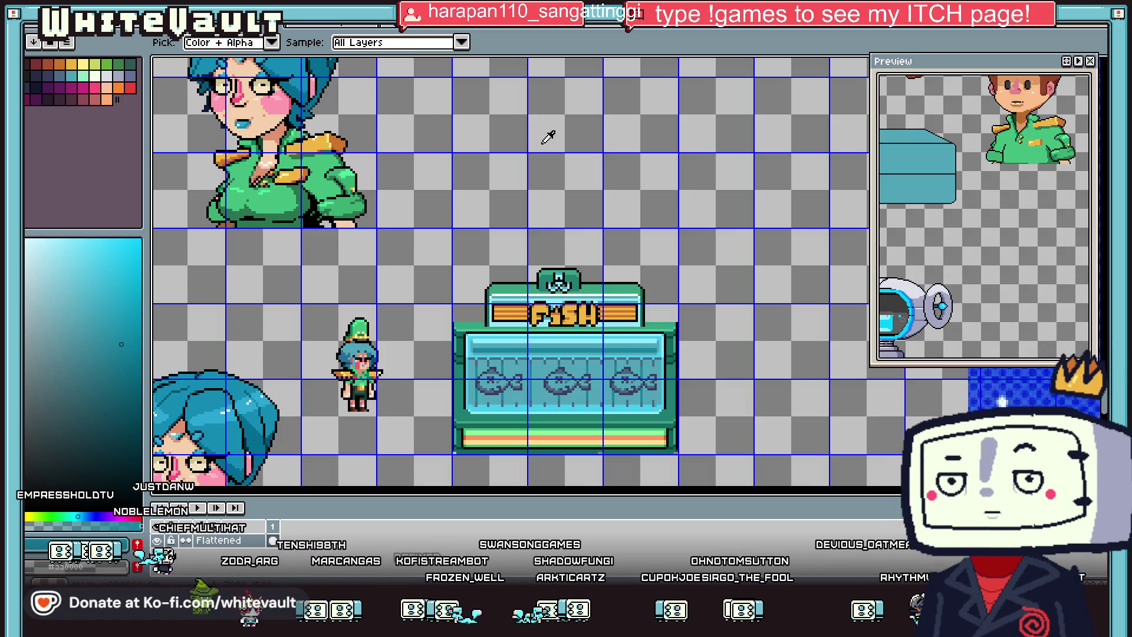
{"action": "key", "text": "b"}
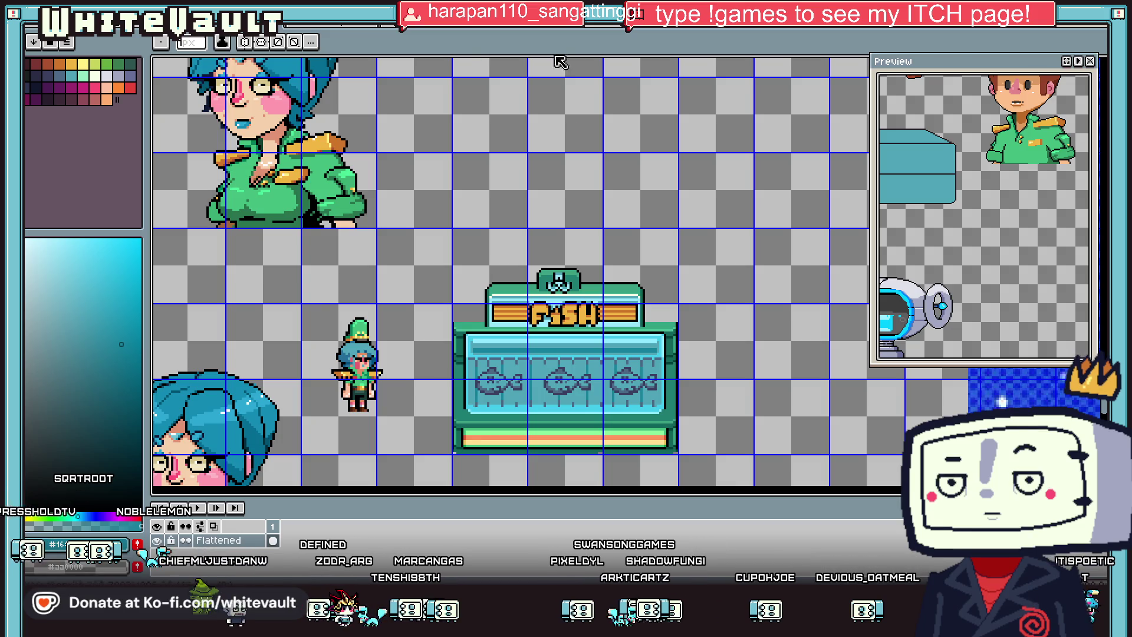
{"action": "scroll", "coordinate": [772, 353], "scroll_direction": "up", "scroll_amount": 2}
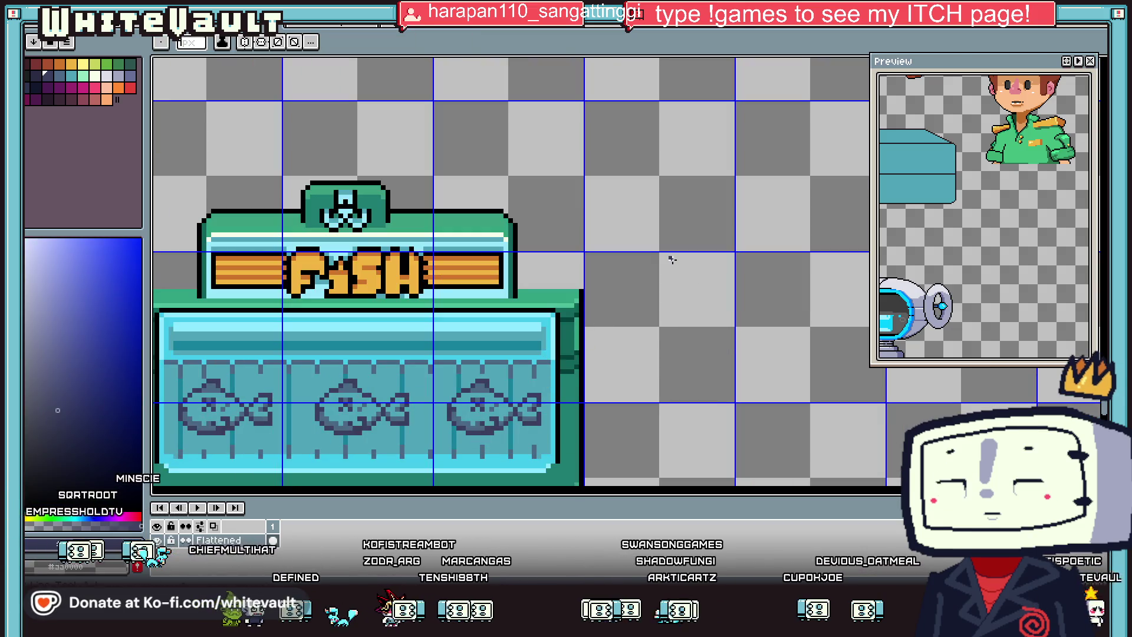
{"action": "scroll", "coordinate": [590, 295], "scroll_direction": "up", "scroll_amount": 1}
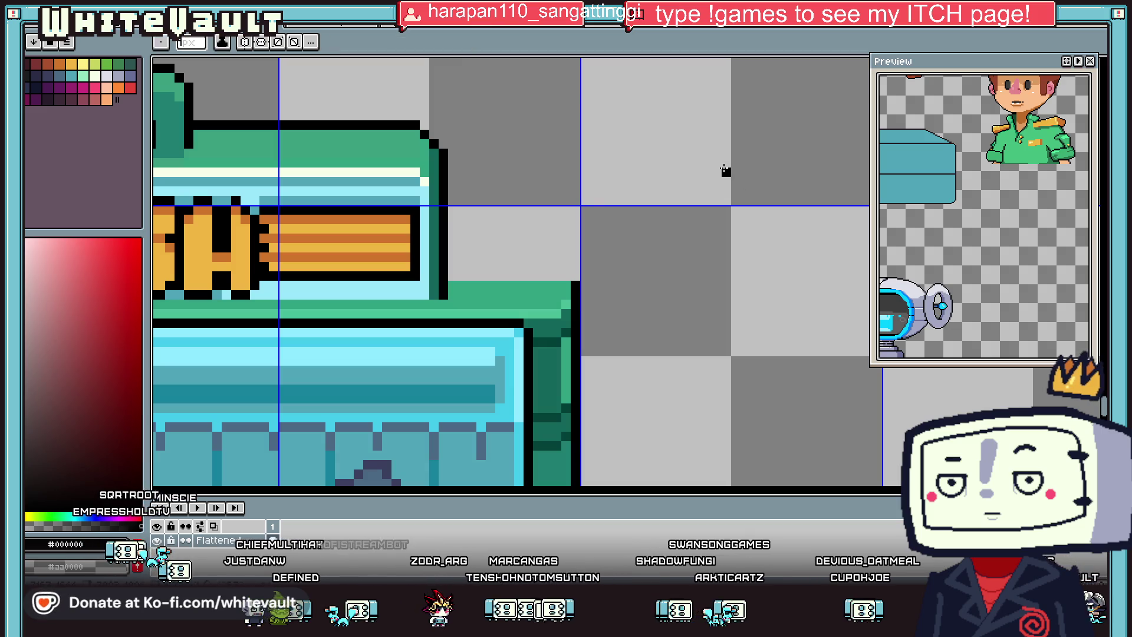
{"action": "mouse_move", "coordinate": [700, 161]}
{"action": "left_mouse_down"}
{"action": "mouse_move", "coordinate": [686, 163]}
{"action": "mouse_move", "coordinate": [681, 180]}
{"action": "left_mouse_up"}
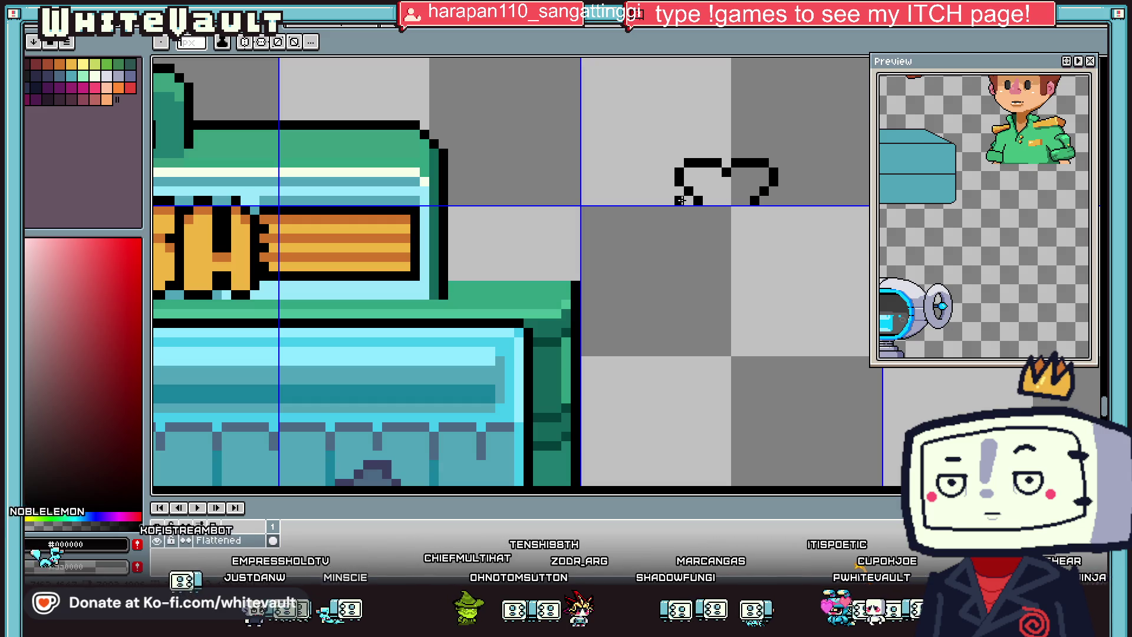
Step: Draw the black left side and mirrored sides of the creature's body outline
{"action": "left_click_drag", "start_coordinate": [670, 211], "coordinate": [672, 287]}
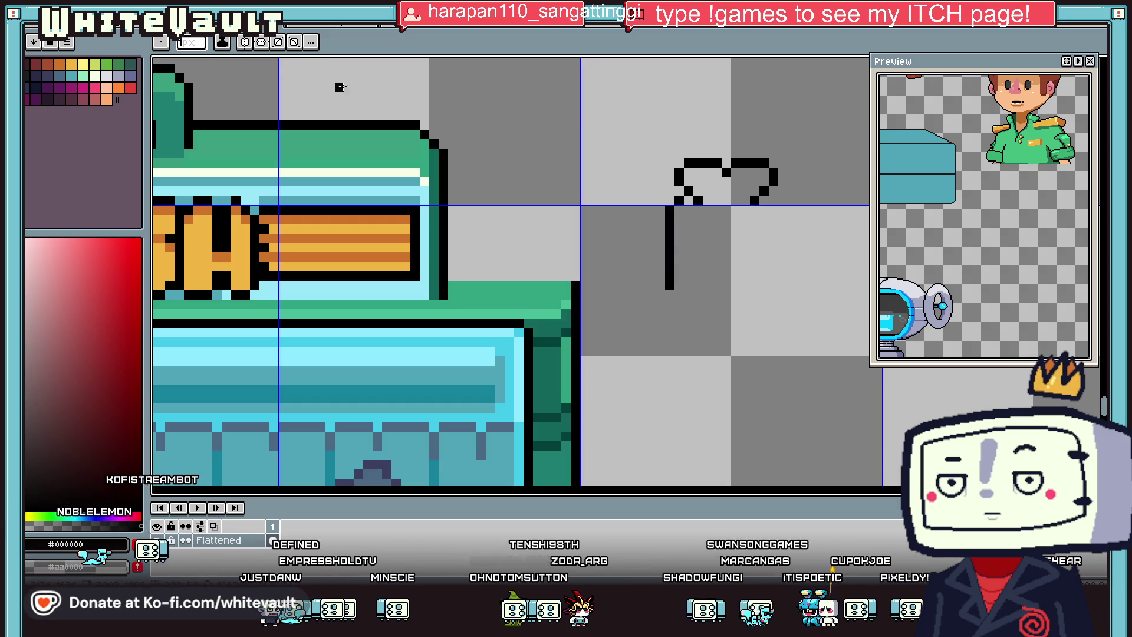
{"action": "scroll", "coordinate": [415, 172], "scroll_direction": "down", "scroll_amount": 3}
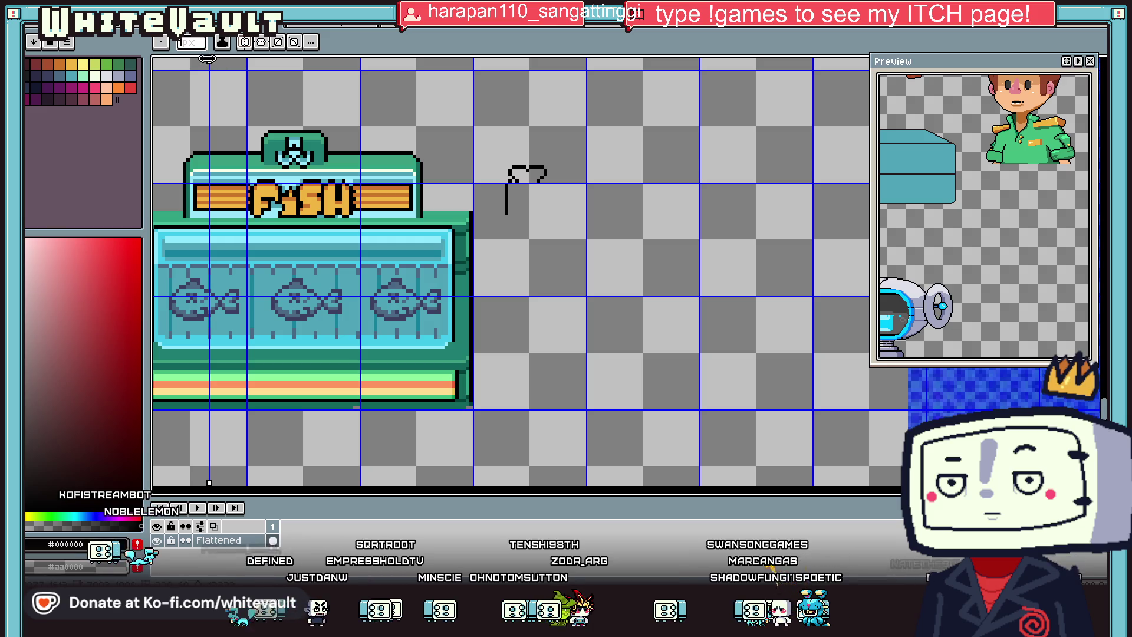
{"action": "scroll", "coordinate": [526, 163], "scroll_direction": "up", "scroll_amount": 3}
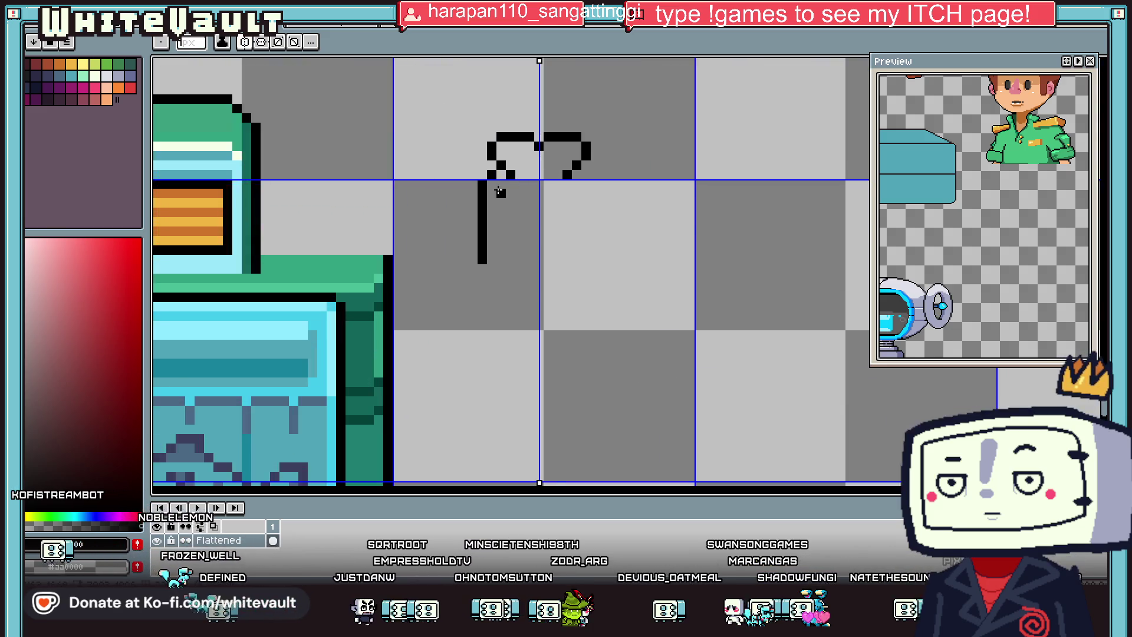
{"action": "scroll", "coordinate": [501, 192], "scroll_direction": "up", "scroll_amount": 4}
{"action": "left_click", "coordinate": [449, 170]}
{"action": "left_click_drag", "start_coordinate": [446, 191], "coordinate": [421, 342]}
Step: Redraw the mirrored body sides longer and add the outline's bottom V
{"action": "key", "text": "v"}
{"action": "key", "text": "ctrl+z"}
{"action": "key", "text": "b"}
{"action": "mouse_move", "coordinate": [448, 200]}
{"action": "left_mouse_down"}
{"action": "mouse_move", "coordinate": [435, 394]}
{"action": "mouse_move", "coordinate": [478, 453]}
{"action": "left_mouse_up"}
{"action": "scroll", "coordinate": [478, 452], "scroll_direction": "down", "scroll_amount": 2}
{"action": "left_click_drag", "start_coordinate": [477, 312], "coordinate": [615, 398]}
{"action": "key", "text": "ctrl+z"}
{"action": "key", "text": "ctrl+y"}
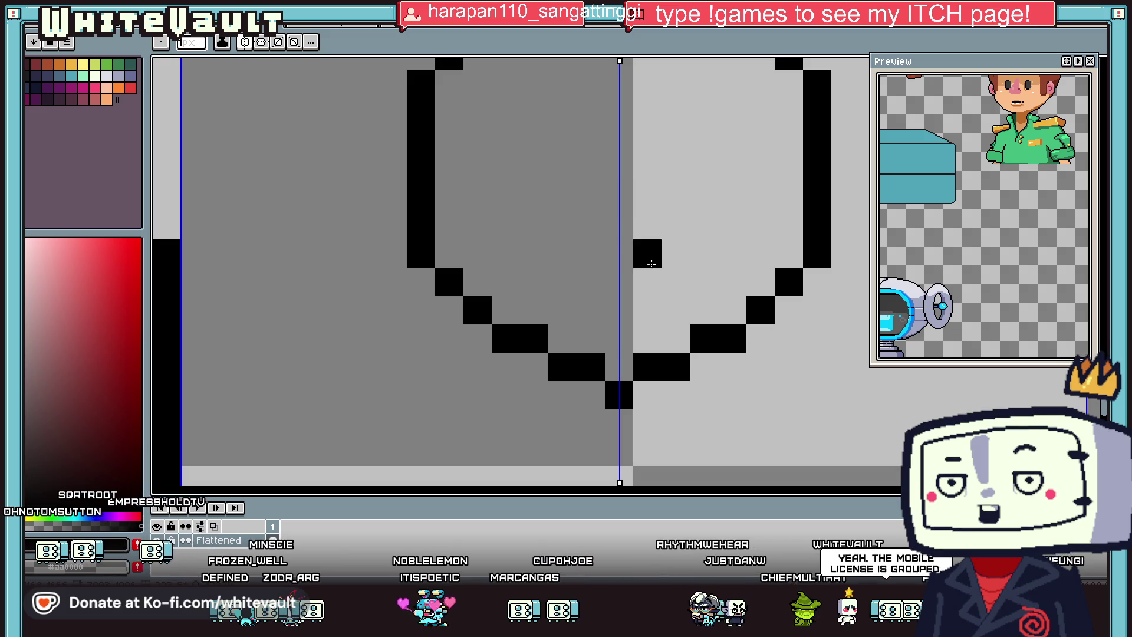
Step: Paint a black pupil in the body centre, ringed by a cream eye
{"action": "scroll", "coordinate": [651, 263], "scroll_direction": "down", "scroll_amount": 5}
{"action": "key", "text": "i"}
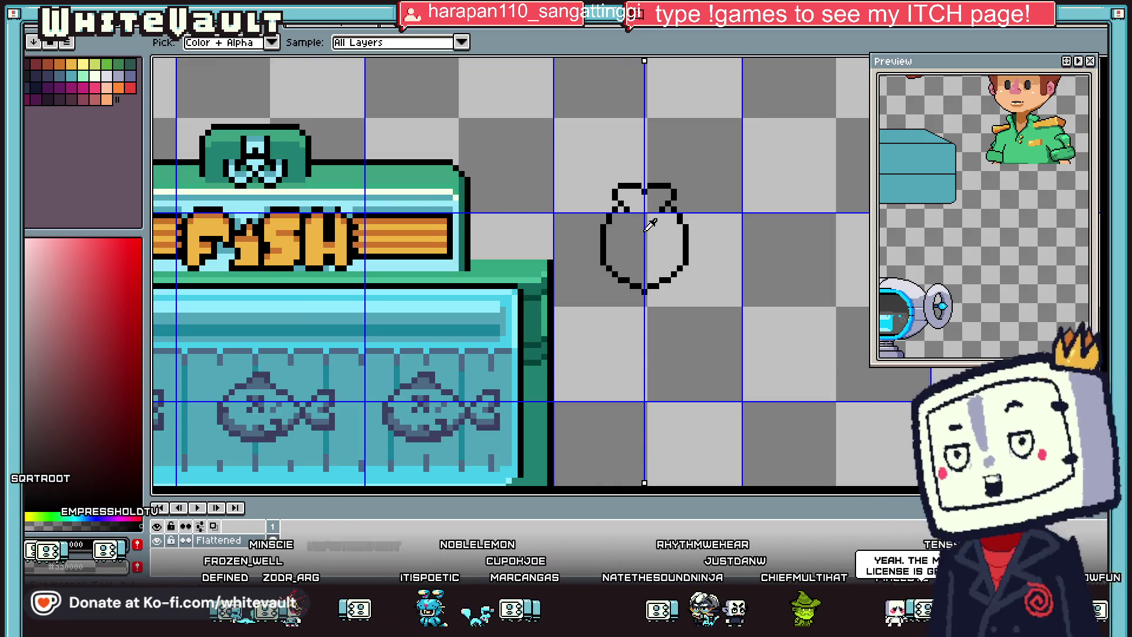
{"action": "scroll", "coordinate": [649, 227], "scroll_direction": "up", "scroll_amount": 3}
{"action": "key", "text": "b"}
{"action": "left_click", "coordinate": [639, 292]}
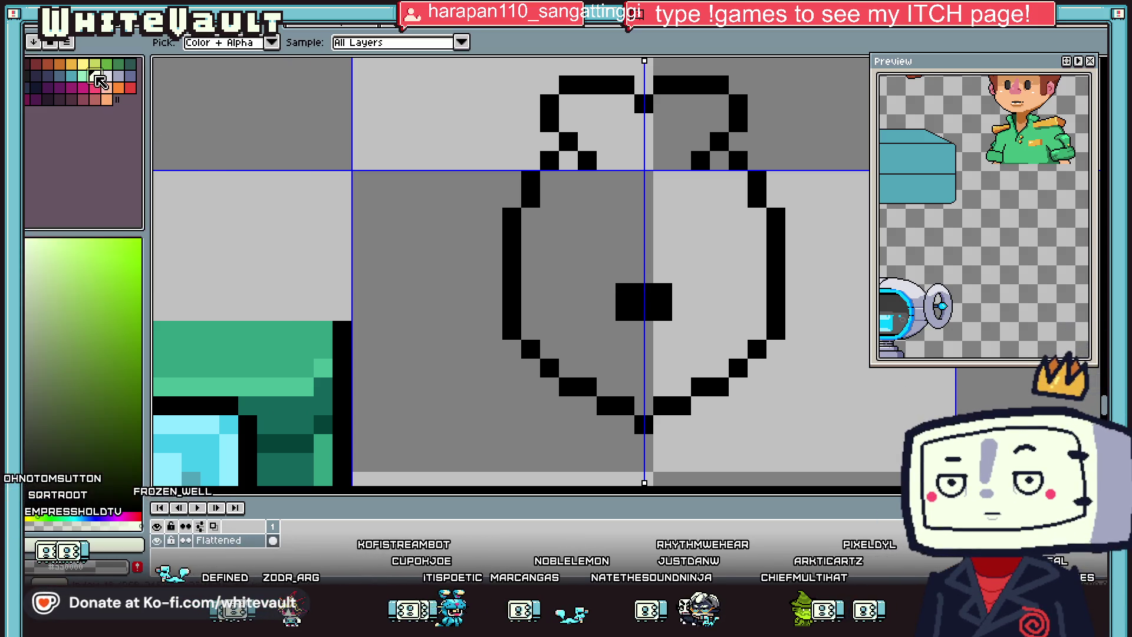
{"action": "left_click", "coordinate": [94, 75]}
{"action": "left_click", "coordinate": [627, 269]}
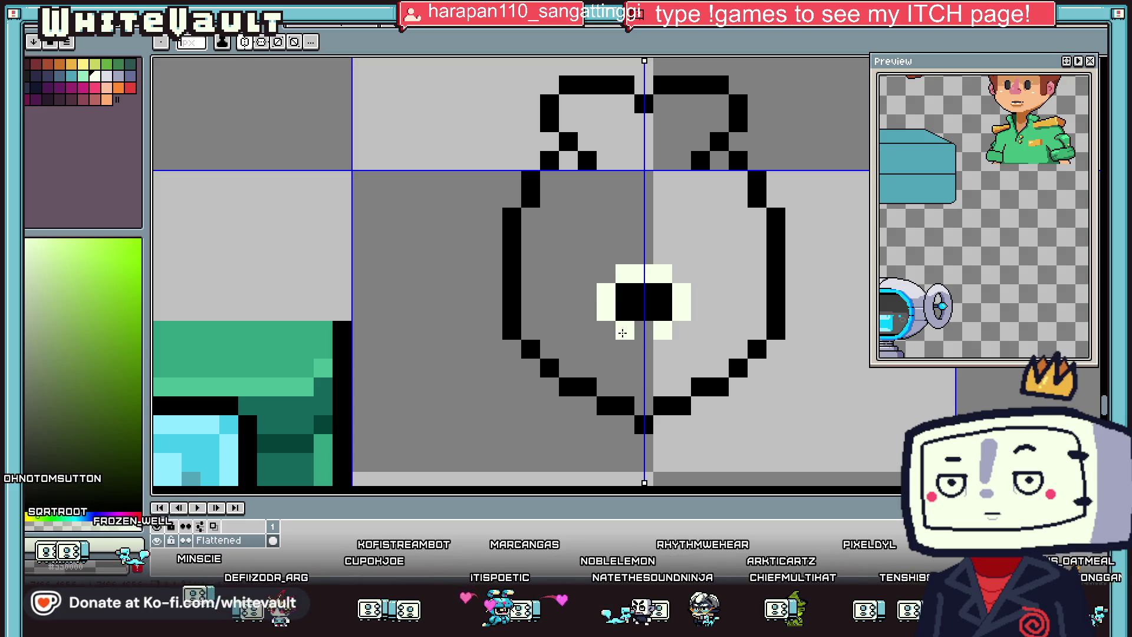
{"action": "left_click_drag", "start_coordinate": [606, 330], "coordinate": [682, 331]}
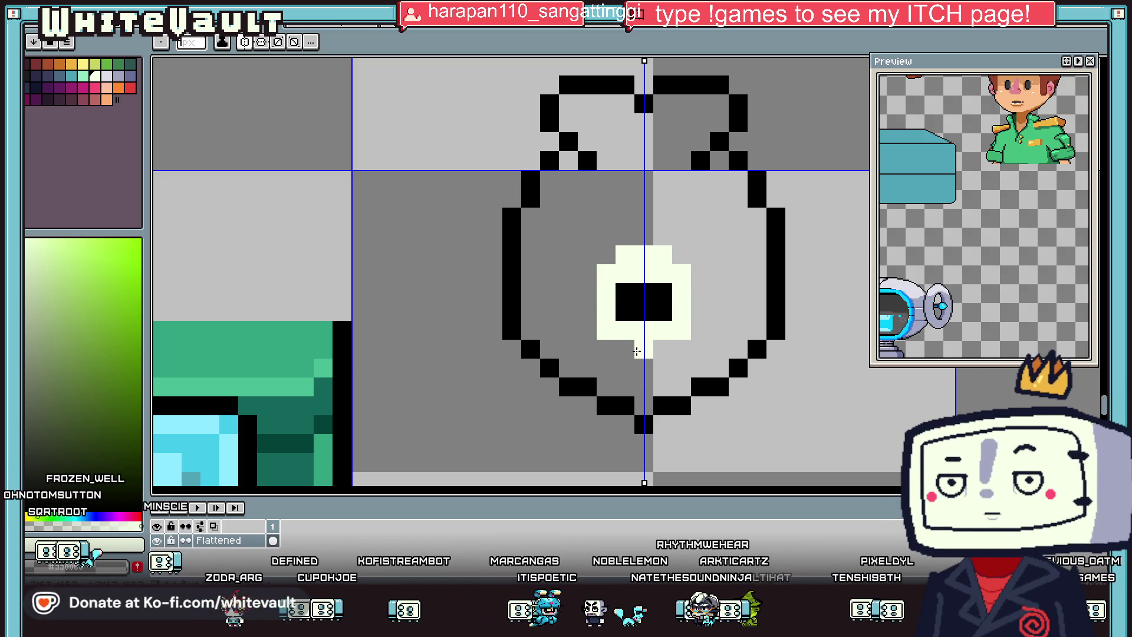
{"action": "scroll", "coordinate": [658, 351], "scroll_direction": "down", "scroll_amount": 2}
{"action": "scroll", "coordinate": [648, 330], "scroll_direction": "up", "scroll_amount": 2}
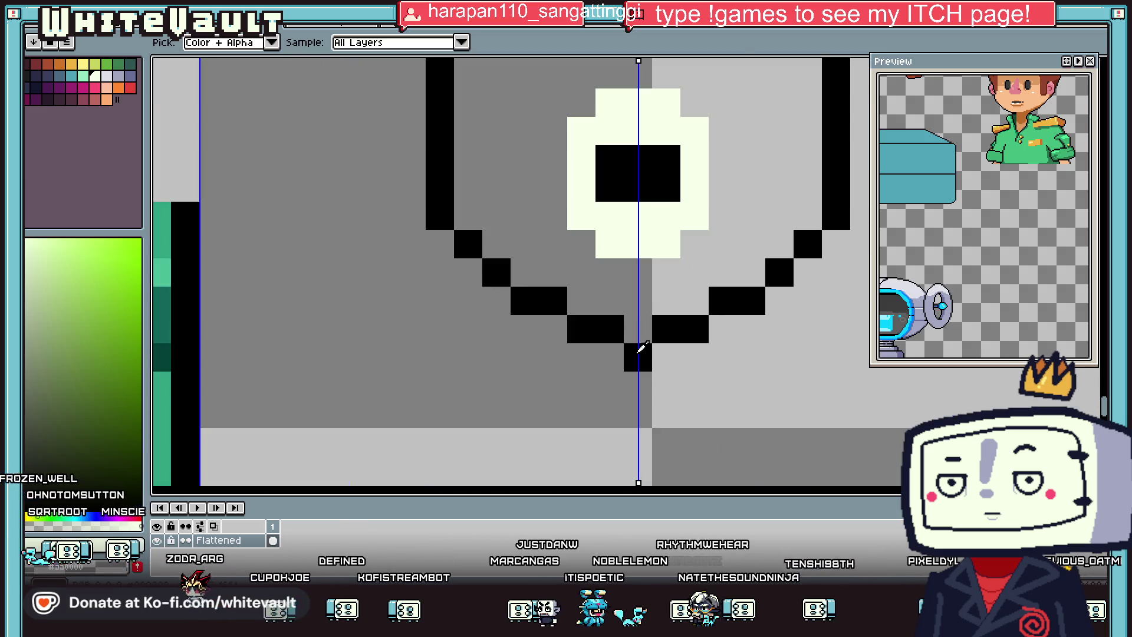
{"action": "scroll", "coordinate": [542, 365], "scroll_direction": "up", "scroll_amount": 1}
Step: Outline the creature's lower body and two crossed bottom tails in black
{"action": "left_click", "coordinate": [542, 366], "text": "alt"}
{"action": "left_click_drag", "start_coordinate": [542, 366], "coordinate": [508, 430]}
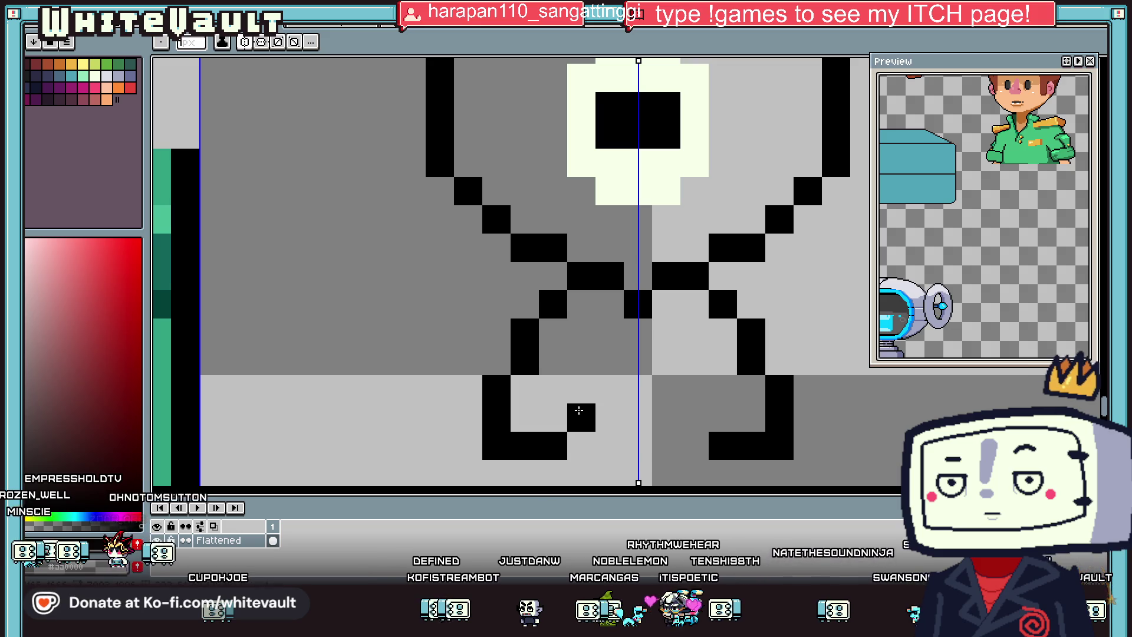
{"action": "left_click_drag", "start_coordinate": [579, 410], "coordinate": [608, 389]}
{"action": "left_click", "coordinate": [637, 389]}
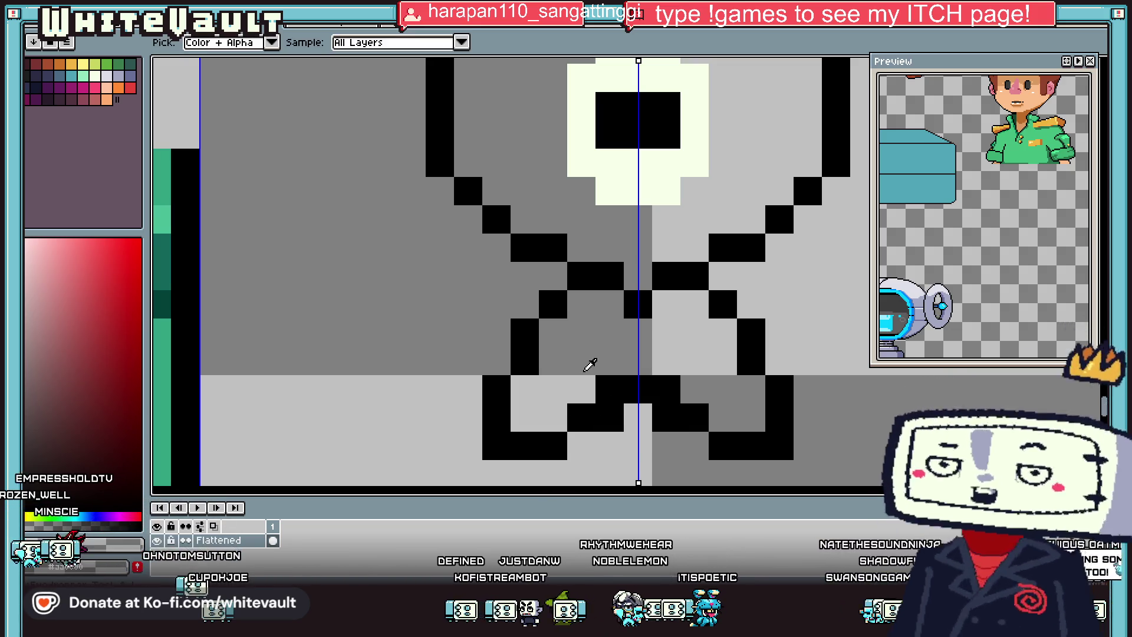
{"action": "scroll", "coordinate": [589, 364], "scroll_direction": "down", "scroll_amount": 2}
{"action": "scroll", "coordinate": [590, 354], "scroll_direction": "down", "scroll_amount": 1}
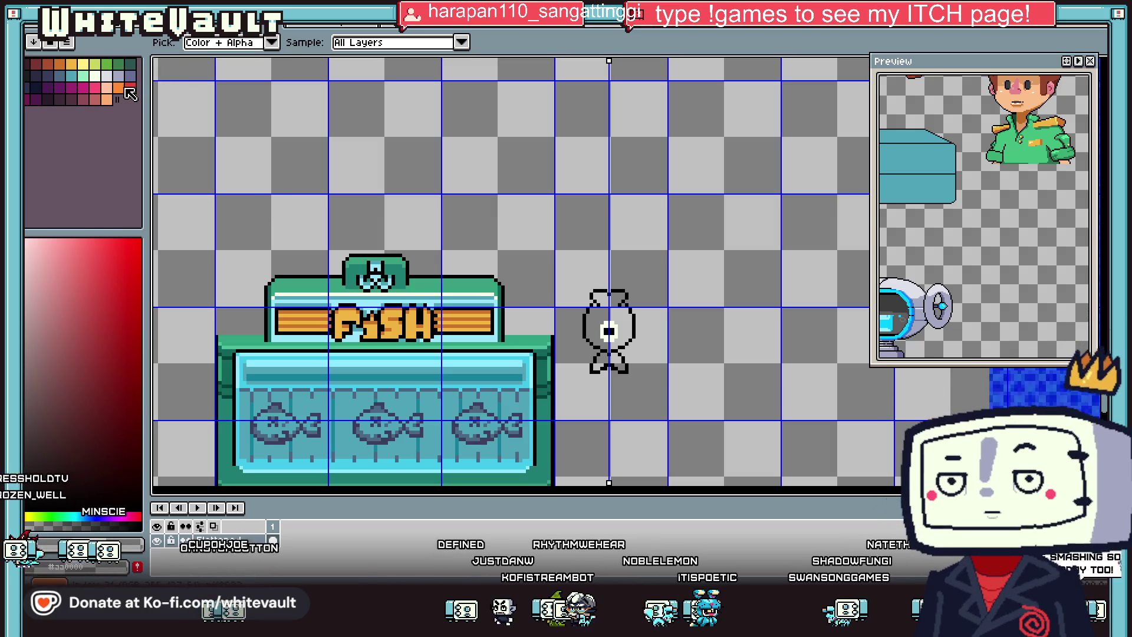
Step: Fill the creature's body and bottom tails with red
{"action": "left_click", "coordinate": [129, 88]}
{"action": "scroll", "coordinate": [609, 330], "scroll_direction": "up", "scroll_amount": 2}
{"action": "key", "text": "f"}
{"action": "left_click", "coordinate": [560, 295]}
{"action": "left_click", "coordinate": [599, 398]}
Step: Add mirrored darker red shading pixels near the creature's lower edges
{"action": "key", "text": "i"}
{"action": "scroll", "coordinate": [602, 396], "scroll_direction": "up", "scroll_amount": 1}
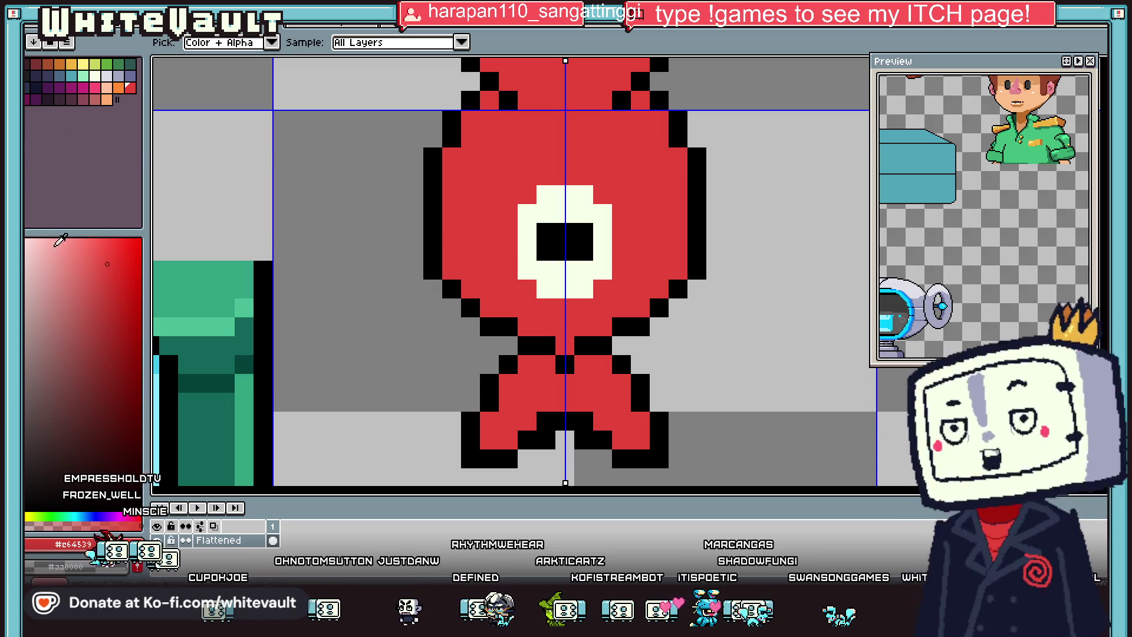
{"action": "key", "text": "b"}
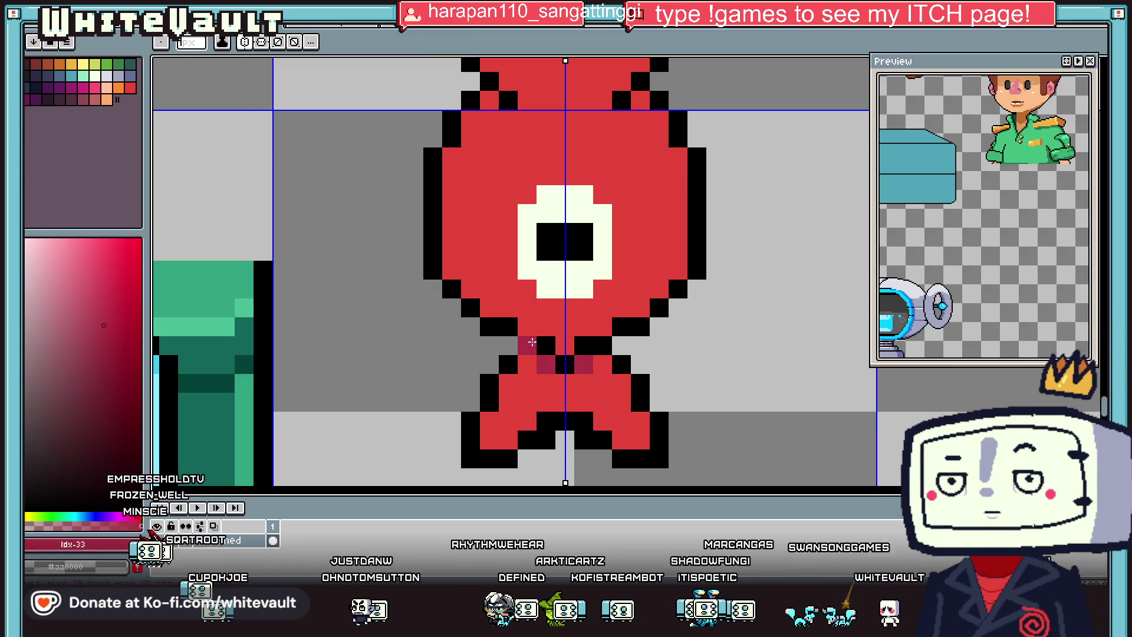
{"action": "left_click", "coordinate": [490, 312]}
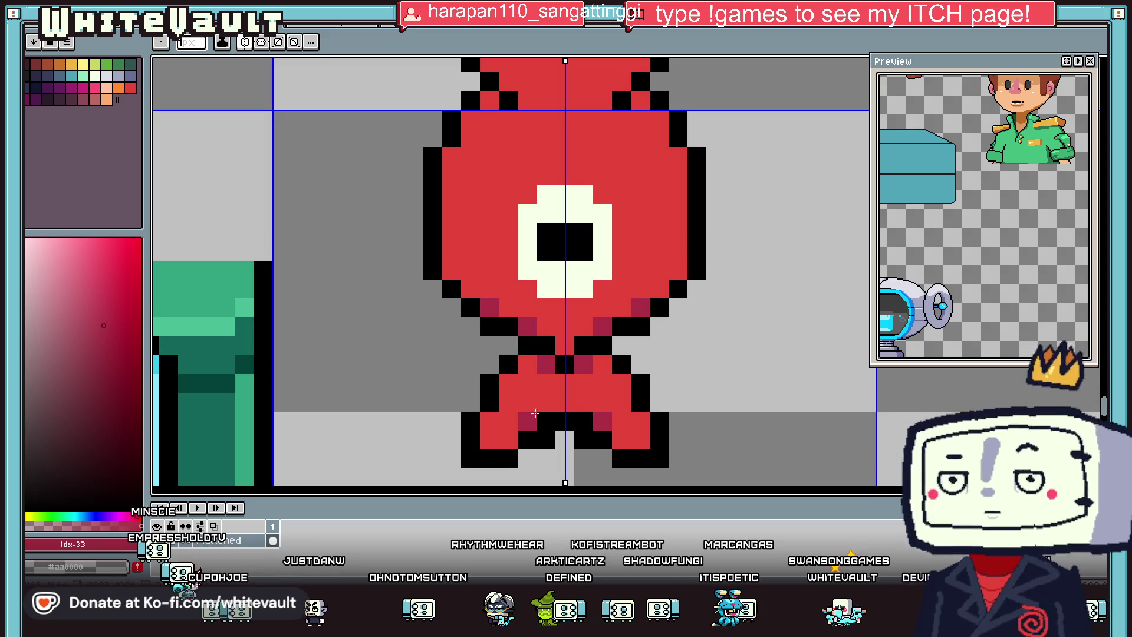
{"action": "scroll", "coordinate": [534, 413], "scroll_direction": "down", "scroll_amount": 3}
{"action": "key", "text": "i"}
{"action": "scroll", "coordinate": [641, 353], "scroll_direction": "up", "scroll_amount": 1}
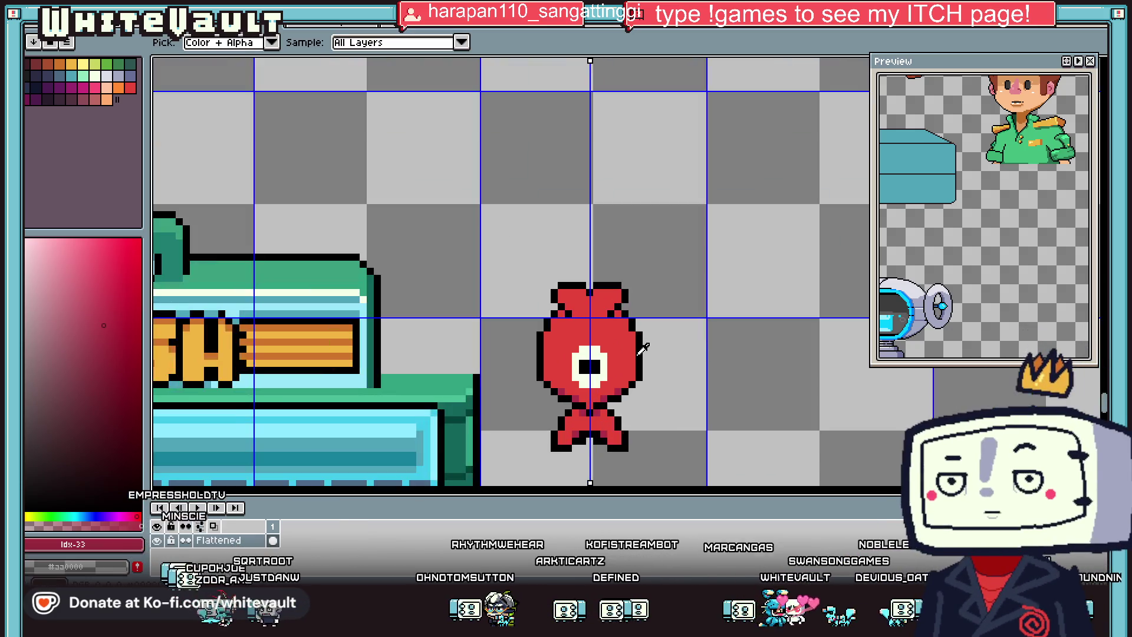
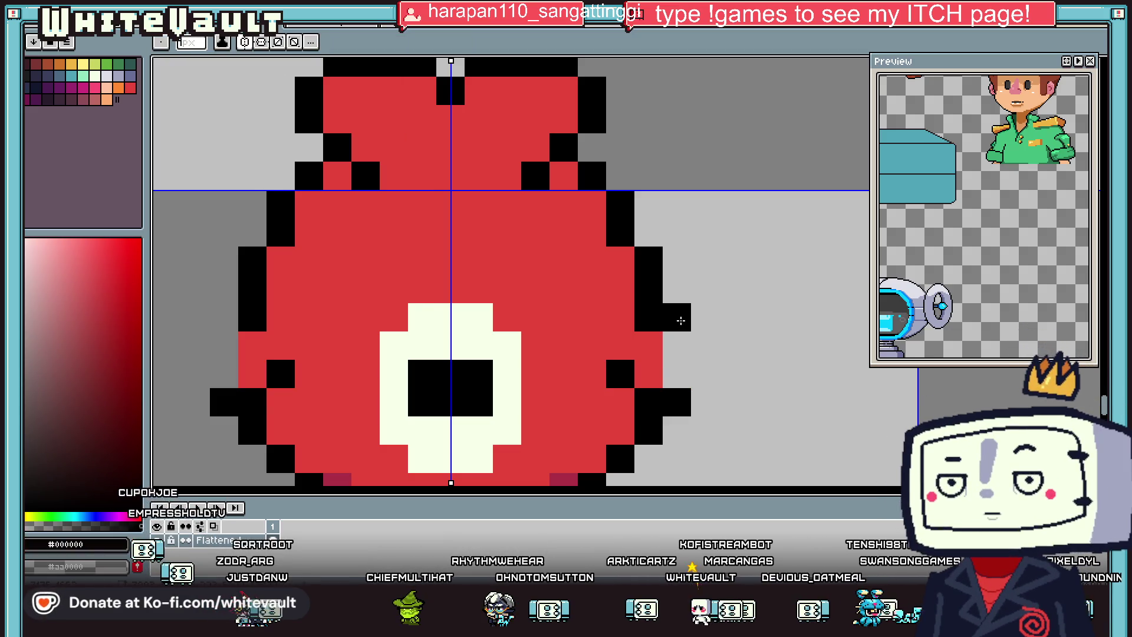
Step: Widen the side fin with black outline, red gap fill and a dark-red shading pixel
{"action": "left_click", "coordinate": [705, 374]}
{"action": "left_click", "coordinate": [649, 347], "text": "alt"}
{"action": "left_click_drag", "start_coordinate": [677, 346], "coordinate": [677, 374]}
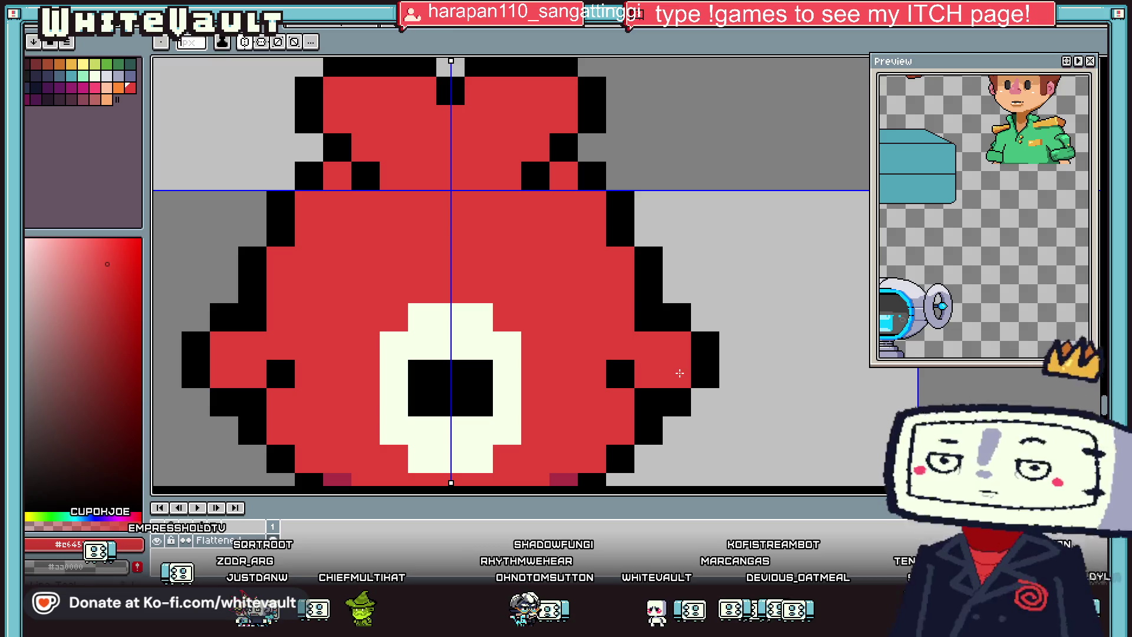
{"action": "left_click", "coordinate": [578, 476], "text": "alt"}
{"action": "left_click", "coordinate": [642, 375]}
Step: Shade the fish's upper lobes with a band of dark red
{"action": "scroll", "coordinate": [621, 389], "scroll_direction": "down", "scroll_amount": 5}
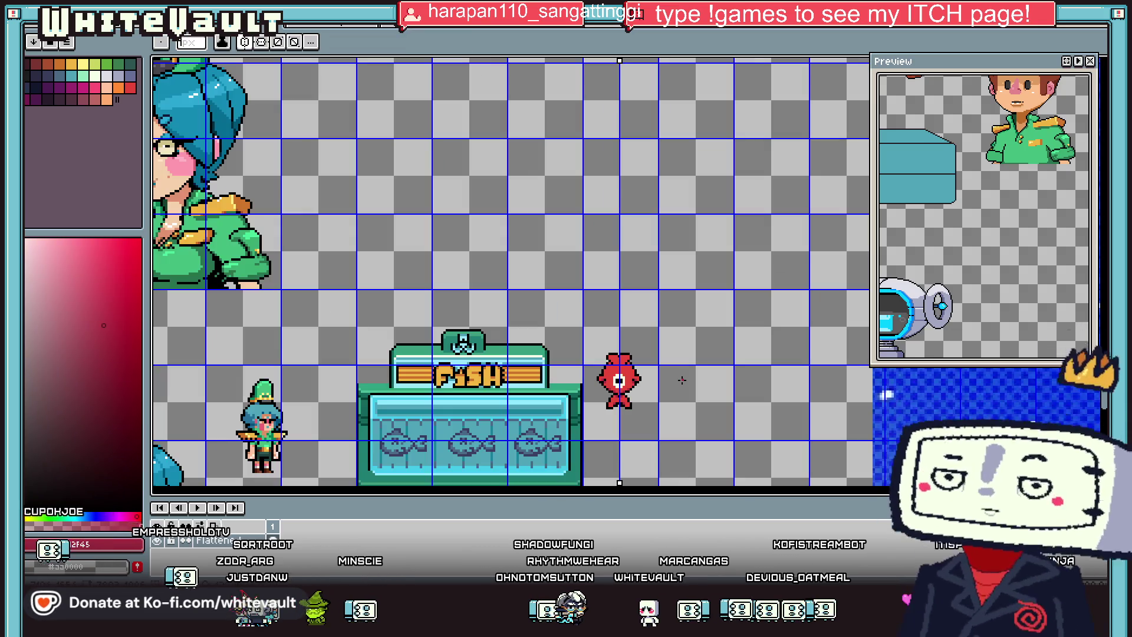
{"action": "scroll", "coordinate": [649, 381], "scroll_direction": "up", "scroll_amount": 2}
{"action": "scroll", "coordinate": [613, 354], "scroll_direction": "up", "scroll_amount": 1}
{"action": "scroll", "coordinate": [568, 309], "scroll_direction": "up", "scroll_amount": 2}
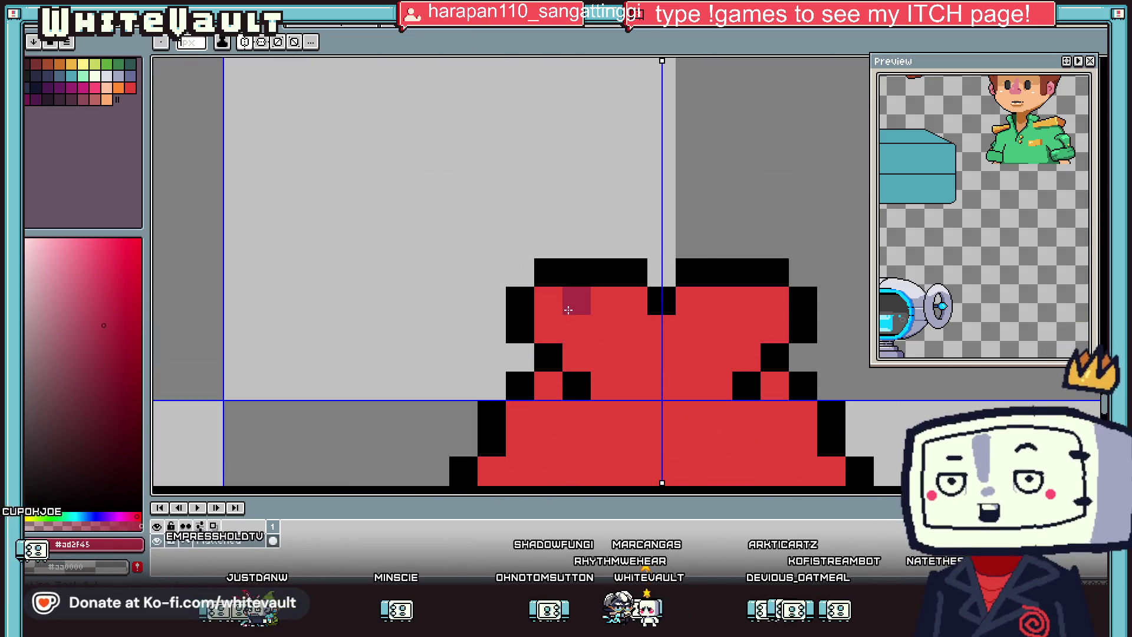
{"action": "mouse_move", "coordinate": [608, 338]}
{"action": "left_mouse_down"}
{"action": "mouse_move", "coordinate": [651, 356]}
{"action": "mouse_move", "coordinate": [664, 326]}
{"action": "left_mouse_up"}
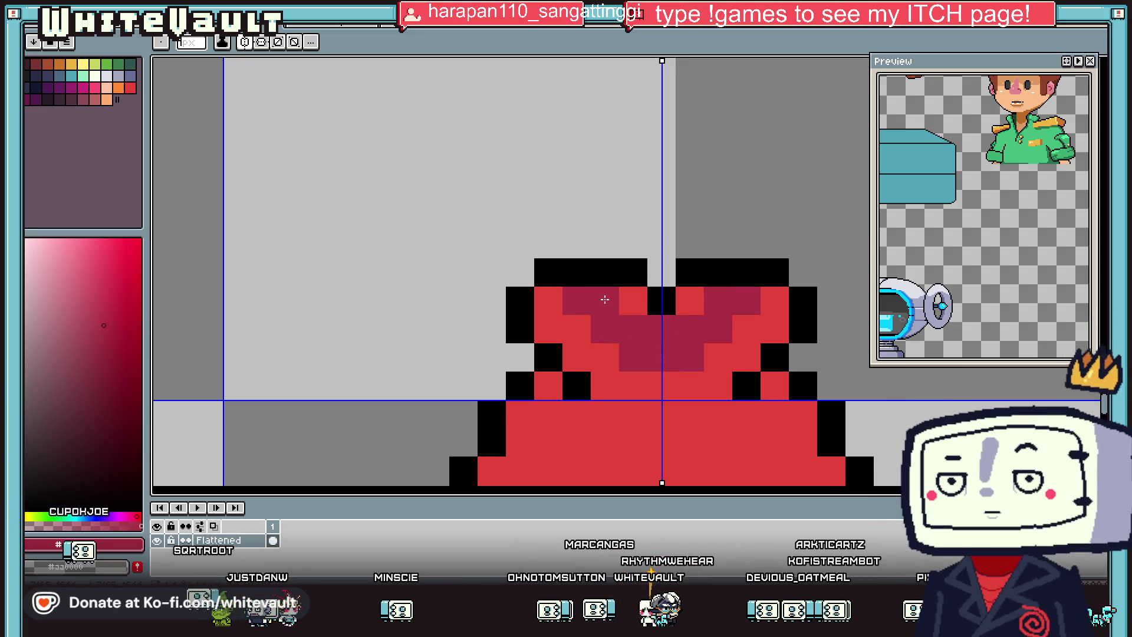
{"action": "scroll", "coordinate": [642, 307], "scroll_direction": "down", "scroll_amount": 5}
{"action": "scroll", "coordinate": [649, 315], "scroll_direction": "up", "scroll_amount": 4}
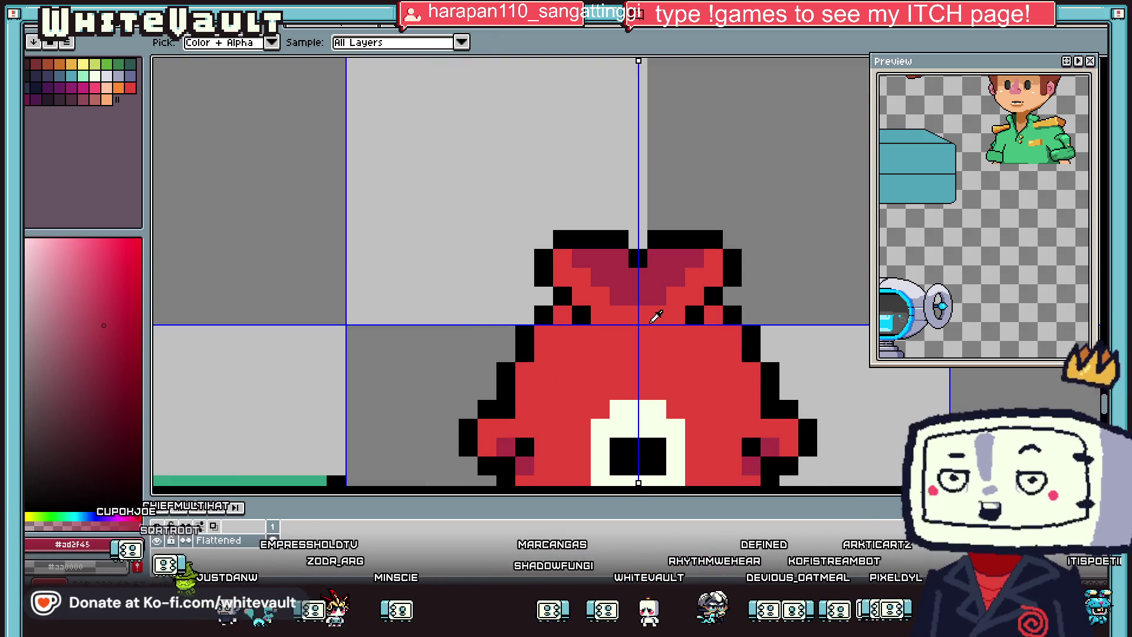
{"action": "left_click", "coordinate": [626, 313]}
Step: Add a bright-red pixel and black detail pixels inside the top lobes
{"action": "key", "text": "alt"}
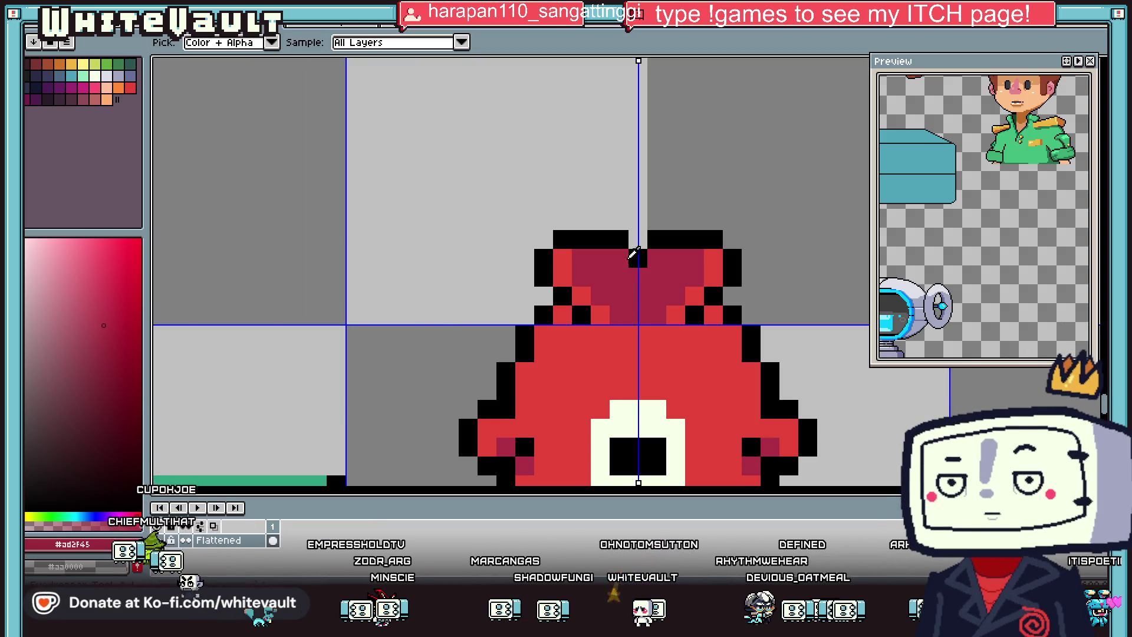
{"action": "left_click", "coordinate": [613, 251], "text": "alt"}
{"action": "left_click", "coordinate": [618, 259]}
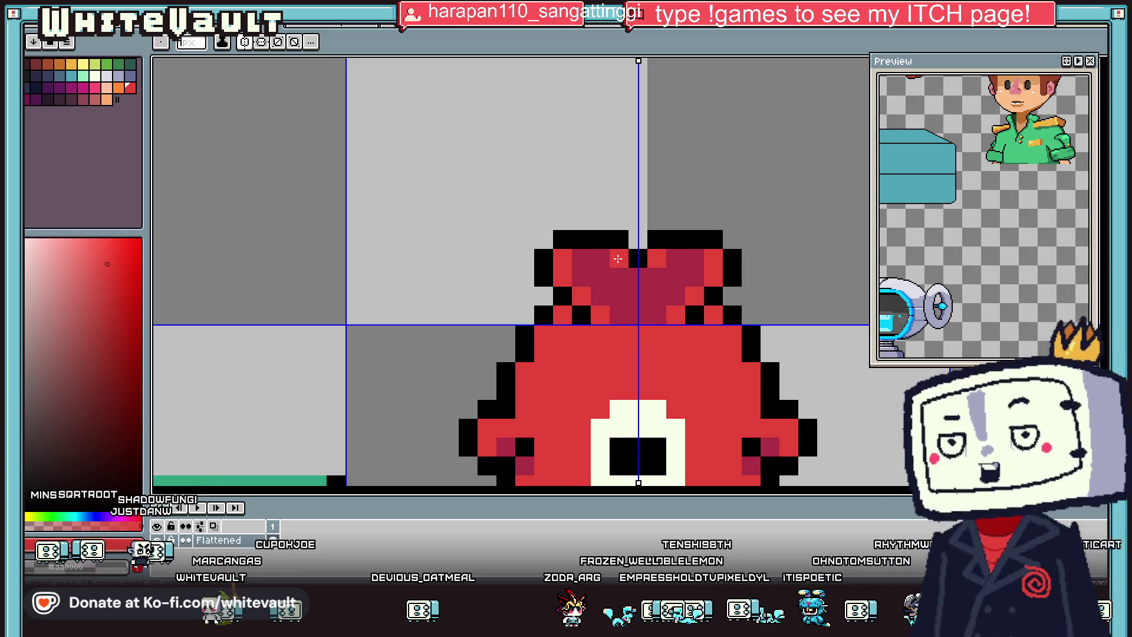
{"action": "key", "text": "i"}
{"action": "scroll", "coordinate": [637, 206], "scroll_direction": "down", "scroll_amount": 2}
{"action": "scroll", "coordinate": [636, 207], "scroll_direction": "up", "scroll_amount": 2}
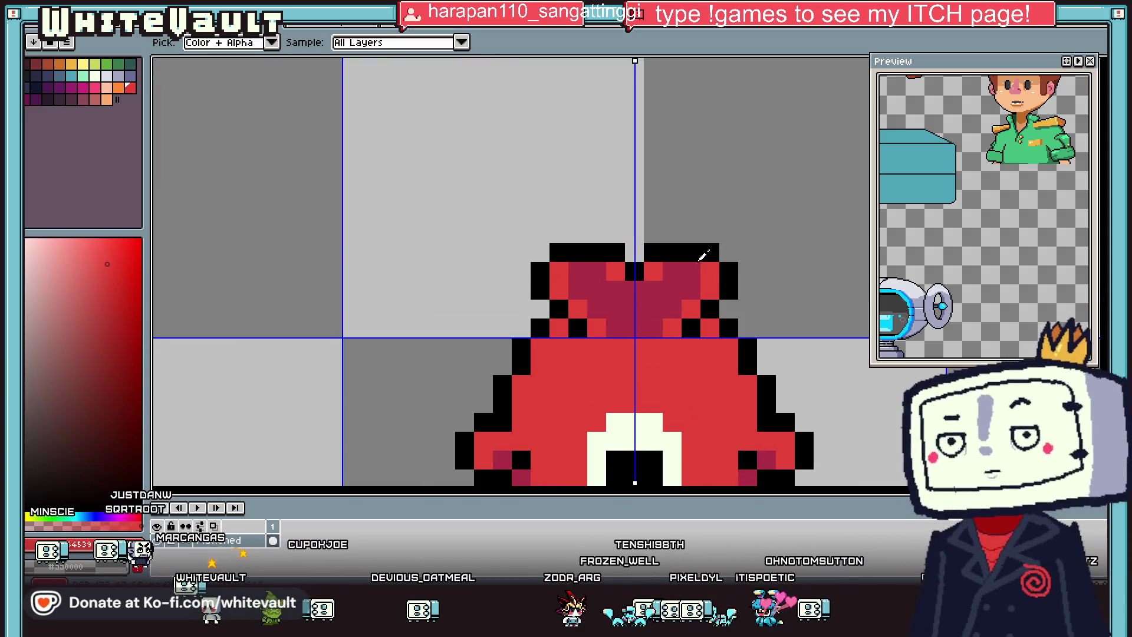
{"action": "key", "text": "b"}
{"action": "left_click", "coordinate": [596, 289]}
{"action": "left_click", "coordinate": [673, 290]}
{"action": "left_click", "coordinate": [654, 307]}
Step: Paint a first orange pixel on the fish's bow
{"action": "scroll", "coordinate": [657, 307], "scroll_direction": "down", "scroll_amount": 3}
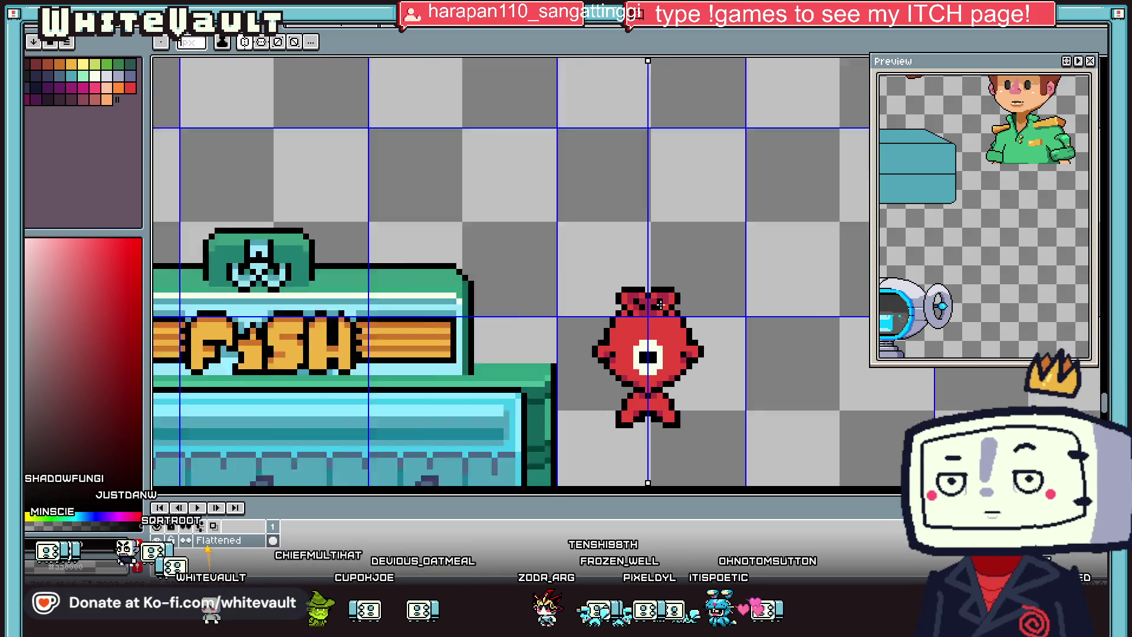
{"action": "scroll", "coordinate": [618, 299], "scroll_direction": "up", "scroll_amount": 2}
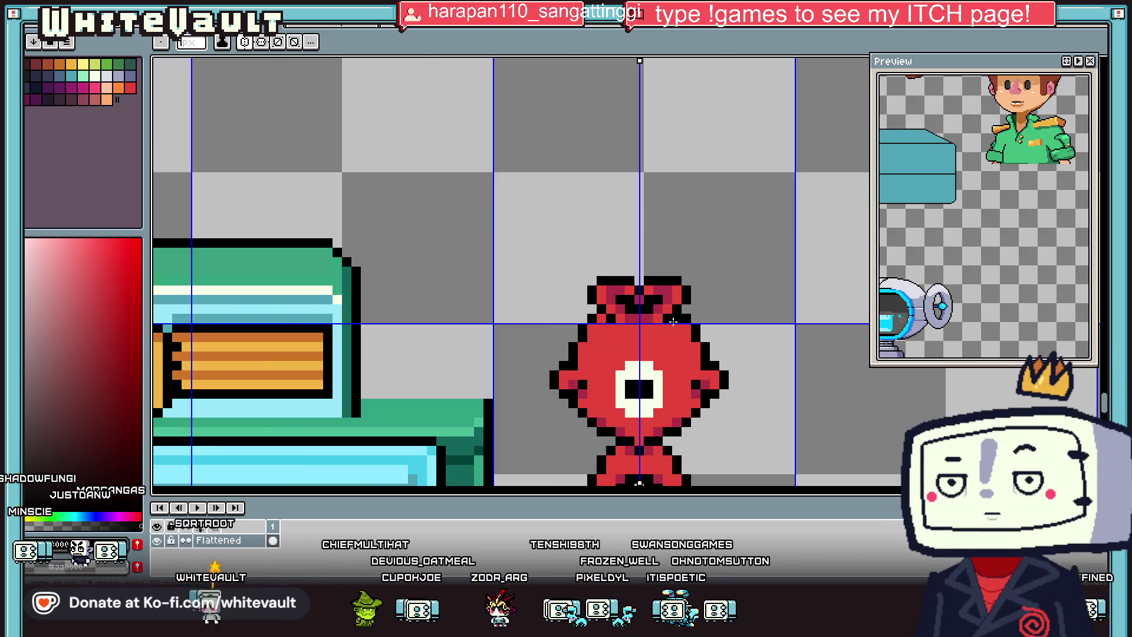
{"action": "scroll", "coordinate": [684, 317], "scroll_direction": "down", "scroll_amount": 2}
{"action": "key", "text": "i"}
{"action": "scroll", "coordinate": [697, 348], "scroll_direction": "up", "scroll_amount": 2}
{"action": "scroll", "coordinate": [653, 303], "scroll_direction": "up", "scroll_amount": 1}
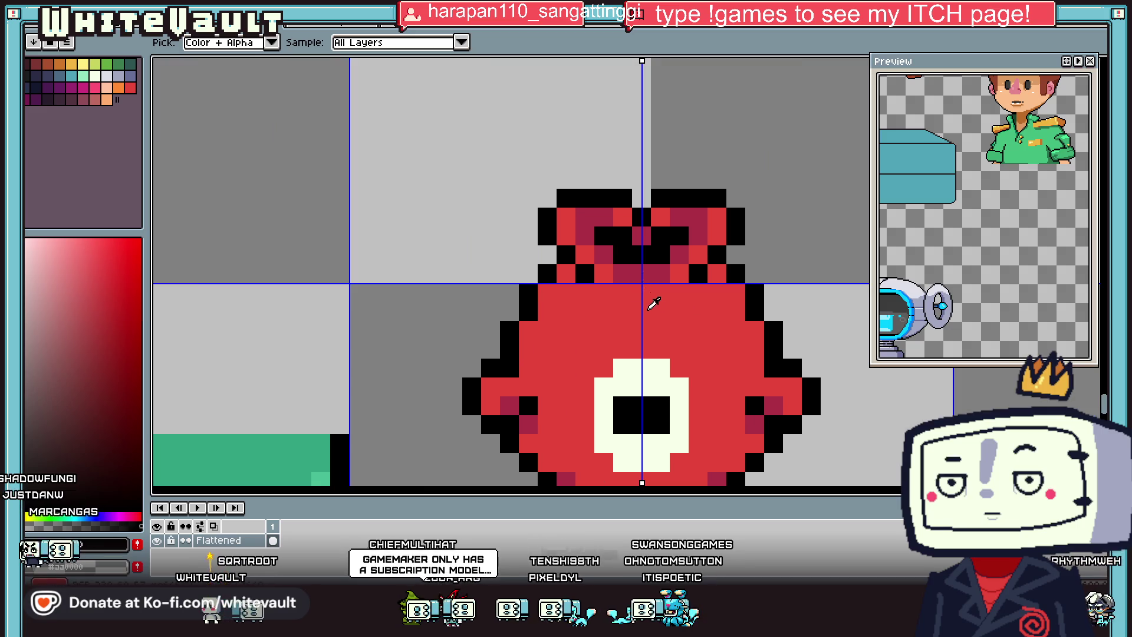
{"action": "left_click", "coordinate": [118, 88]}
{"action": "key", "text": "b"}
{"action": "left_click", "coordinate": [547, 215]}
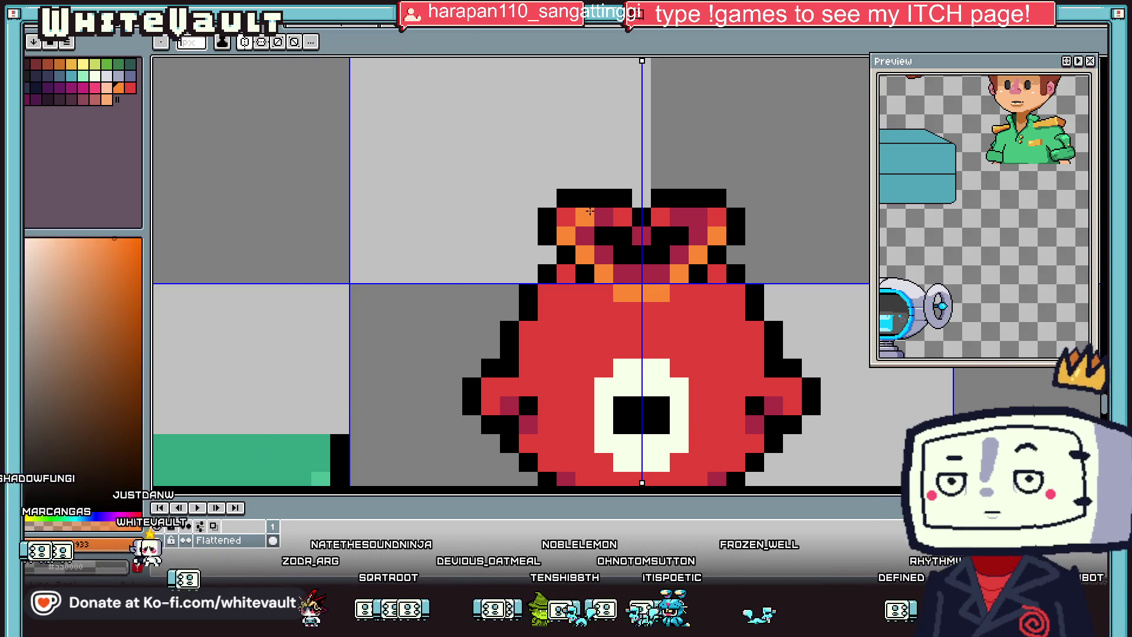
Step: Paint orange highlights across the bow and touch up its centre in dark red
{"action": "scroll", "coordinate": [688, 235], "scroll_direction": "down", "scroll_amount": 3}
{"action": "scroll", "coordinate": [687, 236], "scroll_direction": "down", "scroll_amount": 1}
{"action": "scroll", "coordinate": [653, 258], "scroll_direction": "up", "scroll_amount": 2}
{"action": "scroll", "coordinate": [653, 258], "scroll_direction": "up", "scroll_amount": 1}
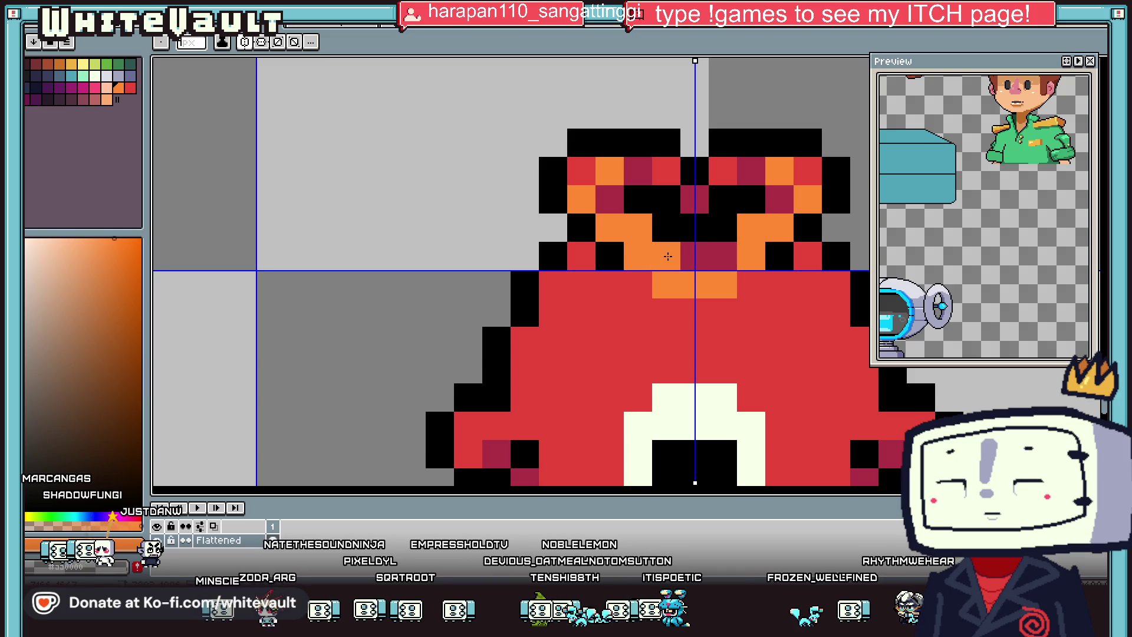
{"action": "left_click", "coordinate": [597, 199]}
{"action": "left_click", "coordinate": [638, 171]}
{"action": "left_click", "coordinate": [688, 194], "text": "alt"}
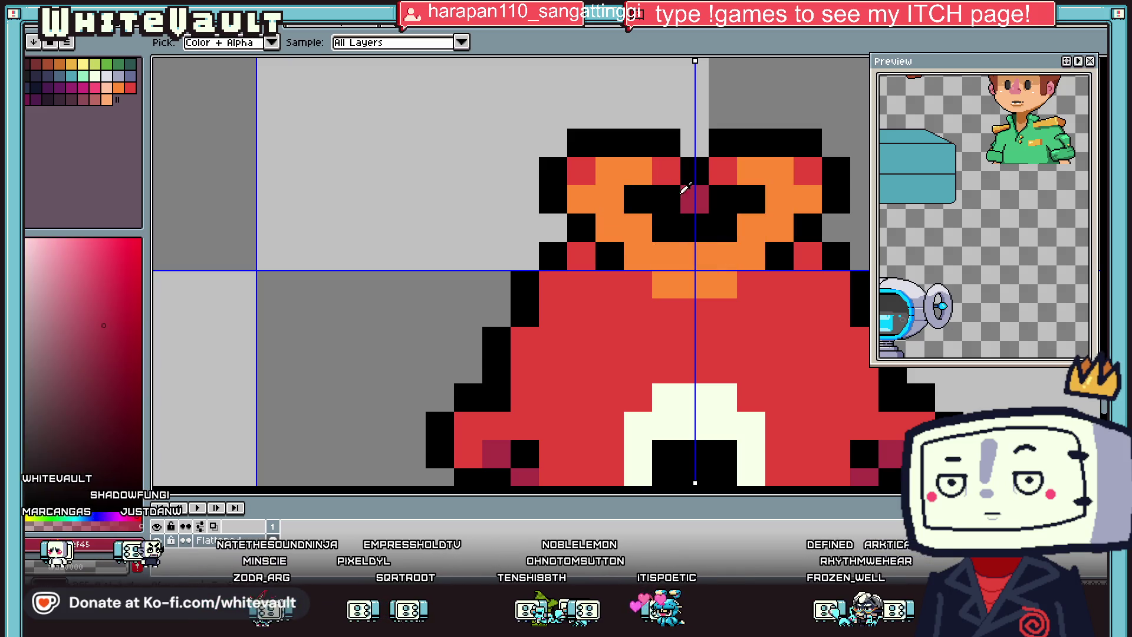
{"action": "left_click", "coordinate": [660, 177]}
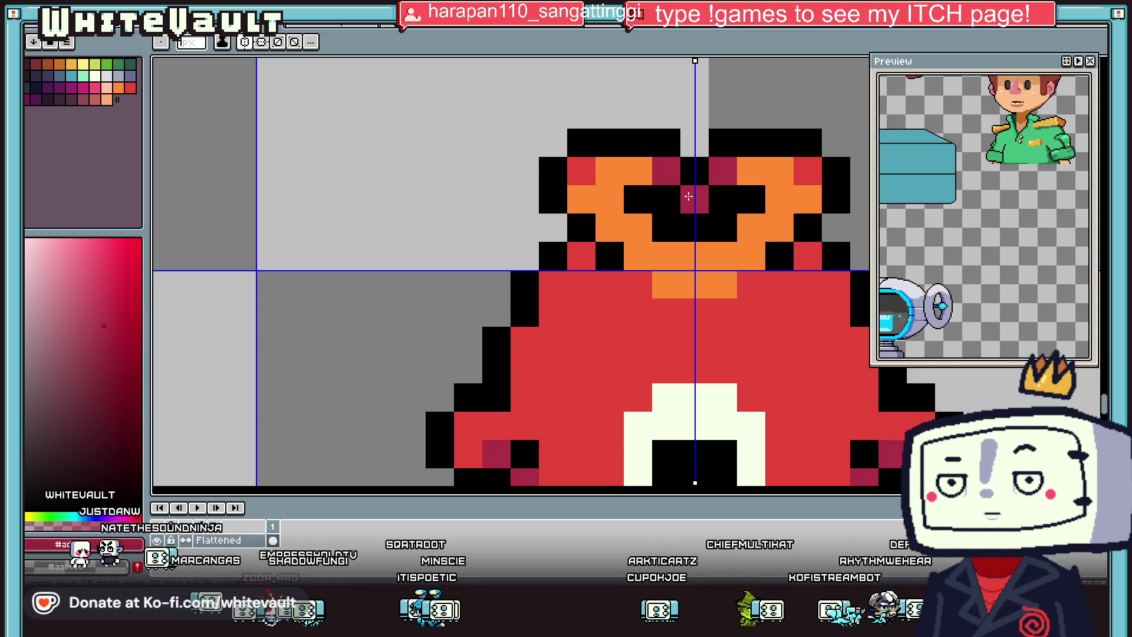
Step: Inspect the shaded bow and re-pick its orange from the canvas
{"action": "scroll", "coordinate": [663, 190], "scroll_direction": "down", "scroll_amount": 5}
{"action": "scroll", "coordinate": [697, 219], "scroll_direction": "up", "scroll_amount": 2}
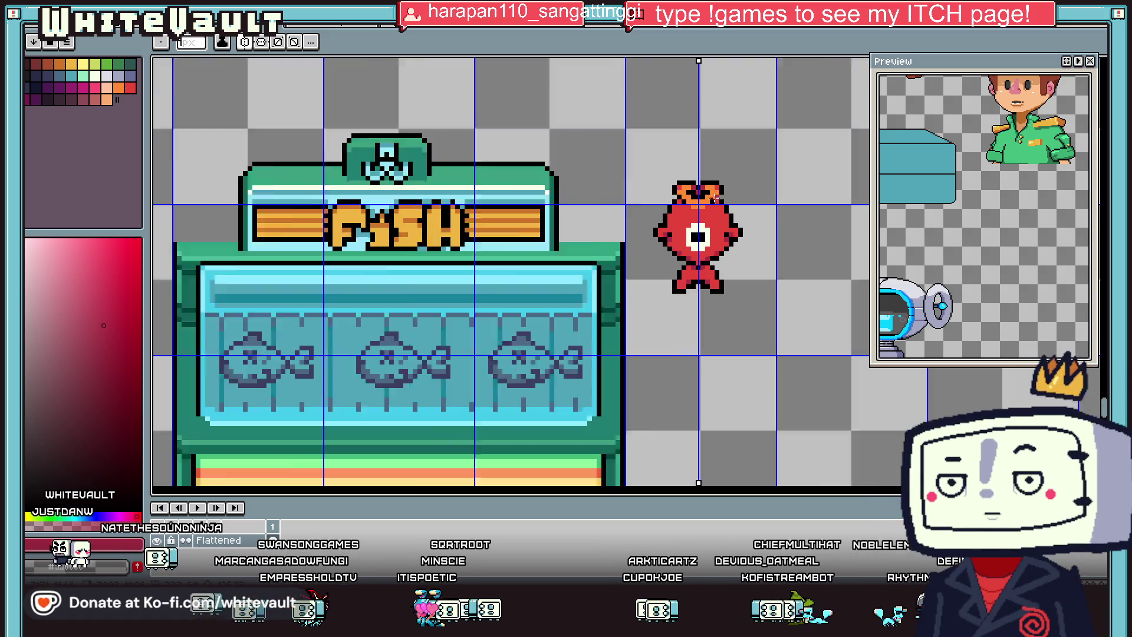
{"action": "scroll", "coordinate": [698, 218], "scroll_direction": "up", "scroll_amount": 3}
{"action": "scroll", "coordinate": [690, 220], "scroll_direction": "down", "scroll_amount": 2}
{"action": "scroll", "coordinate": [698, 219], "scroll_direction": "down", "scroll_amount": 1}
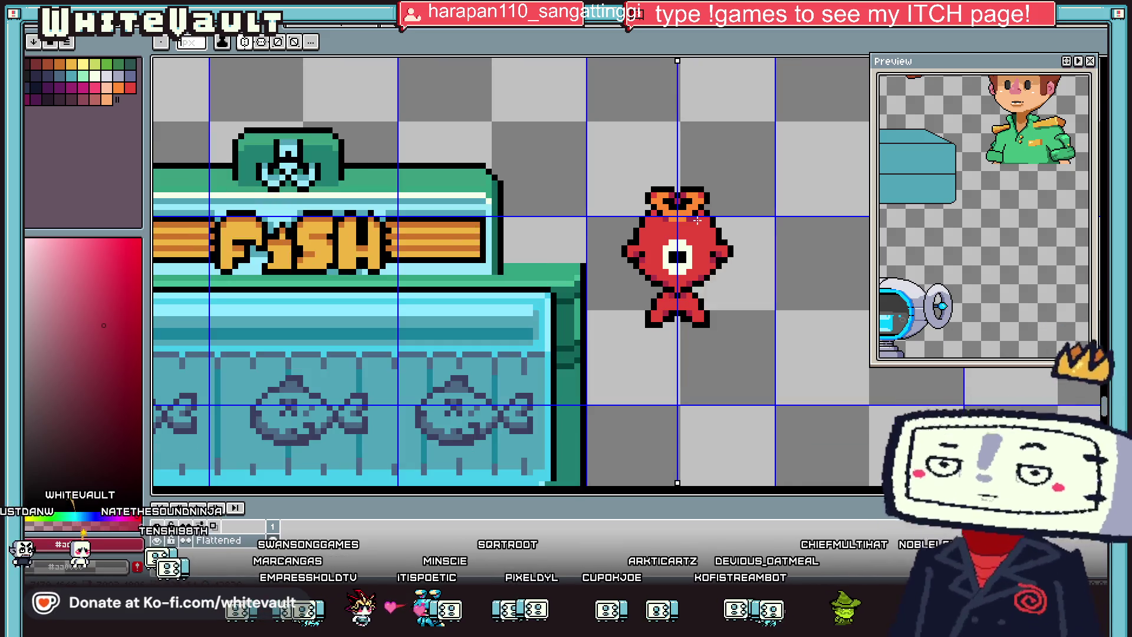
{"action": "scroll", "coordinate": [670, 201], "scroll_direction": "up", "scroll_amount": 2}
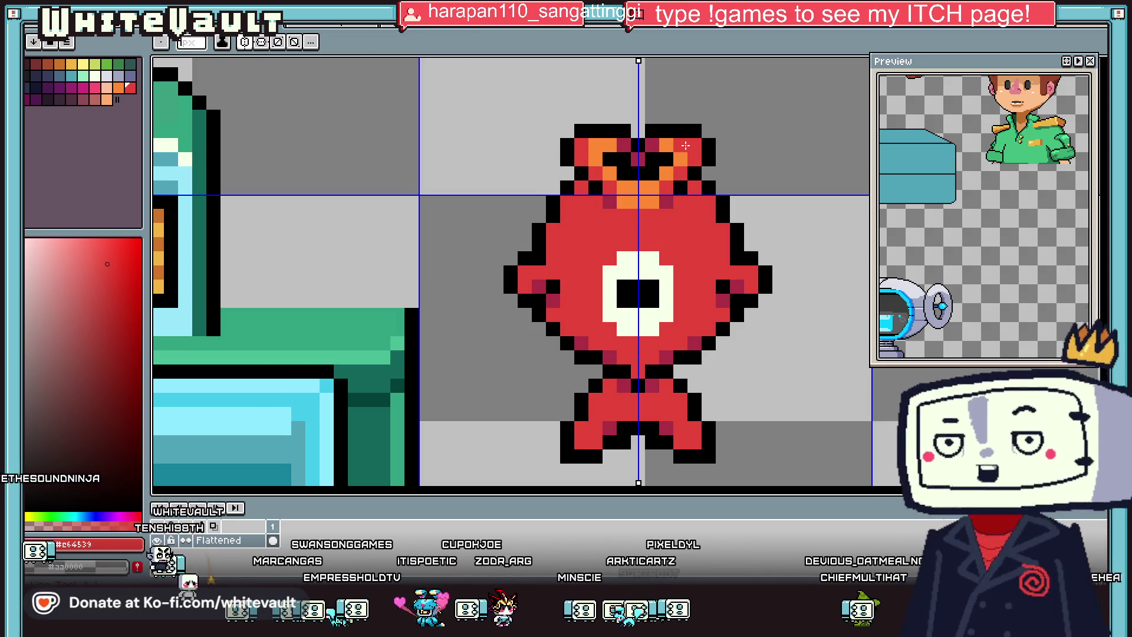
{"action": "scroll", "coordinate": [684, 161], "scroll_direction": "down", "scroll_amount": 2}
{"action": "key", "text": "alt"}
{"action": "scroll", "coordinate": [701, 158], "scroll_direction": "up", "scroll_amount": 2}
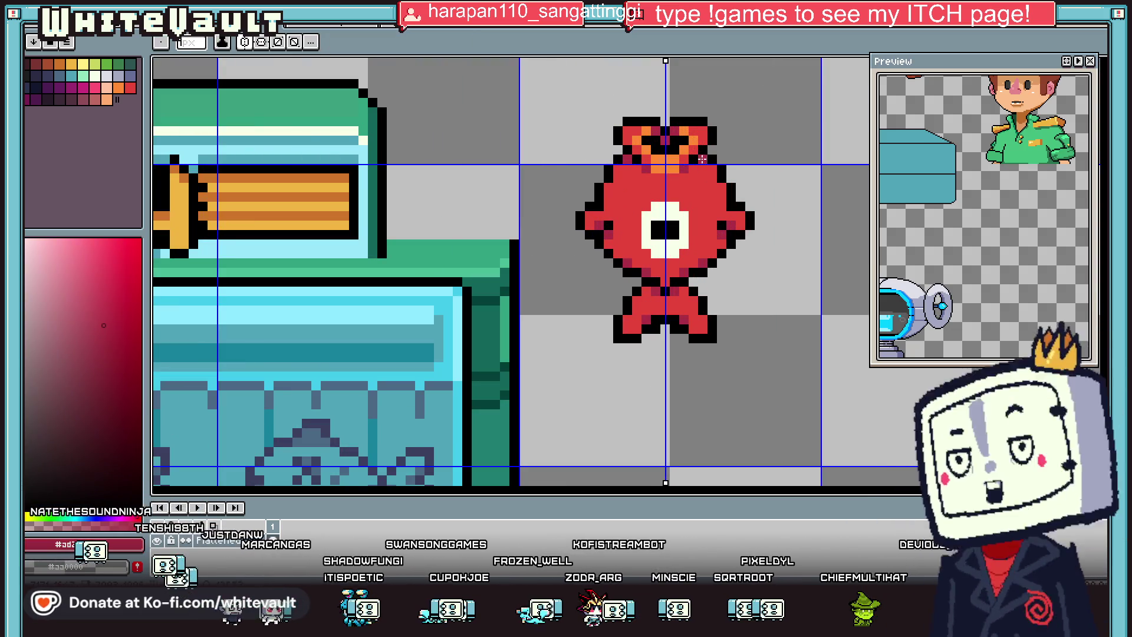
{"action": "scroll", "coordinate": [717, 172], "scroll_direction": "down", "scroll_amount": 2}
{"action": "scroll", "coordinate": [689, 158], "scroll_direction": "up", "scroll_amount": 1}
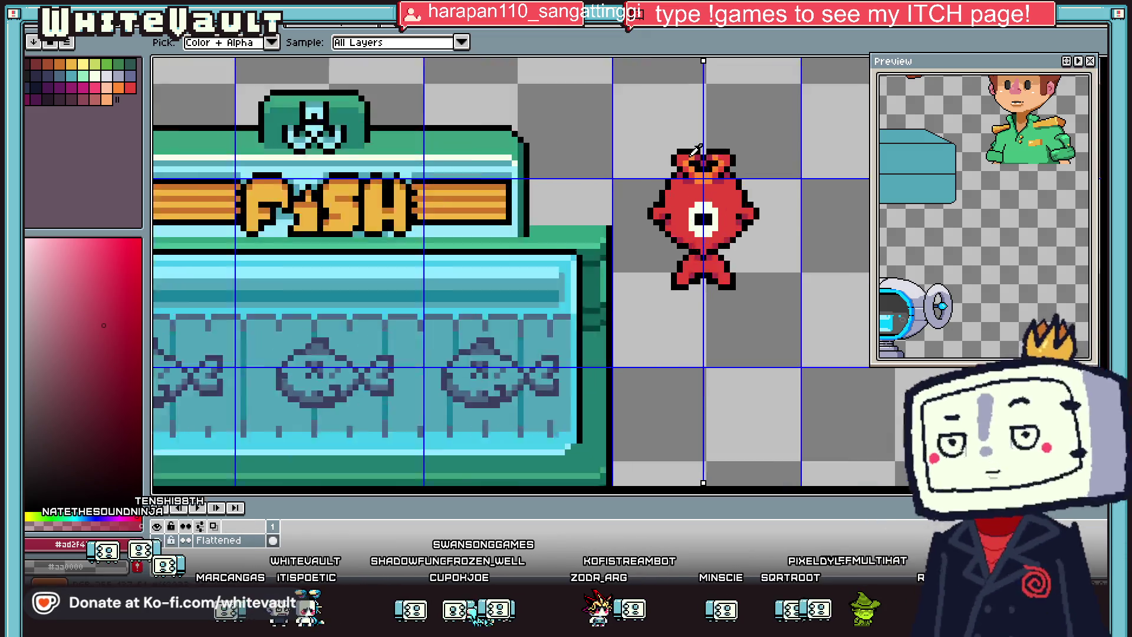
{"action": "scroll", "coordinate": [688, 158], "scroll_direction": "up", "scroll_amount": 1}
{"action": "left_click", "coordinate": [671, 164], "text": "alt"}
Step: Eyedrop the eye's light colour from the sprite
{"action": "scroll", "coordinate": [681, 156], "scroll_direction": "down", "scroll_amount": 2}
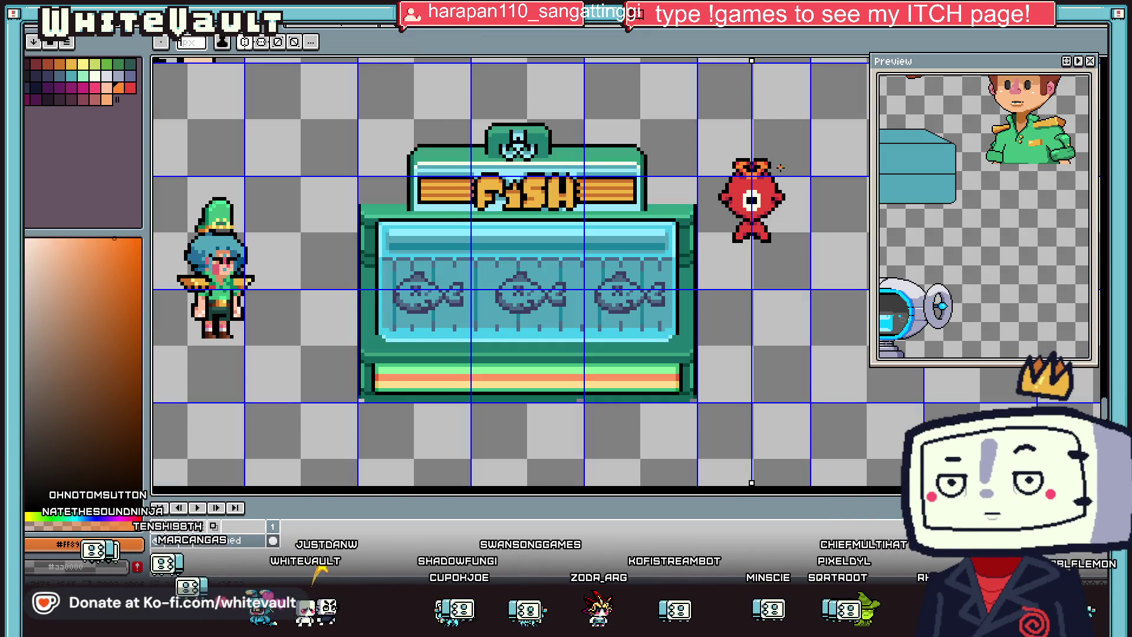
{"action": "scroll", "coordinate": [726, 177], "scroll_direction": "up", "scroll_amount": 1}
{"action": "key", "text": "alt"}
{"action": "scroll", "coordinate": [754, 203], "scroll_direction": "up", "scroll_amount": 2}
{"action": "left_click", "coordinate": [751, 207]}
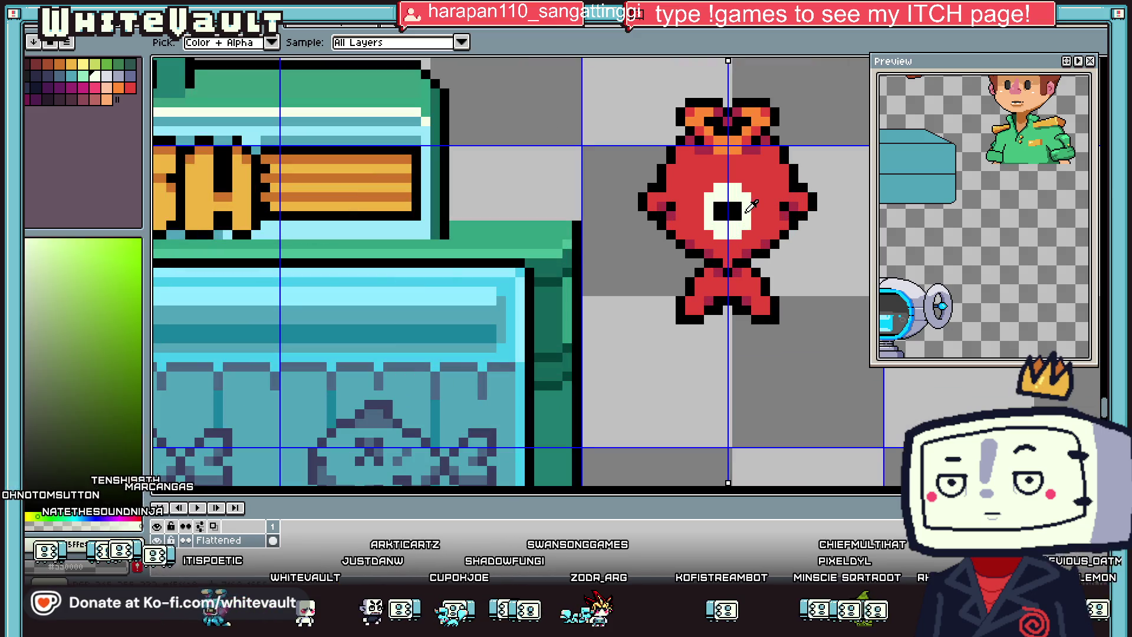
Step: Reshape the black pupil inside the fish's eye
{"action": "scroll", "coordinate": [712, 210], "scroll_direction": "up", "scroll_amount": 2}
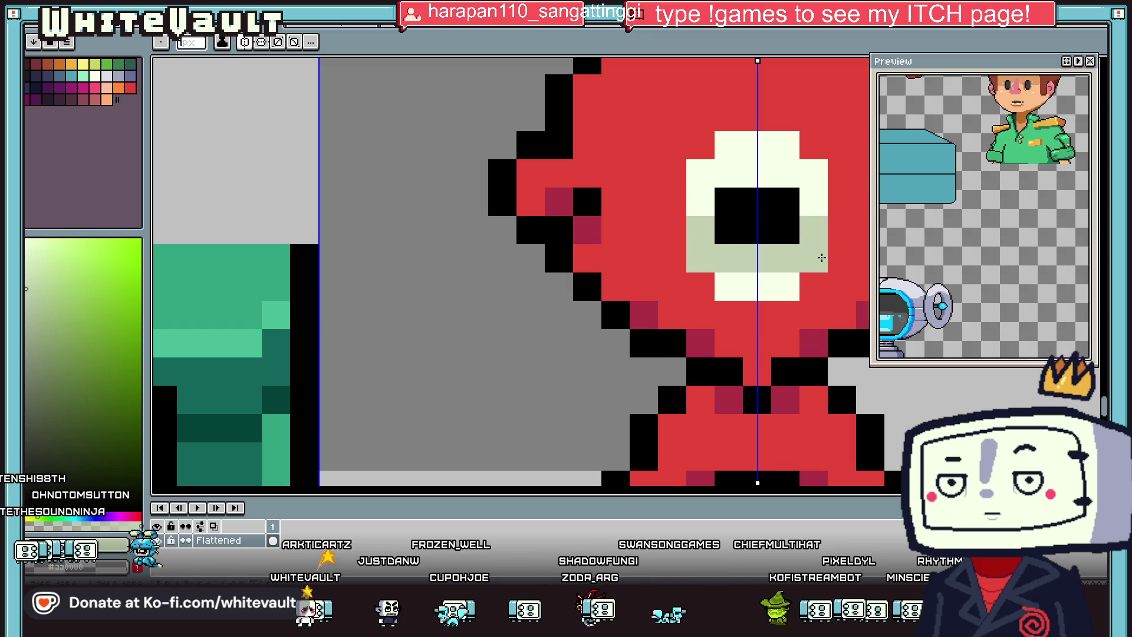
{"action": "left_click_drag", "start_coordinate": [736, 278], "coordinate": [783, 202]}
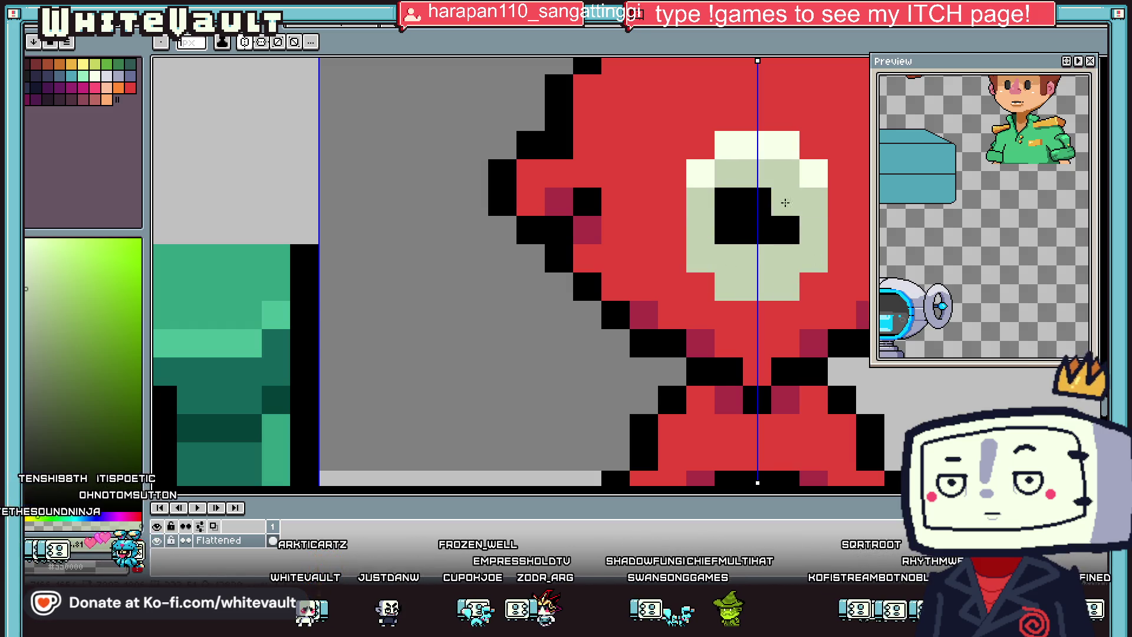
{"action": "scroll", "coordinate": [817, 220], "scroll_direction": "down", "scroll_amount": 3}
{"action": "scroll", "coordinate": [817, 219], "scroll_direction": "down", "scroll_amount": 1}
{"action": "scroll", "coordinate": [766, 218], "scroll_direction": "up", "scroll_amount": 2}
{"action": "scroll", "coordinate": [761, 218], "scroll_direction": "up", "scroll_amount": 1}
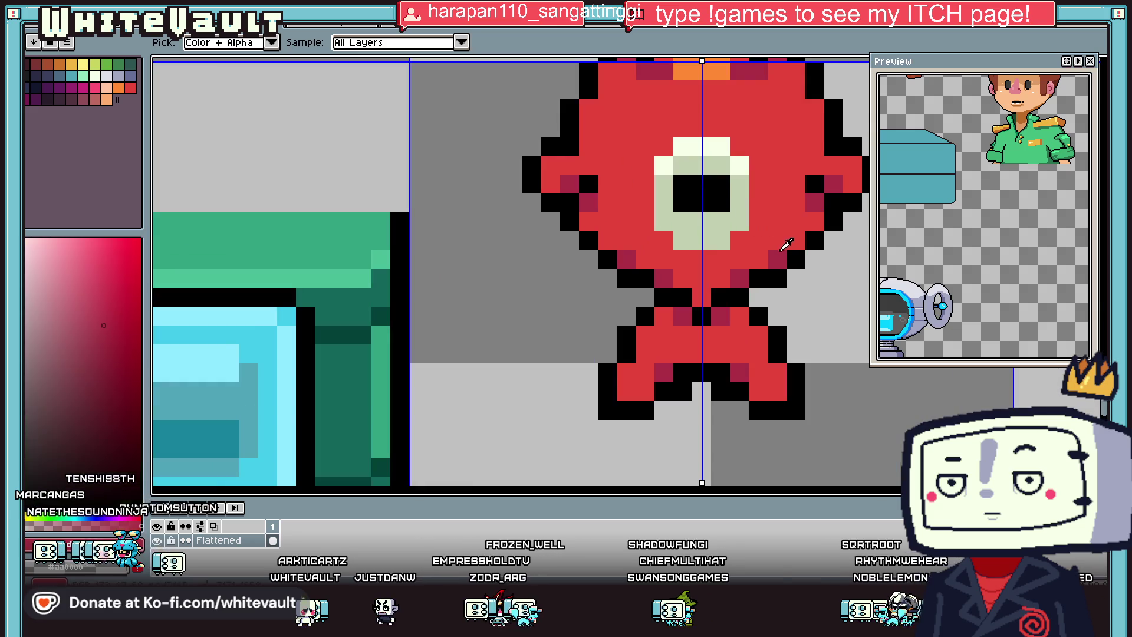
{"action": "scroll", "coordinate": [761, 217], "scroll_direction": "up", "scroll_amount": 1}
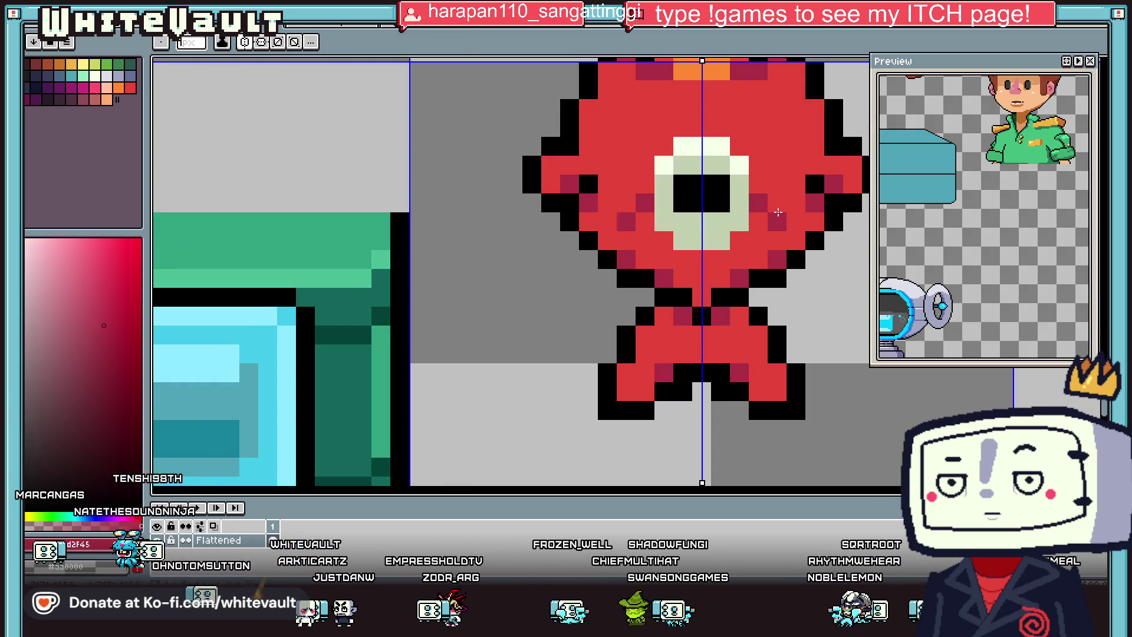
{"action": "scroll", "coordinate": [743, 236], "scroll_direction": "down", "scroll_amount": 2}
{"action": "scroll", "coordinate": [731, 247], "scroll_direction": "up", "scroll_amount": 2}
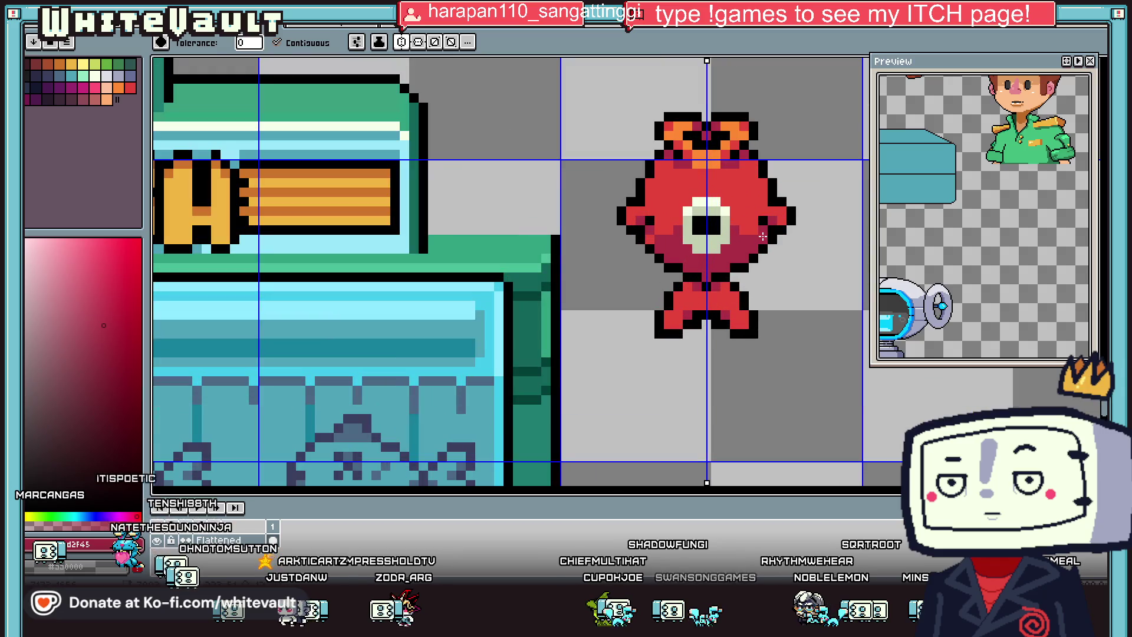
Step: Fill the fish's lower body with a darker red
{"action": "key", "text": "i"}
{"action": "key", "text": "g"}
{"action": "left_click", "coordinate": [708, 295]}
{"action": "scroll", "coordinate": [720, 283], "scroll_direction": "down", "scroll_amount": 3}
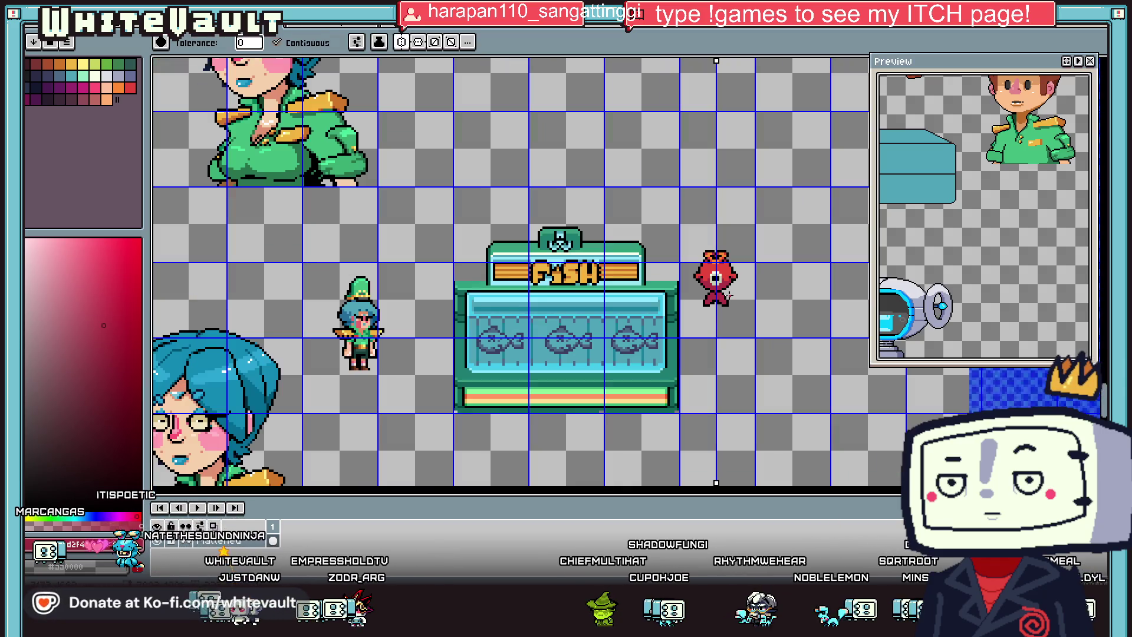
{"action": "scroll", "coordinate": [728, 278], "scroll_direction": "up", "scroll_amount": 2}
{"action": "key", "text": "i"}
{"action": "left_click", "coordinate": [728, 278]}
Step: Draw black outline pixels for an arm on the fish's left side
{"action": "scroll", "coordinate": [728, 278], "scroll_direction": "up", "scroll_amount": 1}
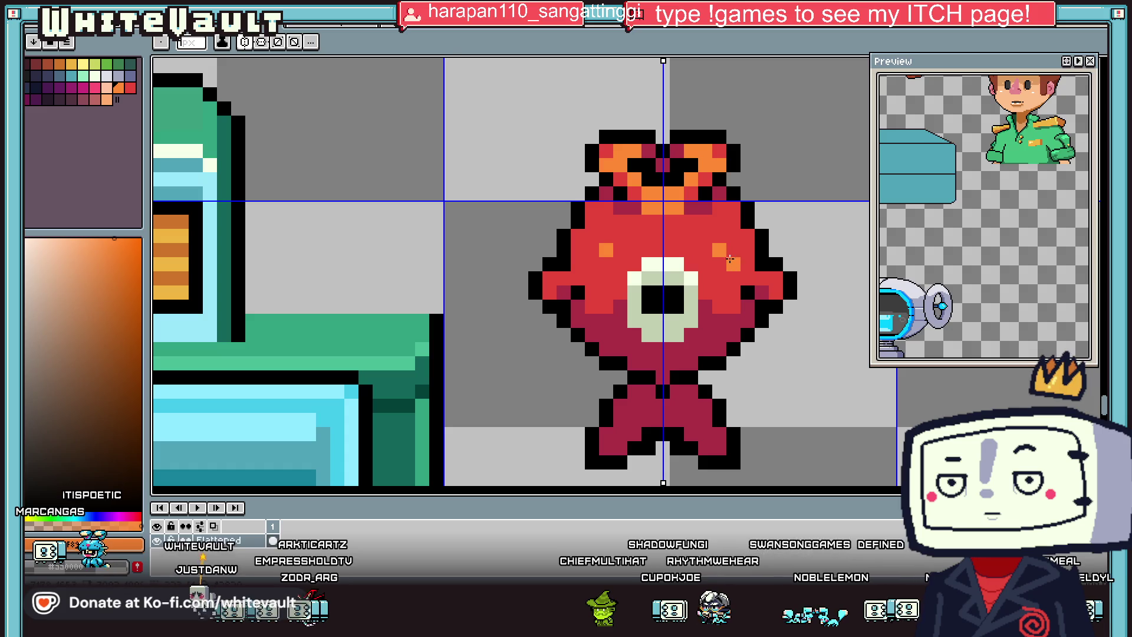
{"action": "scroll", "coordinate": [750, 288], "scroll_direction": "down", "scroll_amount": 3}
{"action": "scroll", "coordinate": [750, 288], "scroll_direction": "up", "scroll_amount": 1}
{"action": "left_click", "coordinate": [747, 283]}
{"action": "key", "text": "b"}
{"action": "scroll", "coordinate": [746, 276], "scroll_direction": "down", "scroll_amount": 2}
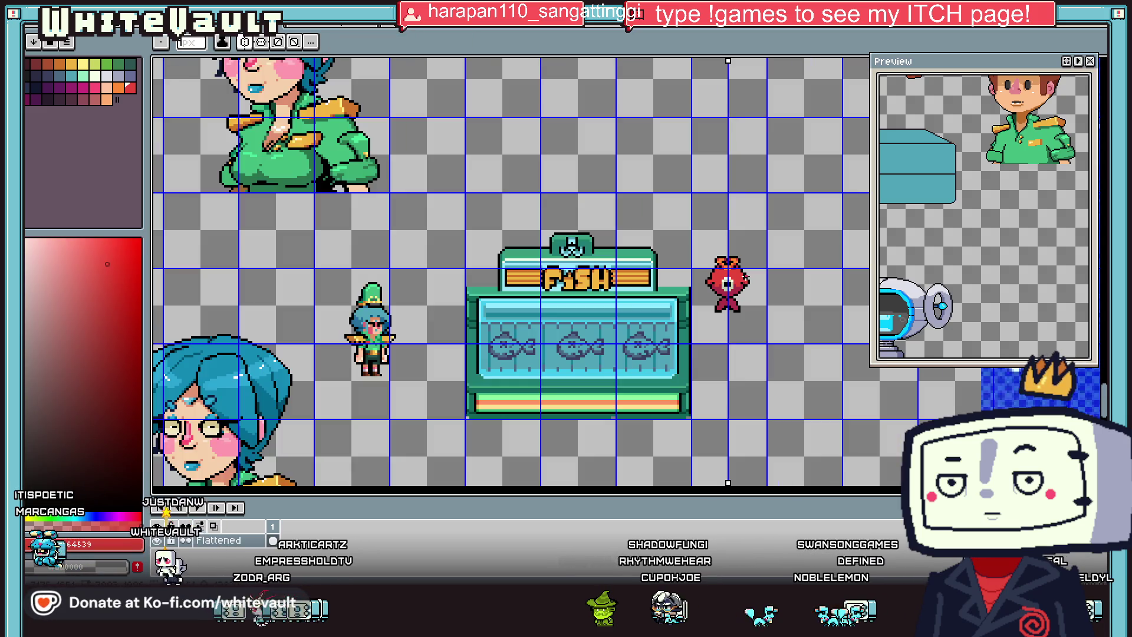
{"action": "scroll", "coordinate": [744, 292], "scroll_direction": "up", "scroll_amount": 2}
{"action": "key", "text": "i"}
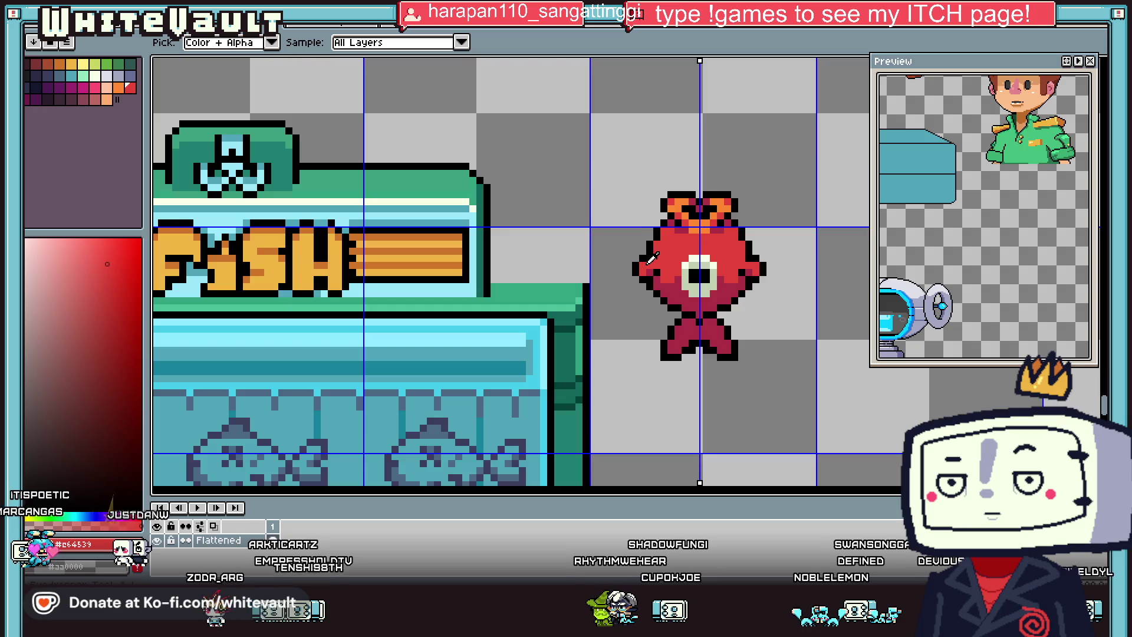
{"action": "scroll", "coordinate": [445, 62], "scroll_direction": "up", "scroll_amount": 1}
{"action": "left_click", "coordinate": [633, 243]}
{"action": "key", "text": "b"}
{"action": "left_click", "coordinate": [615, 277]}
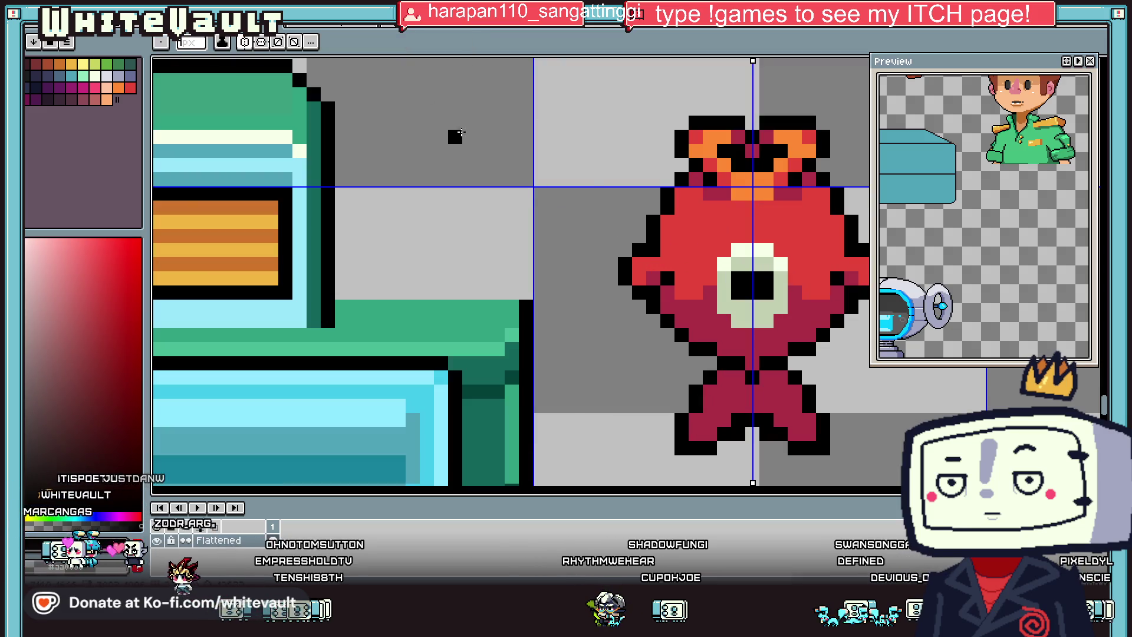
{"action": "key", "text": "i"}
{"action": "key", "text": "b"}
{"action": "left_click", "coordinate": [614, 284]}
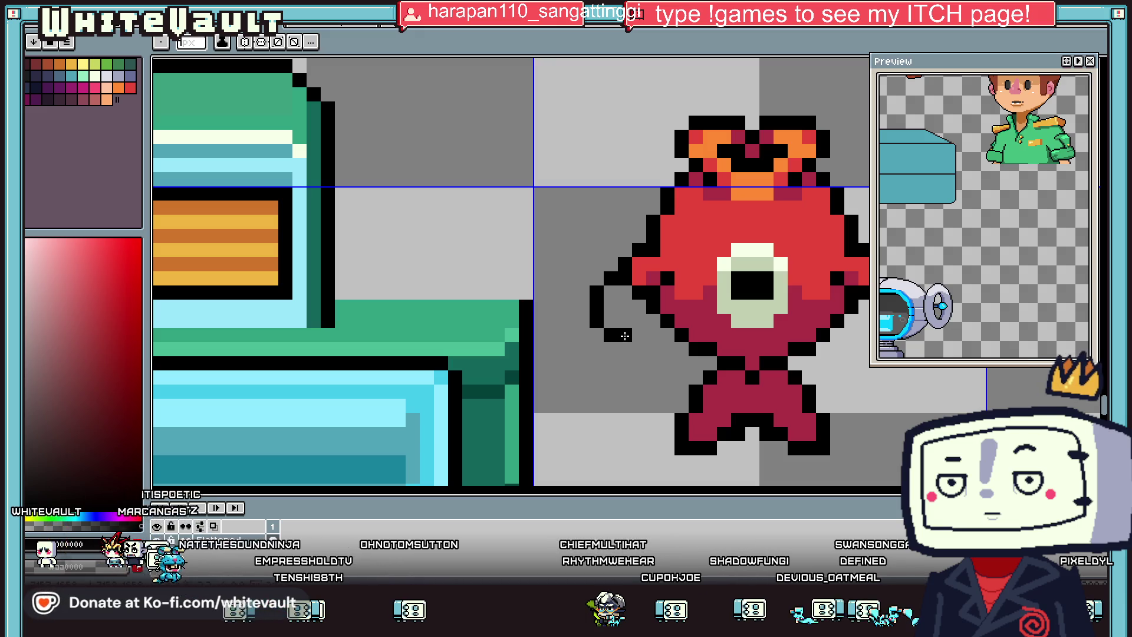
Step: Sample the body red, a darker red and a brighter red for the arm
{"action": "key", "text": "i"}
{"action": "left_click", "coordinate": [627, 283]}
{"action": "key", "text": "b"}
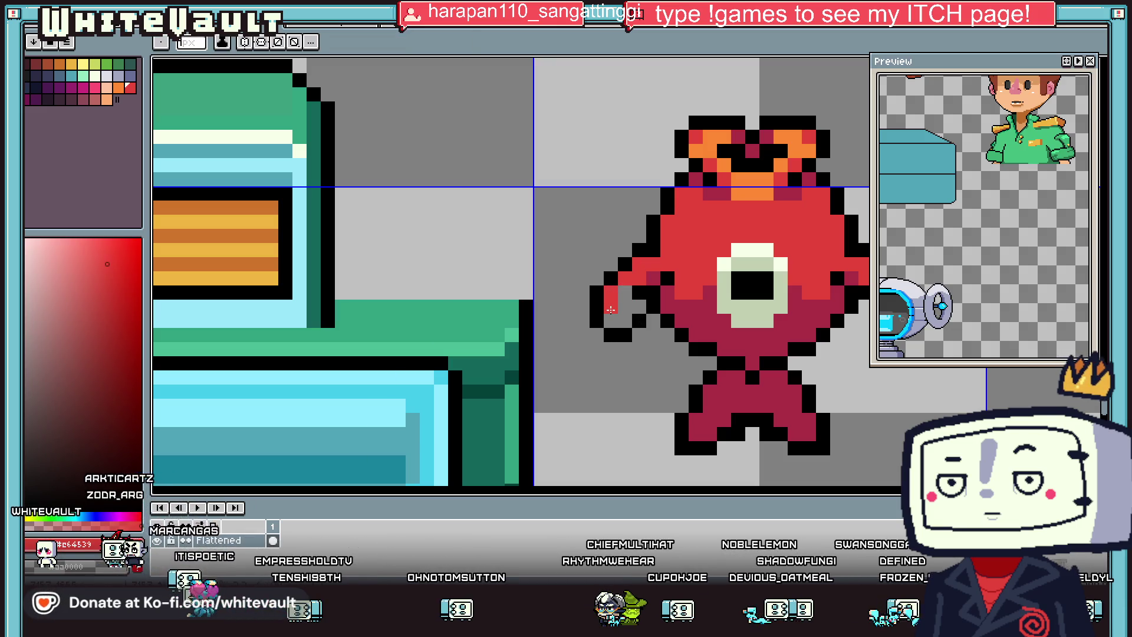
{"action": "key", "text": "i"}
{"action": "left_click", "coordinate": [634, 294]}
{"action": "key", "text": "b"}
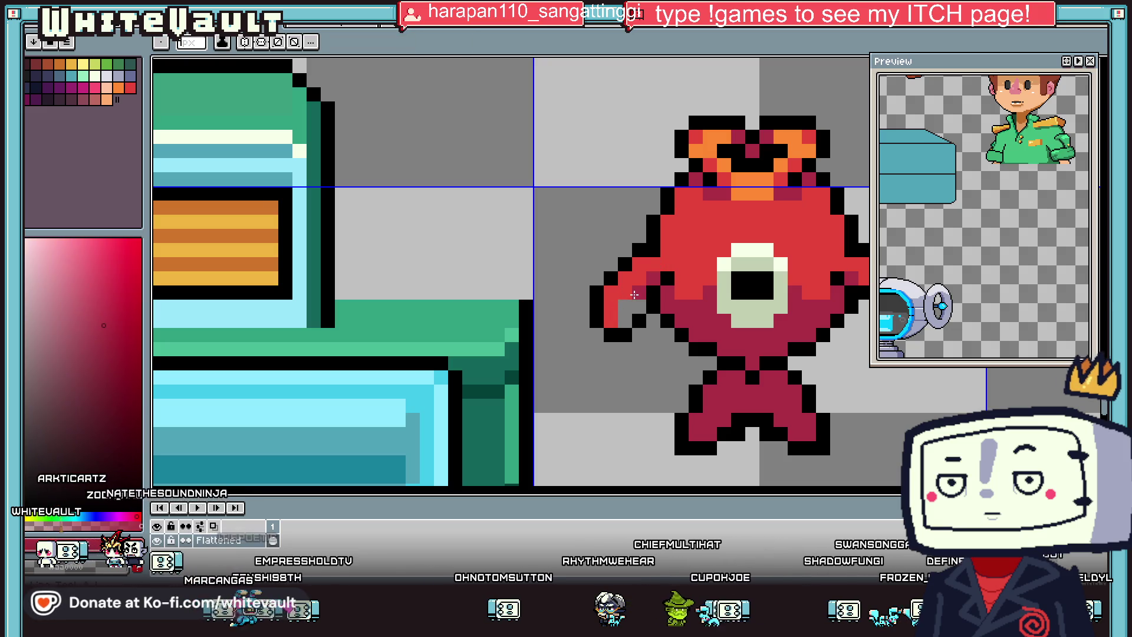
{"action": "key", "text": "i"}
{"action": "scroll", "coordinate": [629, 317], "scroll_direction": "down", "scroll_amount": 3}
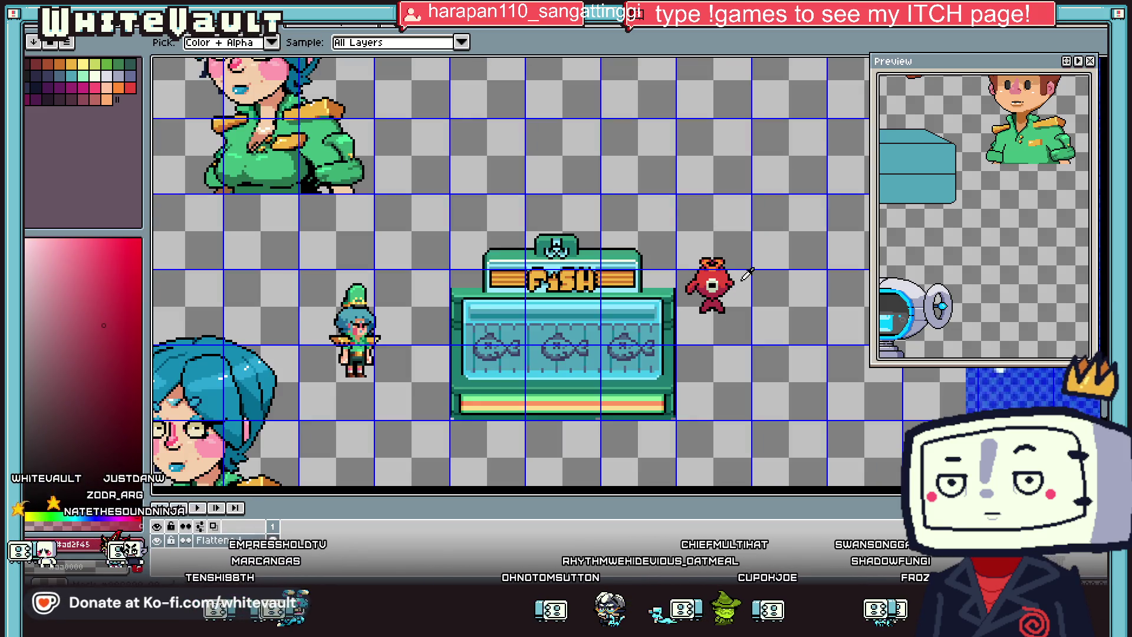
{"action": "scroll", "coordinate": [700, 292], "scroll_direction": "up", "scroll_amount": 3}
{"action": "left_click", "coordinate": [700, 292]}
{"action": "key", "text": "b"}
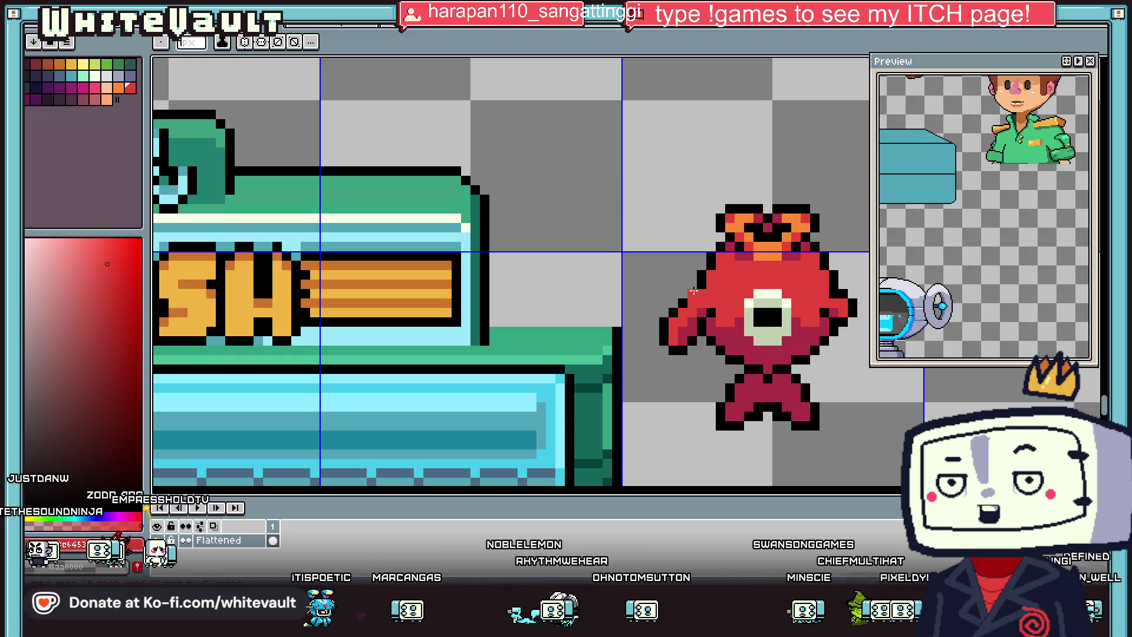
Step: Shade the arm with dark red and dark maroon pixels
{"action": "key", "text": "i"}
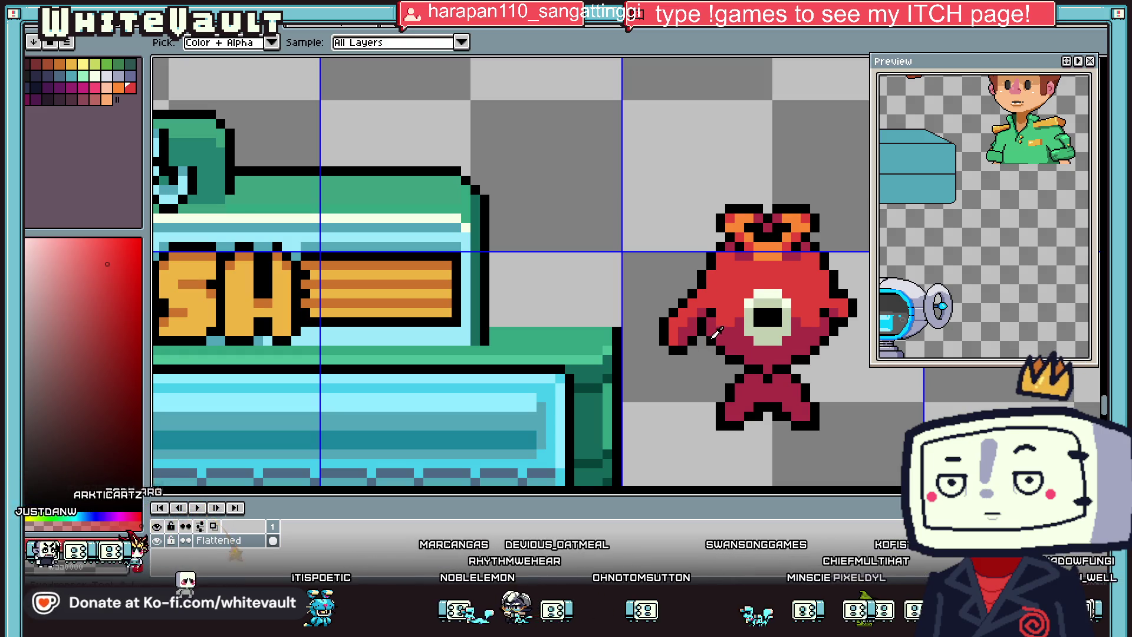
{"action": "scroll", "coordinate": [711, 345], "scroll_direction": "up", "scroll_amount": 1}
{"action": "left_click", "coordinate": [732, 319]}
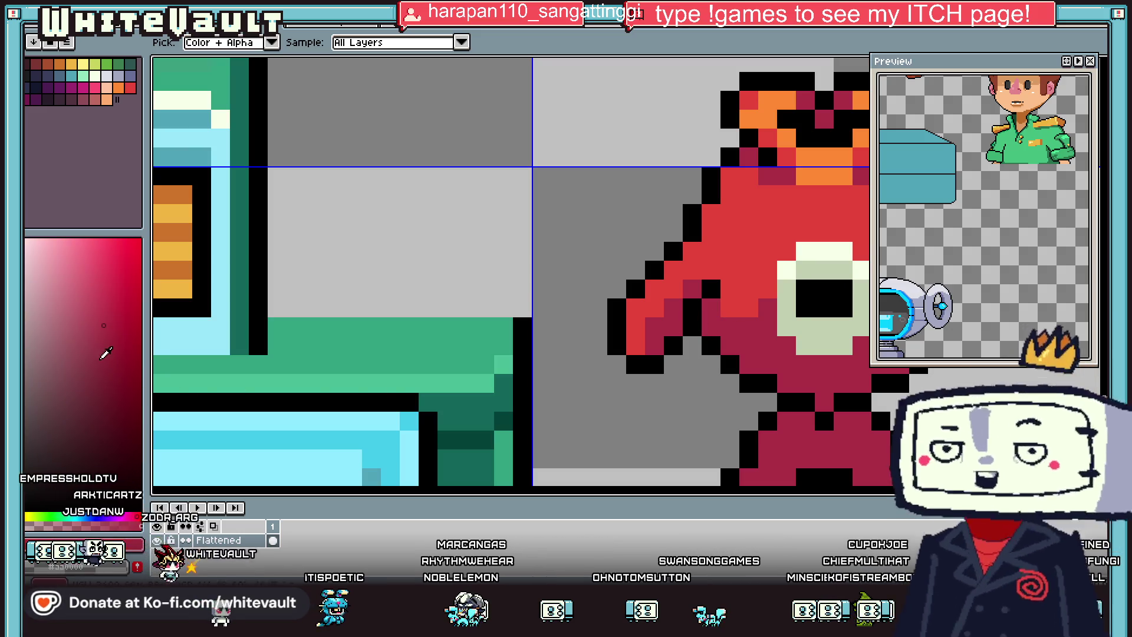
{"action": "key", "text": "b"}
{"action": "left_click", "coordinate": [698, 304]}
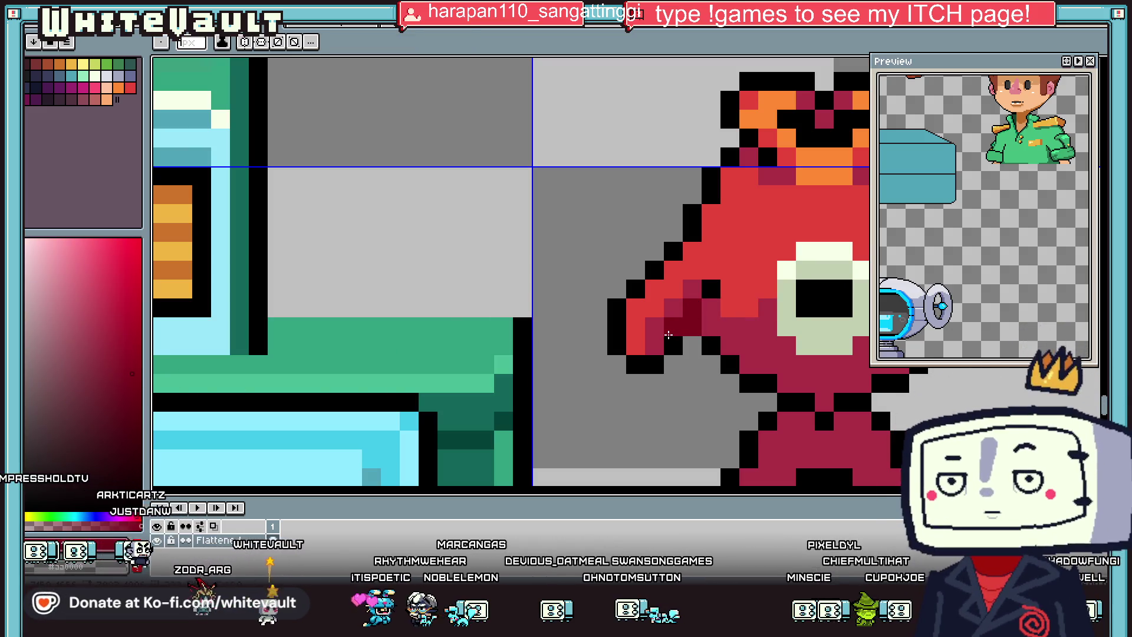
{"action": "key", "text": "i"}
{"action": "left_click", "coordinate": [692, 308]}
{"action": "key", "text": "b"}
{"action": "left_click", "coordinate": [674, 327]}
Step: Erase the fin bump on the fish's right side
{"action": "key", "text": "i"}
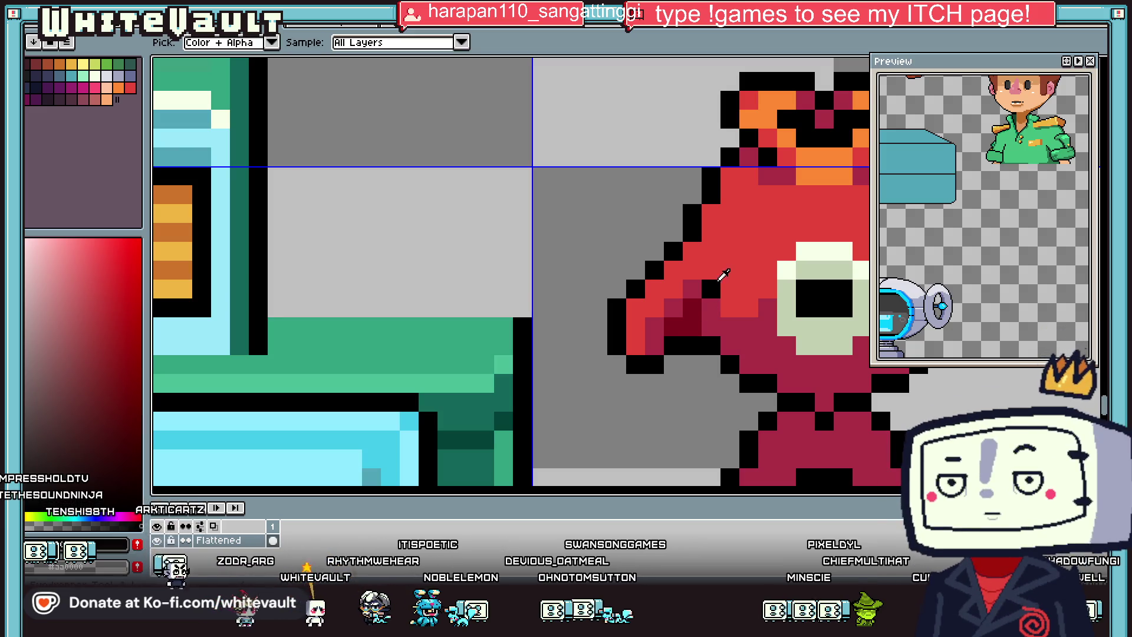
{"action": "scroll", "coordinate": [691, 335], "scroll_direction": "down", "scroll_amount": 2}
{"action": "scroll", "coordinate": [691, 335], "scroll_direction": "down", "scroll_amount": 1}
{"action": "scroll", "coordinate": [732, 297], "scroll_direction": "up", "scroll_amount": 3}
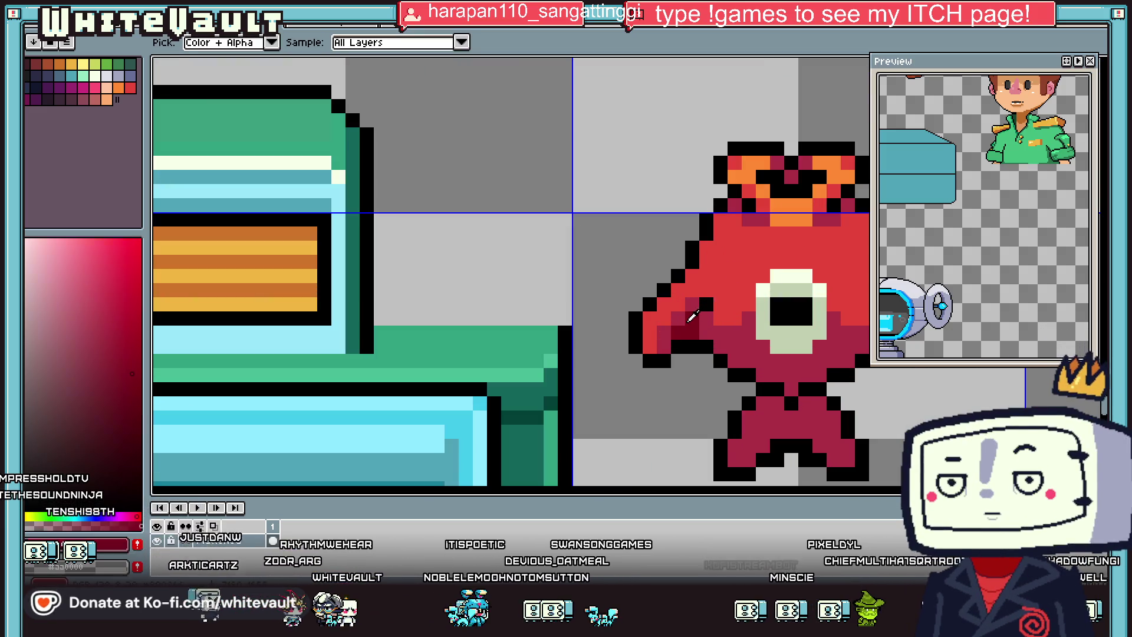
{"action": "scroll", "coordinate": [798, 305], "scroll_direction": "down", "scroll_amount": 3}
{"action": "scroll", "coordinate": [797, 304], "scroll_direction": "up", "scroll_amount": 3}
{"action": "scroll", "coordinate": [798, 305], "scroll_direction": "up", "scroll_amount": 2}
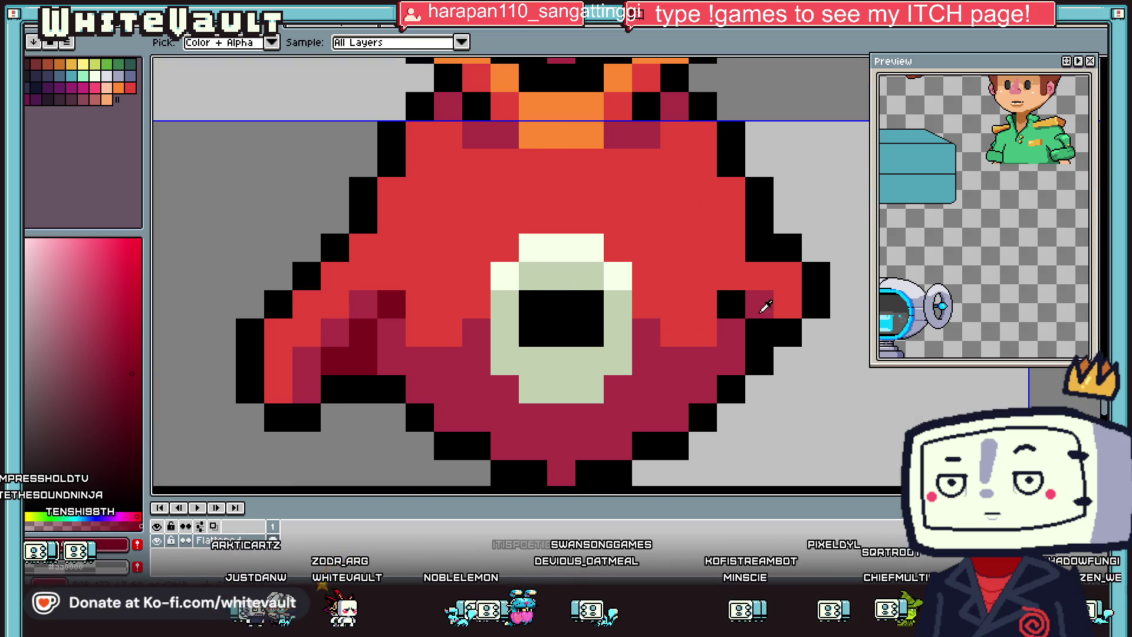
{"action": "left_click_drag", "start_coordinate": [788, 277], "coordinate": [787, 333]}
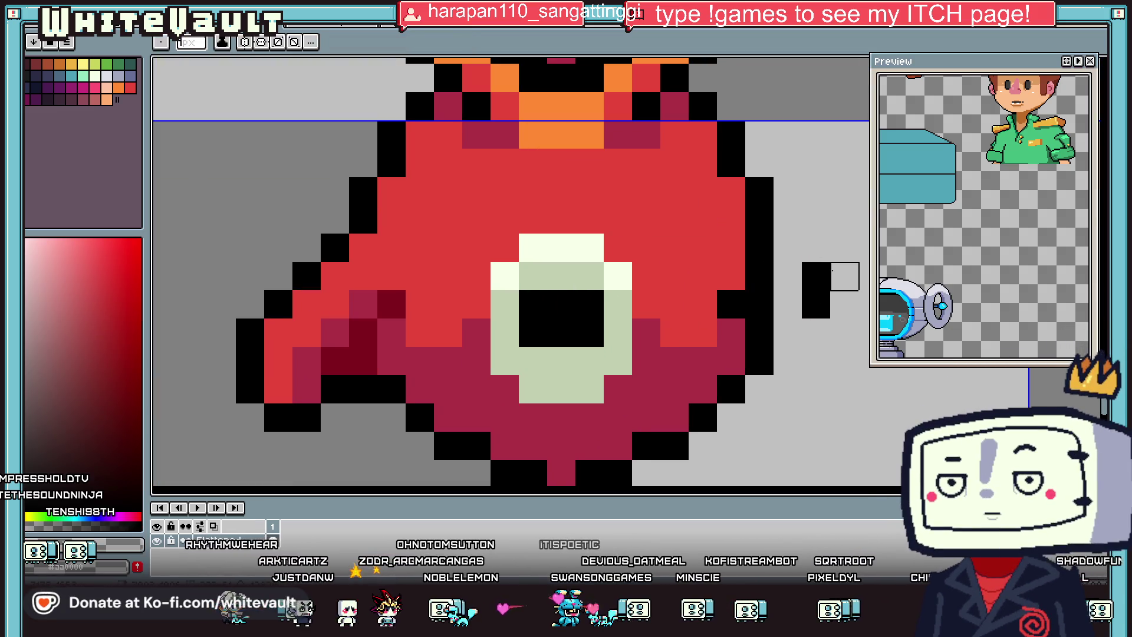
Step: Erase leftover right-edge pixels and redraw the black outline along the lower-right edge
{"action": "left_click", "coordinate": [815, 290]}
{"action": "left_click", "coordinate": [675, 333]}
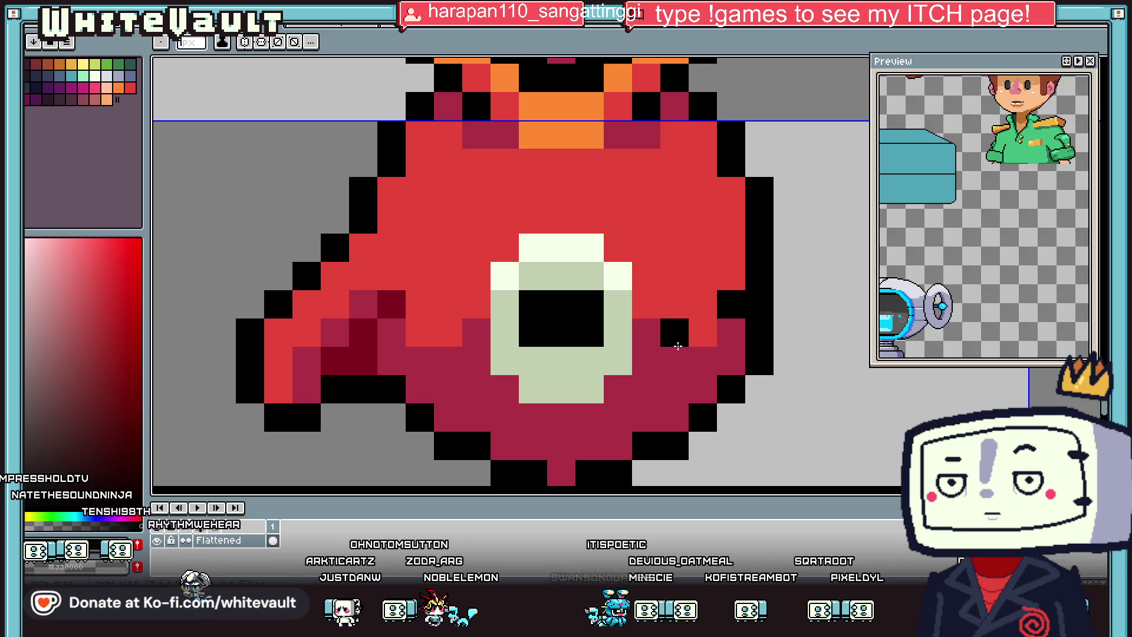
{"action": "left_click", "coordinate": [703, 361]}
{"action": "left_click", "coordinate": [737, 338]}
Step: Paint several dark red pixels along the creature's right edge
{"action": "left_click", "coordinate": [730, 277]}
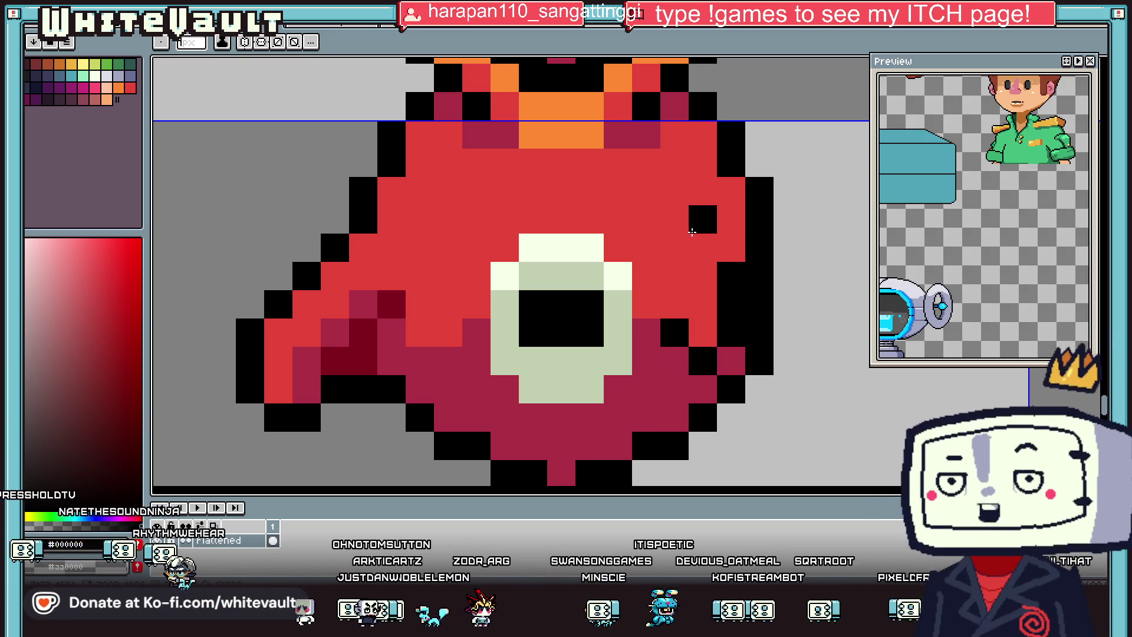
{"action": "left_click", "coordinate": [734, 356], "text": "alt"}
{"action": "left_click", "coordinate": [706, 261]}
{"action": "left_click", "coordinate": [732, 248]}
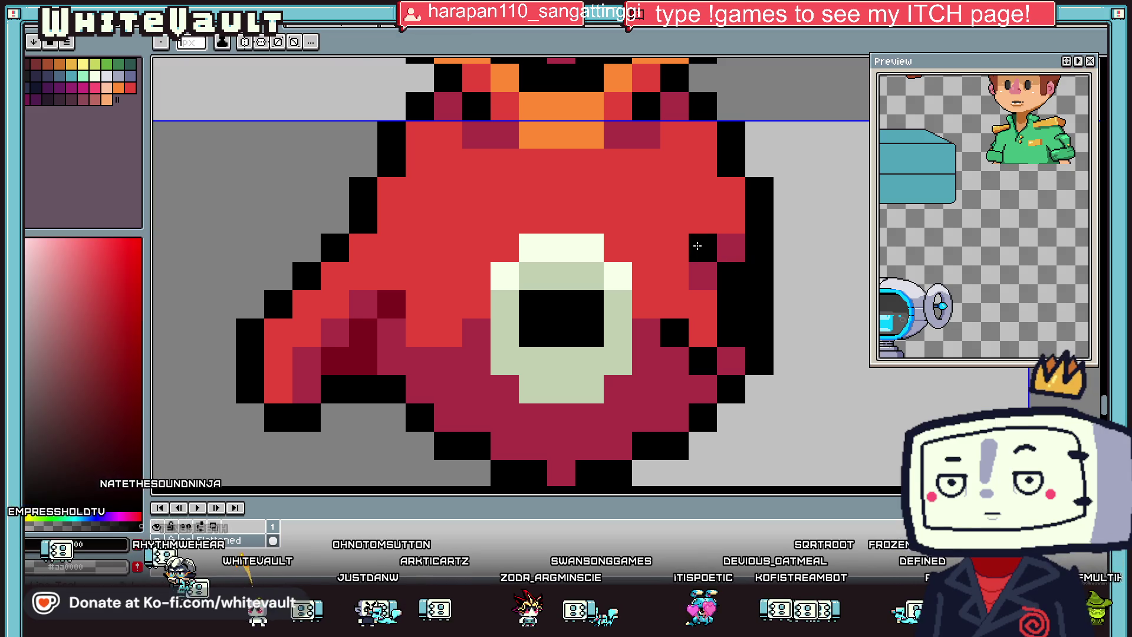
{"action": "scroll", "coordinate": [767, 280], "scroll_direction": "down", "scroll_amount": 3}
{"action": "scroll", "coordinate": [778, 286], "scroll_direction": "down", "scroll_amount": 2}
{"action": "scroll", "coordinate": [778, 286], "scroll_direction": "up", "scroll_amount": 2}
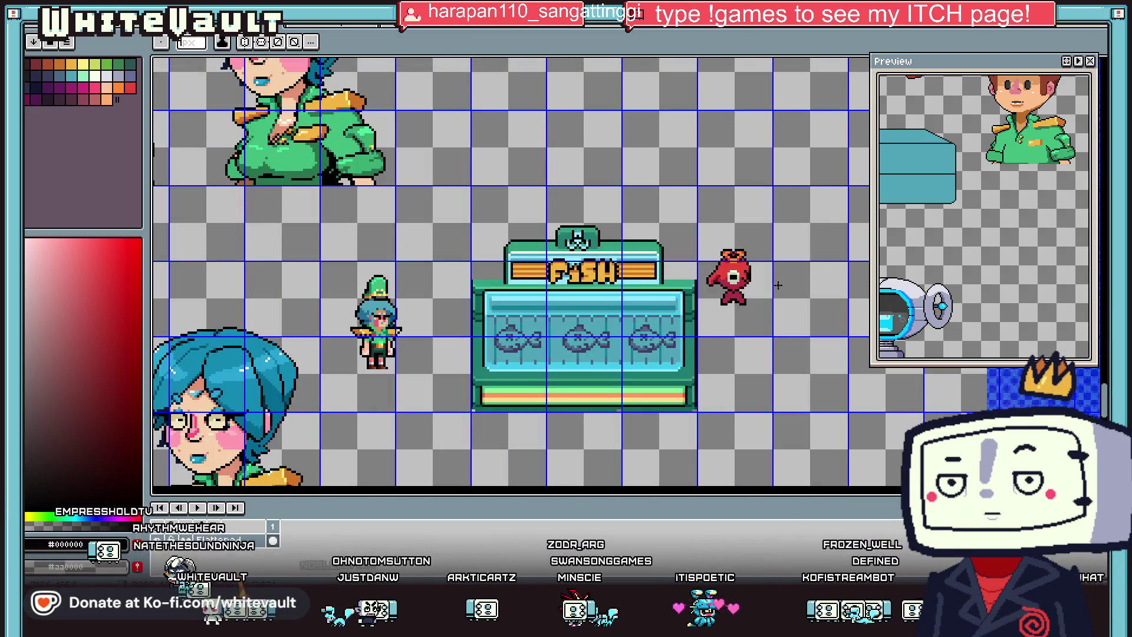
{"action": "scroll", "coordinate": [778, 285], "scroll_direction": "up", "scroll_amount": 2}
{"action": "scroll", "coordinate": [761, 289], "scroll_direction": "up", "scroll_amount": 2}
Step: Eyedrop the creature's dark red and replace black right-outline pixels with it
{"action": "key", "text": "i"}
{"action": "left_click", "coordinate": [740, 291]}
{"action": "scroll", "coordinate": [754, 288], "scroll_direction": "down", "scroll_amount": 2}
{"action": "scroll", "coordinate": [772, 286], "scroll_direction": "down", "scroll_amount": 1}
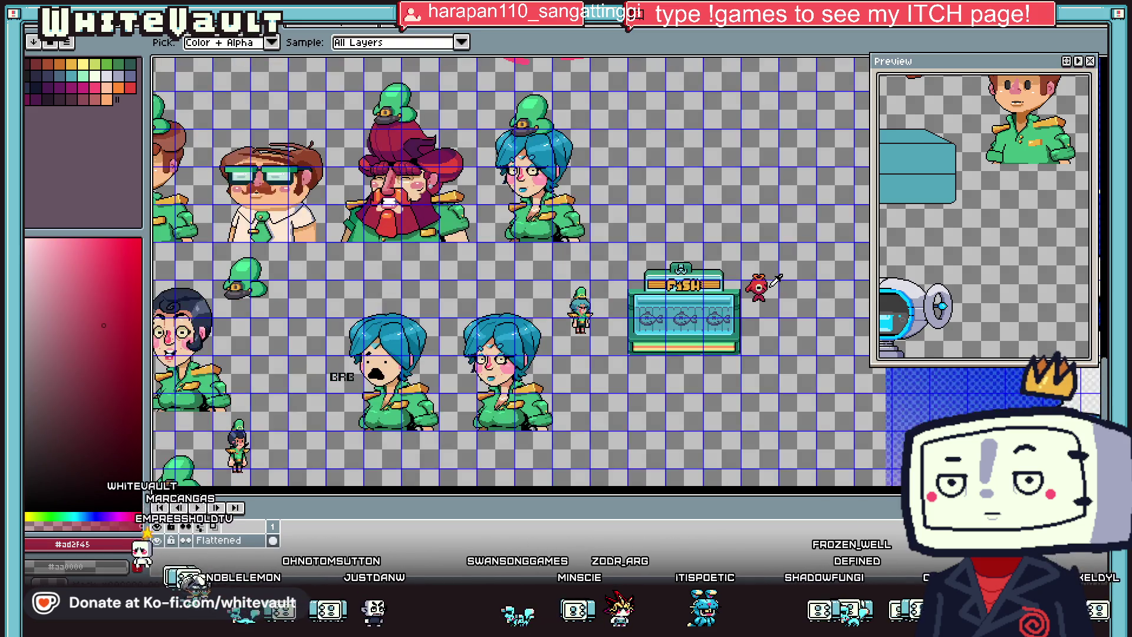
{"action": "scroll", "coordinate": [773, 283], "scroll_direction": "up", "scroll_amount": 3}
{"action": "scroll", "coordinate": [758, 242], "scroll_direction": "up", "scroll_amount": 2}
{"action": "key", "text": "b"}
{"action": "left_click", "coordinate": [743, 257]}
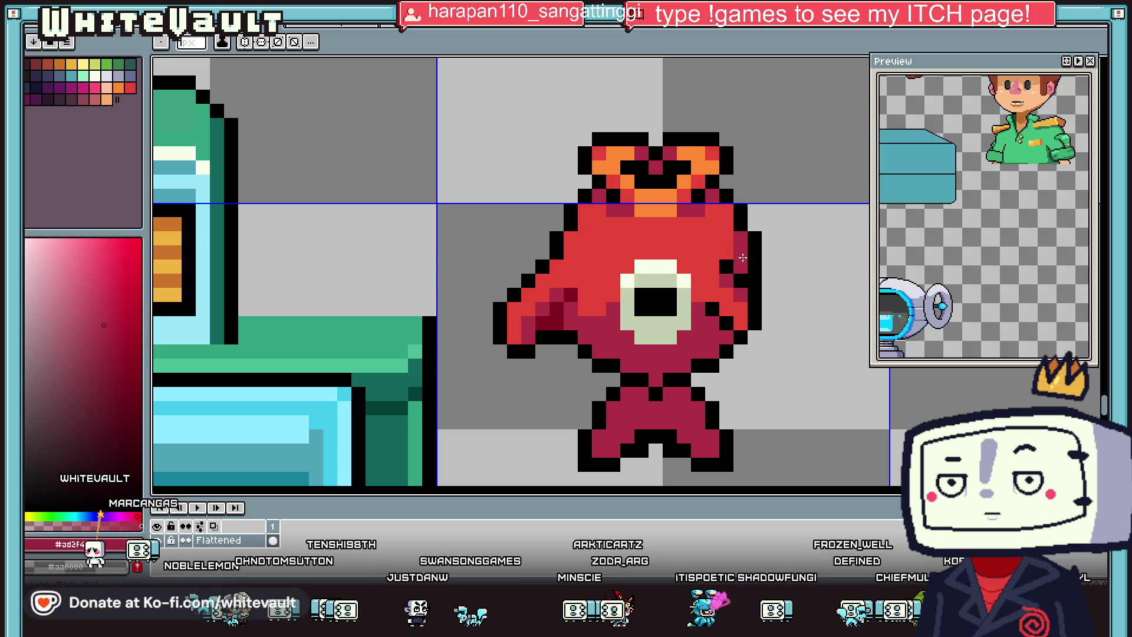
{"action": "left_click", "coordinate": [723, 341], "text": "alt"}
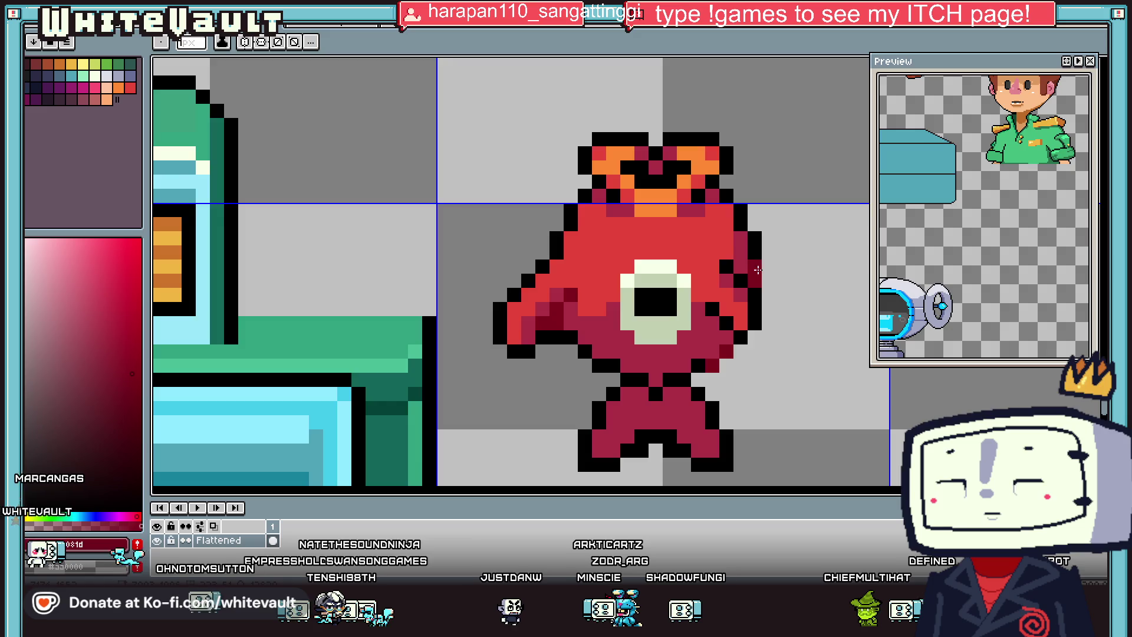
{"action": "scroll", "coordinate": [758, 275], "scroll_direction": "down", "scroll_amount": 5}
{"action": "scroll", "coordinate": [767, 259], "scroll_direction": "up", "scroll_amount": 1}
Step: Sample the eye's pale green and repaint several pupil pixels with it
{"action": "key", "text": "i"}
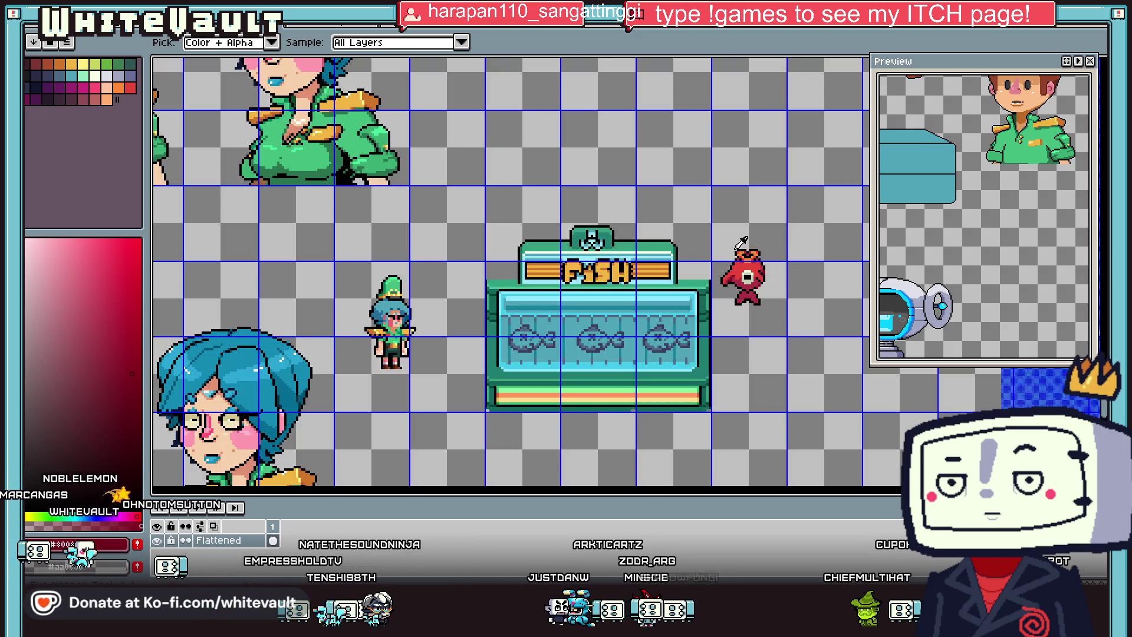
{"action": "scroll", "coordinate": [747, 253], "scroll_direction": "up", "scroll_amount": 1}
{"action": "scroll", "coordinate": [737, 283], "scroll_direction": "up", "scroll_amount": 2}
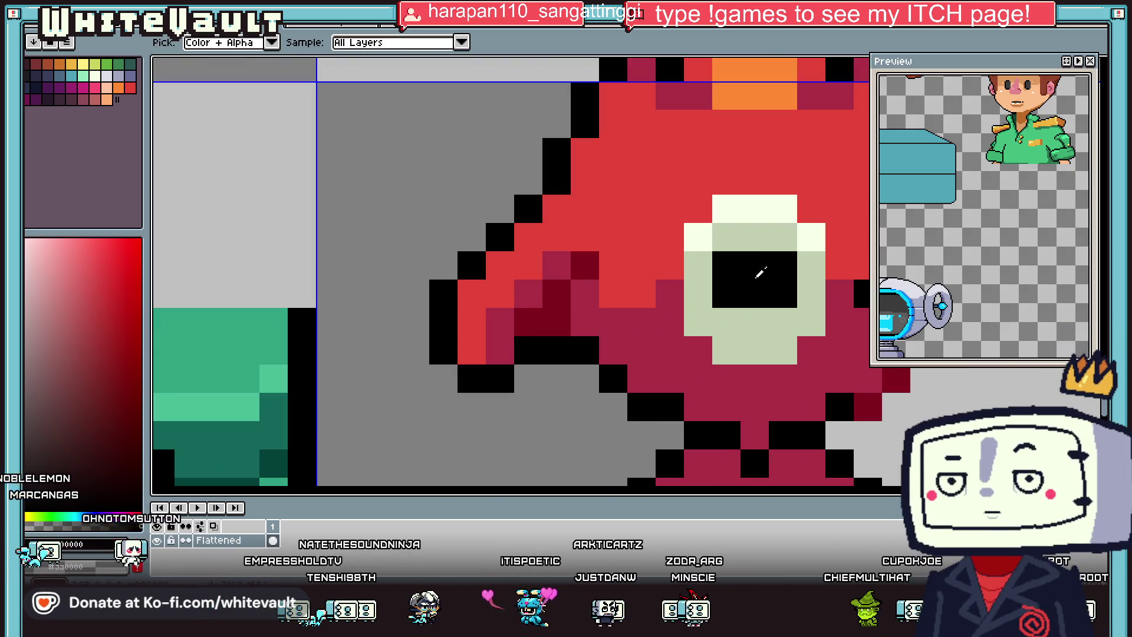
{"action": "left_click", "coordinate": [730, 312]}
{"action": "left_click", "coordinate": [783, 321]}
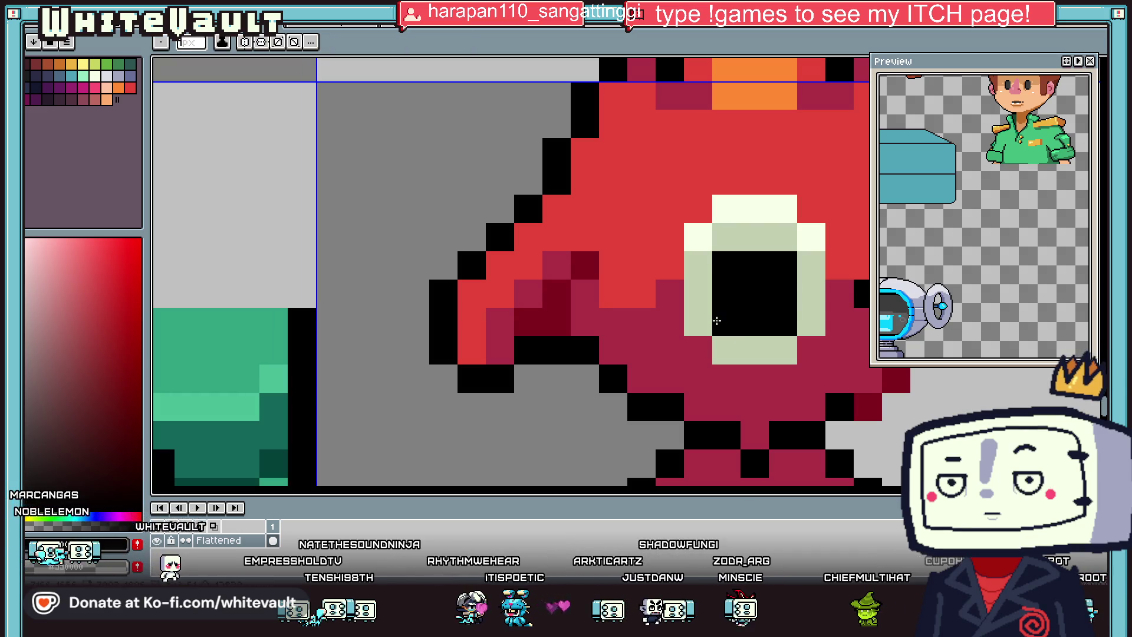
{"action": "left_click", "coordinate": [755, 321], "text": "alt"}
{"action": "left_click", "coordinate": [727, 256]}
{"action": "left_click", "coordinate": [772, 261]}
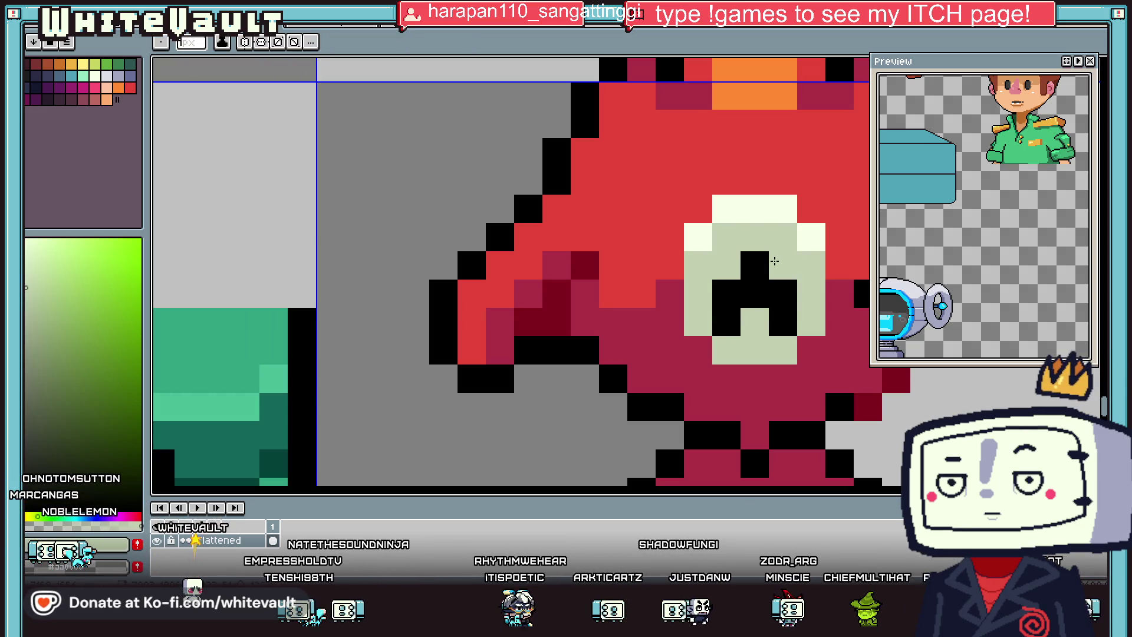
Step: Carve the remaining black pupil into an X shape and touch up its top-right pixel
{"action": "left_click", "coordinate": [727, 294]}
{"action": "left_click", "coordinate": [783, 294]}
{"action": "left_click", "coordinate": [768, 260], "text": "alt"}
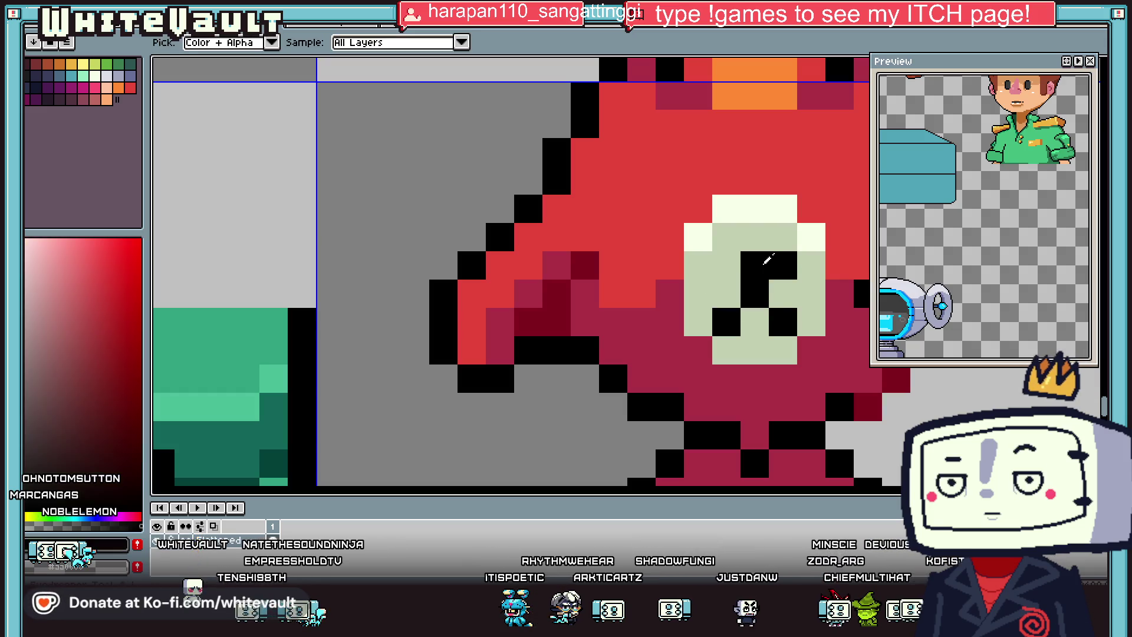
{"action": "left_click", "coordinate": [777, 243], "text": "alt"}
{"action": "left_click", "coordinate": [783, 265]}
Step: Eyedrop the fin's orange and add an orange pixel on the creature's chest
{"action": "scroll", "coordinate": [808, 277], "scroll_direction": "down", "scroll_amount": 3}
{"action": "scroll", "coordinate": [814, 285], "scroll_direction": "down", "scroll_amount": 2}
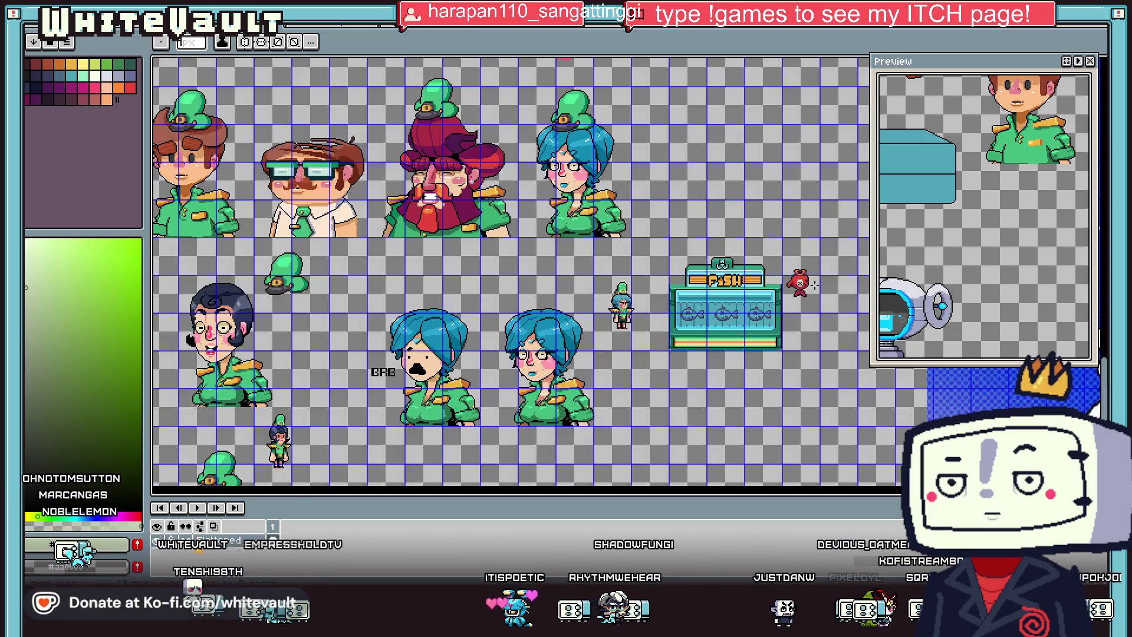
{"action": "scroll", "coordinate": [813, 285], "scroll_direction": "up", "scroll_amount": 3}
{"action": "scroll", "coordinate": [814, 284], "scroll_direction": "up", "scroll_amount": 2}
{"action": "left_click", "coordinate": [731, 280], "text": "alt"}
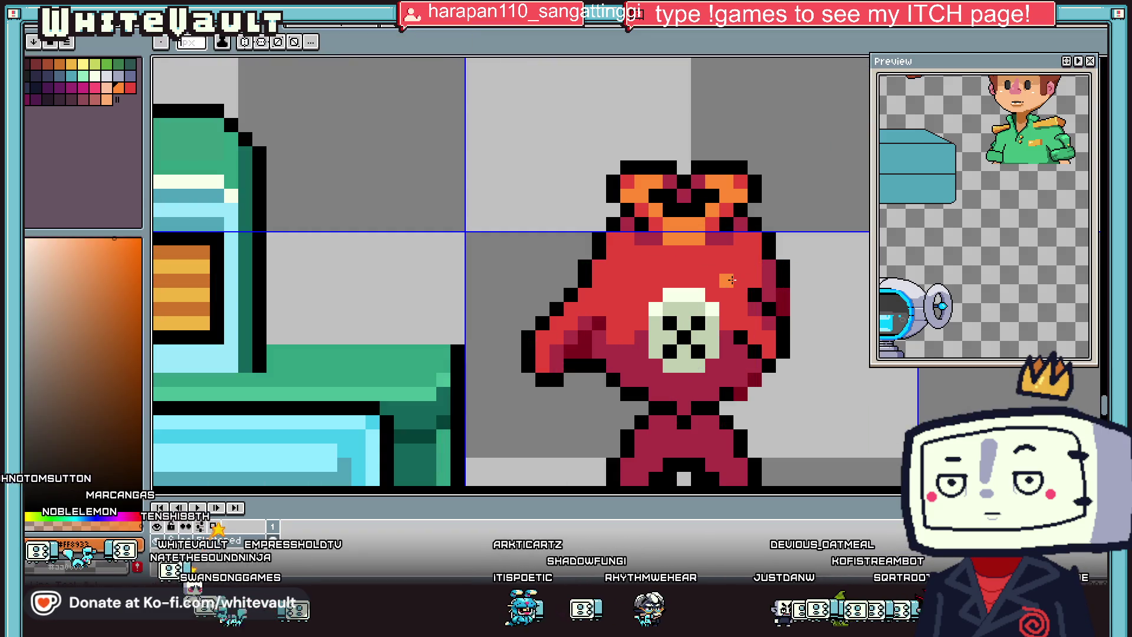
{"action": "left_click", "coordinate": [752, 278]}
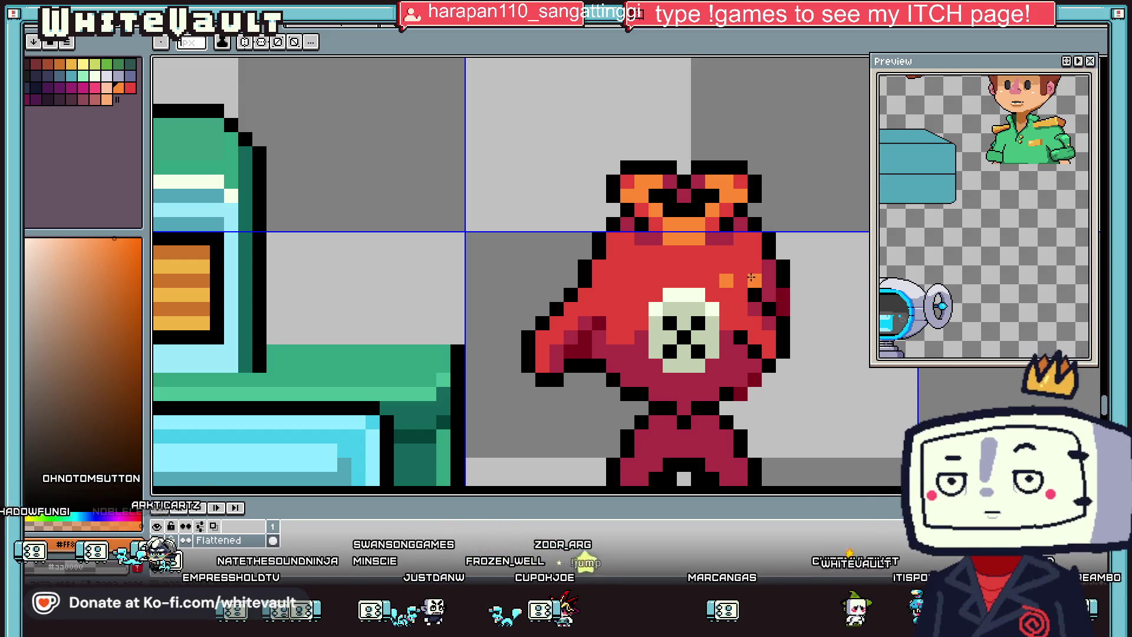
Step: Eyedrop the creature's dark red and shade the area between its legs
{"action": "scroll", "coordinate": [553, 362], "scroll_direction": "down", "scroll_amount": 5}
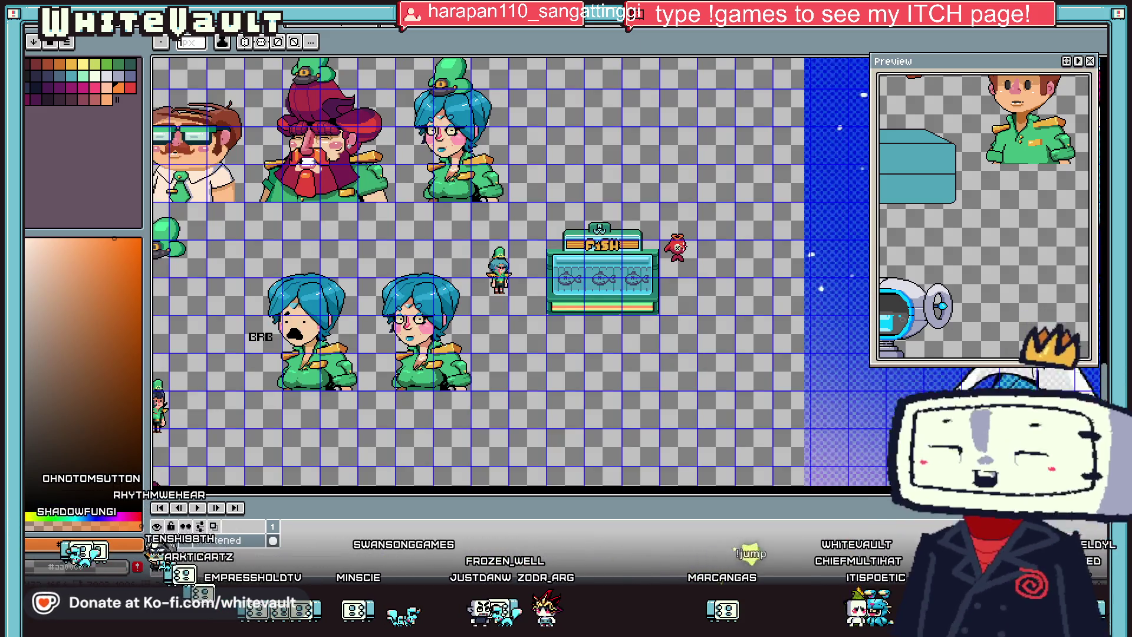
{"action": "scroll", "coordinate": [553, 362], "scroll_direction": "up", "scroll_amount": 2}
{"action": "scroll", "coordinate": [683, 251], "scroll_direction": "up", "scroll_amount": 1}
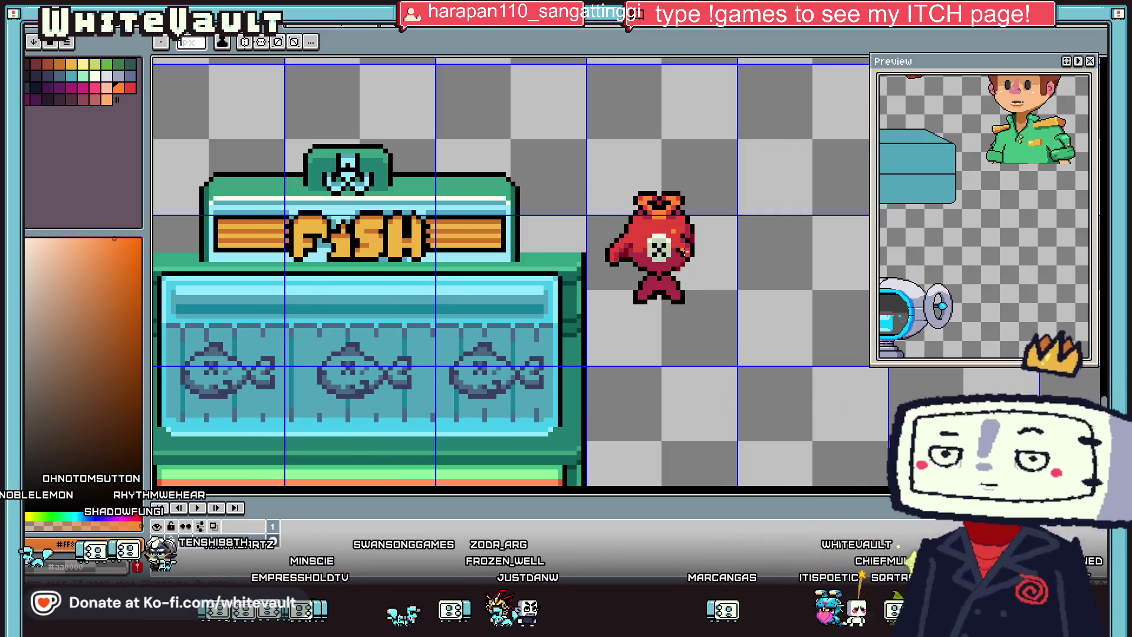
{"action": "key", "text": "i"}
{"action": "scroll", "coordinate": [684, 257], "scroll_direction": "up", "scroll_amount": 1}
{"action": "scroll", "coordinate": [685, 263], "scroll_direction": "up", "scroll_amount": 1}
{"action": "left_click", "coordinate": [683, 269]}
{"action": "key", "text": "b"}
{"action": "scroll", "coordinate": [664, 293], "scroll_direction": "up", "scroll_amount": 2}
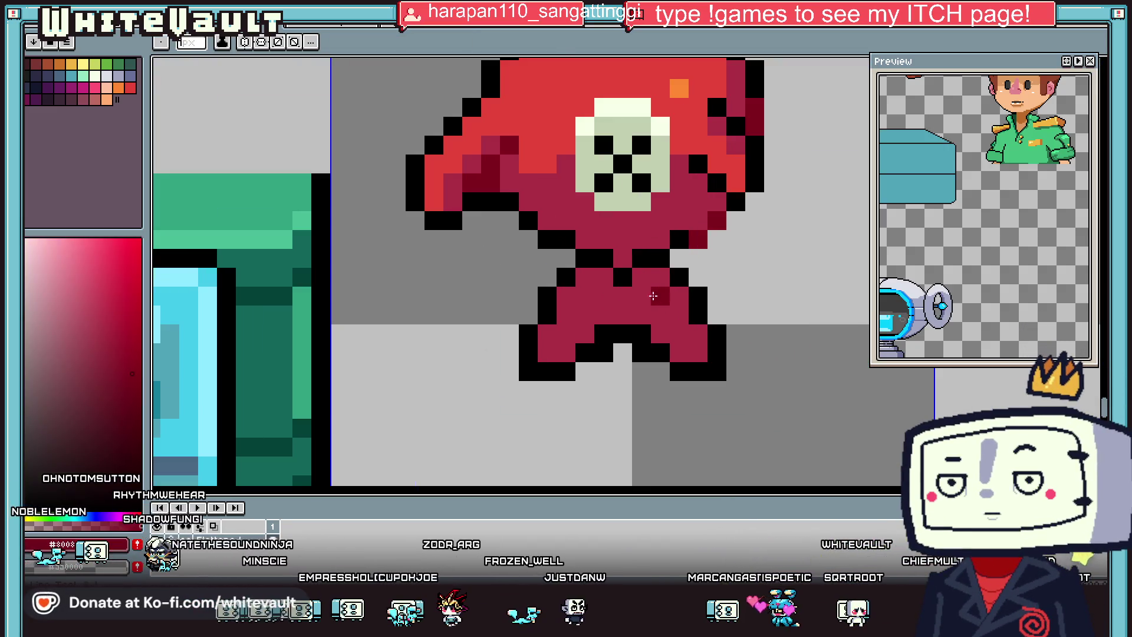
{"action": "left_click_drag", "start_coordinate": [658, 321], "coordinate": [586, 324]}
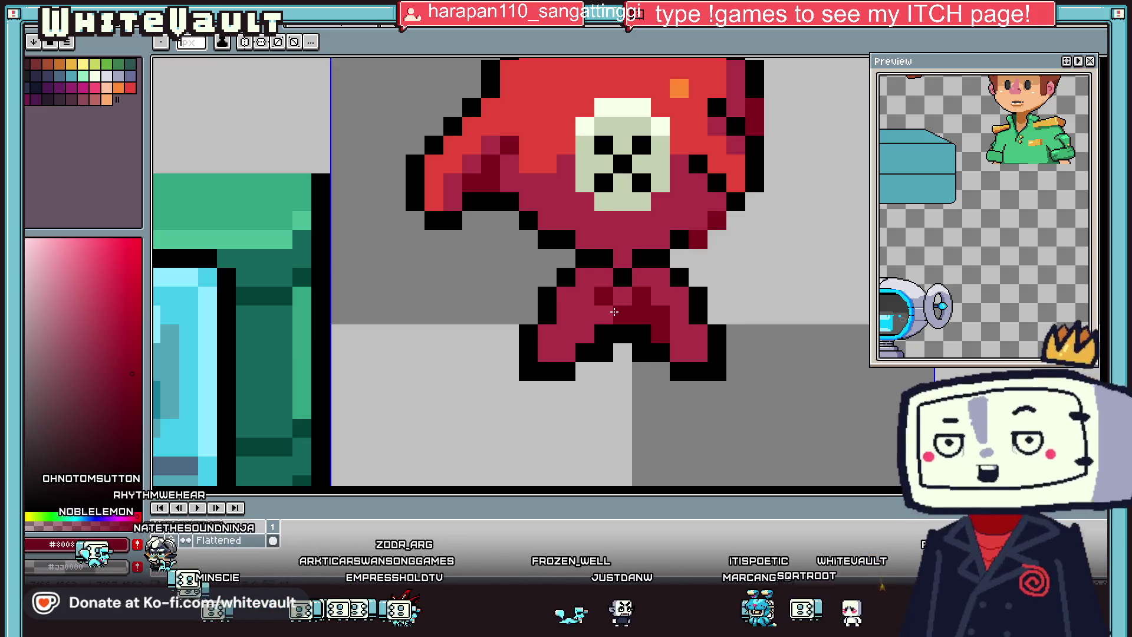
Step: Sample the fish tank's blue-grey and draw a vertical line rising from the creature's head
{"action": "scroll", "coordinate": [649, 266], "scroll_direction": "down", "scroll_amount": 2}
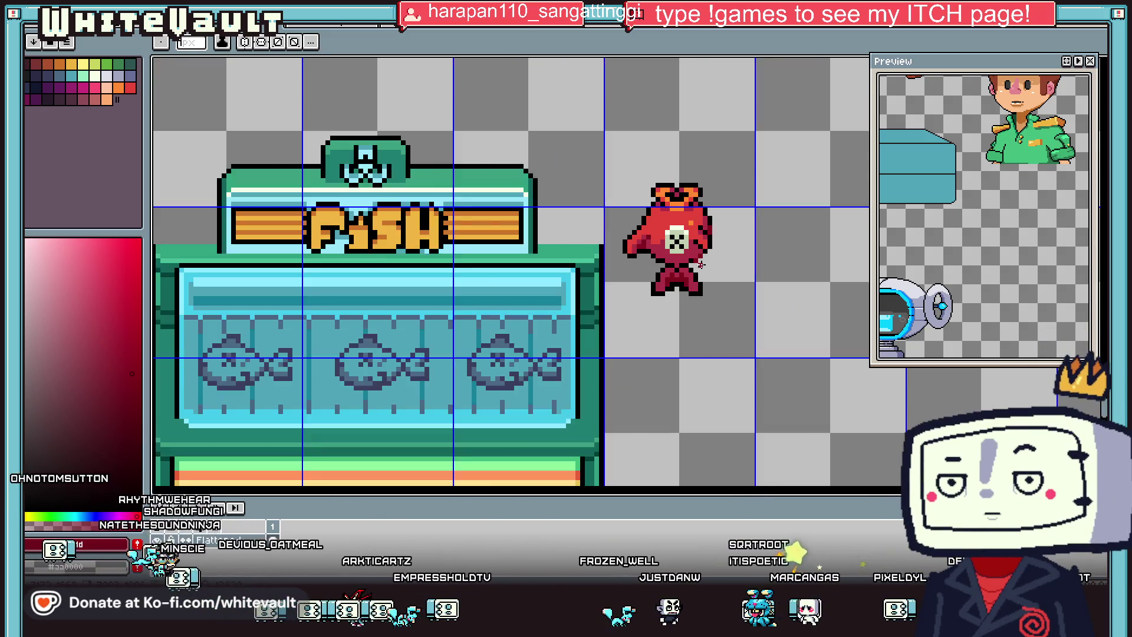
{"action": "scroll", "coordinate": [690, 252], "scroll_direction": "down", "scroll_amount": 1}
{"action": "scroll", "coordinate": [690, 222], "scroll_direction": "up", "scroll_amount": 1}
{"action": "key", "text": "i"}
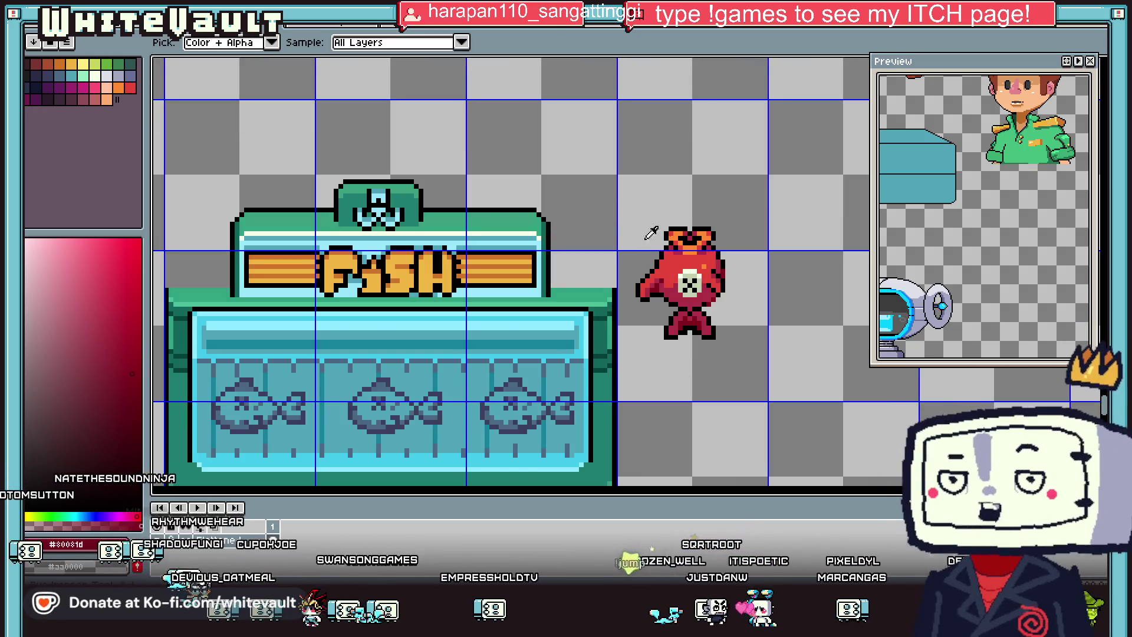
{"action": "left_click", "coordinate": [547, 370]}
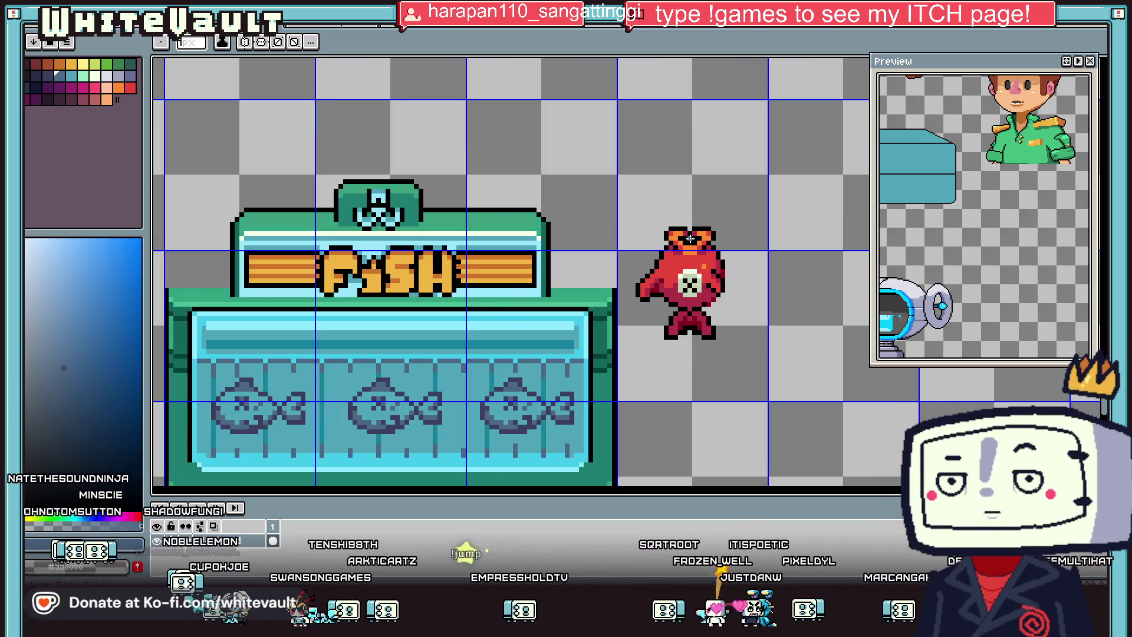
{"action": "left_click_drag", "start_coordinate": [691, 227], "coordinate": [693, 148]}
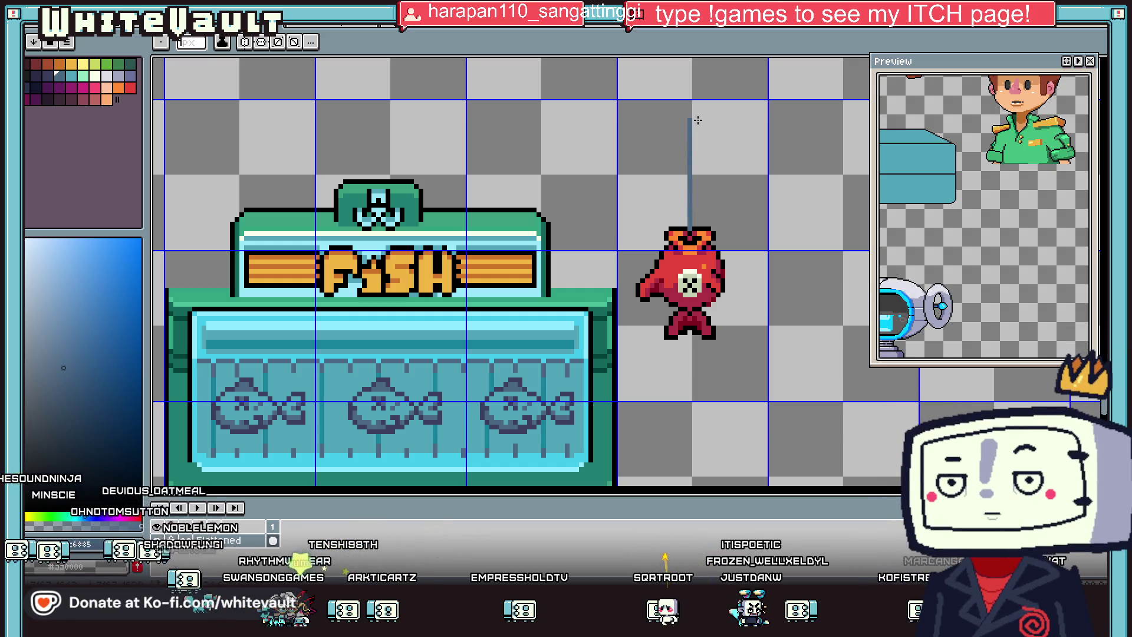
{"action": "scroll", "coordinate": [680, 164], "scroll_direction": "down", "scroll_amount": 2}
{"action": "scroll", "coordinate": [667, 200], "scroll_direction": "up", "scroll_amount": 1}
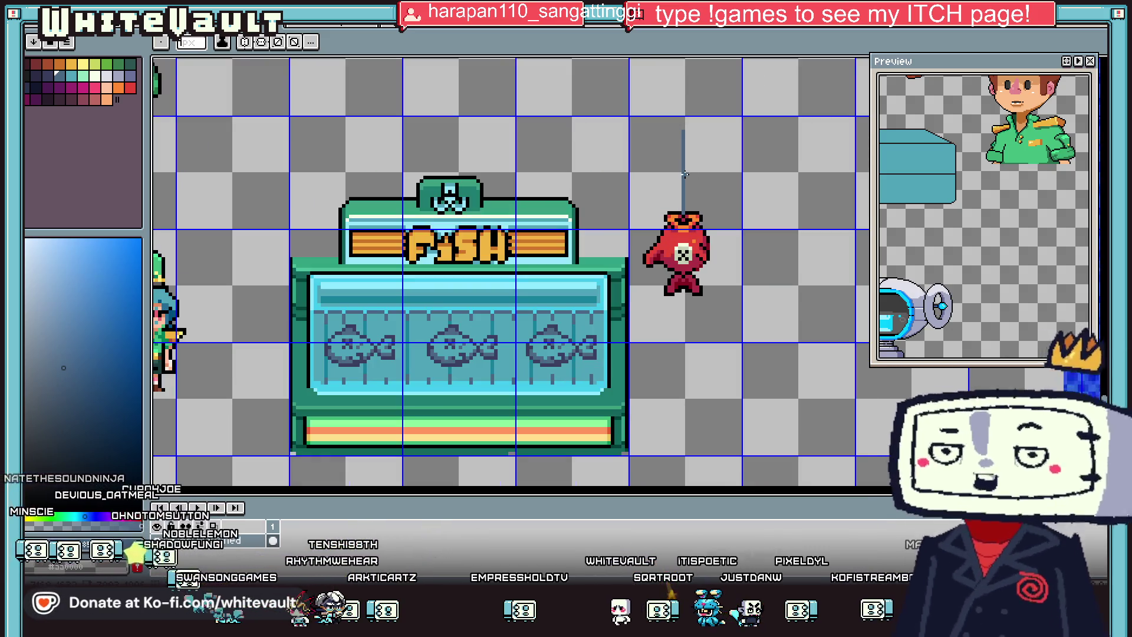